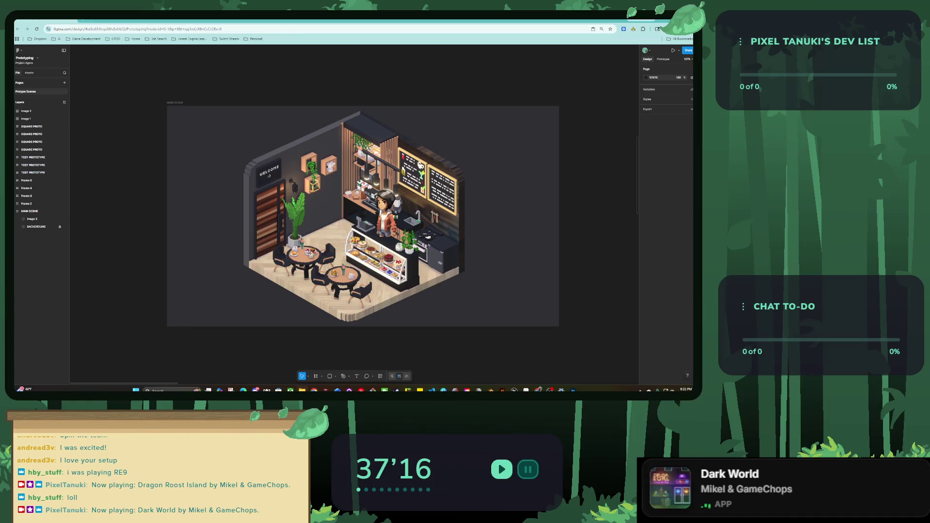
Step: Drop the bar counter image onto MAIN SCENE, shrink it, and nudge it into line with the room
{"action": "mouse_move", "coordinate": [133, 251]}
{"action": "left_mouse_down"}
{"action": "mouse_move", "coordinate": [363, 244]}
{"action": "mouse_move", "coordinate": [364, 235]}
{"action": "left_mouse_up"}
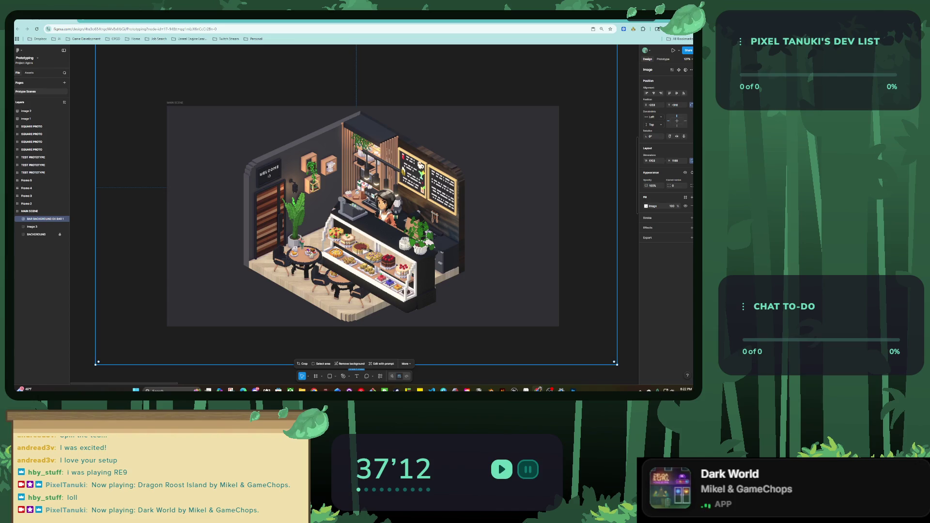
{"action": "scroll", "coordinate": [272, 238], "scroll_direction": "down", "scroll_amount": 5}
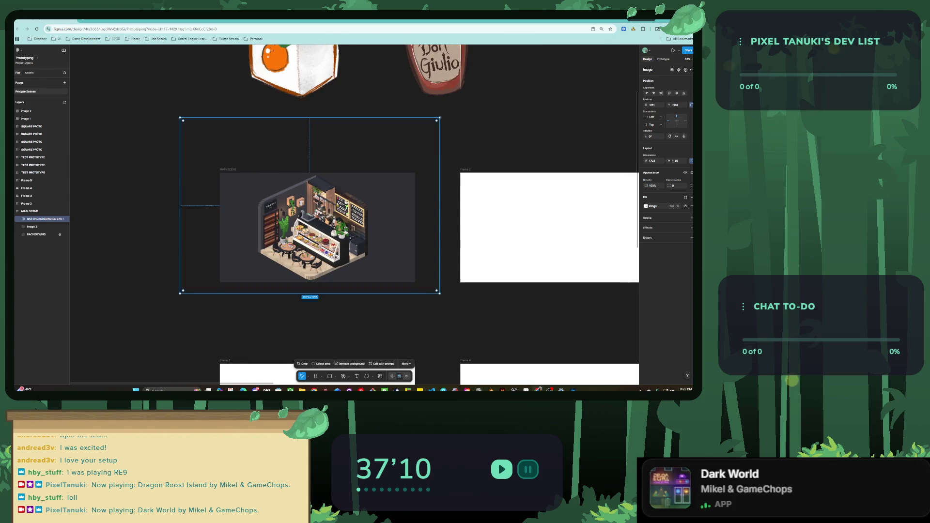
{"action": "left_click_drag", "start_coordinate": [180, 118], "coordinate": [262, 171]}
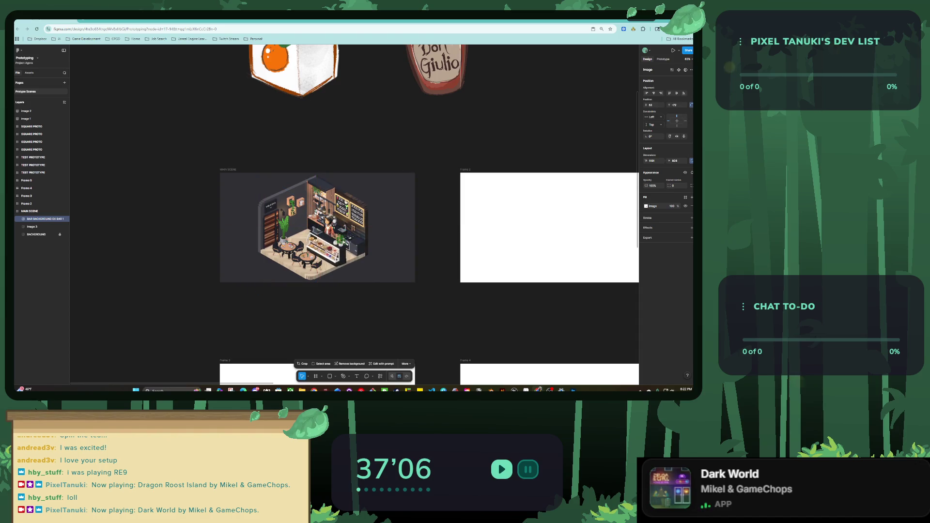
{"action": "scroll", "coordinate": [313, 239], "scroll_direction": "up", "scroll_amount": 8}
{"action": "mouse_move", "coordinate": [378, 238]}
{"action": "left_mouse_down"}
{"action": "mouse_move", "coordinate": [398, 257]}
{"action": "mouse_move", "coordinate": [386, 245]}
{"action": "left_mouse_up"}
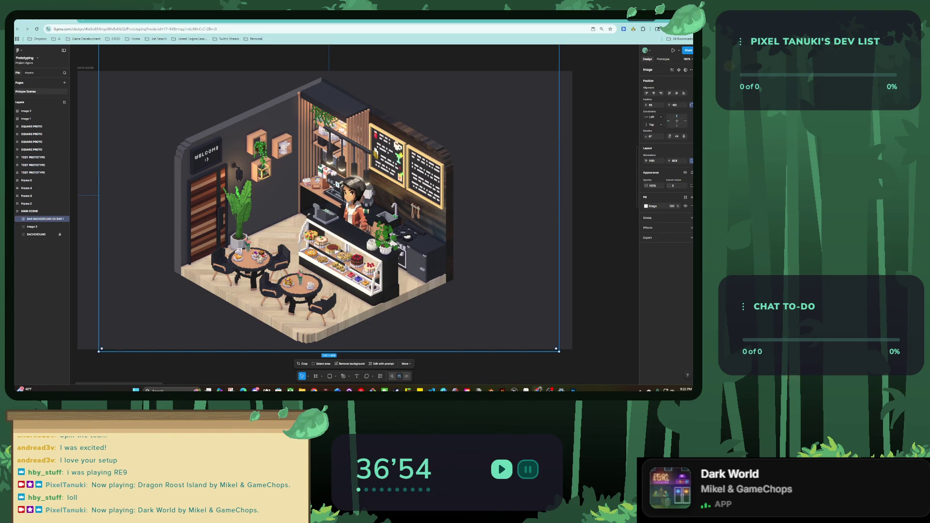
Step: Rename the Image 3 layer to 'Player Character'
{"action": "left_click", "coordinate": [32, 226]}
{"action": "double_click", "coordinate": [32, 227]}
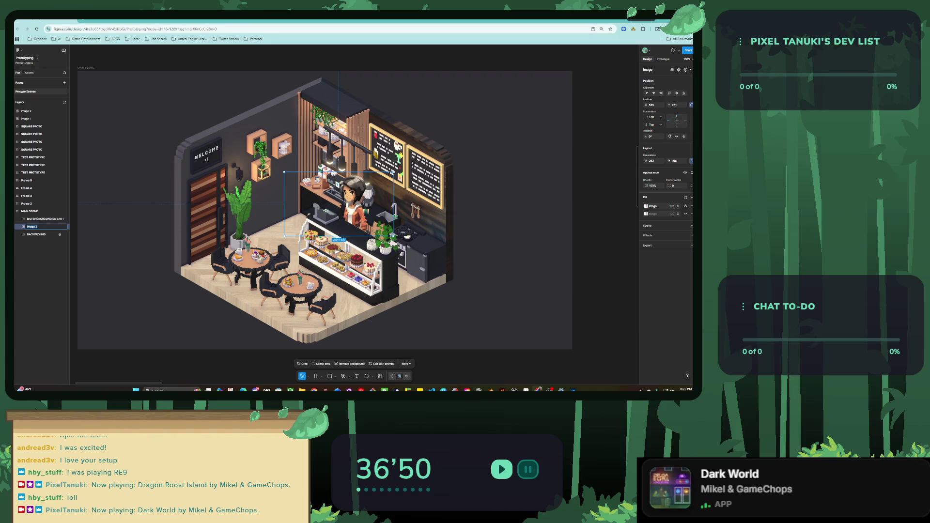
{"action": "type", "text": "Character_"}
{"action": "key", "text": "BackSpace"}
{"action": "key", "text": "Return"}
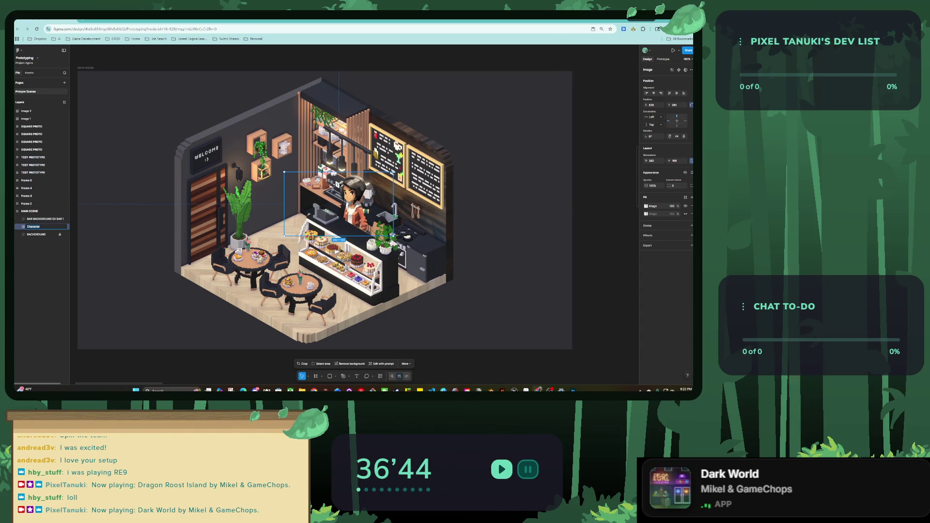
{"action": "type", "text": "Player "}
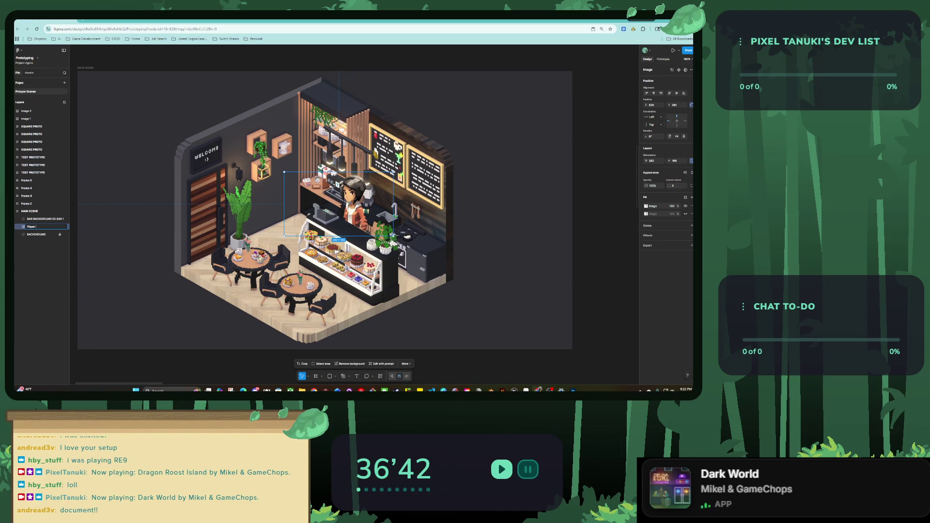
{"action": "type", "text": "Character"}
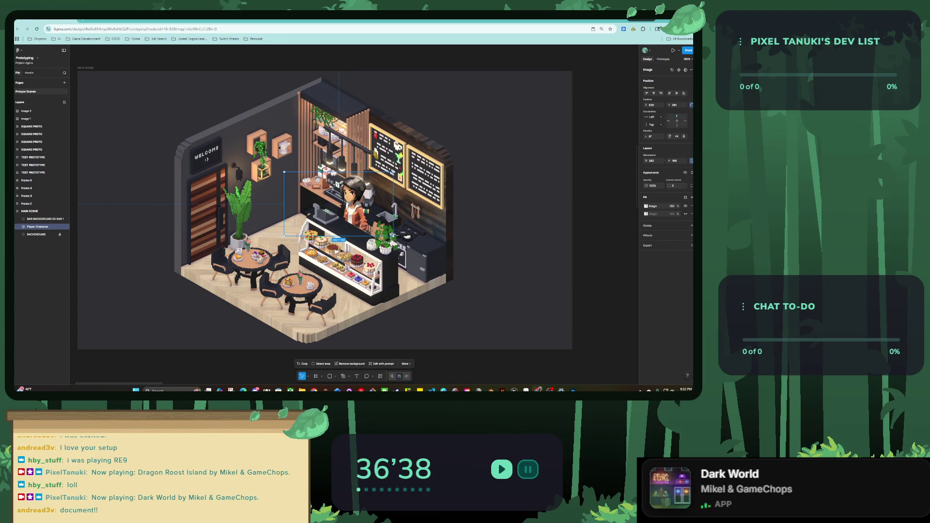
Step: Enlarge the Player Character image slightly and enter its image editing mode
{"action": "left_click", "coordinate": [45, 218]}
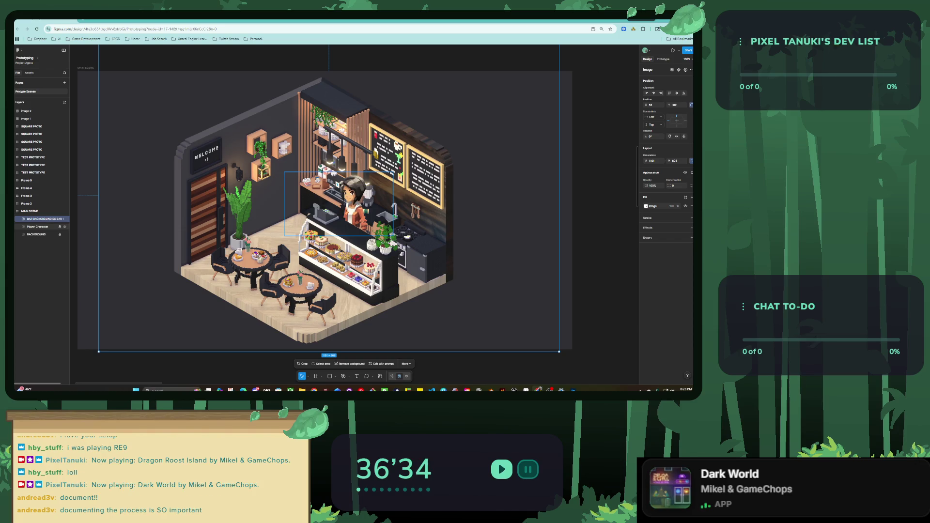
{"action": "left_click", "coordinate": [37, 226]}
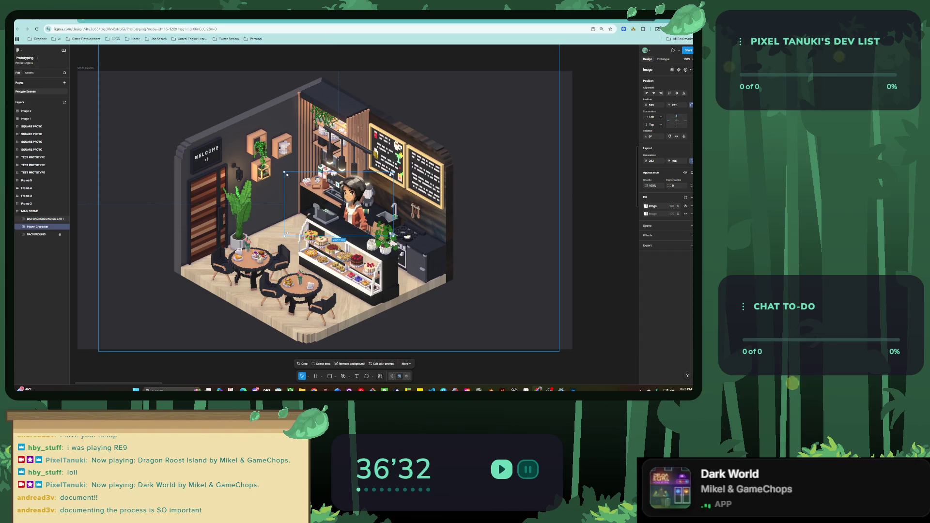
{"action": "mouse_move", "coordinate": [284, 172]}
{"action": "left_mouse_down"}
{"action": "mouse_move", "coordinate": [268, 163]}
{"action": "mouse_move", "coordinate": [300, 177]}
{"action": "mouse_move", "coordinate": [289, 171]}
{"action": "left_mouse_up"}
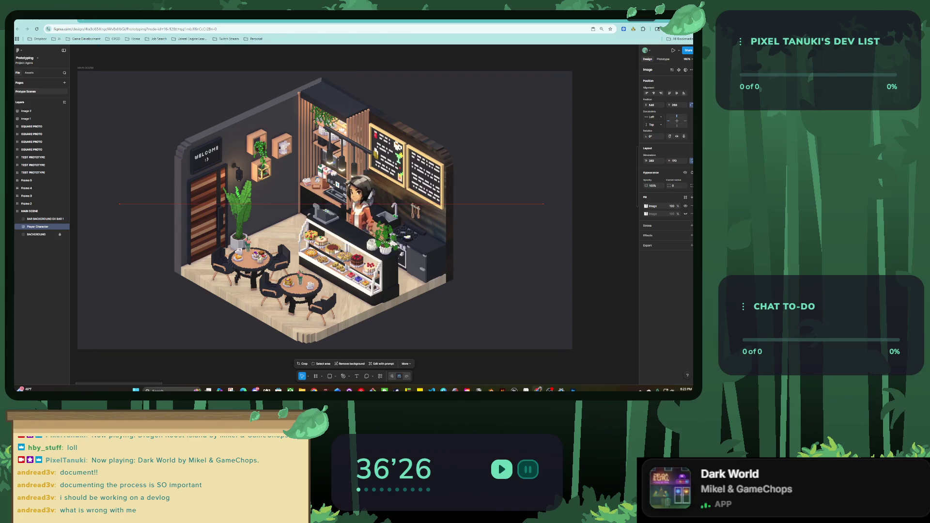
{"action": "key", "text": "Return"}
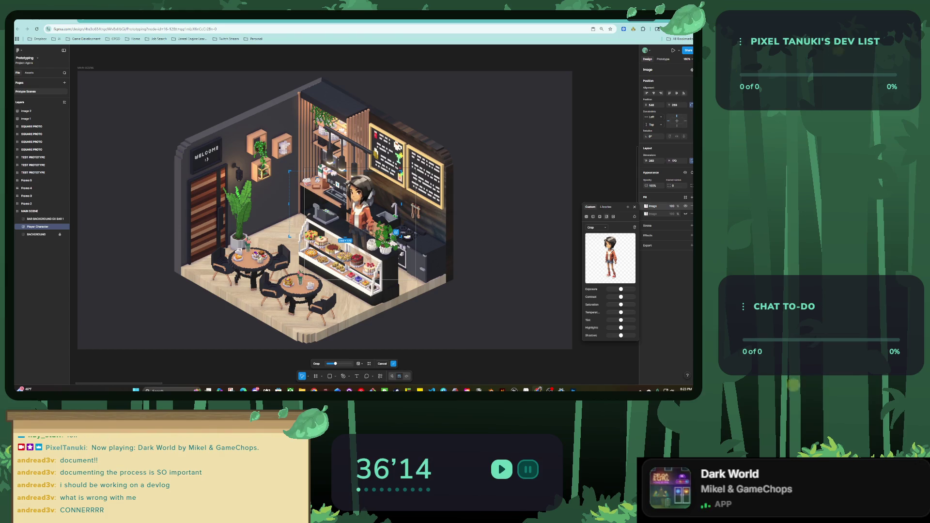
Step: Shift the character's tint, raise its highlights, and return exposure to neutral before exiting editing
{"action": "mouse_move", "coordinate": [621, 289]}
{"action": "left_mouse_down"}
{"action": "mouse_move", "coordinate": [634, 297]}
{"action": "mouse_move", "coordinate": [624, 305]}
{"action": "left_mouse_up"}
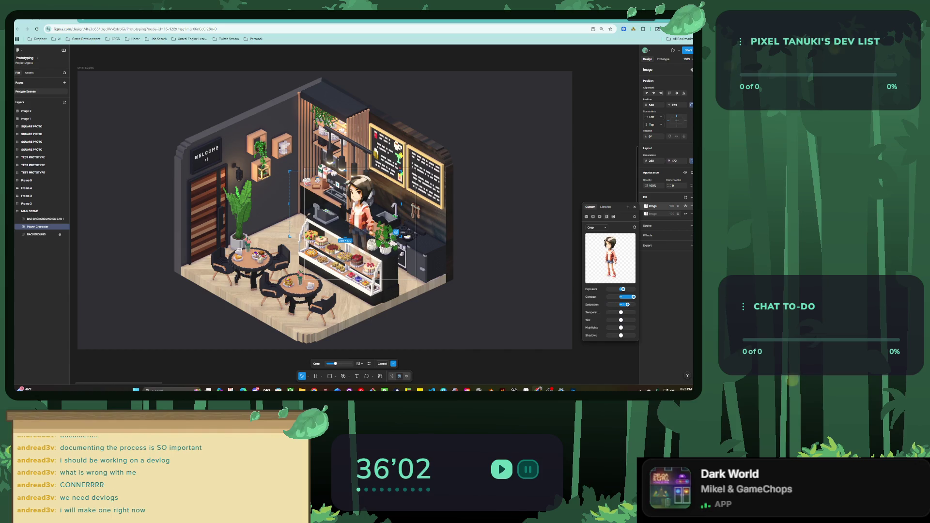
{"action": "left_click_drag", "start_coordinate": [621, 320], "coordinate": [609, 320]}
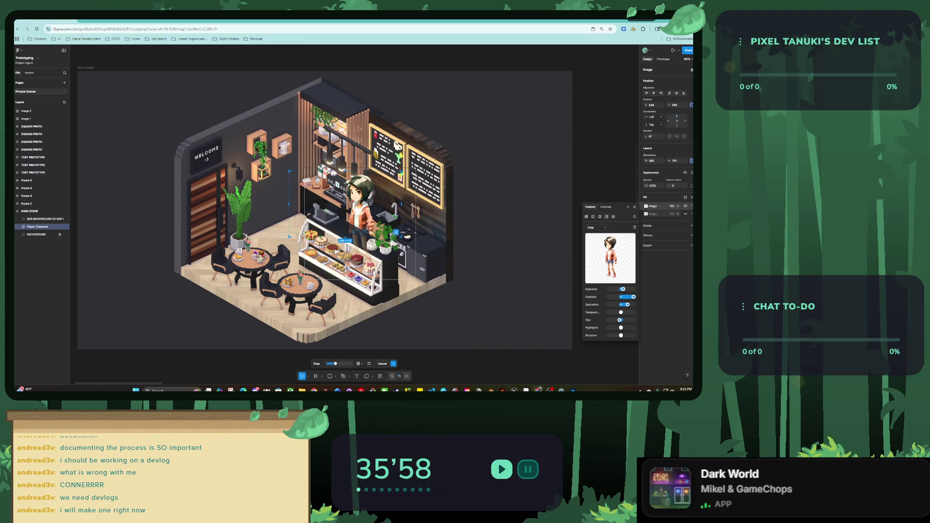
{"action": "left_click_drag", "start_coordinate": [624, 328], "coordinate": [633, 335]}
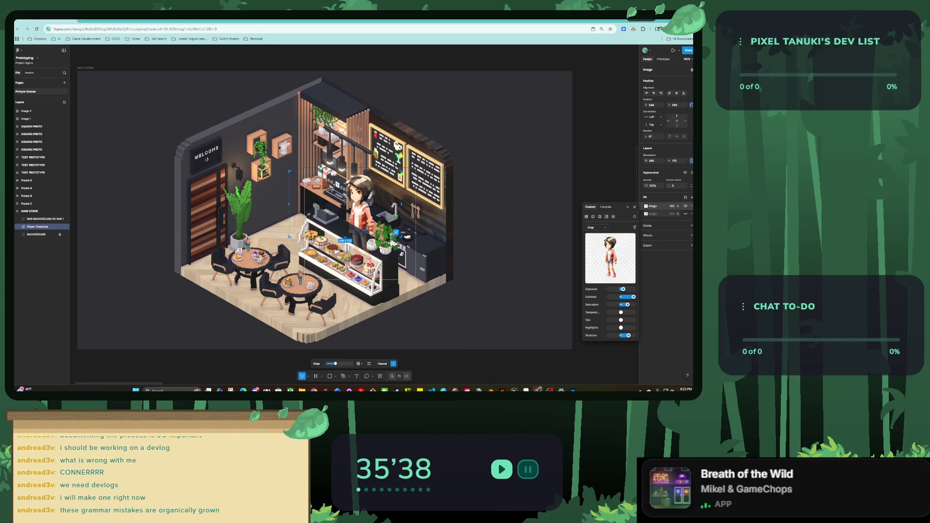
{"action": "mouse_move", "coordinate": [611, 258]}
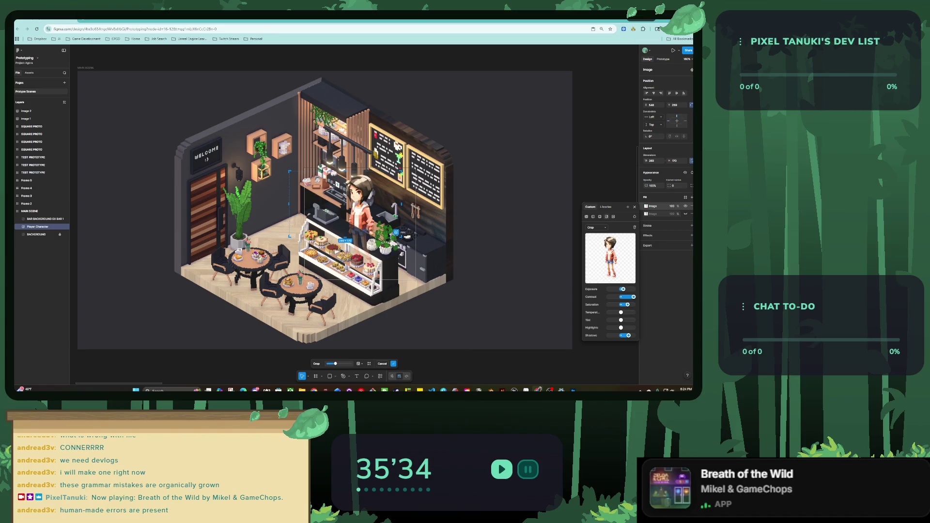
{"action": "left_click_drag", "start_coordinate": [623, 289], "coordinate": [621, 289]}
{"action": "key", "text": "Return"}
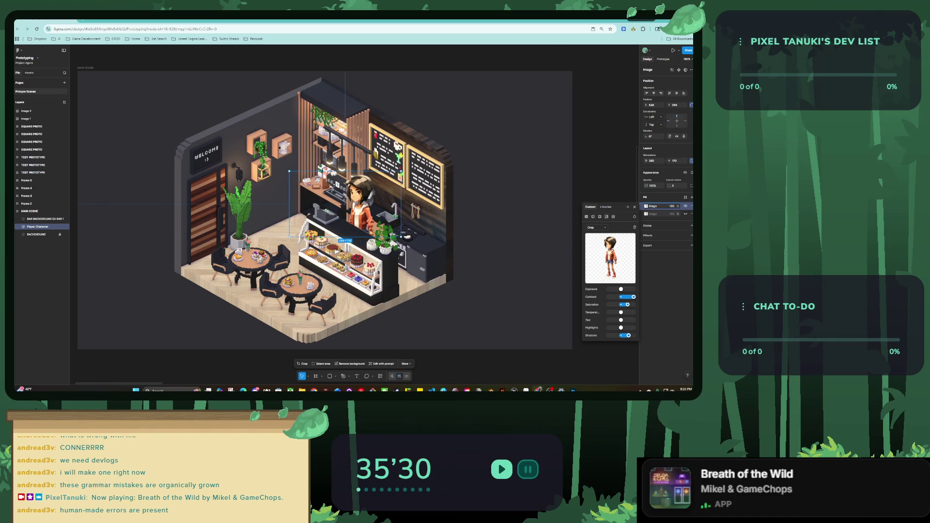
{"action": "key", "text": "Escape"}
{"action": "left_click", "coordinate": [39, 219]}
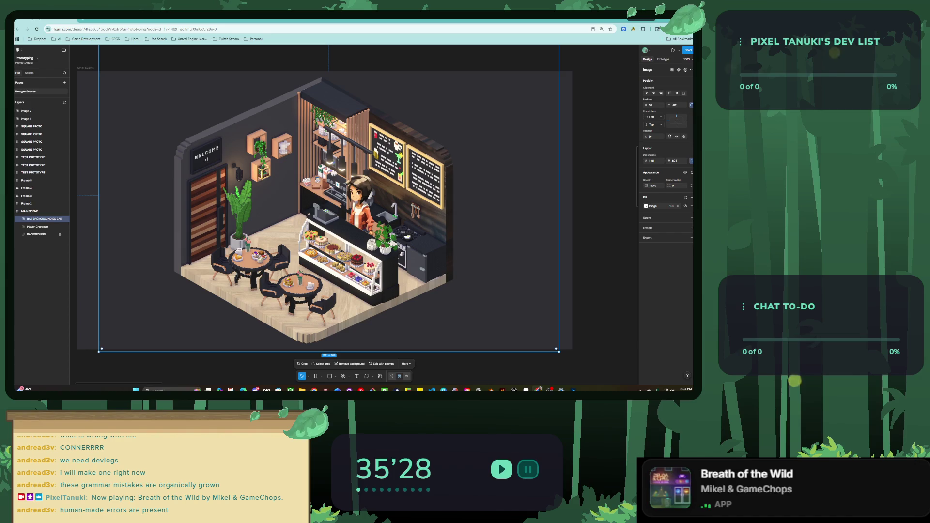
Step: Lock the BAR BACKGROUND layer and slide the Player Character to the left
{"action": "right_click", "coordinate": [47, 218]}
{"action": "mouse_move", "coordinate": [68, 233]}
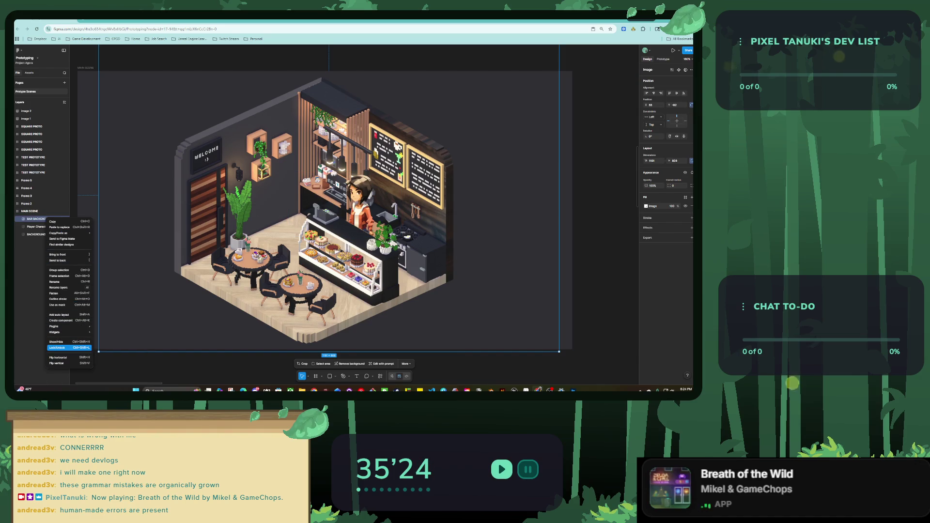
{"action": "left_click", "coordinate": [57, 348]}
{"action": "left_click", "coordinate": [349, 203]}
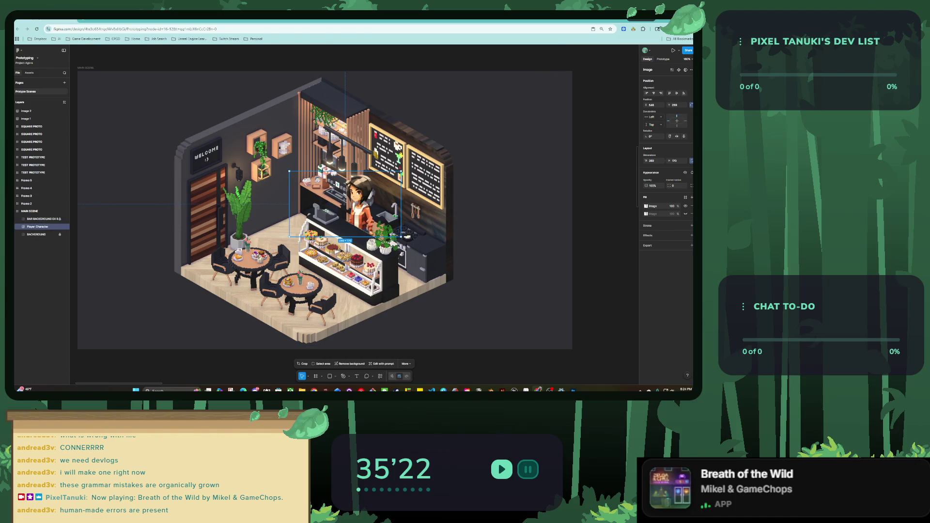
{"action": "left_click_drag", "start_coordinate": [349, 204], "coordinate": [352, 204]}
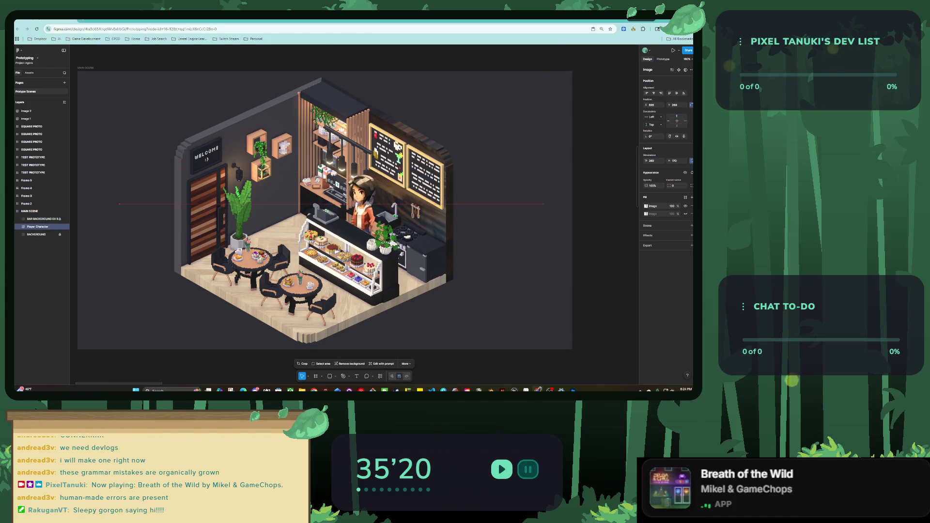
{"action": "left_click_drag", "start_coordinate": [353, 203], "coordinate": [332, 191]}
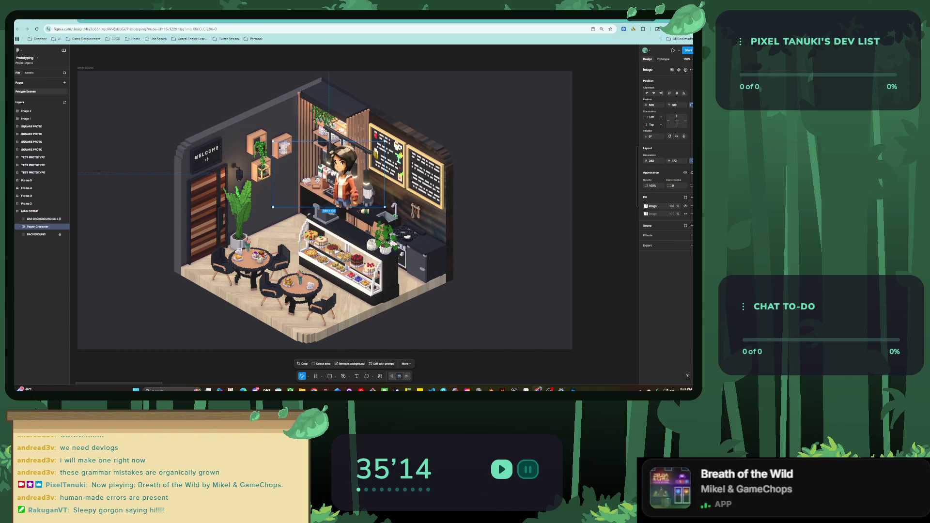
Step: Extend the character's bottom crop edge and place her behind the bar counter
{"action": "double_click", "coordinate": [332, 191]}
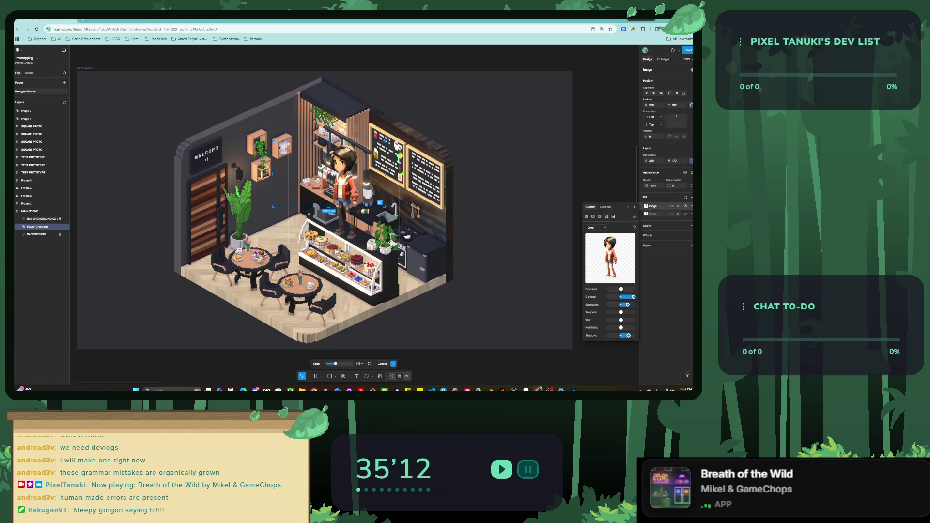
{"action": "left_click_drag", "start_coordinate": [380, 202], "coordinate": [380, 241]}
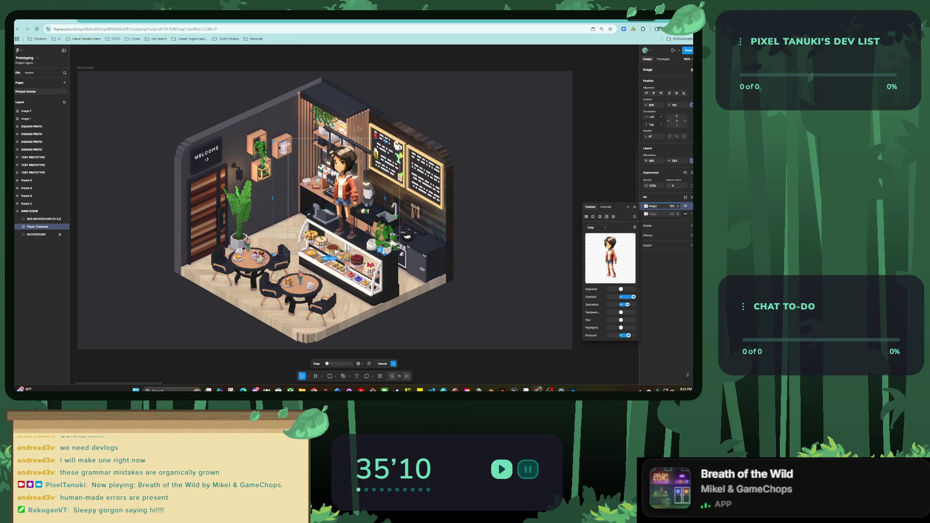
{"action": "key", "text": "Return"}
{"action": "mouse_move", "coordinate": [329, 198]}
{"action": "left_mouse_down"}
{"action": "mouse_move", "coordinate": [321, 215]}
{"action": "mouse_move", "coordinate": [361, 223]}
{"action": "left_mouse_up"}
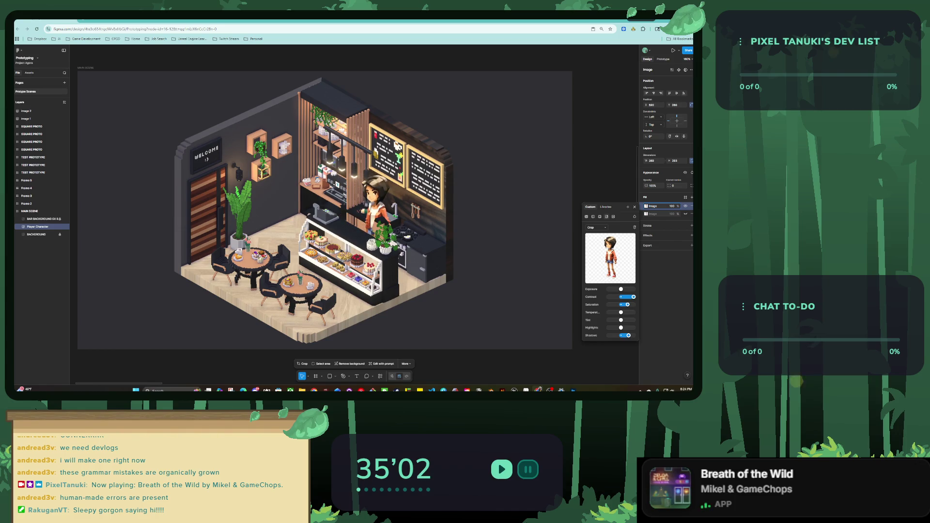
{"action": "left_click_drag", "start_coordinate": [373, 208], "coordinate": [355, 208]}
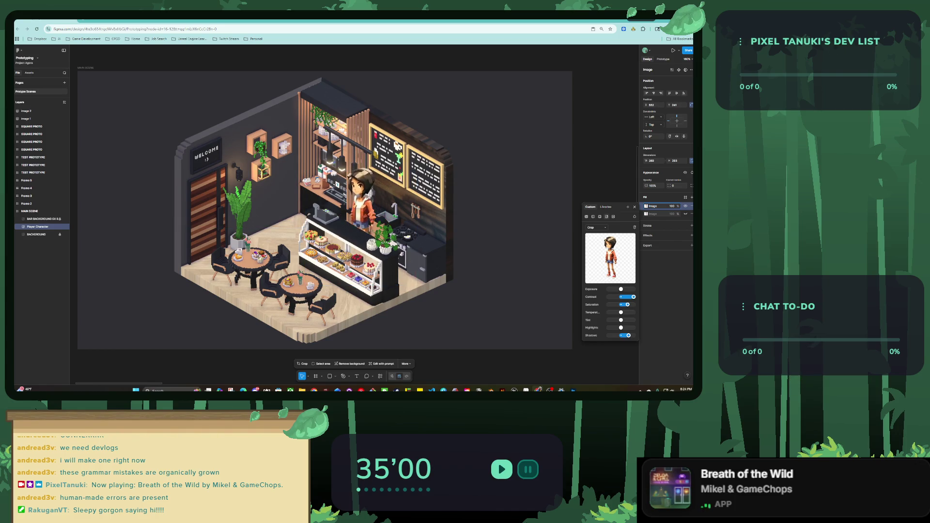
Step: Unlock the BAR BACKGROUND layer and nudge the bar image down
{"action": "left_click", "coordinate": [358, 208]}
{"action": "left_click", "coordinate": [38, 219]}
{"action": "right_click", "coordinate": [50, 219]}
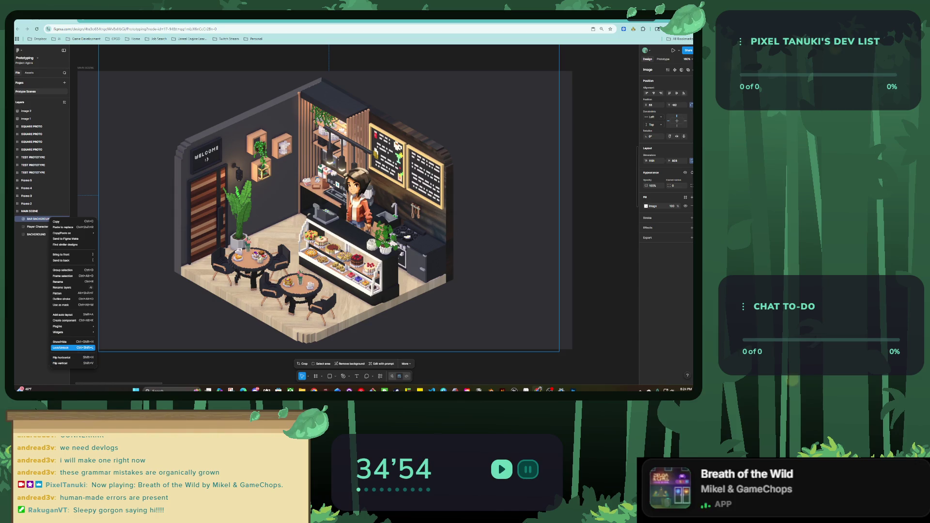
{"action": "left_click", "coordinate": [63, 348]}
{"action": "key", "text": "Down"}
{"action": "key", "text": "Down"}
{"action": "key", "text": "Down"}
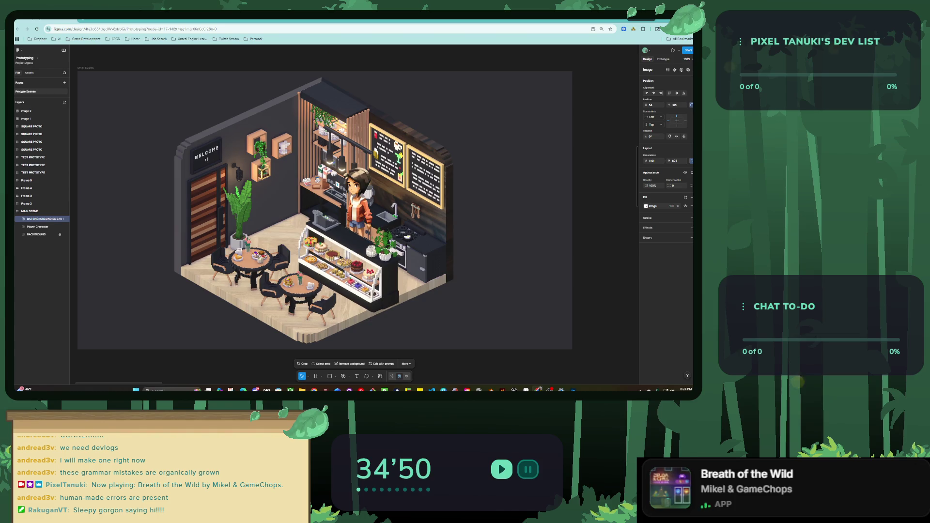
Step: Shrink the bar background slightly, shift it left, and lock its layer
{"action": "left_click_drag", "start_coordinate": [100, 356], "coordinate": [107, 352]}
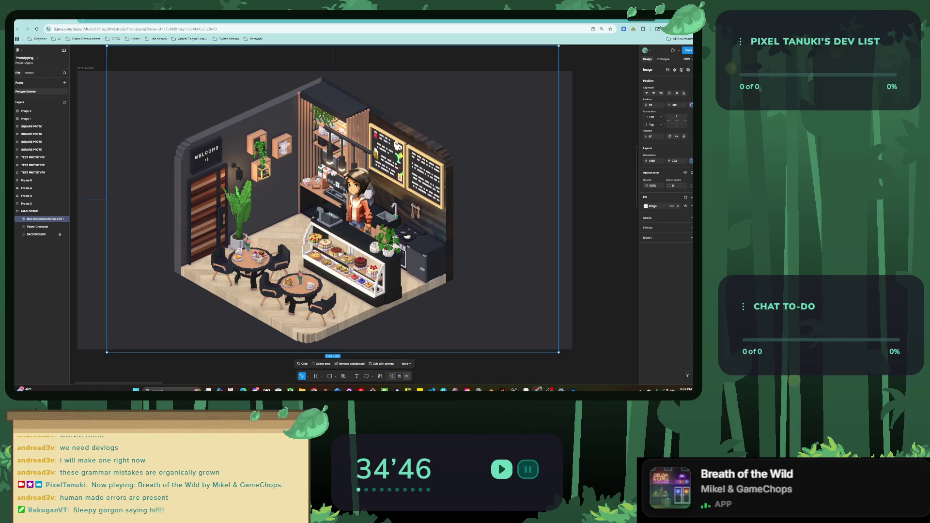
{"action": "left_click_drag", "start_coordinate": [559, 352], "coordinate": [554, 349]}
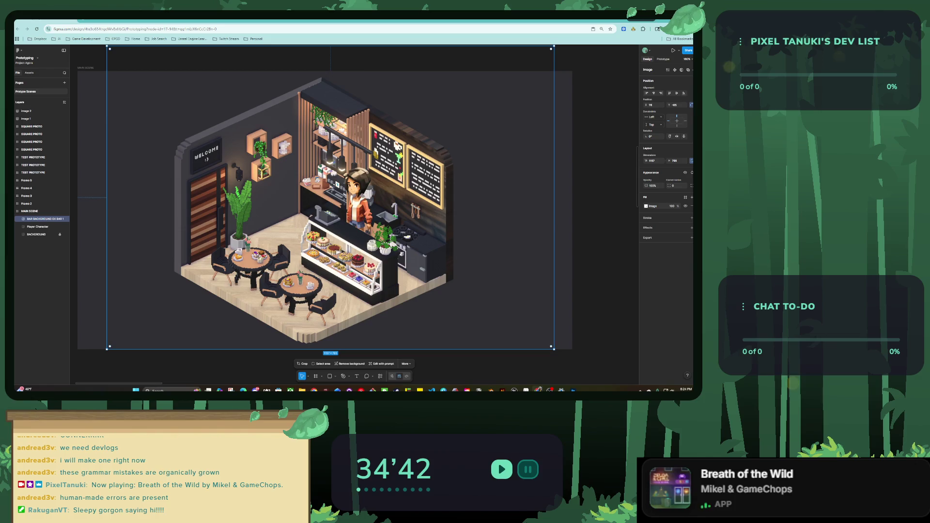
{"action": "left_click_drag", "start_coordinate": [107, 47], "coordinate": [125, 64]}
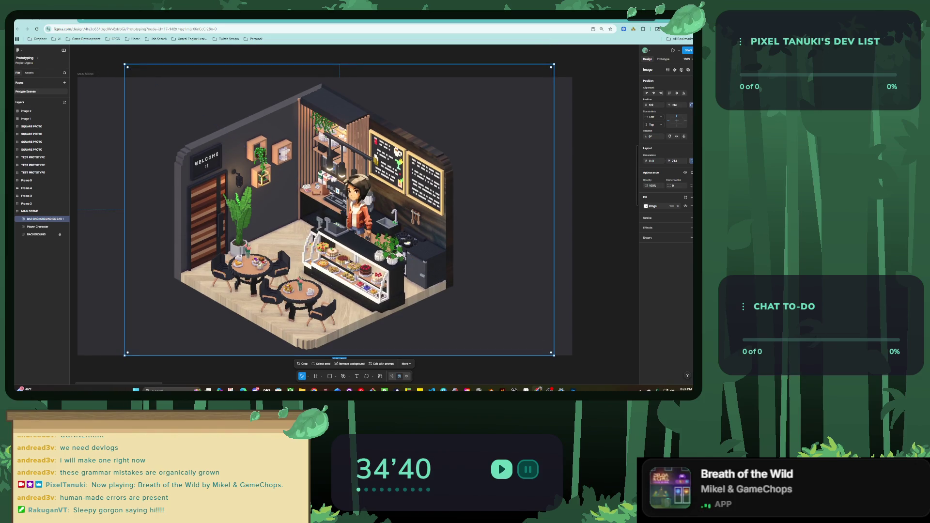
{"action": "key", "text": "shift+Left"}
{"action": "key", "text": "shift+Left"}
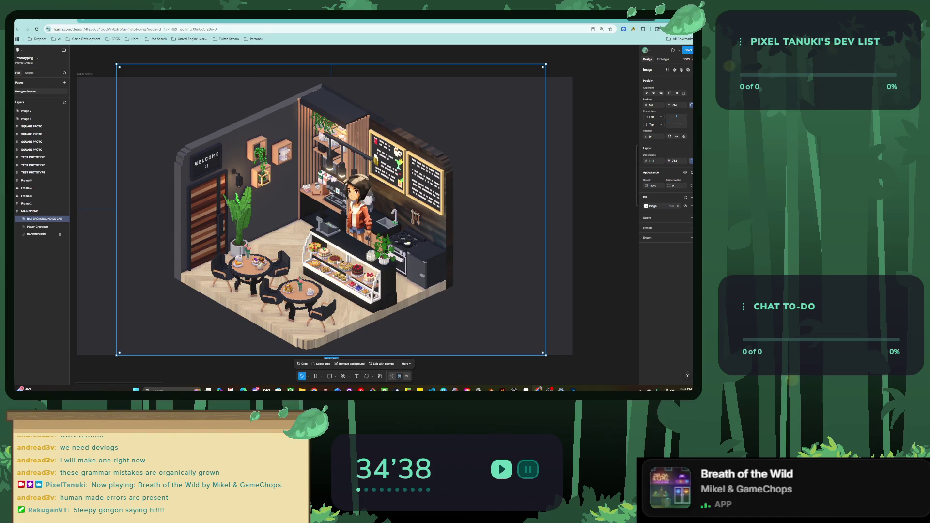
{"action": "right_click", "coordinate": [51, 219]}
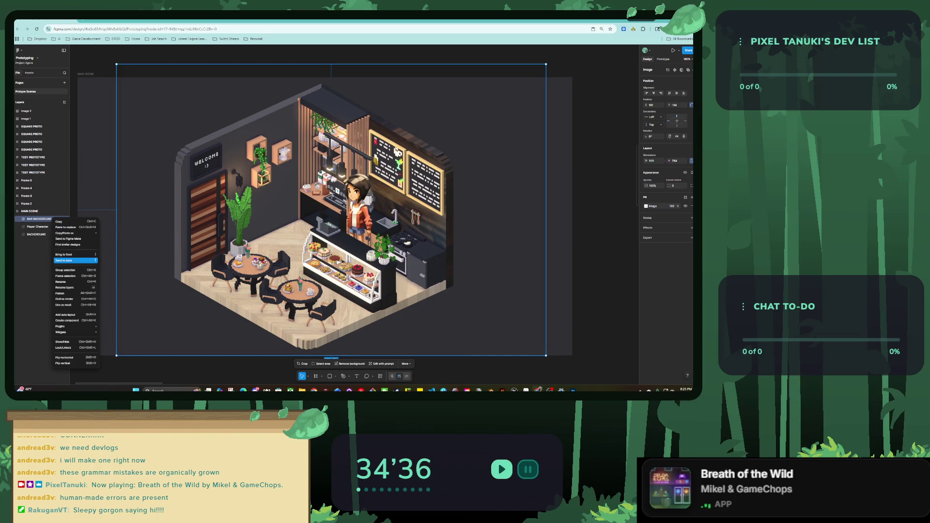
{"action": "left_click", "coordinate": [72, 348]}
Step: Move the Player Character slightly to the left
{"action": "left_click", "coordinate": [38, 226]}
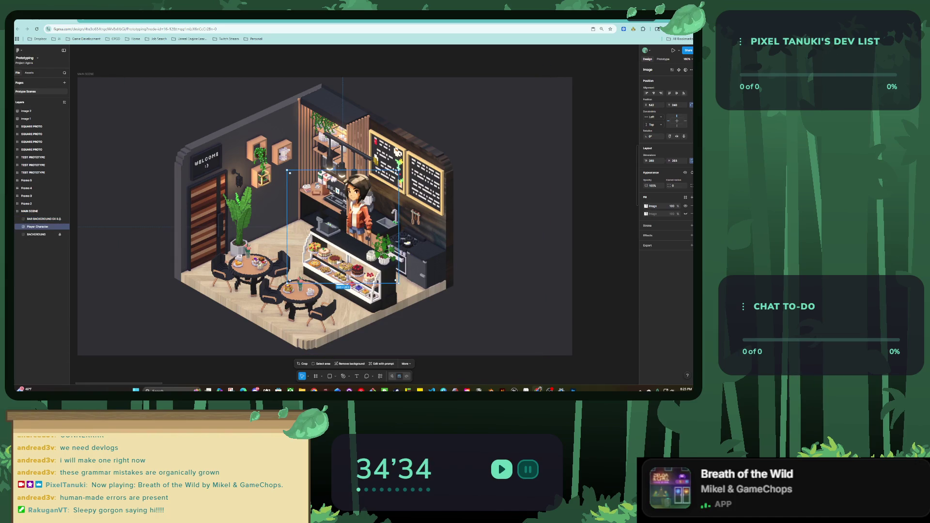
{"action": "left_click_drag", "start_coordinate": [362, 213], "coordinate": [359, 213]}
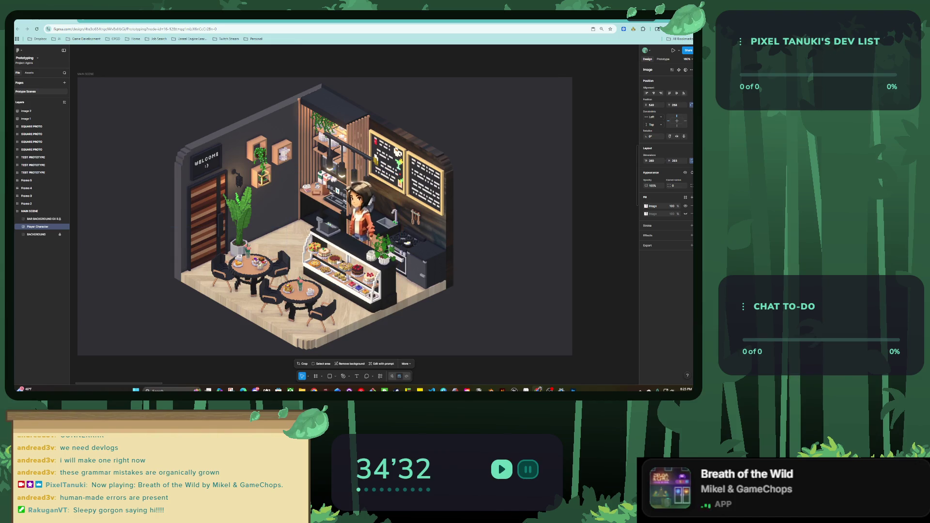
{"action": "key", "text": "alt+Tab"}
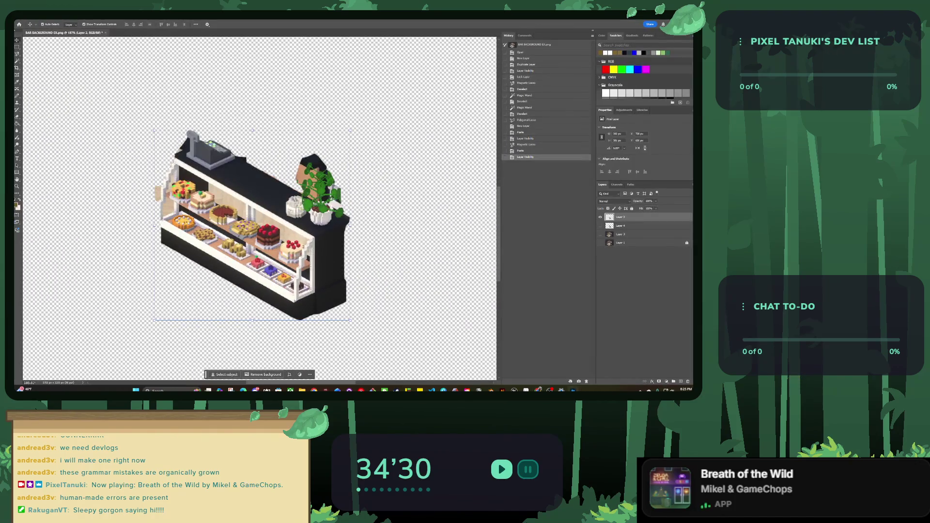
Step: Hide the bar cut-out, make the full café scene layer visible and active, and select the freehand Lasso
{"action": "key", "text": "ctrl+comma"}
{"action": "left_click", "coordinate": [601, 234]}
{"action": "left_click", "coordinate": [630, 234]}
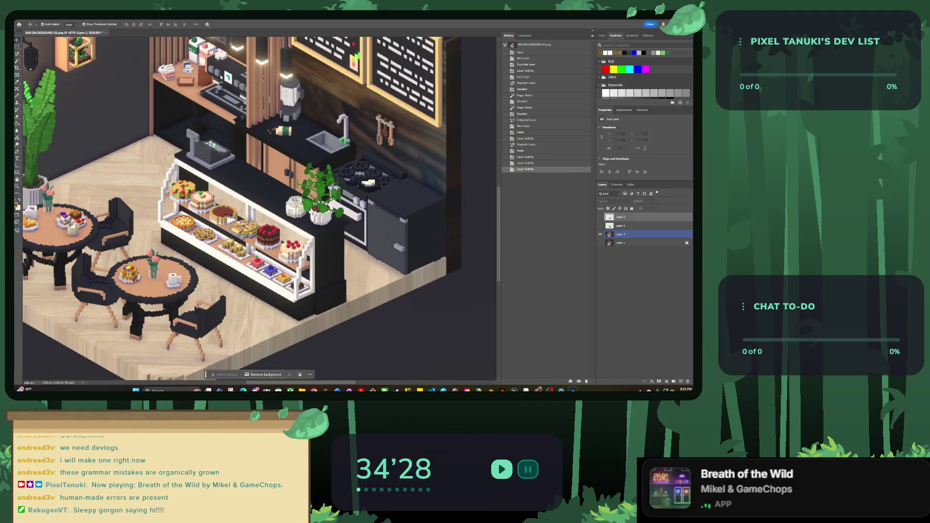
{"action": "scroll", "coordinate": [242, 208], "scroll_direction": "up", "scroll_amount": 2}
{"action": "scroll", "coordinate": [242, 208], "scroll_direction": "up", "scroll_amount": 2}
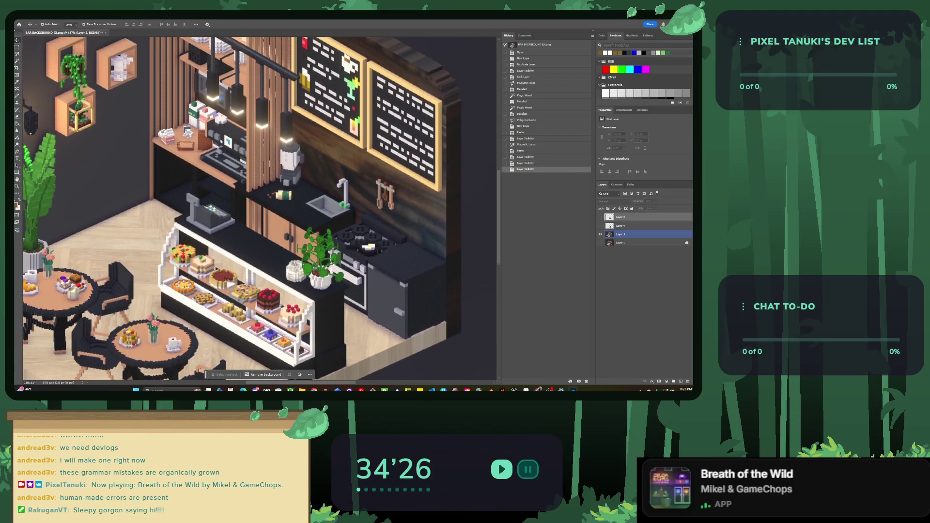
{"action": "scroll", "coordinate": [242, 209], "scroll_direction": "up", "scroll_amount": 2}
{"action": "scroll", "coordinate": [242, 208], "scroll_direction": "up", "scroll_amount": 1}
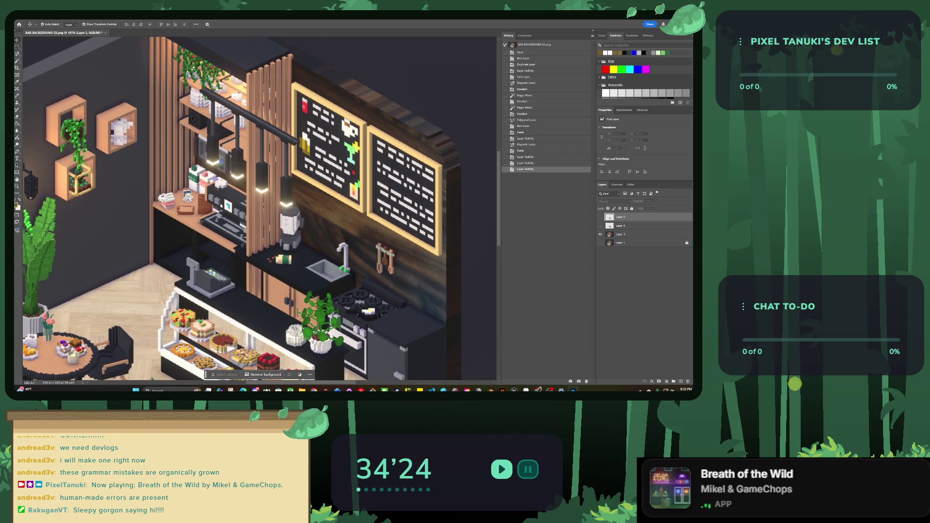
{"action": "left_click", "coordinate": [17, 54]}
{"action": "left_click", "coordinate": [44, 54]}
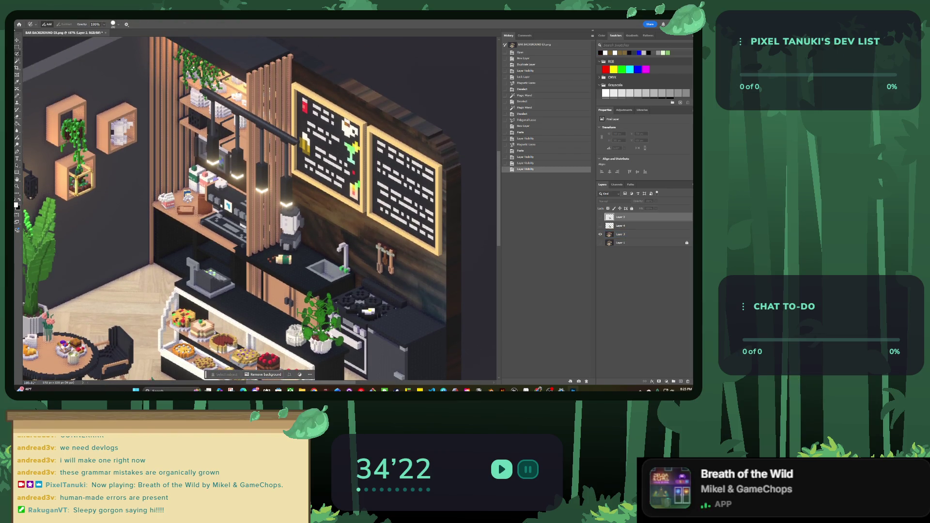
{"action": "left_click", "coordinate": [39, 58]}
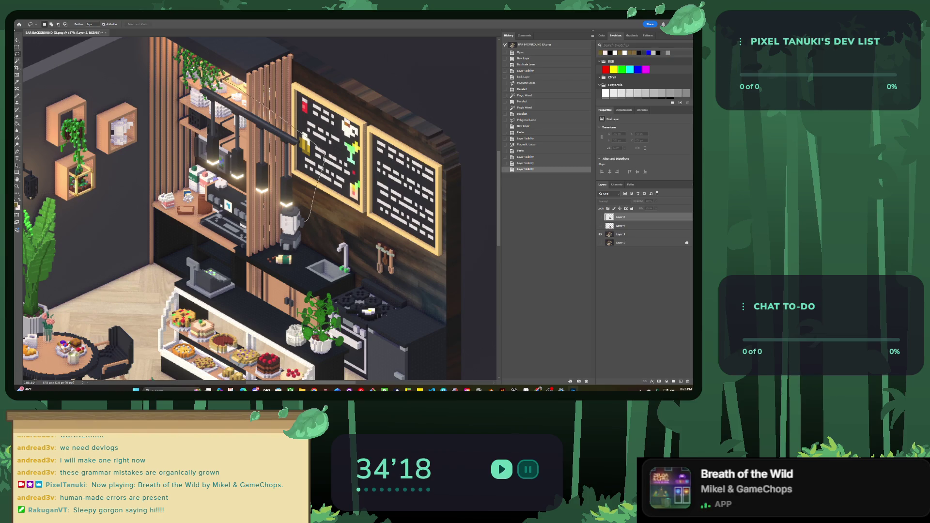
Step: Lasso the hanging lights area, copy it onto a new layer, and hide the full scene
{"action": "left_click_drag", "start_coordinate": [286, 220], "coordinate": [186, 73]}
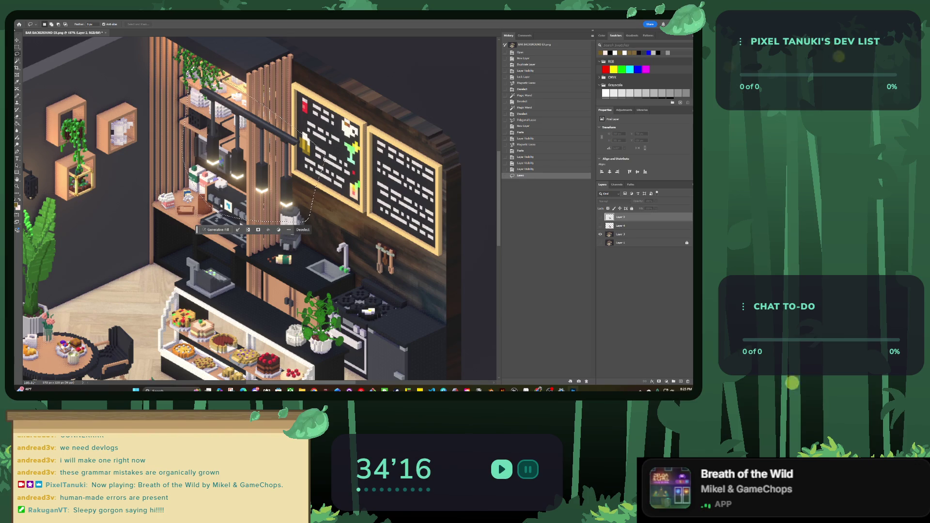
{"action": "key", "text": "ctrl+c"}
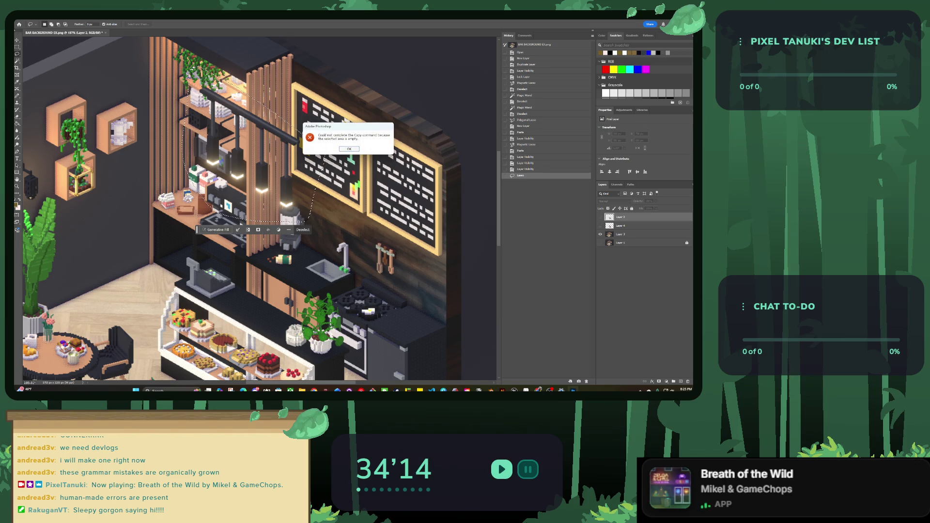
{"action": "key", "text": "Return"}
{"action": "key", "text": "alt+bracketleft"}
{"action": "key", "text": "alt+bracketleft"}
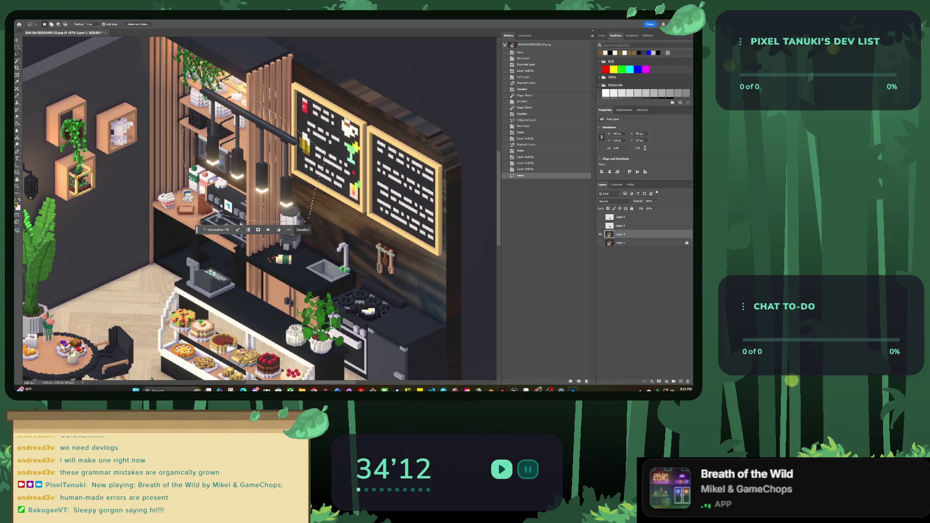
{"action": "key", "text": "ctrl+c"}
{"action": "key", "text": "ctrl+alt+shift+n"}
{"action": "key", "text": "ctrl+v"}
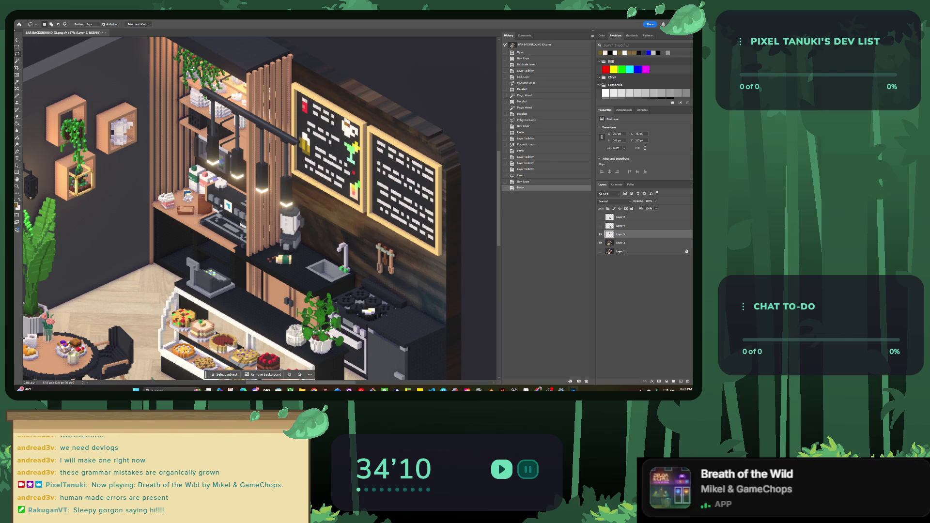
{"action": "left_click", "coordinate": [600, 243]}
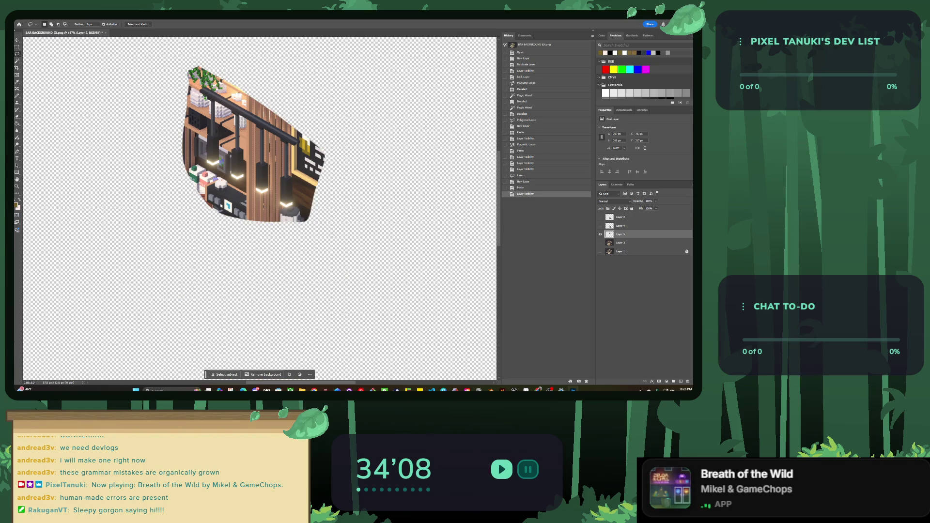
Step: Trace the light fixture with Magnetic Lasso, paste it to a new layer, and hide the rough cut
{"action": "right_click", "coordinate": [17, 54]}
{"action": "left_click", "coordinate": [39, 69]}
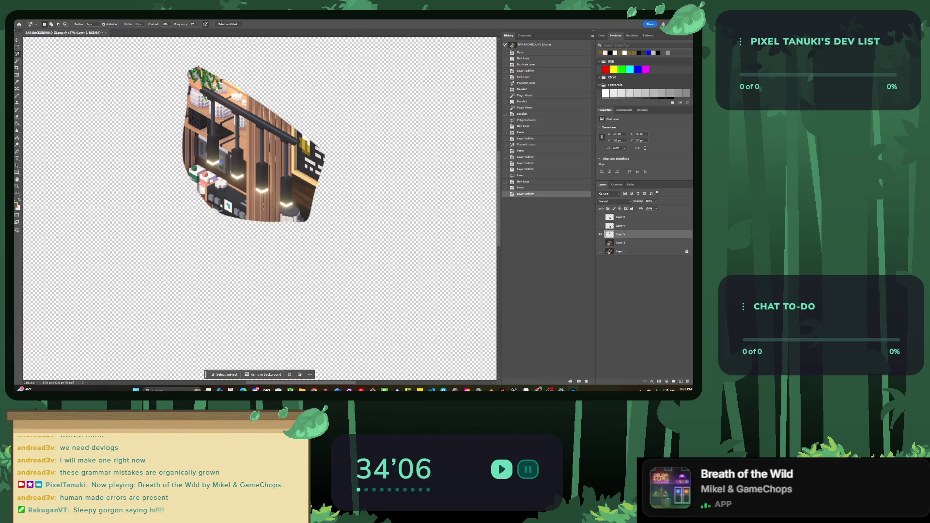
{"action": "left_click", "coordinate": [210, 166]}
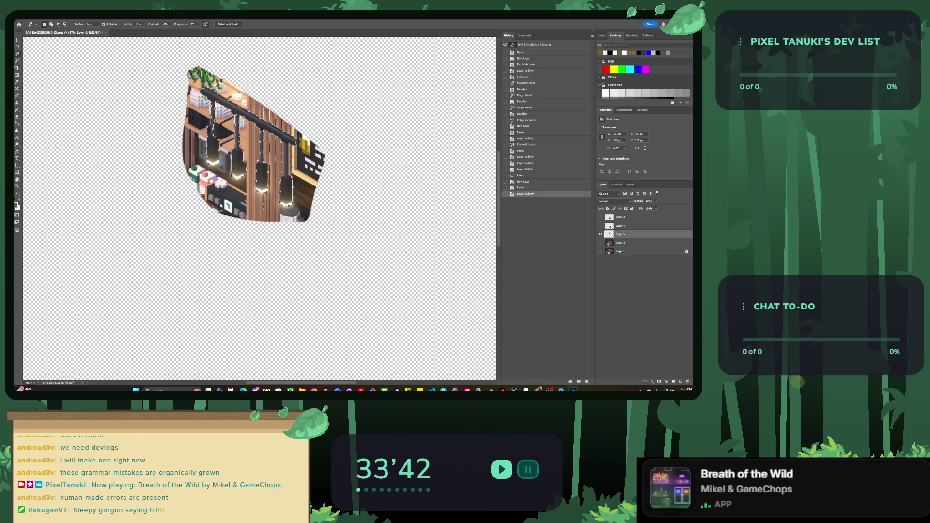
{"action": "key", "text": "Return"}
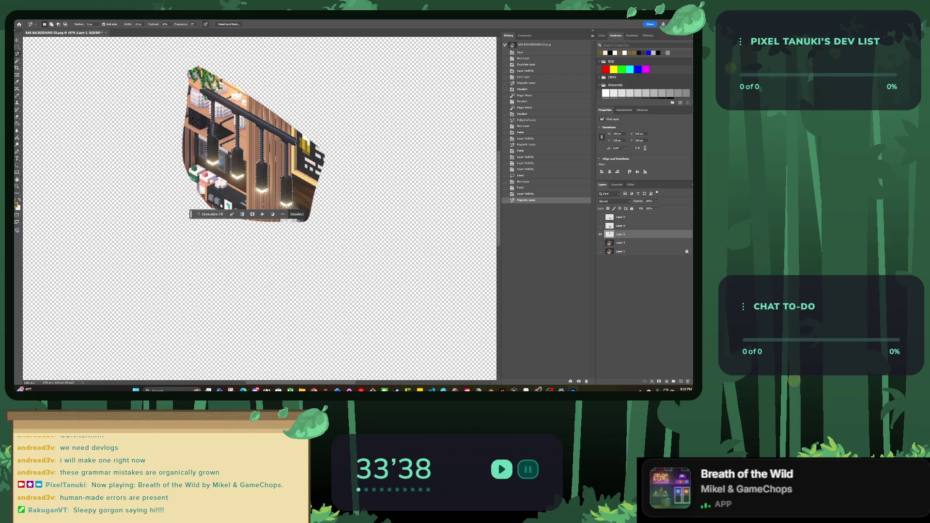
{"action": "key", "text": "ctrl+c"}
{"action": "key", "text": "ctrl+v"}
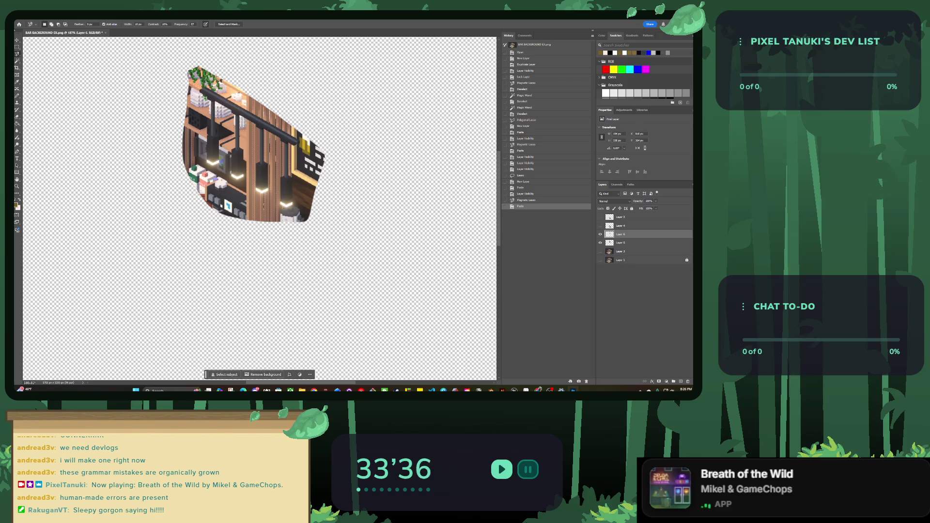
{"action": "left_click", "coordinate": [600, 243]}
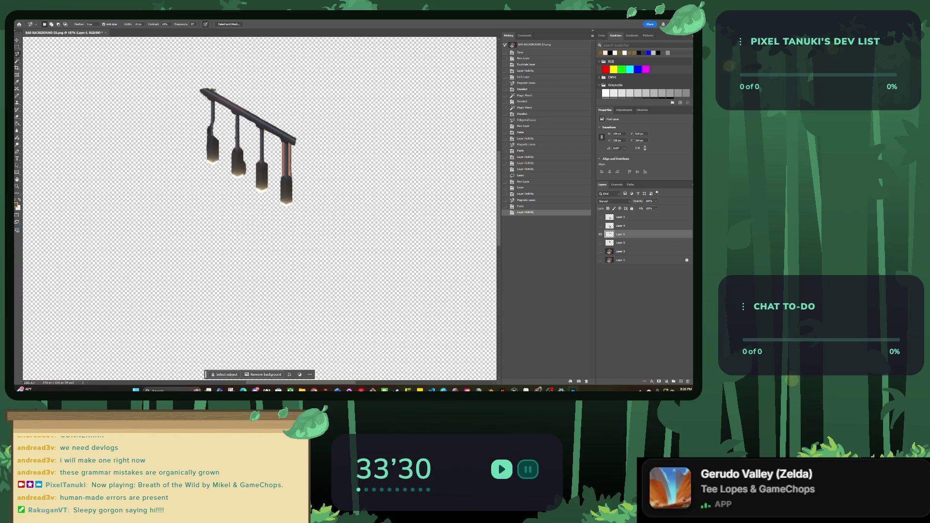
Step: Try a Magic Wand colour selection of the lamps, then deselect
{"action": "right_click", "coordinate": [17, 61]}
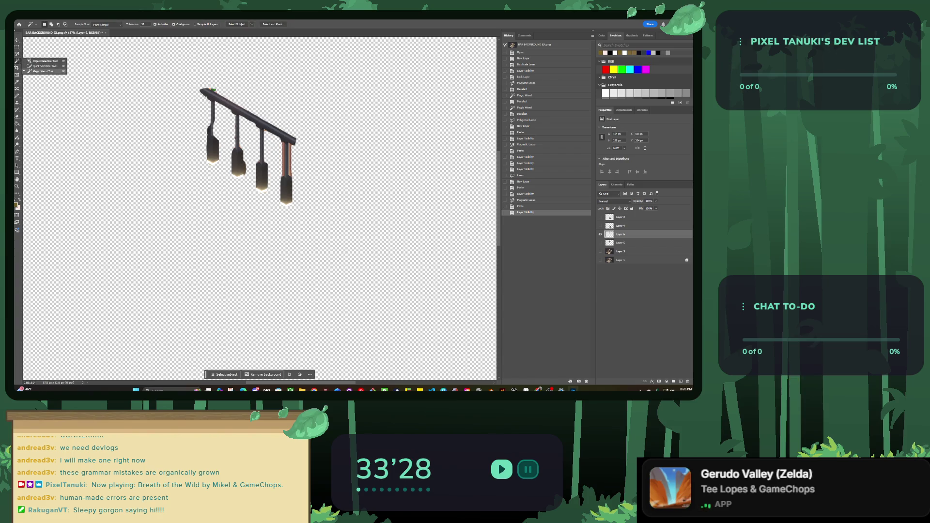
{"action": "left_click", "coordinate": [42, 72]}
{"action": "left_click", "coordinate": [247, 114]}
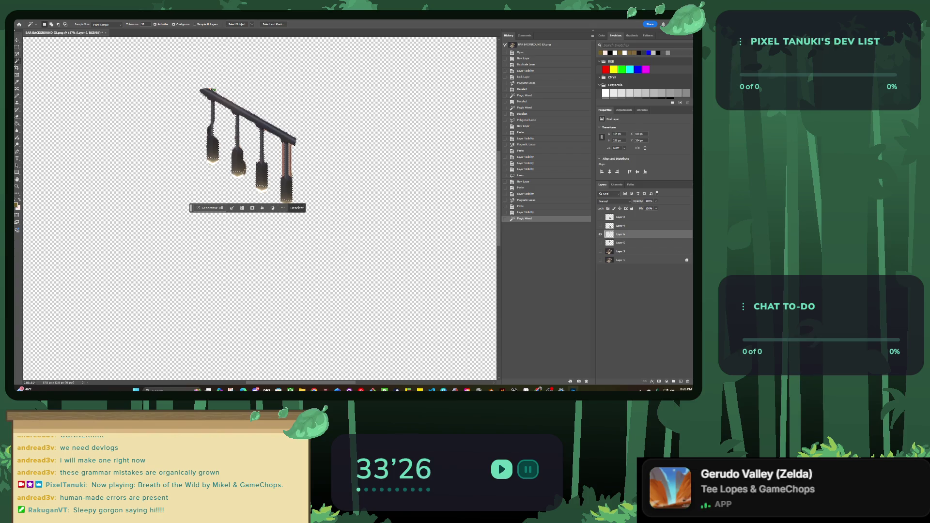
{"action": "left_click", "coordinate": [238, 173]}
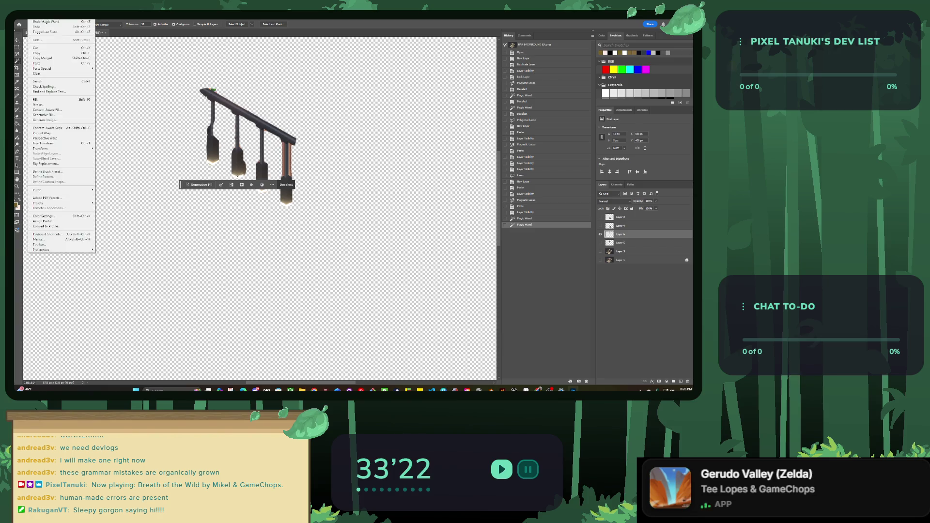
{"action": "key", "text": "ctrl+d"}
Step: Export the isolated lights image from the File menu
{"action": "key", "text": "alt+f"}
{"action": "key", "text": "Right"}
{"action": "key", "text": "Down"}
{"action": "key", "text": "Return"}
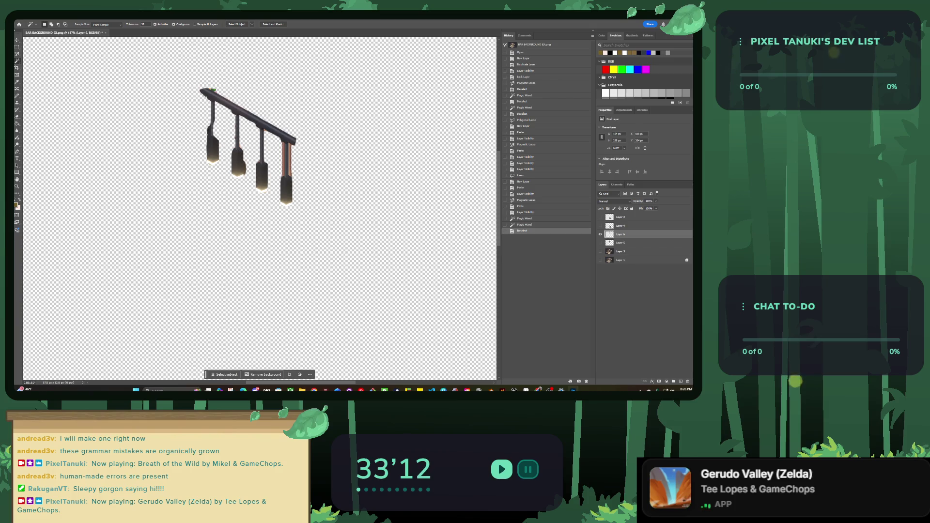
{"action": "key", "text": "alt+Tab"}
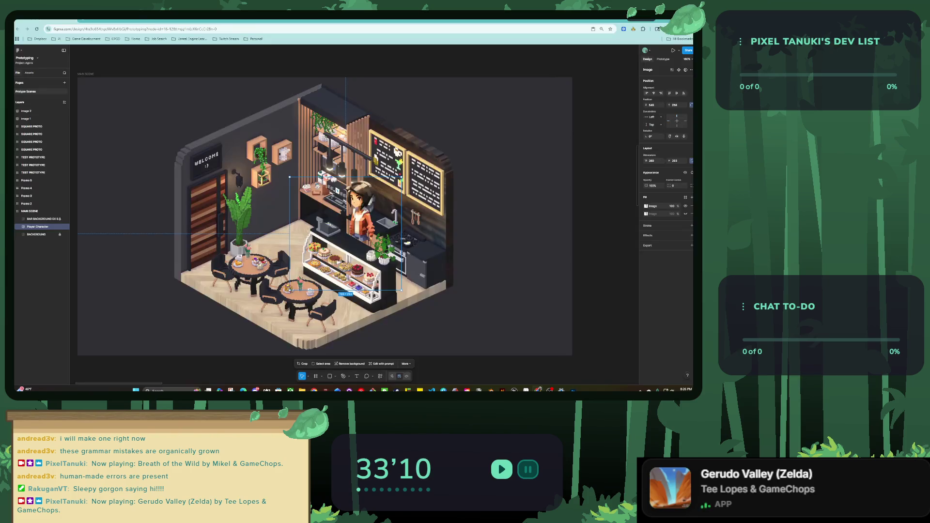
Step: Paste the LIGHTS 1 image into the café scene and scale it to 931×631
{"action": "key", "text": "Escape"}
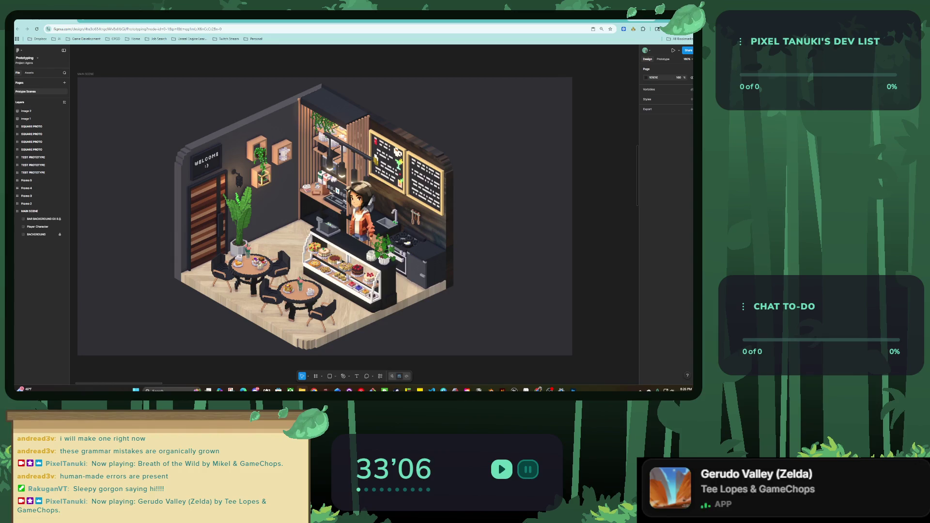
{"action": "key", "text": "ctrl+v"}
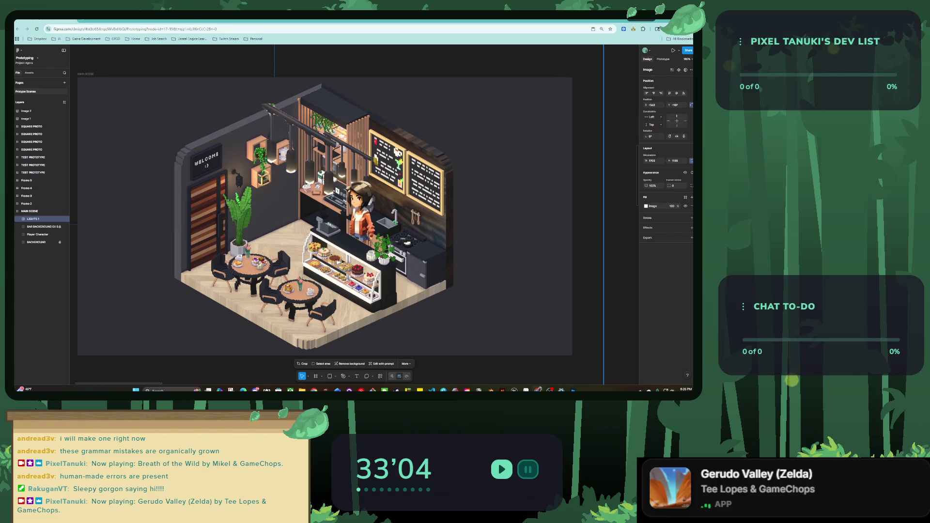
{"action": "scroll", "coordinate": [357, 203], "scroll_direction": "down", "scroll_amount": 5}
{"action": "left_click_drag", "start_coordinate": [206, 133], "coordinate": [385, 255]}
{"action": "left_click_drag", "start_coordinate": [437, 282], "coordinate": [352, 190]}
{"action": "scroll", "coordinate": [353, 190], "scroll_direction": "up", "scroll_amount": 5}
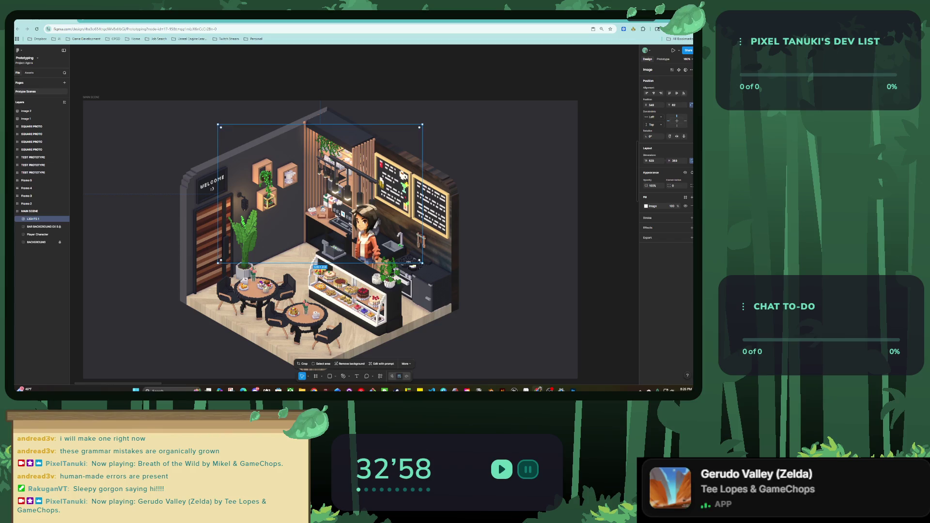
{"action": "left_click_drag", "start_coordinate": [422, 263], "coordinate": [578, 368]}
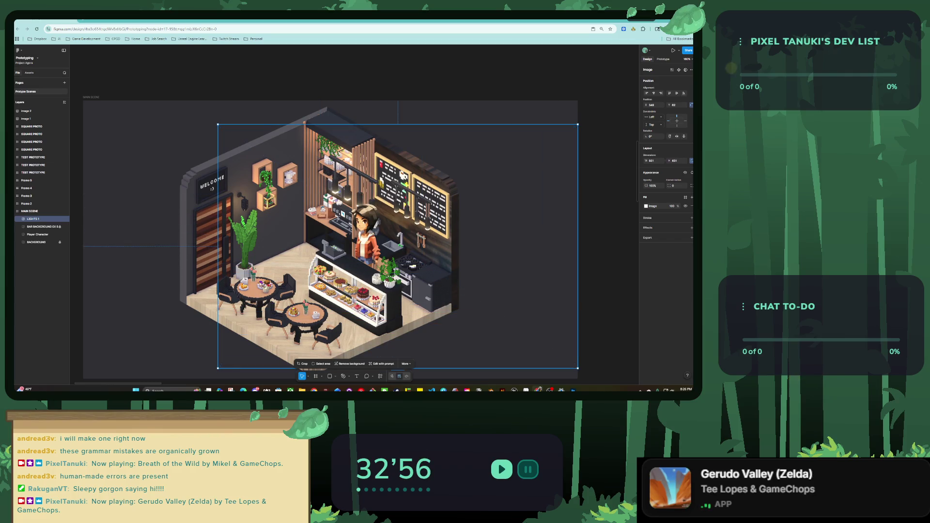
{"action": "left_click", "coordinate": [301, 363]}
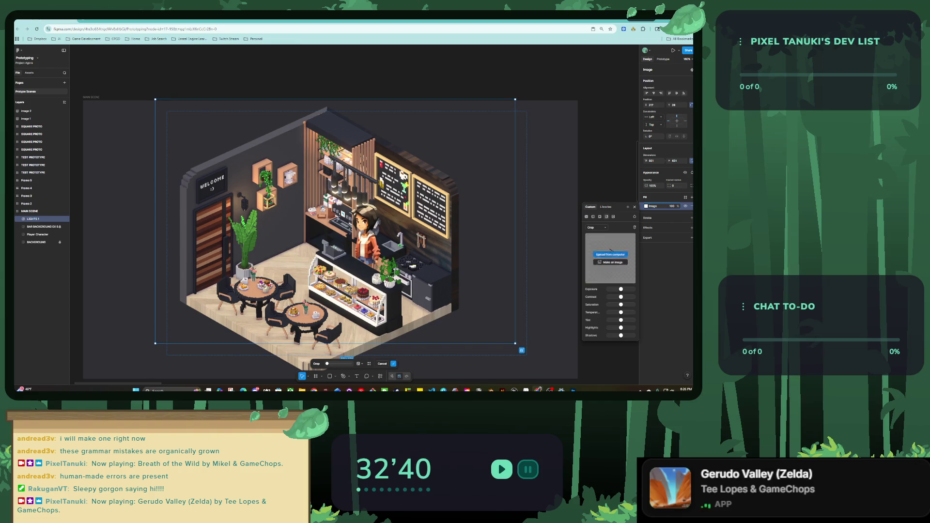
Step: Reposition and resize the LIGHTS 1 crop box, then apply the crop
{"action": "left_click", "coordinate": [595, 227]}
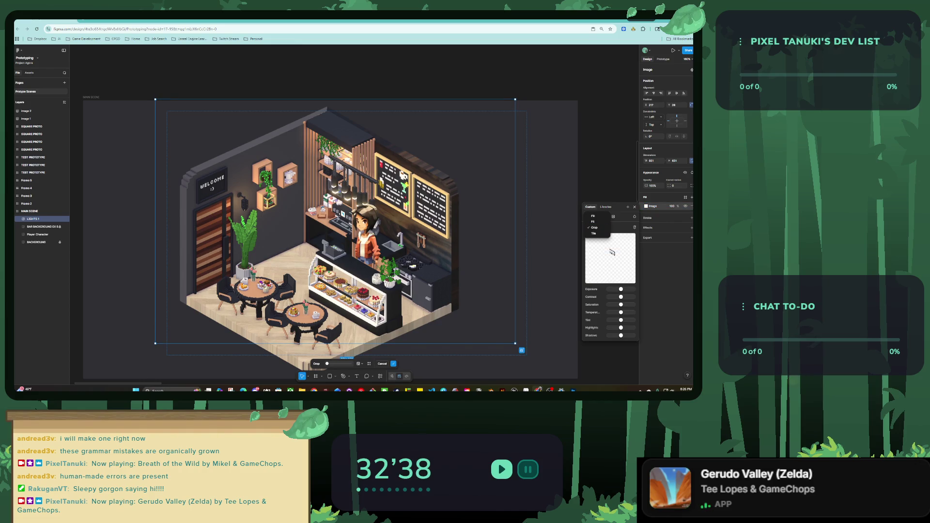
{"action": "key", "text": "Escape"}
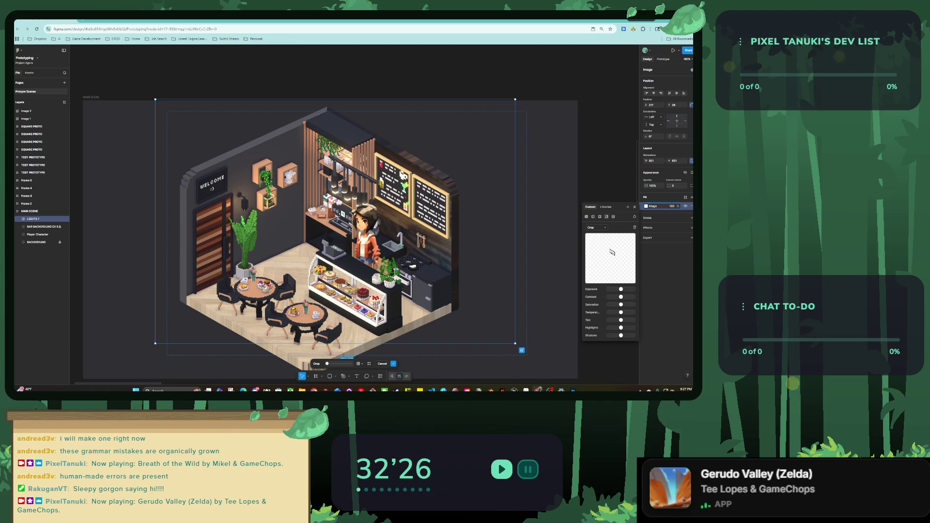
{"action": "left_click_drag", "start_coordinate": [339, 184], "coordinate": [337, 176]}
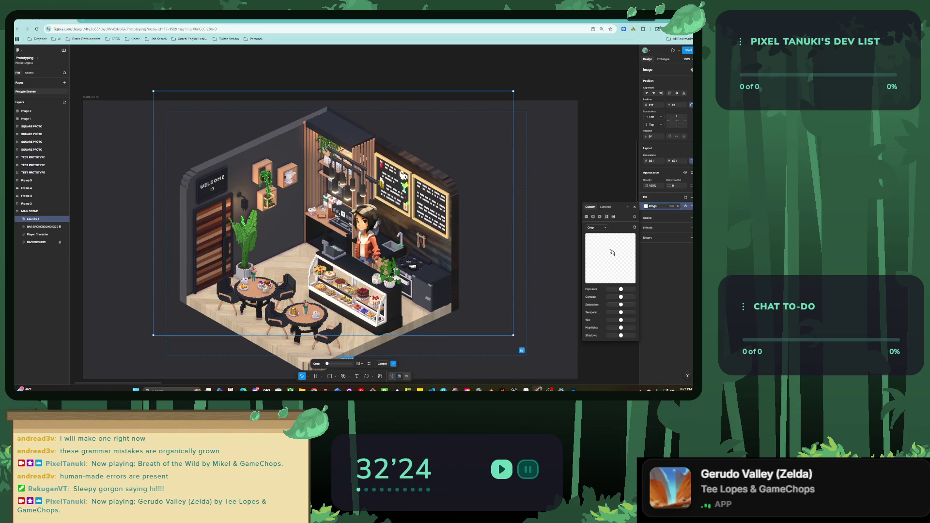
{"action": "left_click_drag", "start_coordinate": [333, 334], "coordinate": [333, 318]}
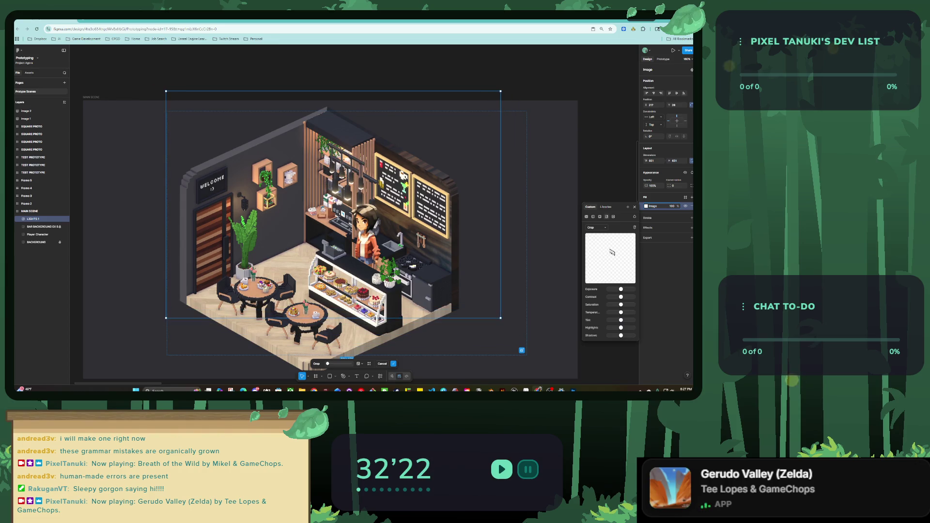
{"action": "left_click", "coordinate": [596, 227]}
{"action": "left_click", "coordinate": [596, 228]}
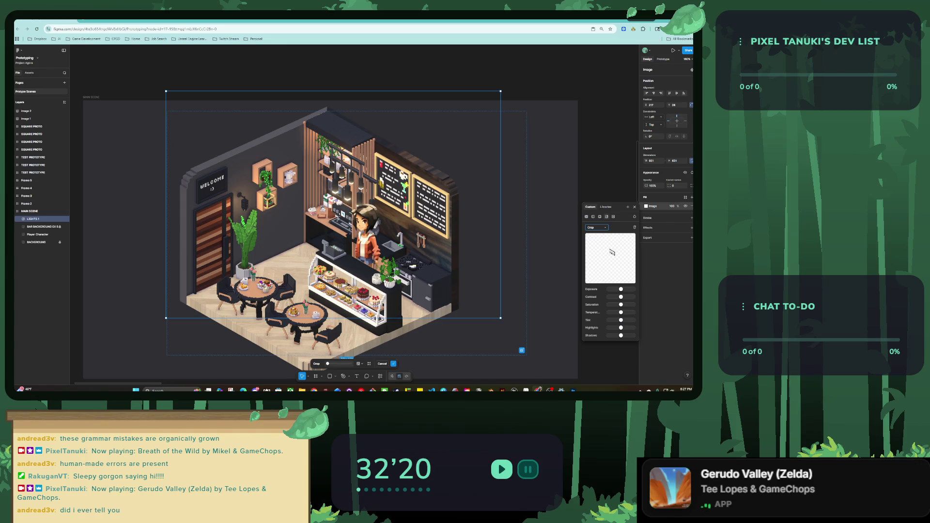
{"action": "left_click_drag", "start_coordinate": [500, 91], "coordinate": [547, 60]}
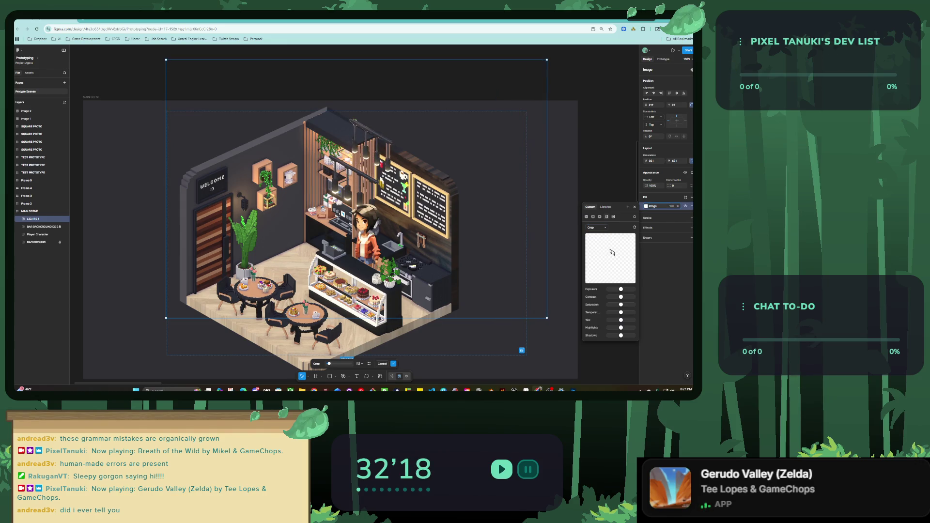
{"action": "key", "text": "Return"}
Step: Scale the lights to 711×482 and re-crop away the bottom, left and right to the lamps
{"action": "left_click_drag", "start_coordinate": [526, 355], "coordinate": [447, 247]}
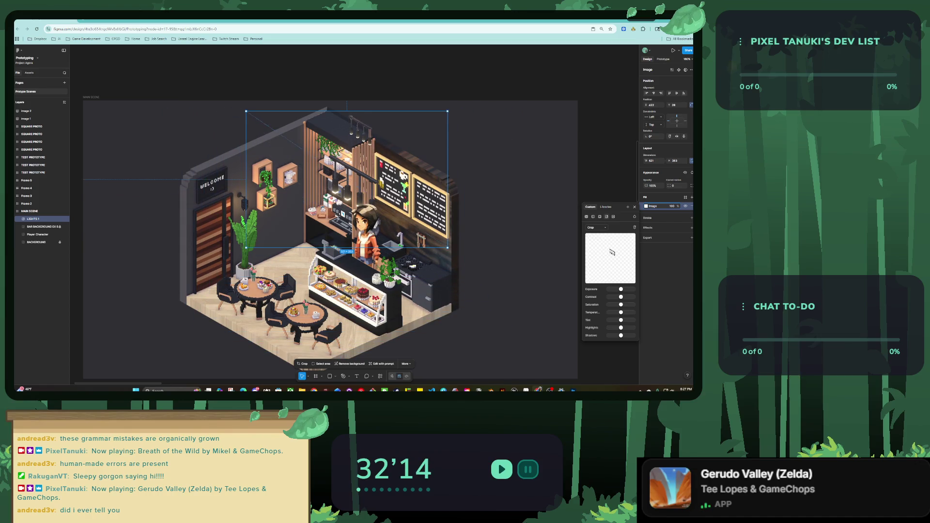
{"action": "left_click", "coordinate": [596, 228]}
{"action": "left_click", "coordinate": [596, 227]}
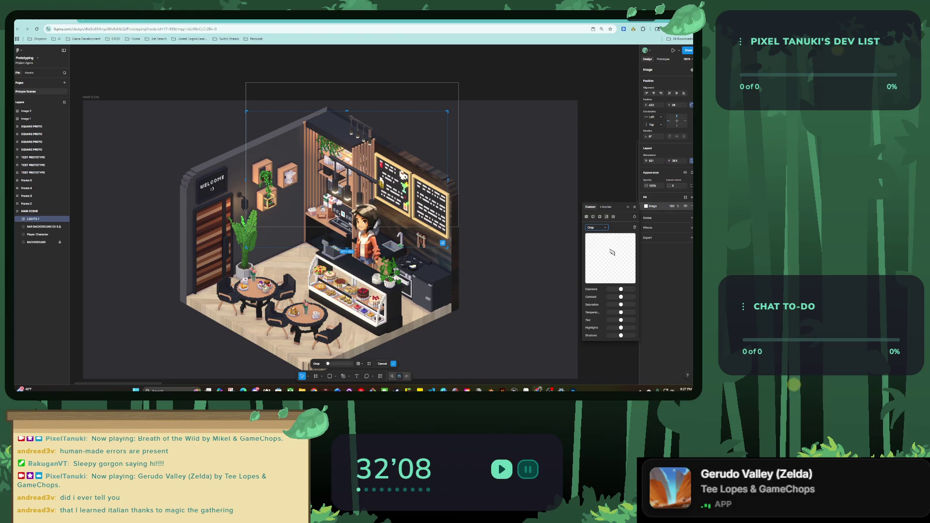
{"action": "left_click_drag", "start_coordinate": [347, 247], "coordinate": [347, 151]}
{"action": "left_click_drag", "start_coordinate": [247, 131], "coordinate": [348, 131]}
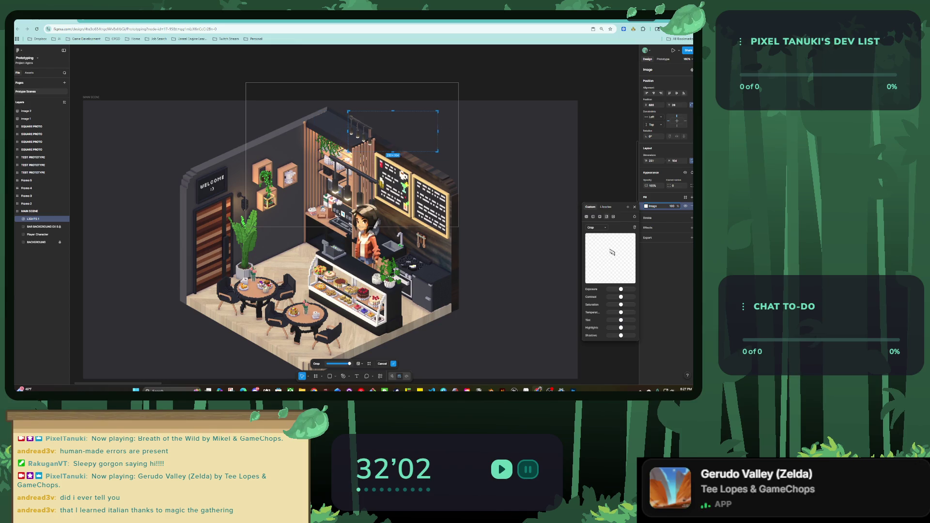
{"action": "left_click_drag", "start_coordinate": [415, 131], "coordinate": [383, 131]}
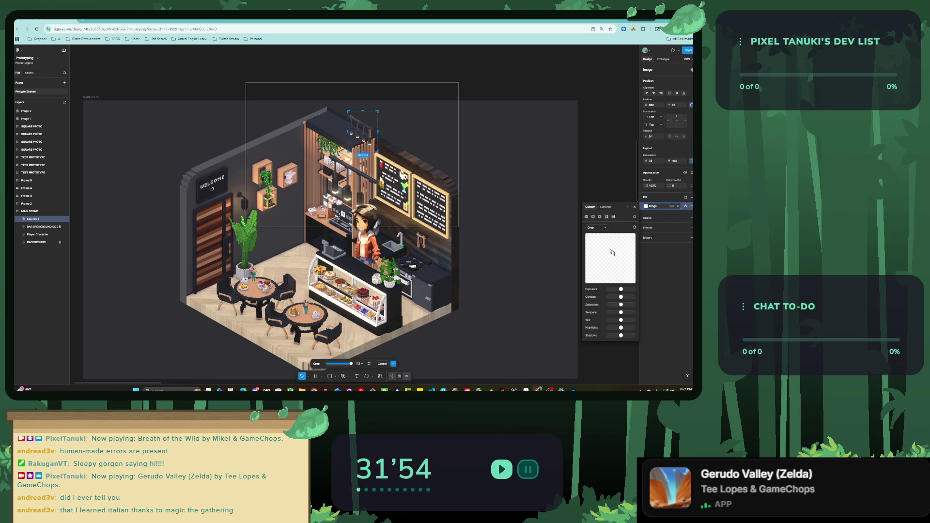
{"action": "key", "text": "Return"}
Step: Shrink the cropped lamps to 151×207 and position them above the bar counter
{"action": "mouse_move", "coordinate": [363, 132]}
{"action": "left_mouse_down"}
{"action": "mouse_move", "coordinate": [323, 217]}
{"action": "mouse_move", "coordinate": [435, 60]}
{"action": "left_mouse_up"}
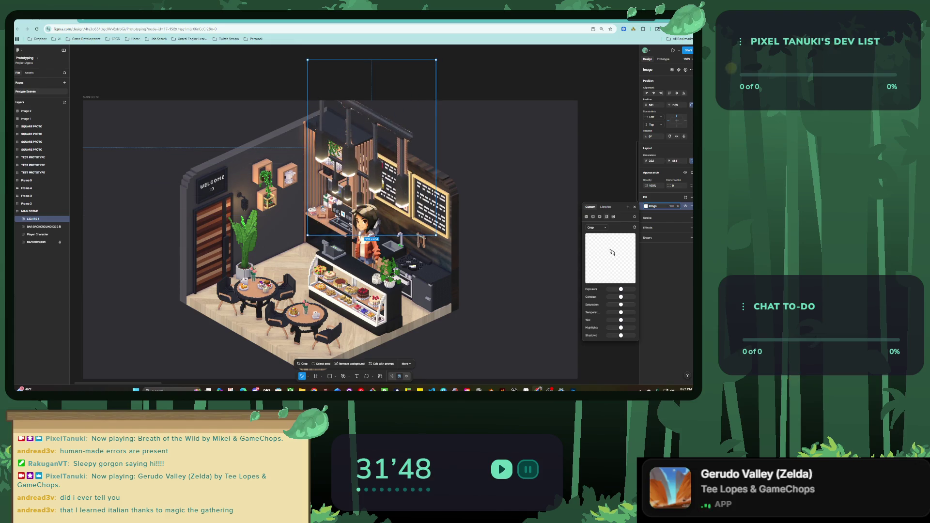
{"action": "left_click_drag", "start_coordinate": [436, 59], "coordinate": [378, 138]}
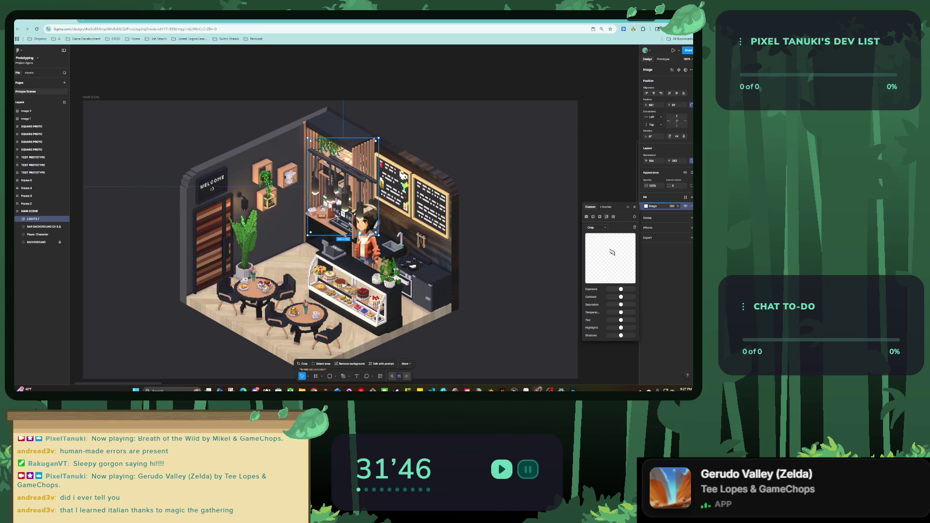
{"action": "left_click_drag", "start_coordinate": [308, 234], "coordinate": [321, 218]}
{"action": "left_click_drag", "start_coordinate": [348, 179], "coordinate": [359, 190]}
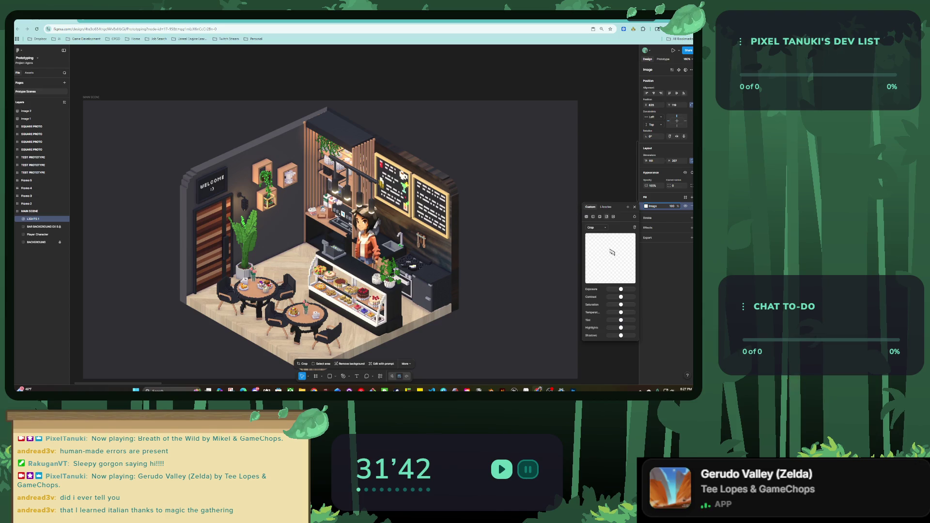
{"action": "scroll", "coordinate": [394, 200], "scroll_direction": "up", "scroll_amount": 2}
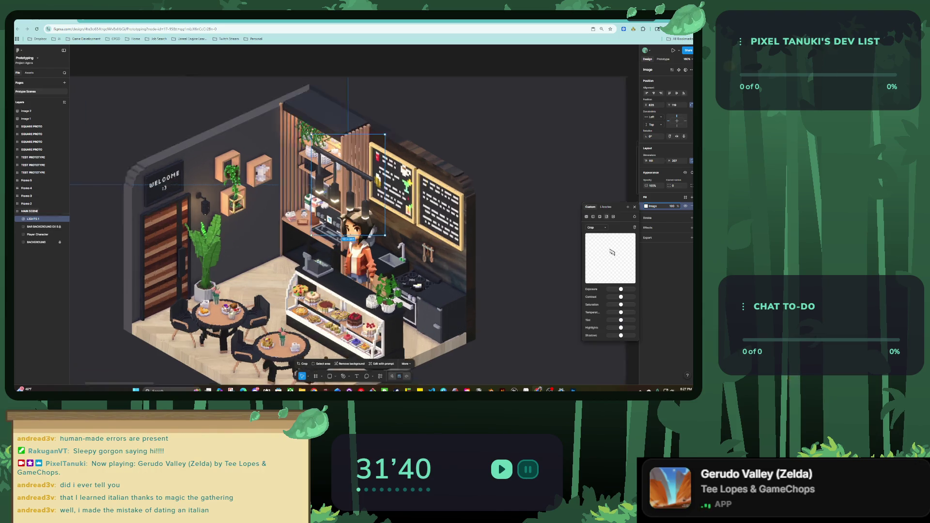
{"action": "scroll", "coordinate": [394, 200], "scroll_direction": "up", "scroll_amount": 4}
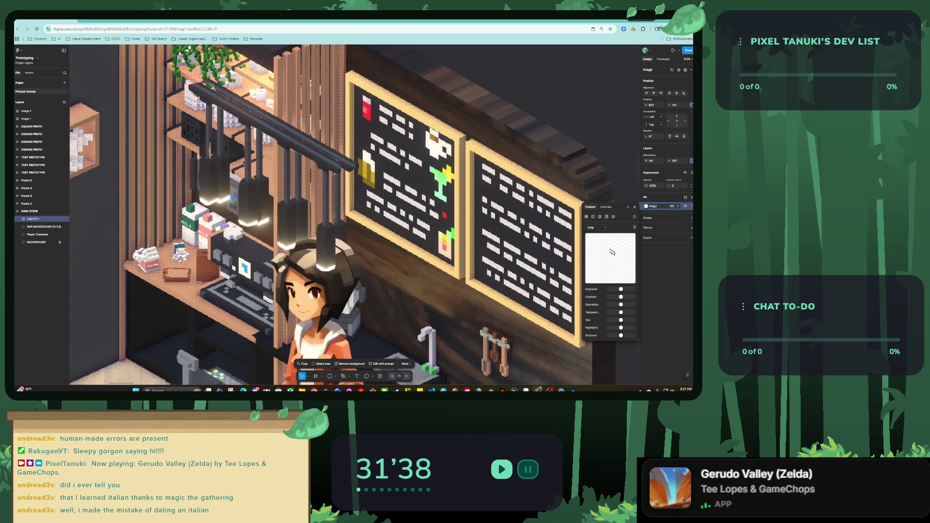
{"action": "key", "text": "Up"}
Step: Reselect the Player Character image in the café scene
{"action": "left_click", "coordinate": [334, 272]}
{"action": "scroll", "coordinate": [334, 272], "scroll_direction": "down", "scroll_amount": 5}
{"action": "key", "text": "Escape"}
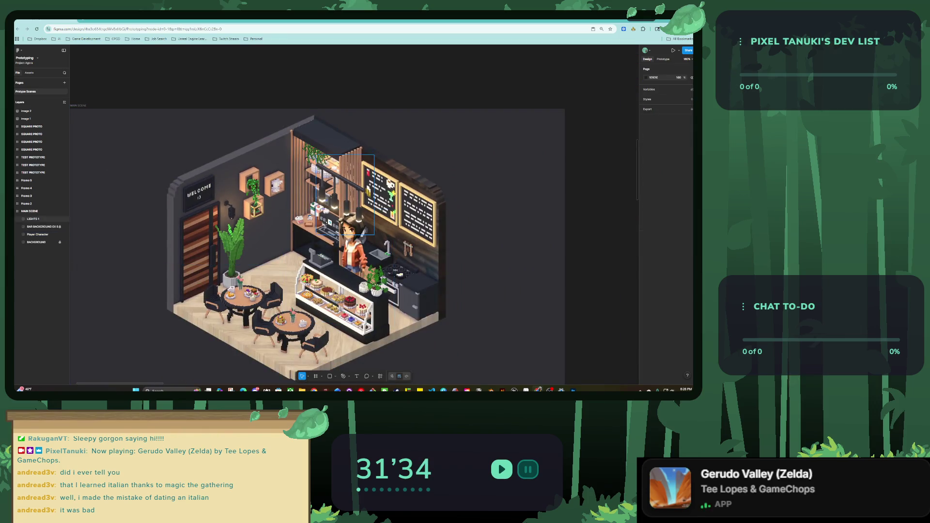
{"action": "scroll", "coordinate": [350, 214], "scroll_direction": "down", "scroll_amount": 1}
{"action": "scroll", "coordinate": [350, 214], "scroll_direction": "left", "scroll_amount": 2}
{"action": "scroll", "coordinate": [352, 219], "scroll_direction": "right", "scroll_amount": 2}
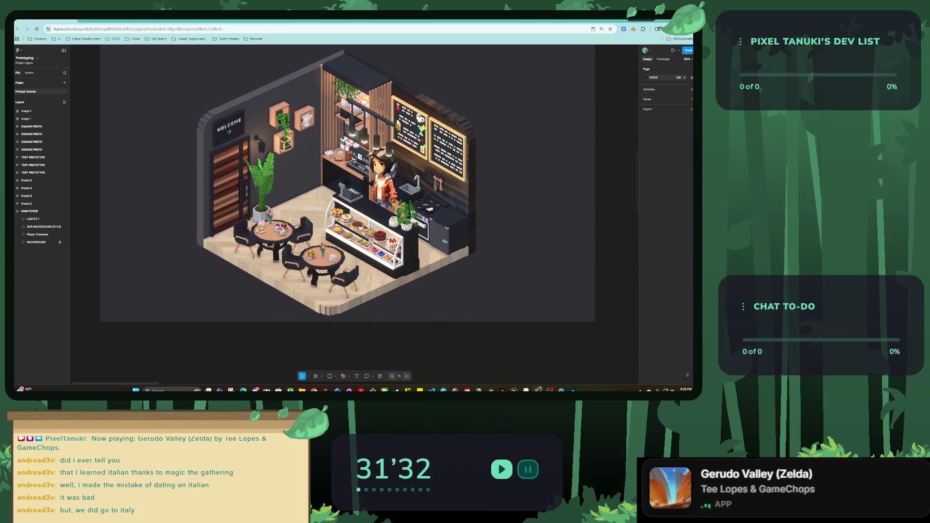
{"action": "left_click", "coordinate": [352, 219]}
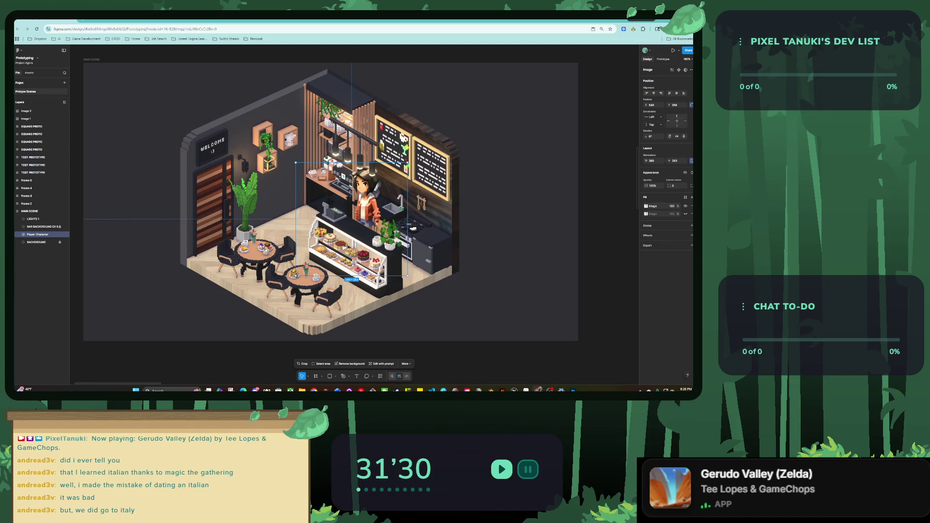
Step: Nudge the Player Character's exposure up and back, then exit image adjustments
{"action": "left_click", "coordinate": [301, 364]}
{"action": "left_click_drag", "start_coordinate": [620, 289], "coordinate": [622, 289]}
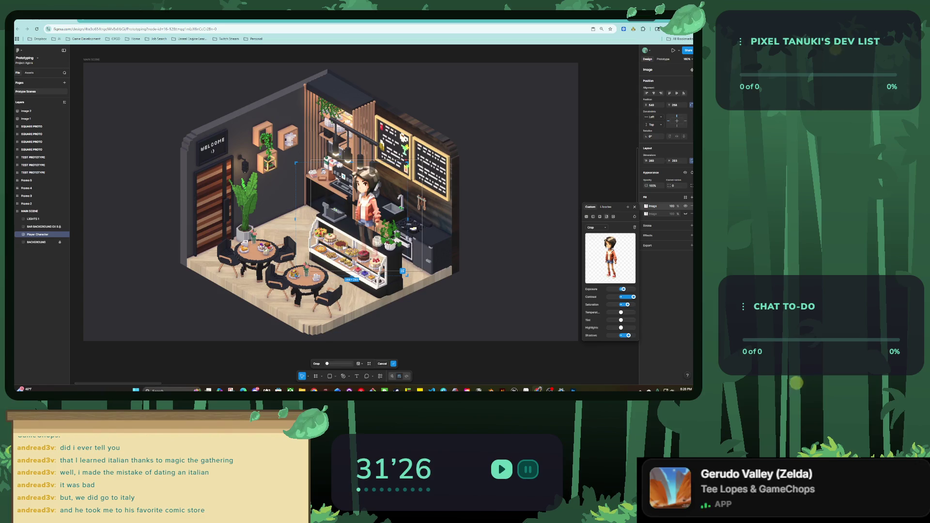
{"action": "left_click_drag", "start_coordinate": [621, 288], "coordinate": [621, 289]}
{"action": "key", "text": "Return"}
{"action": "scroll", "coordinate": [330, 202], "scroll_direction": "down", "scroll_amount": 5}
{"action": "key", "text": "Escape"}
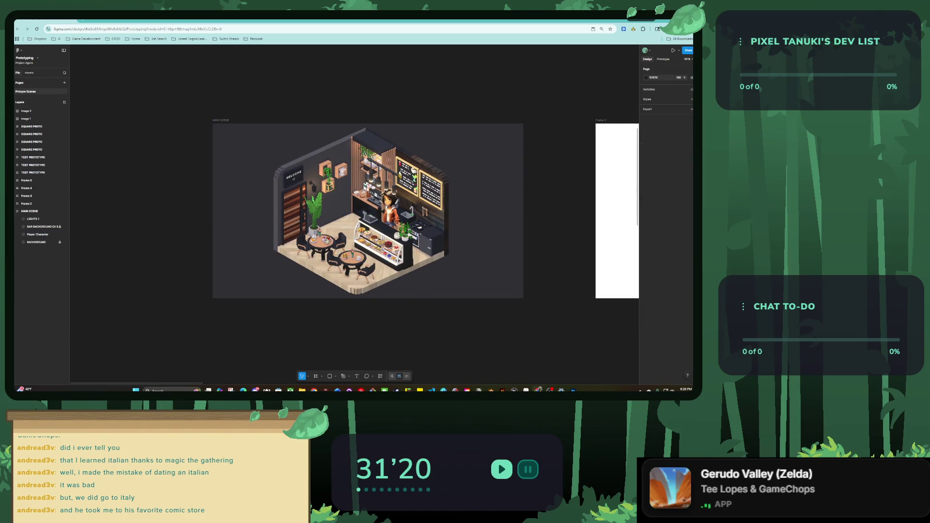
{"action": "scroll", "coordinate": [288, 157], "scroll_direction": "up", "scroll_amount": 5}
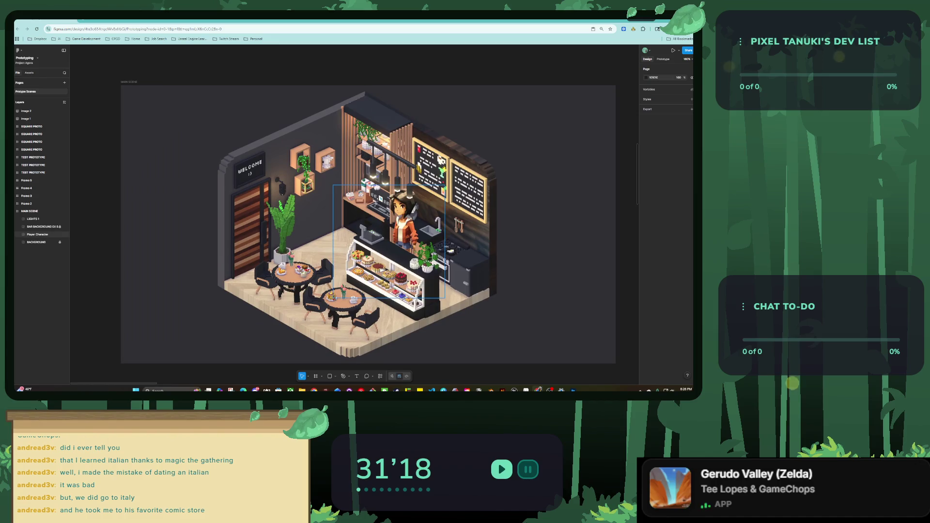
Step: Add a stroke to the Player Character and hide it, then add a Drop shadow effect
{"action": "left_click", "coordinate": [388, 238]}
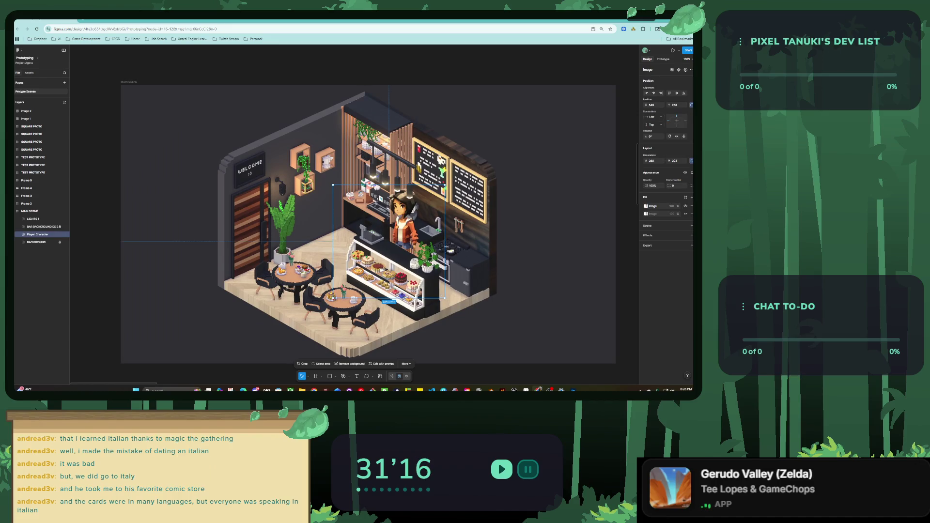
{"action": "left_click", "coordinate": [692, 226]}
{"action": "left_click", "coordinate": [646, 235]}
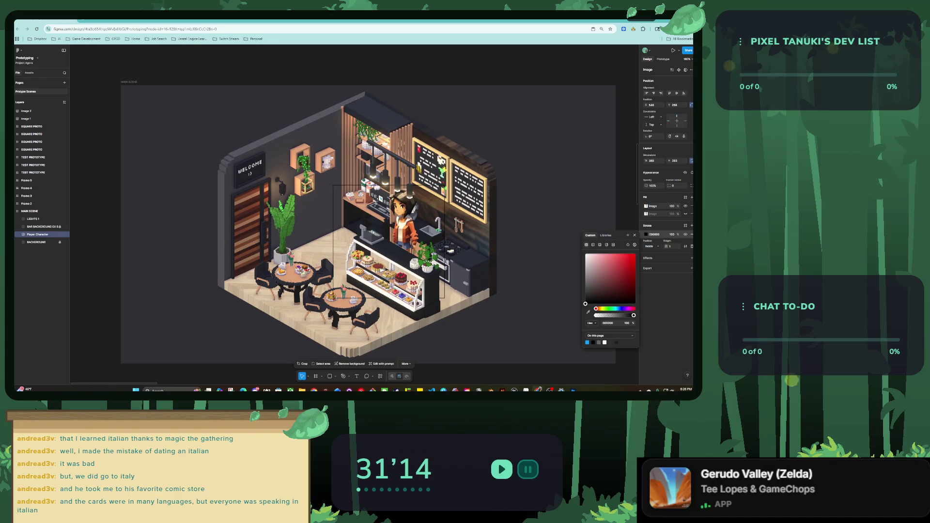
{"action": "left_click", "coordinate": [686, 234]}
{"action": "left_click", "coordinate": [692, 258]}
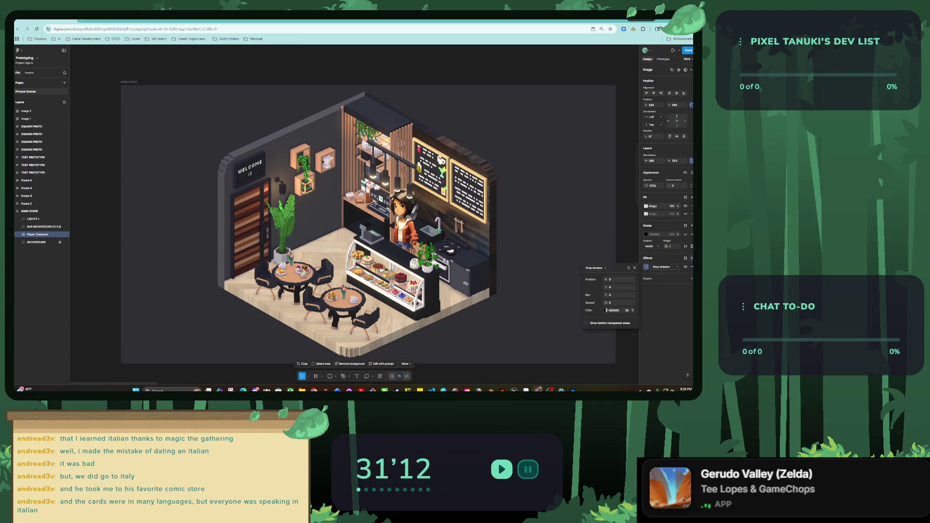
{"action": "left_click", "coordinate": [595, 268]}
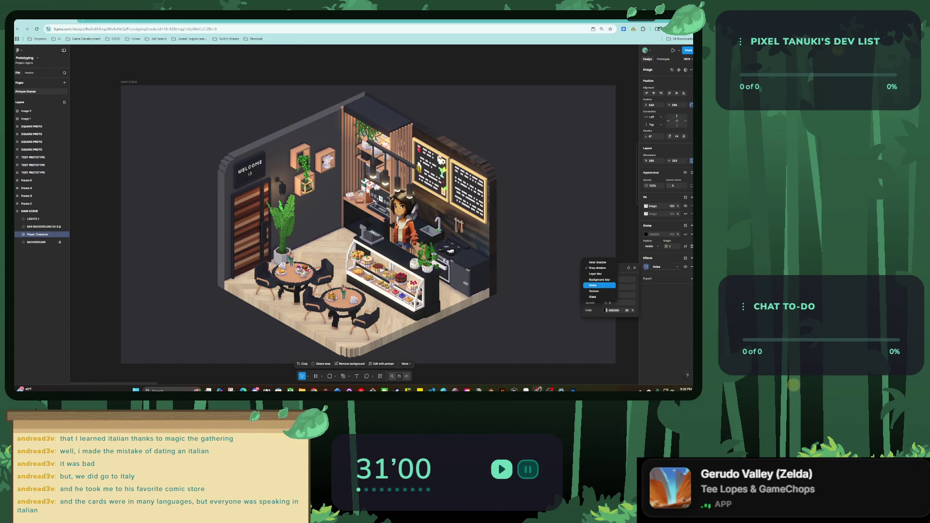
{"action": "key", "text": "Escape"}
{"action": "key", "text": "Escape"}
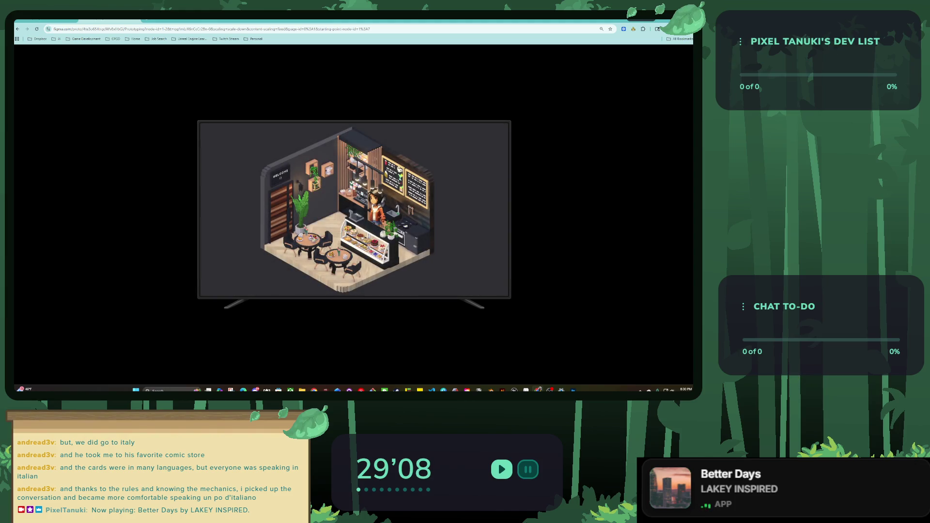
Step: Leave the preview and show the BLACK frame's prototype connections
{"action": "key", "text": "ctrl+w"}
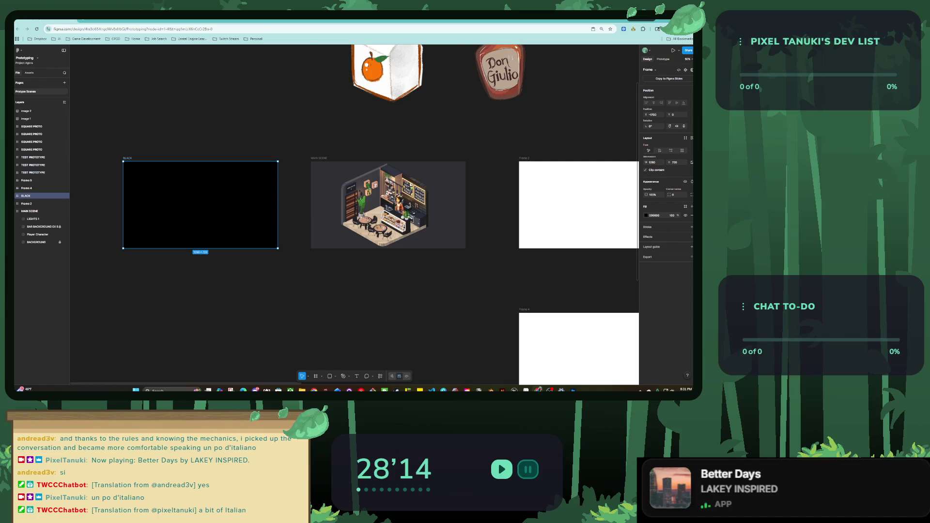
{"action": "key", "text": "shift+e"}
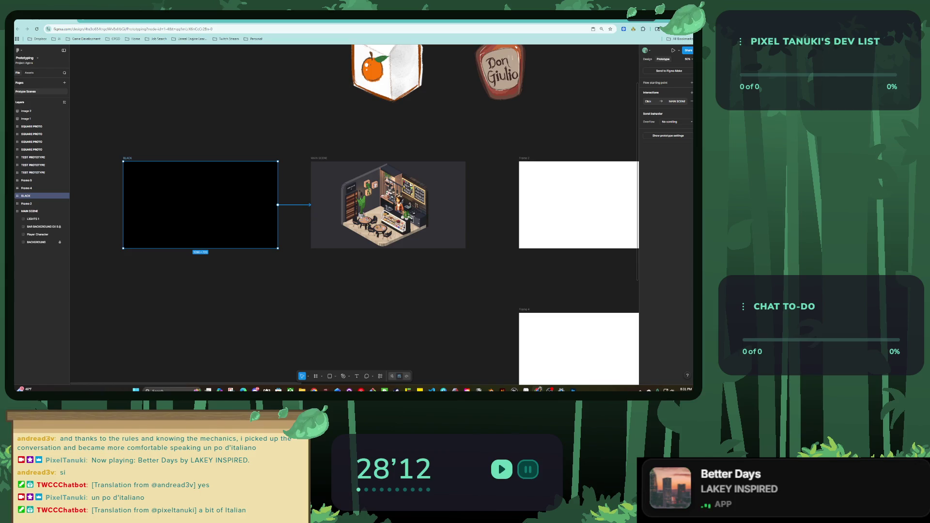
Step: Set the BLACK-to-MAIN SCENE transition duration to 600 ms
{"action": "left_click", "coordinate": [669, 101]}
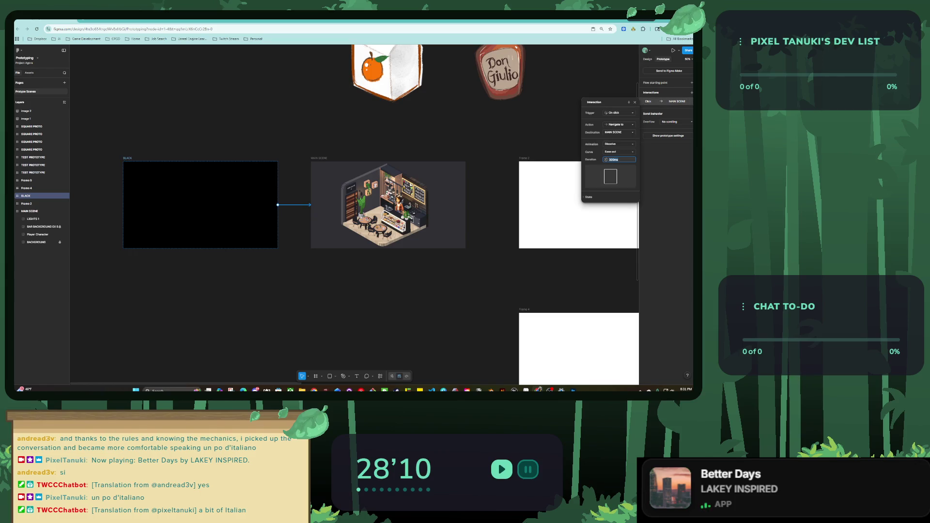
{"action": "type", "text": "00"}
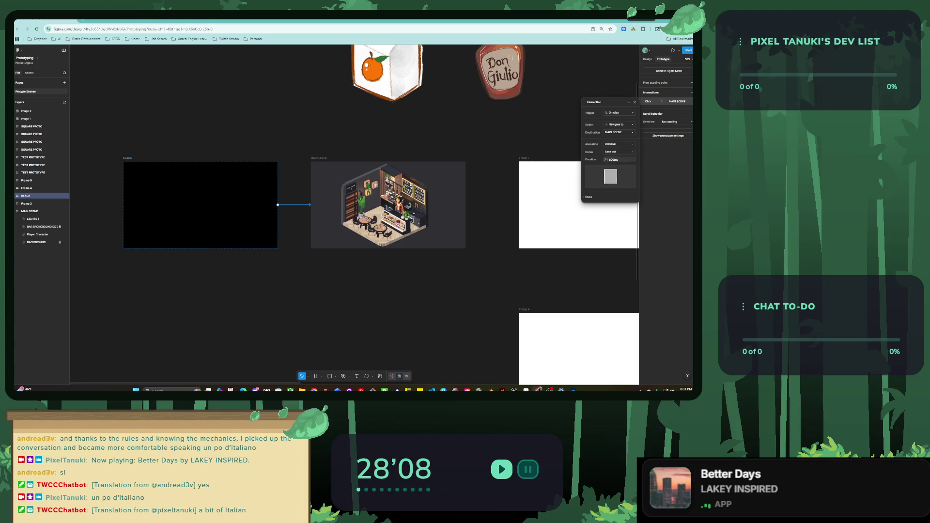
{"action": "key", "text": "Escape"}
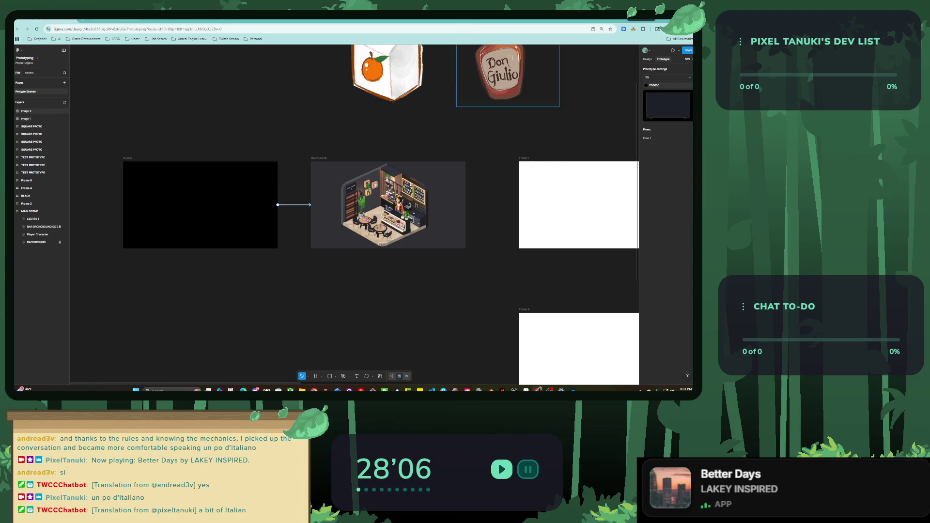
Step: Preview the prototype twice to check the transition into the café scene
{"action": "key", "text": "ctrl+alt+Return"}
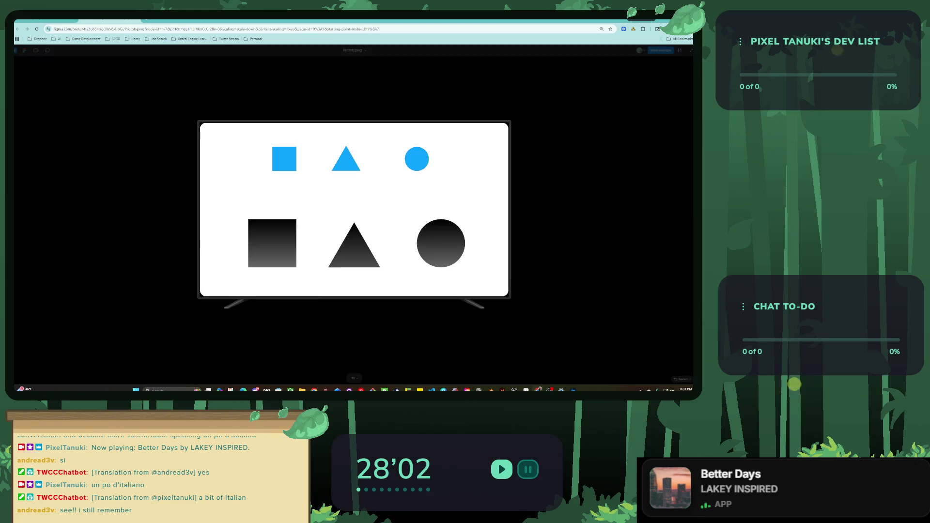
{"action": "key", "text": "ctrl+w"}
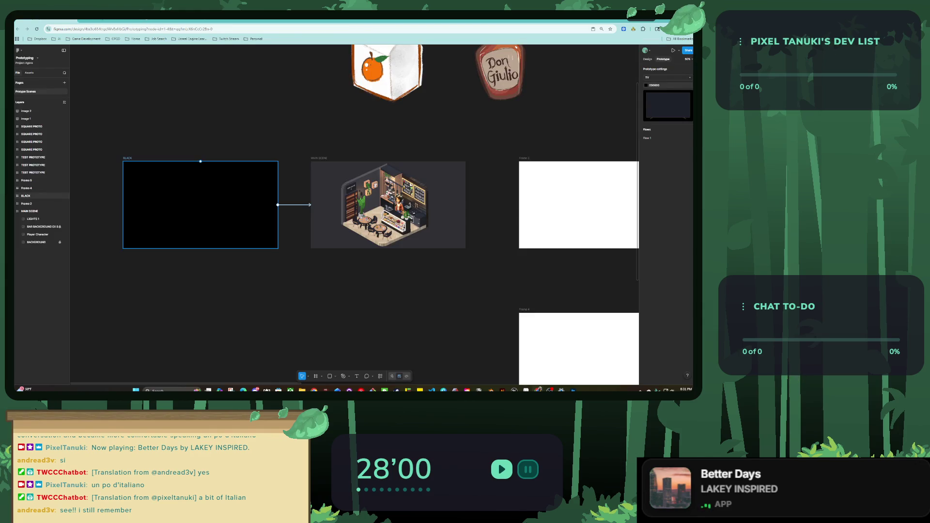
{"action": "scroll", "coordinate": [258, 114], "scroll_direction": "down", "scroll_amount": 3}
{"action": "scroll", "coordinate": [258, 114], "scroll_direction": "down", "scroll_amount": 2}
{"action": "scroll", "coordinate": [258, 114], "scroll_direction": "up", "scroll_amount": 5}
{"action": "scroll", "coordinate": [258, 114], "scroll_direction": "left", "scroll_amount": 2}
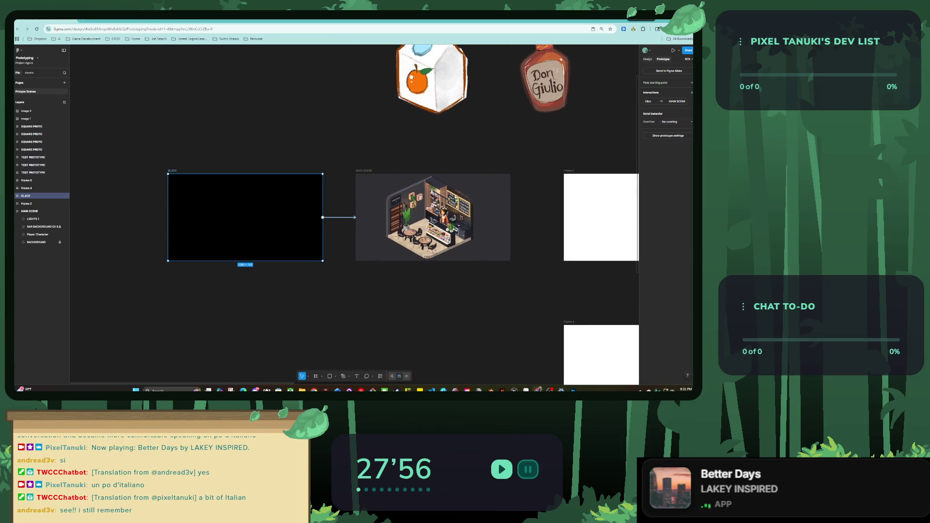
{"action": "key", "text": "ctrl+alt+Return"}
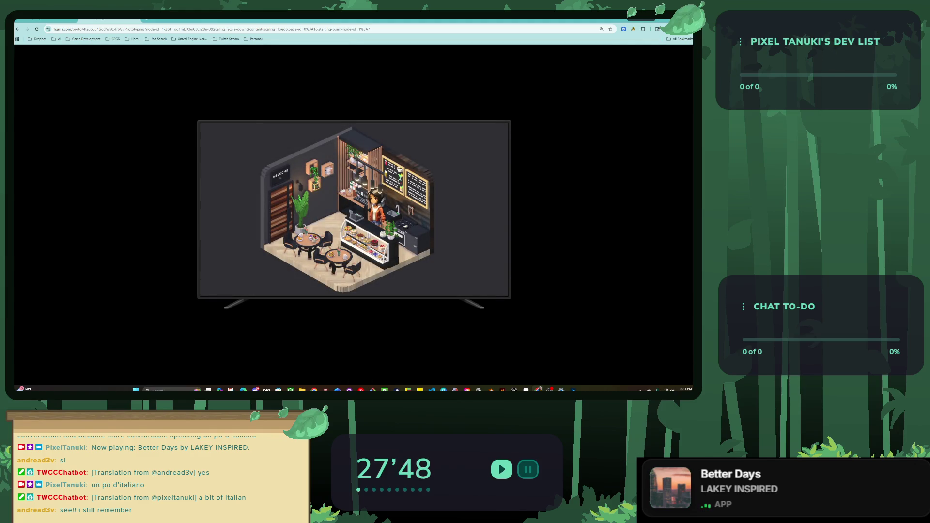
{"action": "key", "text": "alt+Left"}
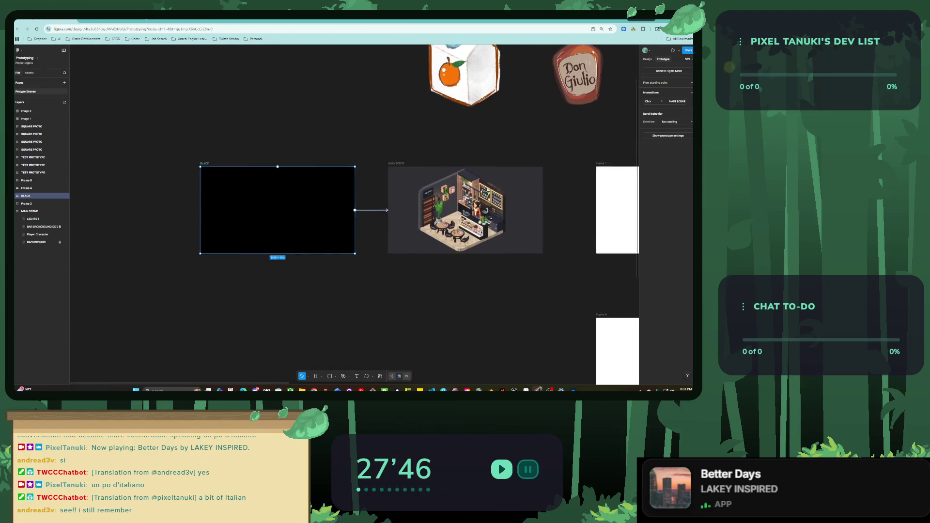
Step: Drag an empty text box across the BLACK frame
{"action": "scroll", "coordinate": [241, 228], "scroll_direction": "up", "scroll_amount": 5}
{"action": "key", "text": "t"}
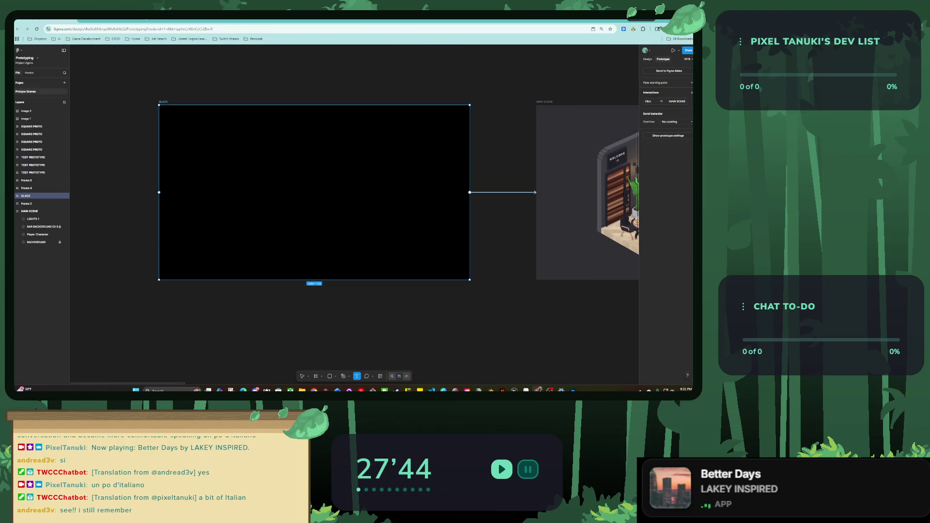
{"action": "left_click_drag", "start_coordinate": [222, 168], "coordinate": [413, 195]}
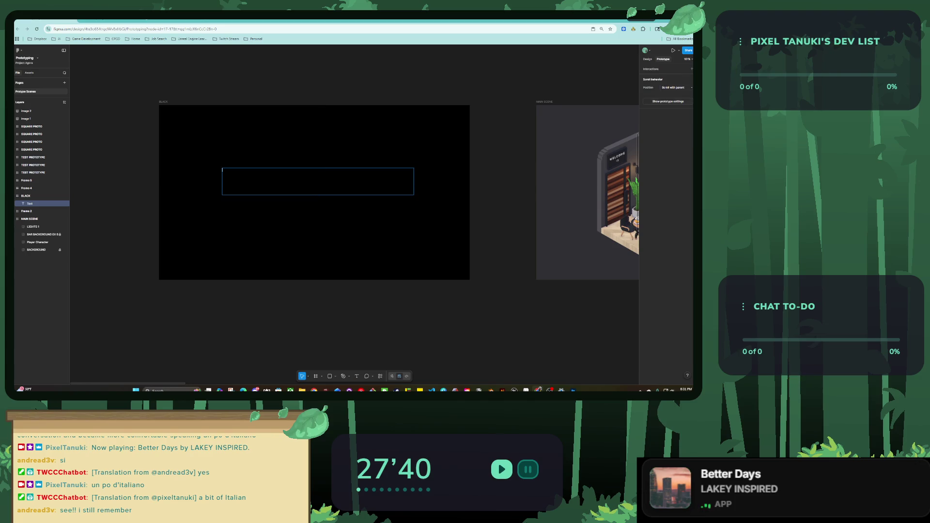
Step: Type 'CLICK ANYWHERE TO BEGIN...' and widen the box so it fits one line at size 64
{"action": "key", "text": "alt+8"}
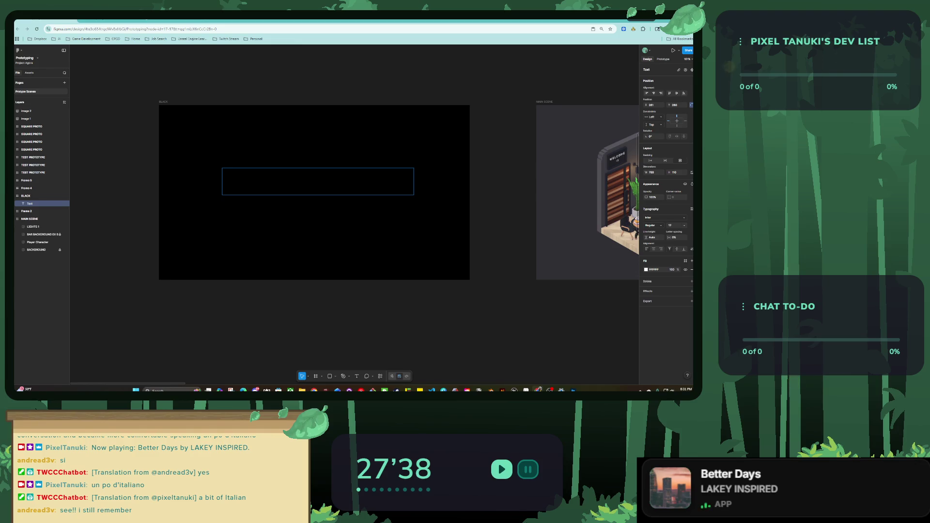
{"action": "type", "text": "CK ANYWHERE TO BEGIN."}
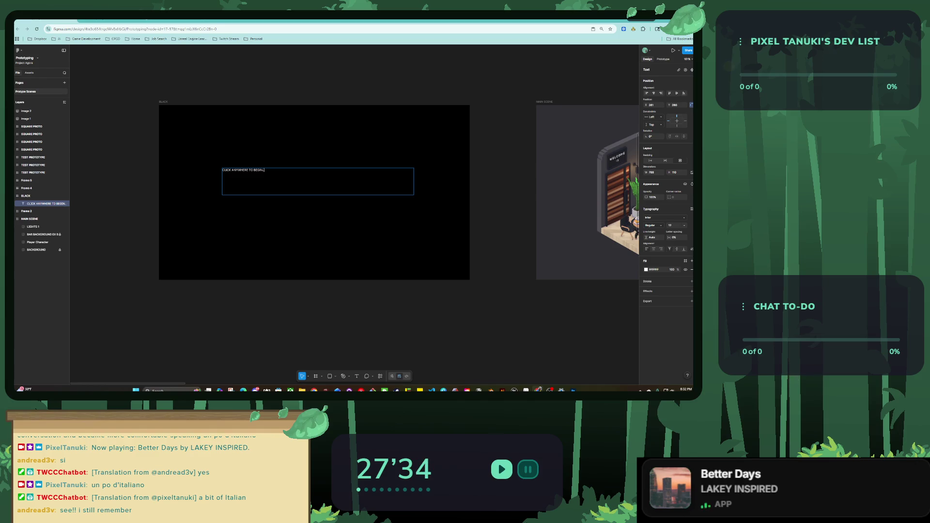
{"action": "type", "text": ".."}
{"action": "left_click", "coordinate": [685, 225]}
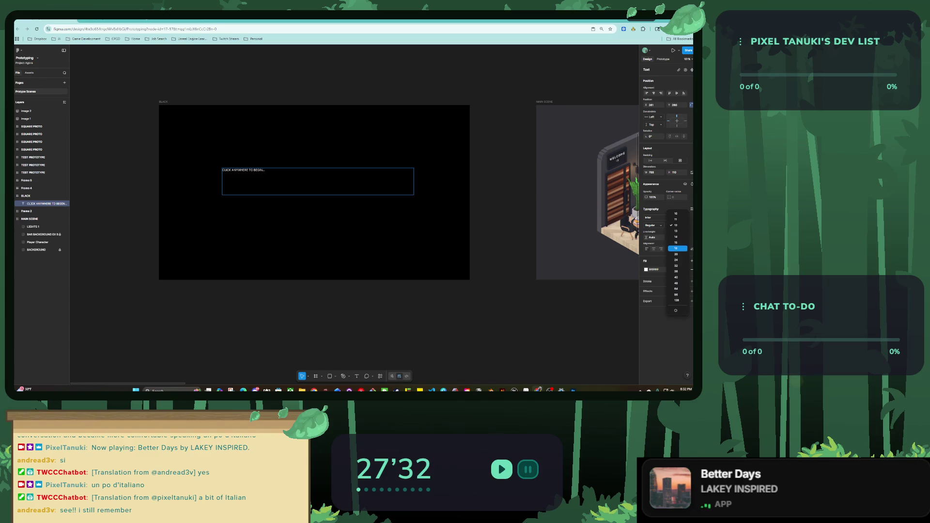
{"action": "left_click", "coordinate": [677, 294]}
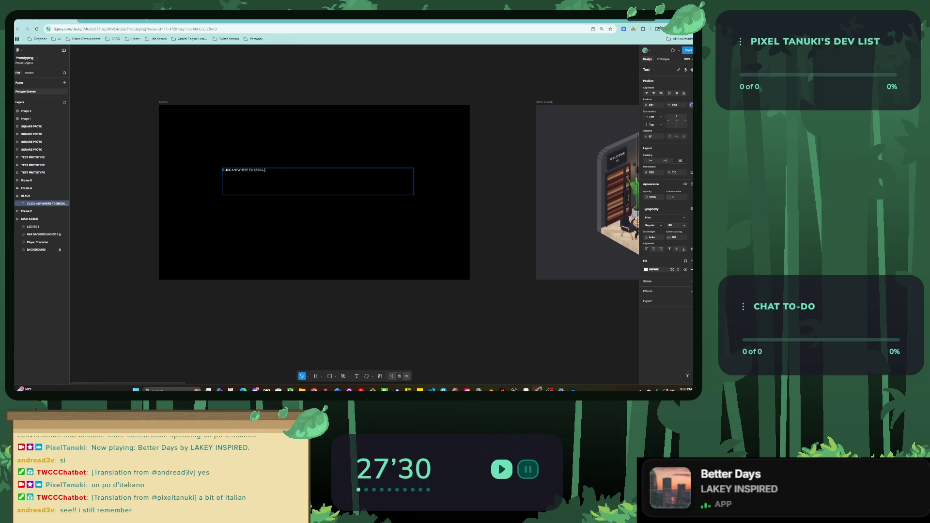
{"action": "left_click", "coordinate": [685, 225]}
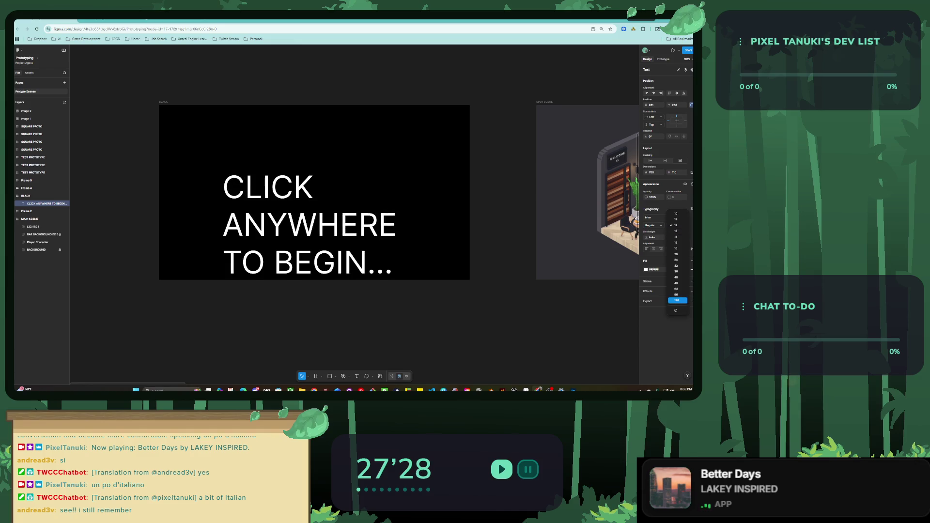
{"action": "left_click", "coordinate": [677, 295]}
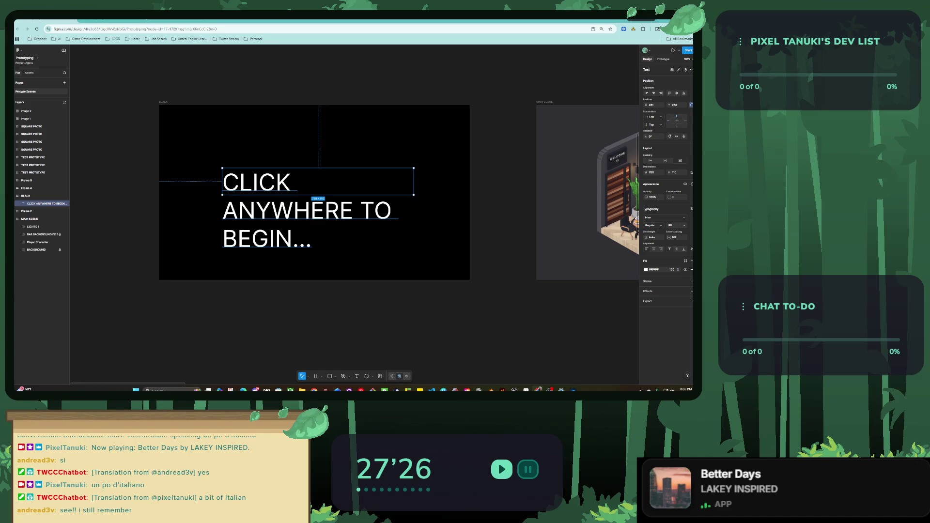
{"action": "left_click_drag", "start_coordinate": [222, 182], "coordinate": [174, 181]}
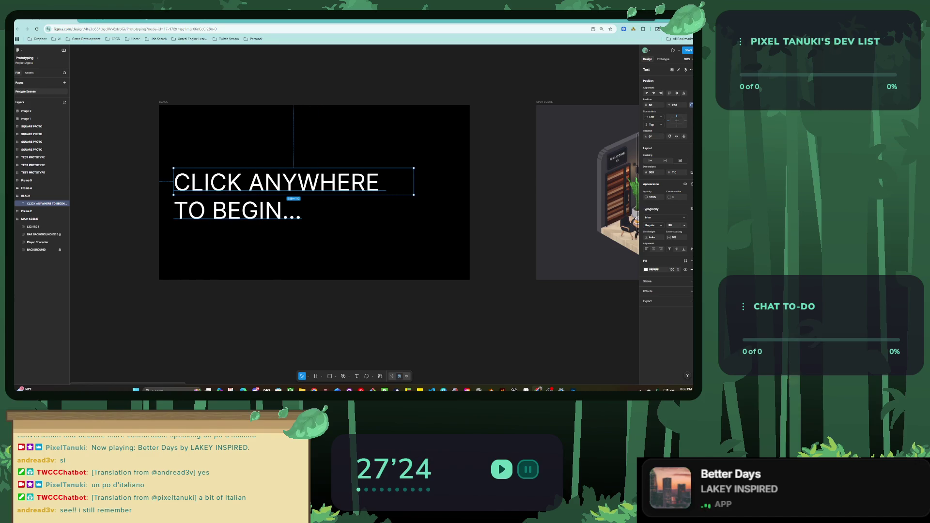
{"action": "left_click_drag", "start_coordinate": [413, 181], "coordinate": [457, 182]}
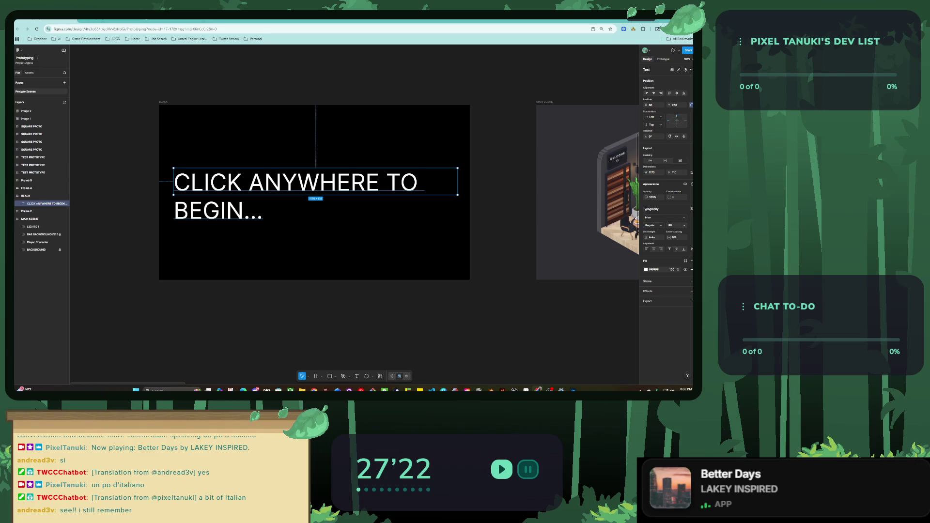
{"action": "left_click", "coordinate": [684, 225]}
{"action": "left_click", "coordinate": [676, 220]}
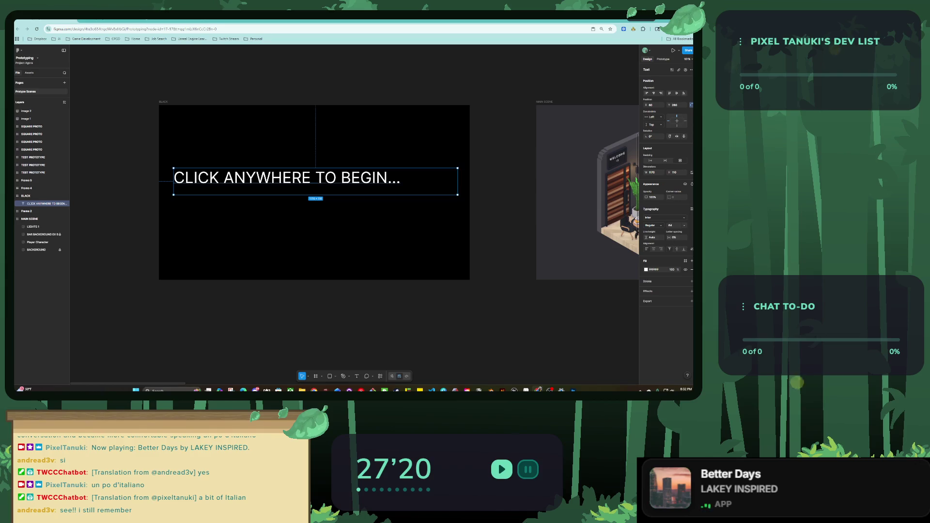
Step: Centre the prompt text near the bottom of BLACK at font size 32
{"action": "mouse_move", "coordinate": [288, 178]}
{"action": "left_mouse_down"}
{"action": "mouse_move", "coordinate": [320, 234]}
{"action": "mouse_move", "coordinate": [284, 211]}
{"action": "left_mouse_up"}
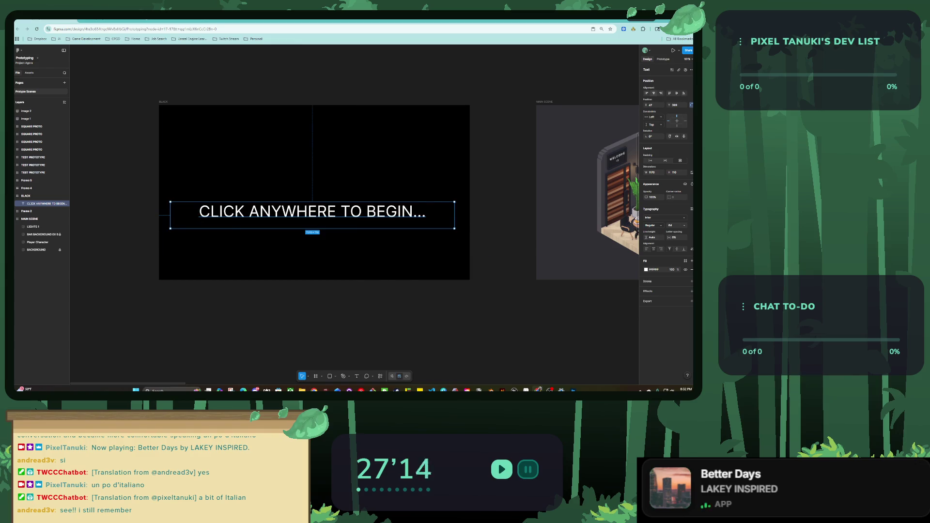
{"action": "key", "text": "alt+h"}
{"action": "key", "text": "alt+v"}
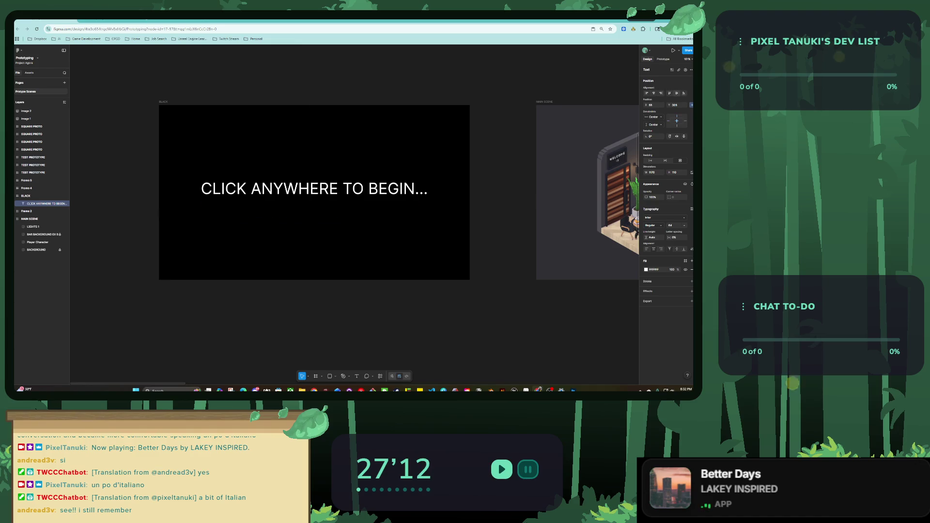
{"action": "left_click_drag", "start_coordinate": [314, 197], "coordinate": [315, 259]}
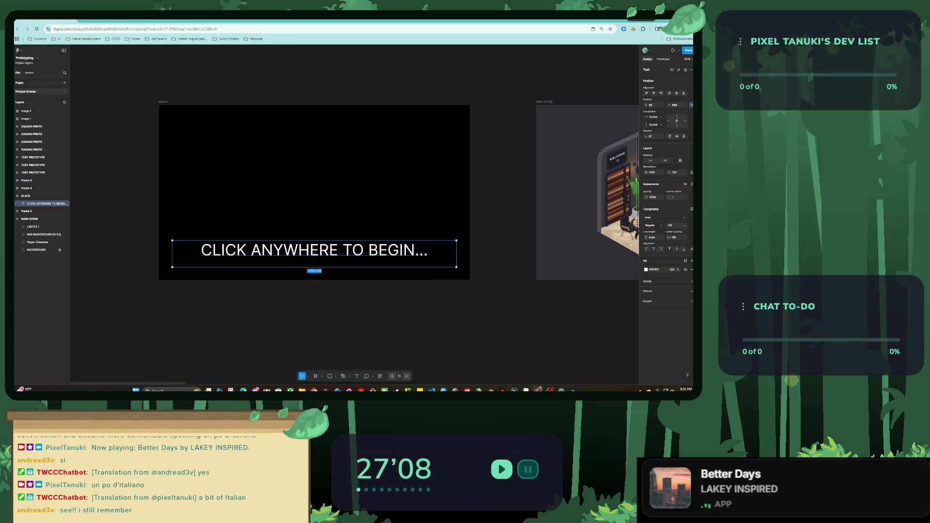
{"action": "left_click", "coordinate": [684, 225]}
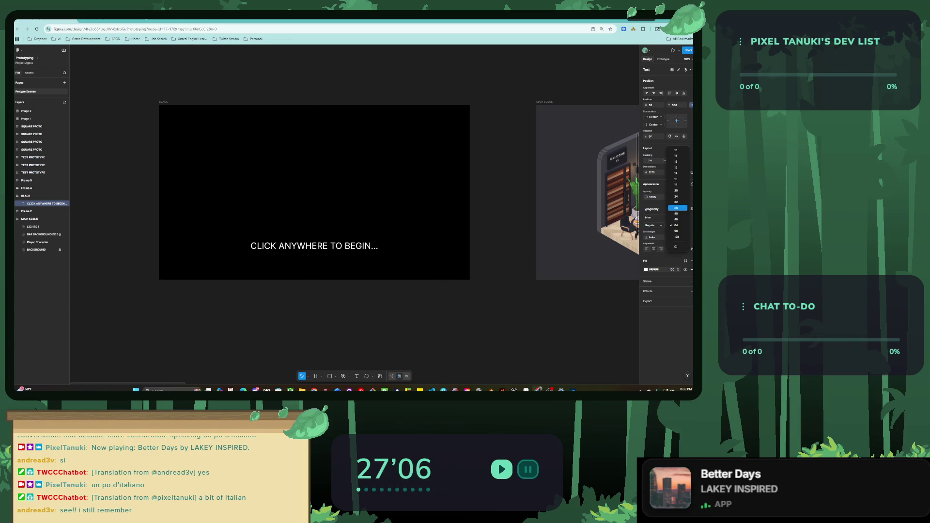
{"action": "left_click", "coordinate": [677, 202]}
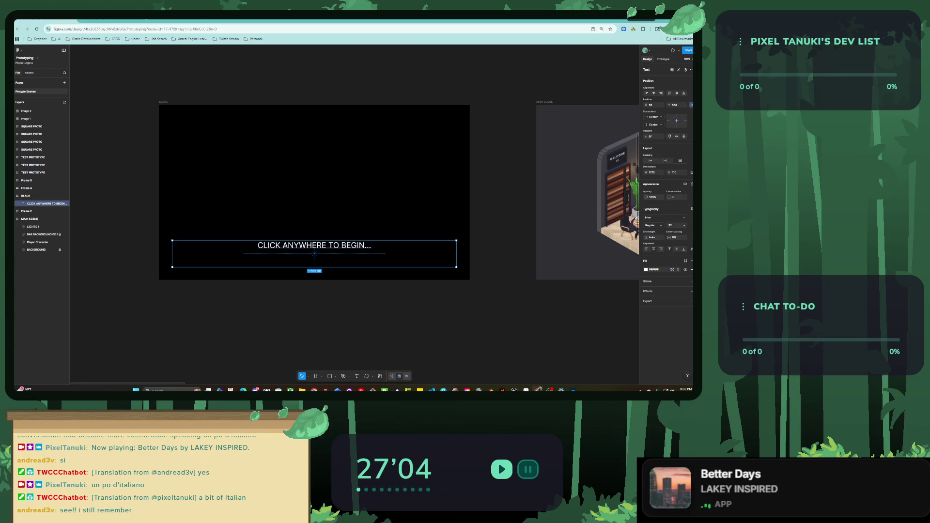
Step: Set the prompt's font to Imbue and widen its letter spacing
{"action": "left_click", "coordinate": [661, 218]}
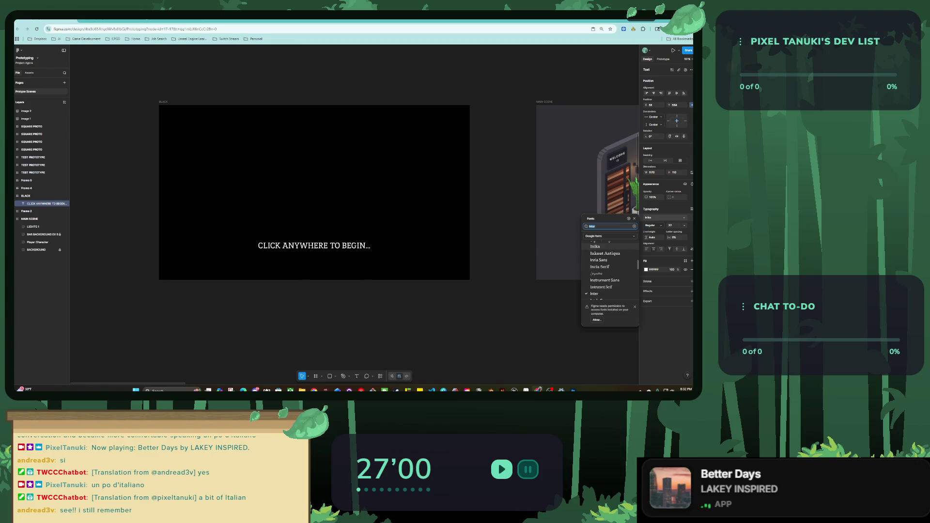
{"action": "scroll", "coordinate": [606, 272], "scroll_direction": "up", "scroll_amount": 1}
{"action": "scroll", "coordinate": [606, 271], "scroll_direction": "up", "scroll_amount": 2}
{"action": "scroll", "coordinate": [605, 254], "scroll_direction": "up", "scroll_amount": 1}
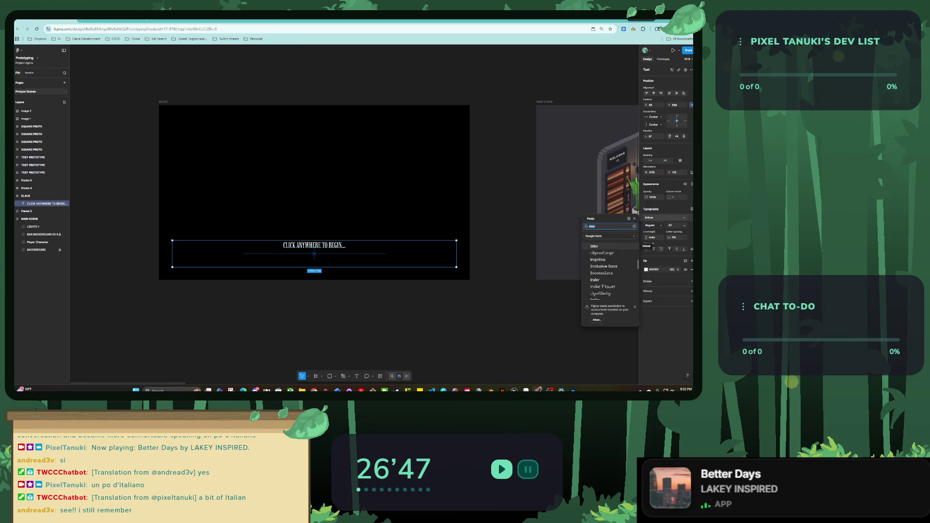
{"action": "key", "text": "Escape"}
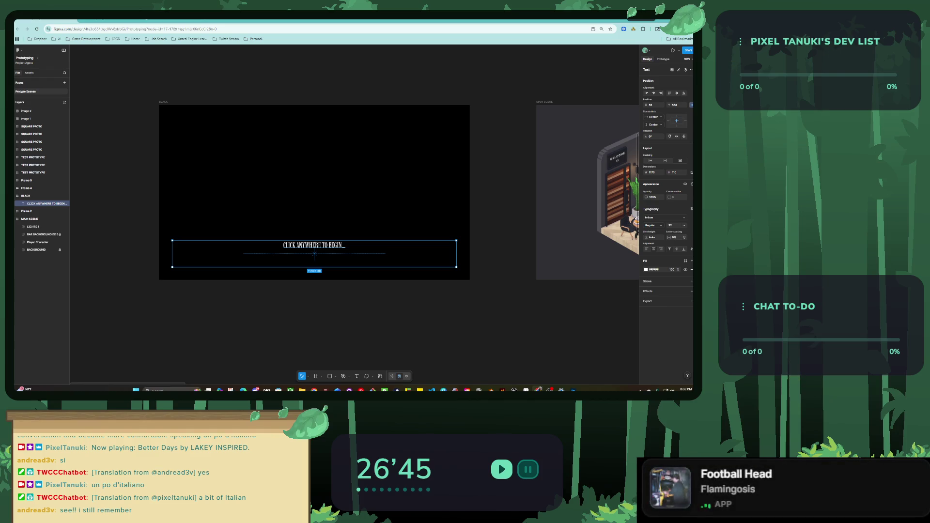
{"action": "mouse_move", "coordinate": [670, 237]}
{"action": "left_mouse_down"}
{"action": "mouse_move", "coordinate": [688, 238]}
{"action": "mouse_move", "coordinate": [675, 237]}
{"action": "left_mouse_up"}
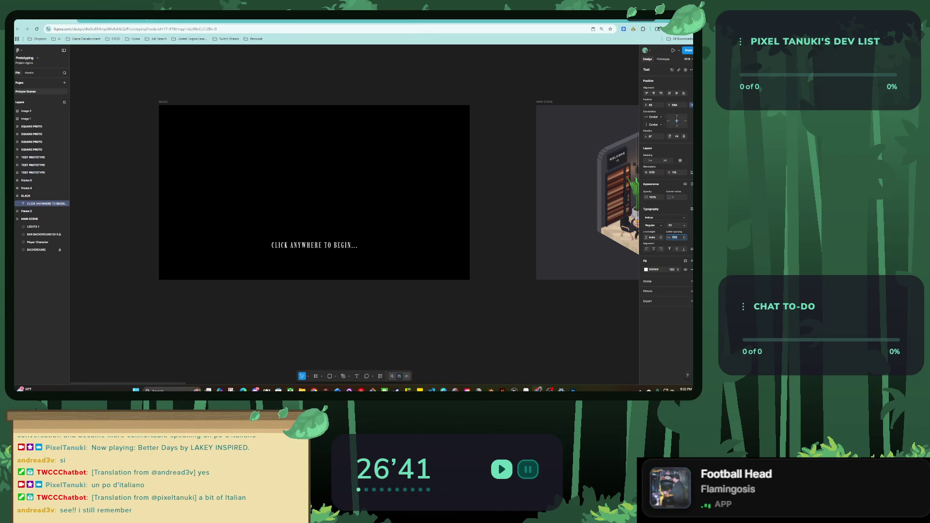
{"action": "key", "text": "Escape"}
{"action": "scroll", "coordinate": [312, 194], "scroll_direction": "up", "scroll_amount": 1}
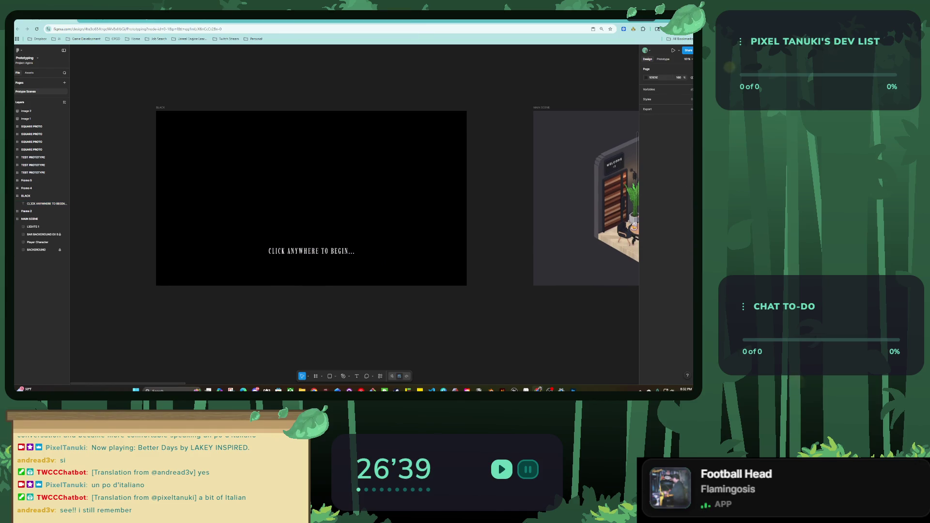
Step: Check the prototype settings, keeping the TV device preset
{"action": "left_click", "coordinate": [312, 252]}
{"action": "key", "text": "shift+e"}
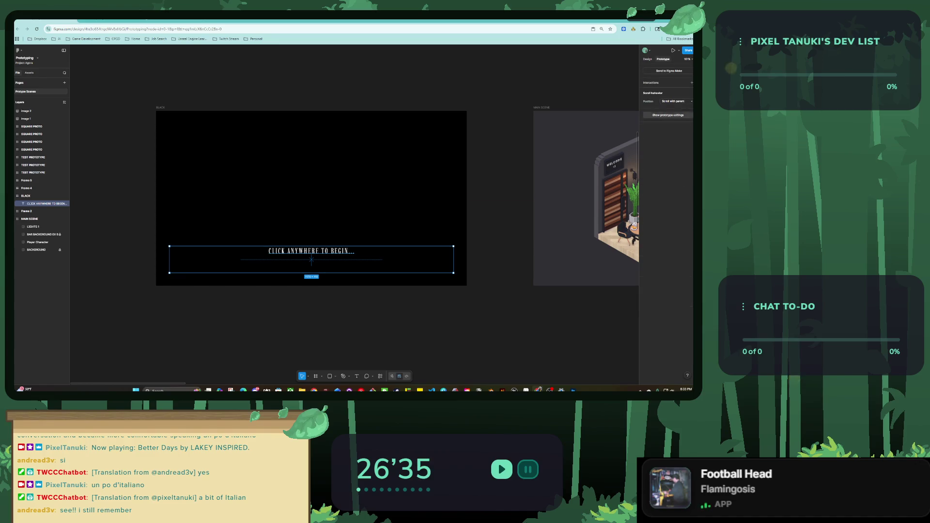
{"action": "key", "text": "Escape"}
{"action": "left_click", "coordinate": [659, 77]}
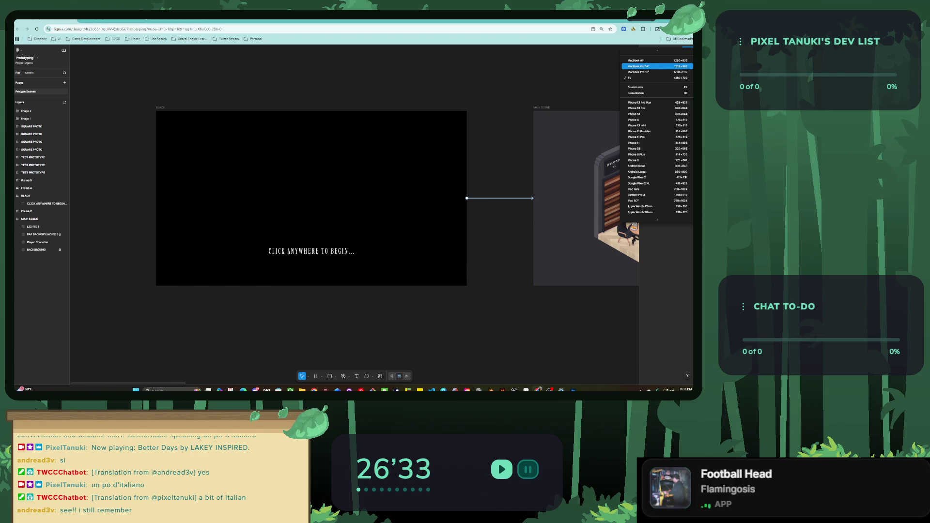
{"action": "key", "text": "Escape"}
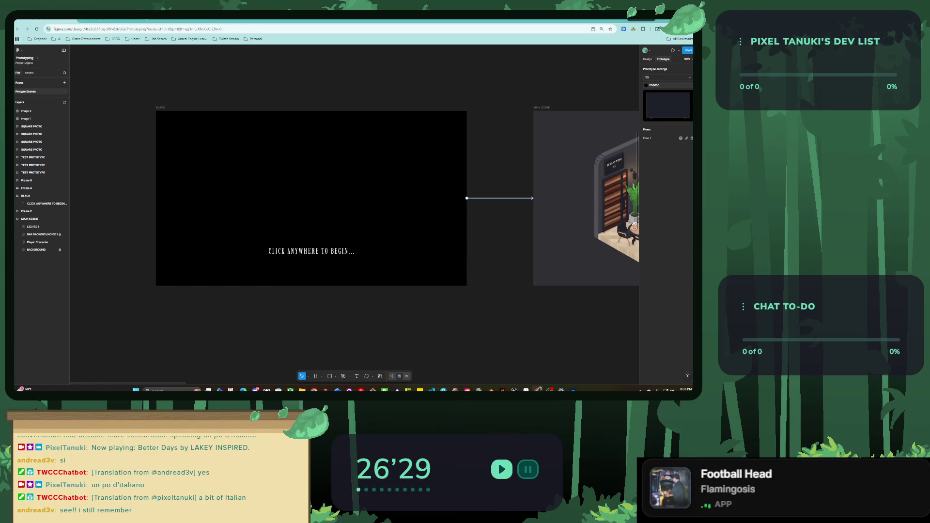
{"action": "key", "text": "alt+8"}
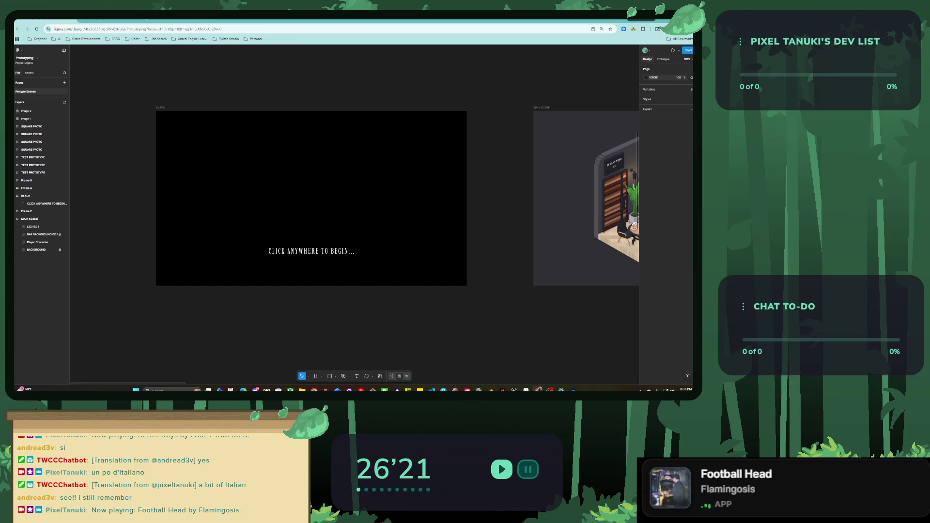
Step: Make BLACK the starting frame of Flow 1
{"action": "scroll", "coordinate": [310, 209], "scroll_direction": "up", "scroll_amount": 1}
{"action": "left_click", "coordinate": [295, 209]}
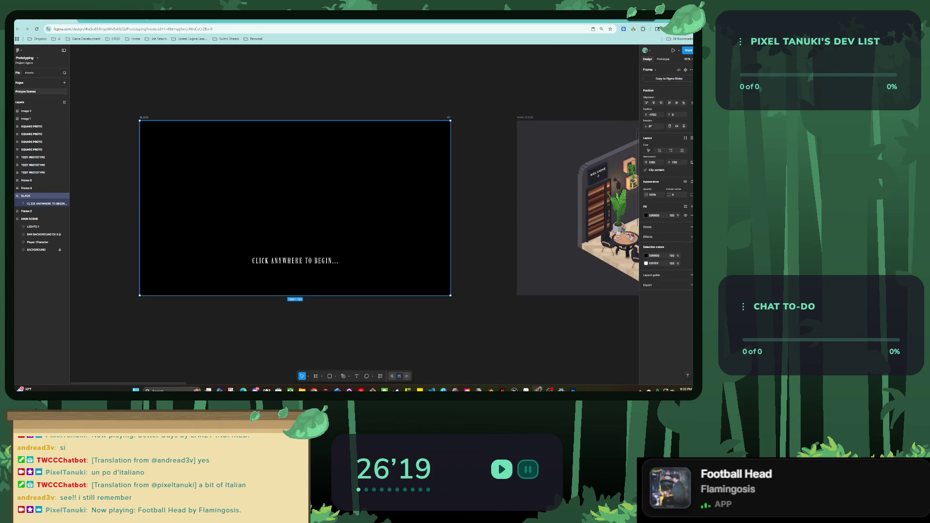
{"action": "key", "text": "shift+1"}
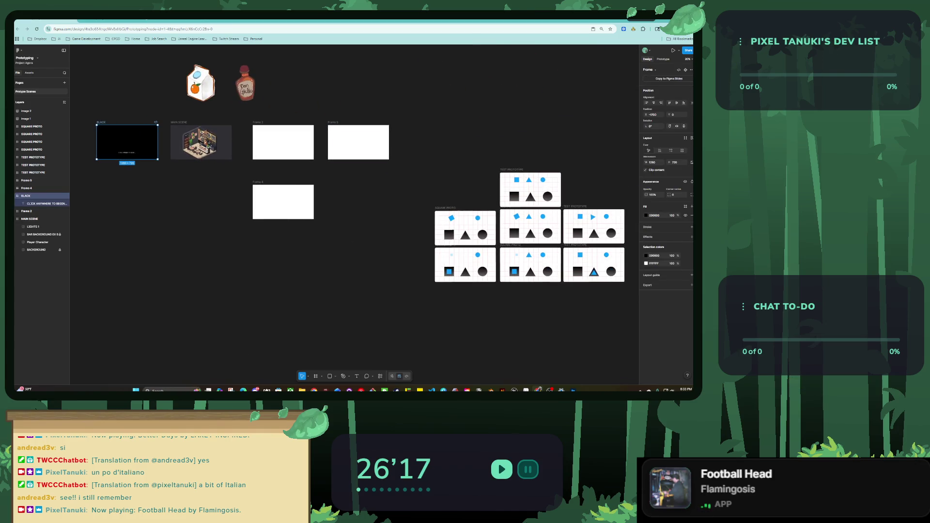
{"action": "key", "text": "shift+e"}
{"action": "left_click_drag", "start_coordinate": [490, 175], "coordinate": [88, 128]}
Step: Preview the prototype and click from the title screen into the café scene
{"action": "key", "text": "shift+space"}
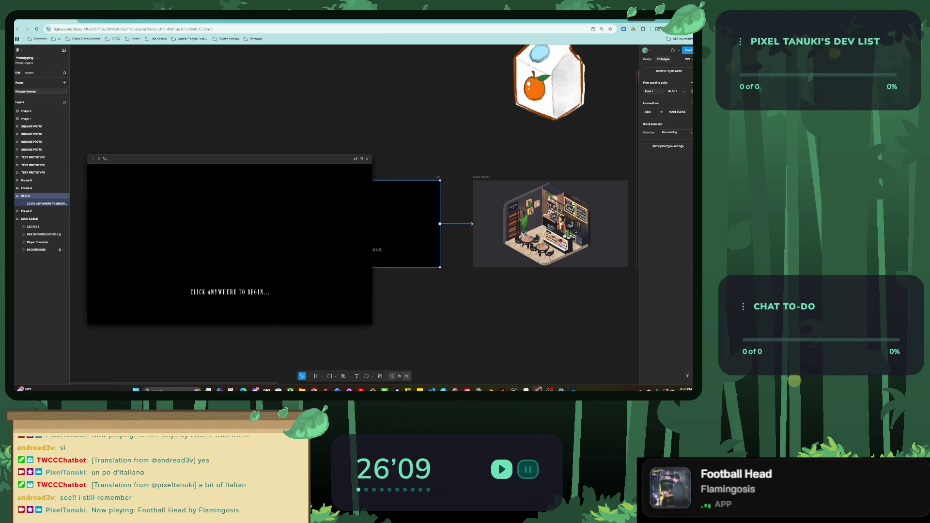
{"action": "left_click", "coordinate": [222, 213]}
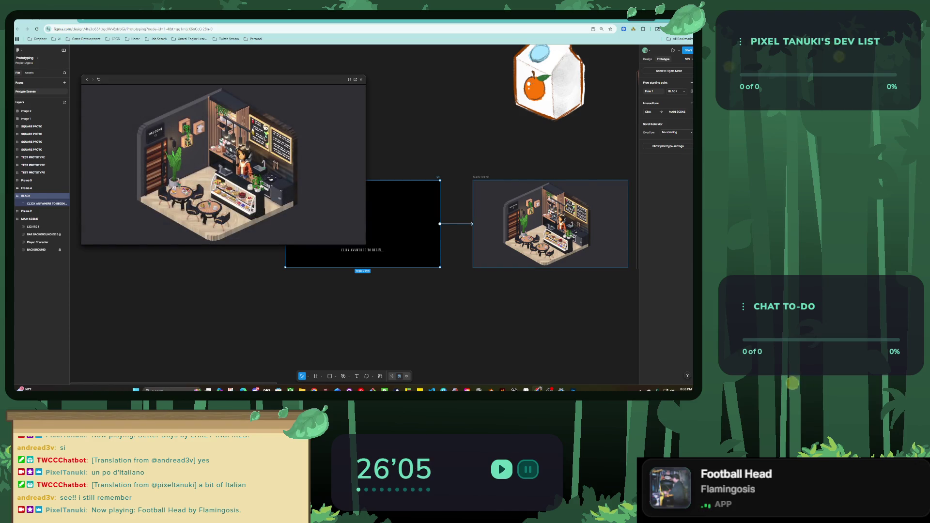
{"action": "key", "text": "Escape"}
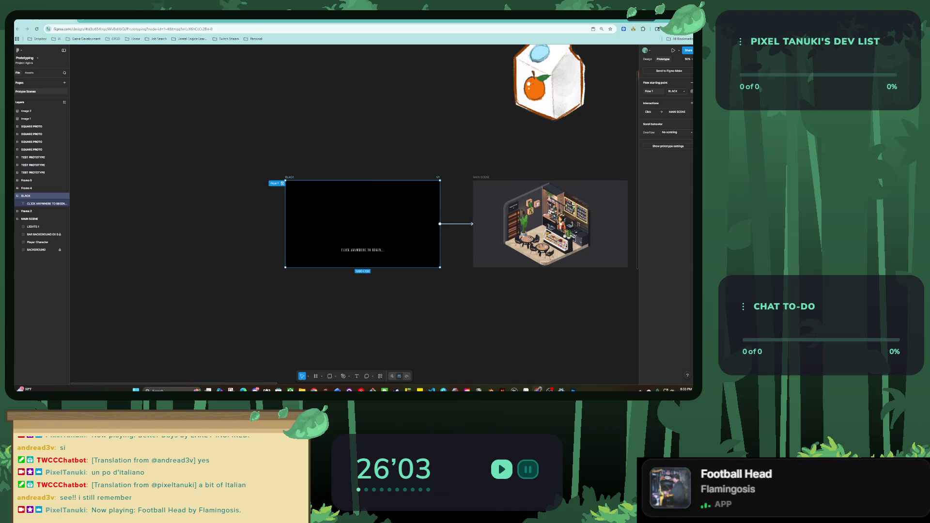
{"action": "scroll", "coordinate": [368, 179], "scroll_direction": "right", "scroll_amount": 5}
{"action": "scroll", "coordinate": [368, 180], "scroll_direction": "up", "scroll_amount": 5}
{"action": "scroll", "coordinate": [319, 189], "scroll_direction": "up", "scroll_amount": 1}
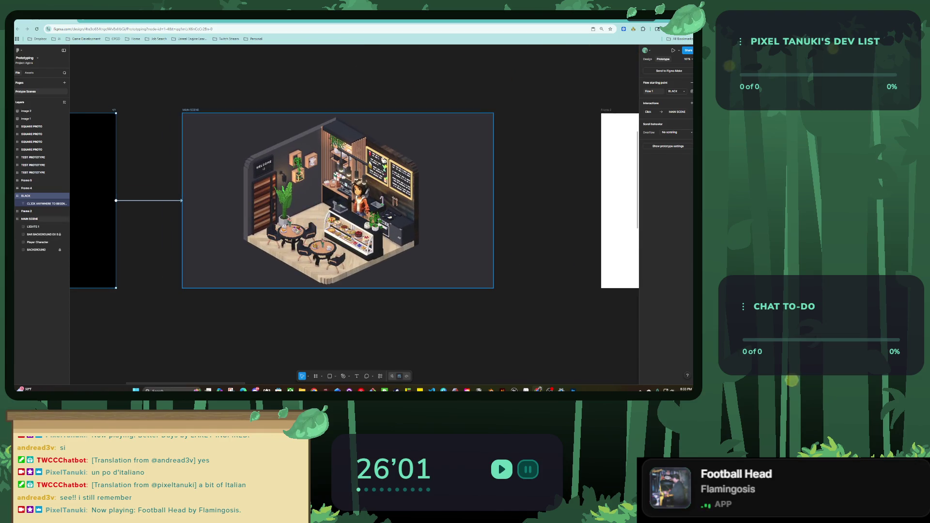
{"action": "left_click", "coordinate": [338, 201]}
{"action": "key", "text": "Escape"}
{"action": "scroll", "coordinate": [320, 189], "scroll_direction": "down", "scroll_amount": 2}
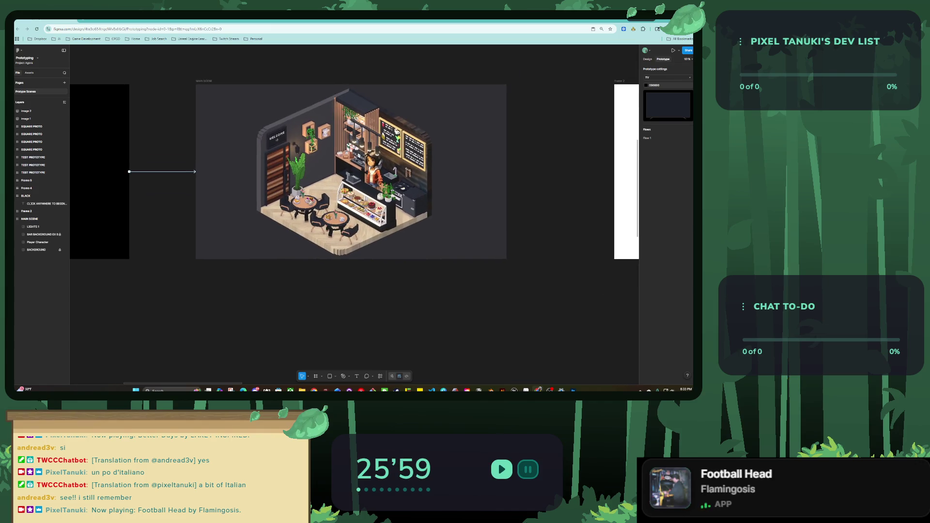
Step: Move Frame 4 directly below MAIN SCENE, rename it OVERLAY TEXT, and zoom to it
{"action": "left_click", "coordinate": [351, 171]}
{"action": "scroll", "coordinate": [305, 199], "scroll_direction": "down", "scroll_amount": 2}
{"action": "scroll", "coordinate": [304, 198], "scroll_direction": "down", "scroll_amount": 2}
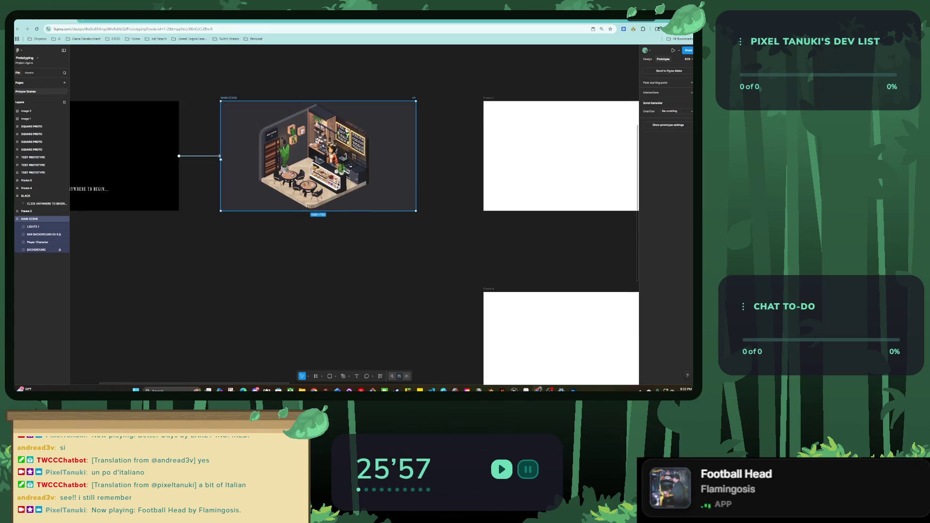
{"action": "scroll", "coordinate": [304, 198], "scroll_direction": "down", "scroll_amount": 2}
{"action": "scroll", "coordinate": [305, 198], "scroll_direction": "up", "scroll_amount": 1}
{"action": "scroll", "coordinate": [305, 198], "scroll_direction": "left", "scroll_amount": 2}
{"action": "scroll", "coordinate": [354, 213], "scroll_direction": "left", "scroll_amount": 2}
{"action": "scroll", "coordinate": [353, 213], "scroll_direction": "down", "scroll_amount": 1}
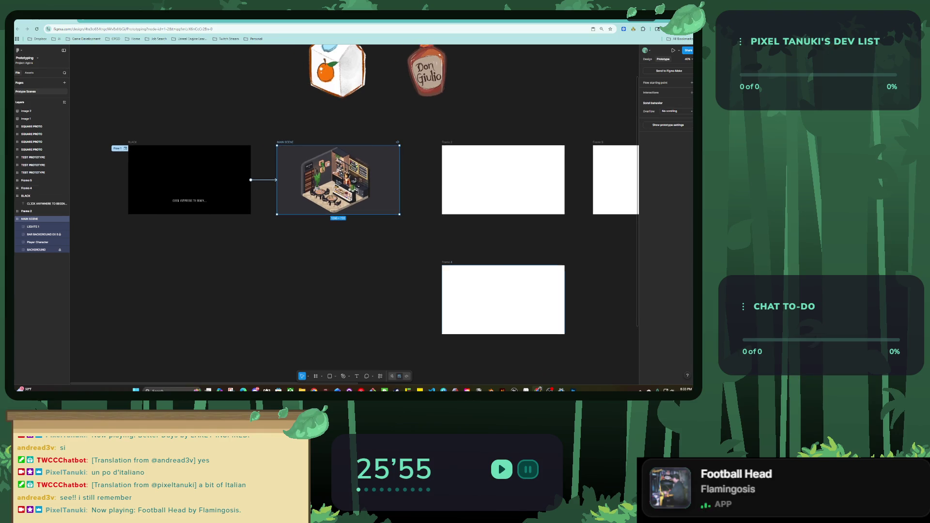
{"action": "left_click_drag", "start_coordinate": [503, 299], "coordinate": [337, 278]}
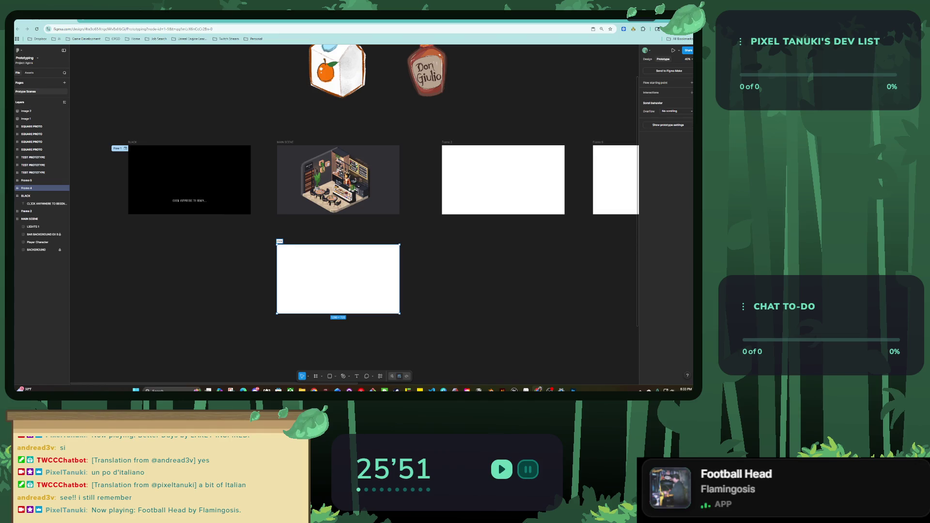
{"action": "type", "text": "RLAY TEXT"}
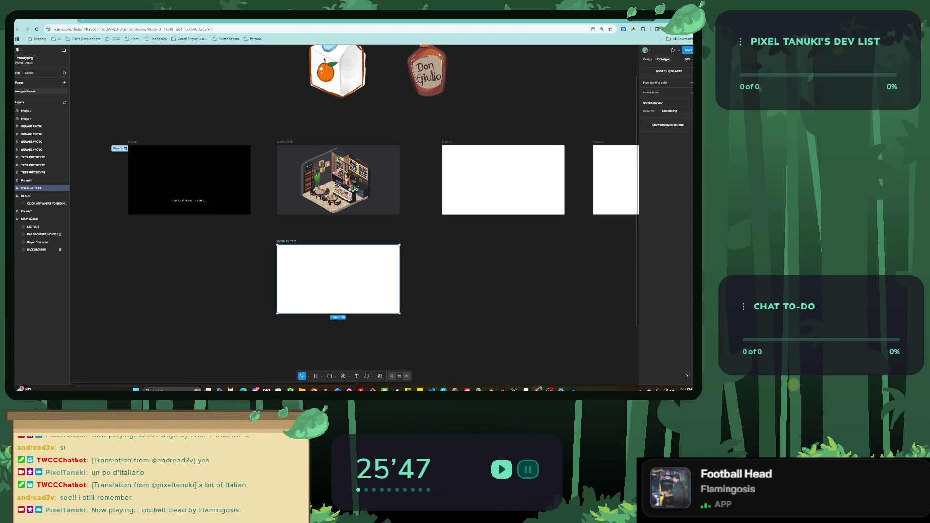
{"action": "key", "text": "shift+2"}
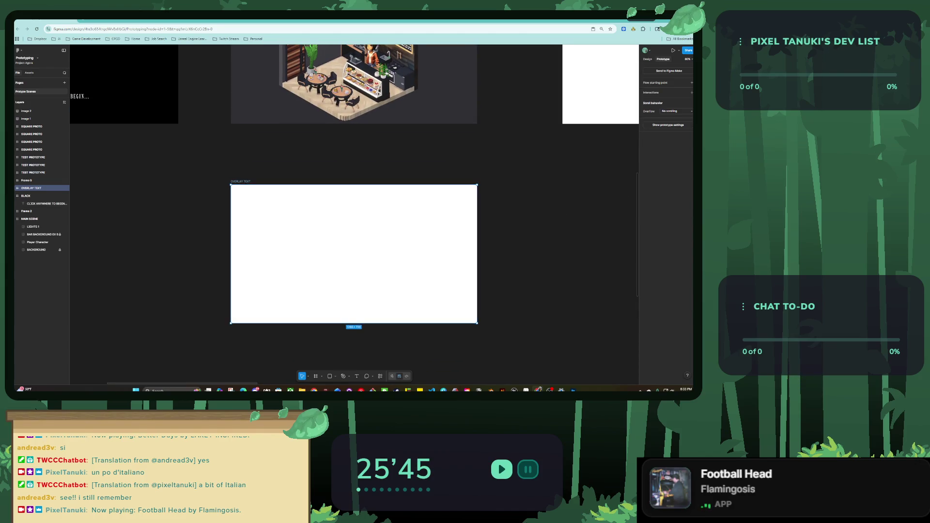
{"action": "key", "text": "shift+2"}
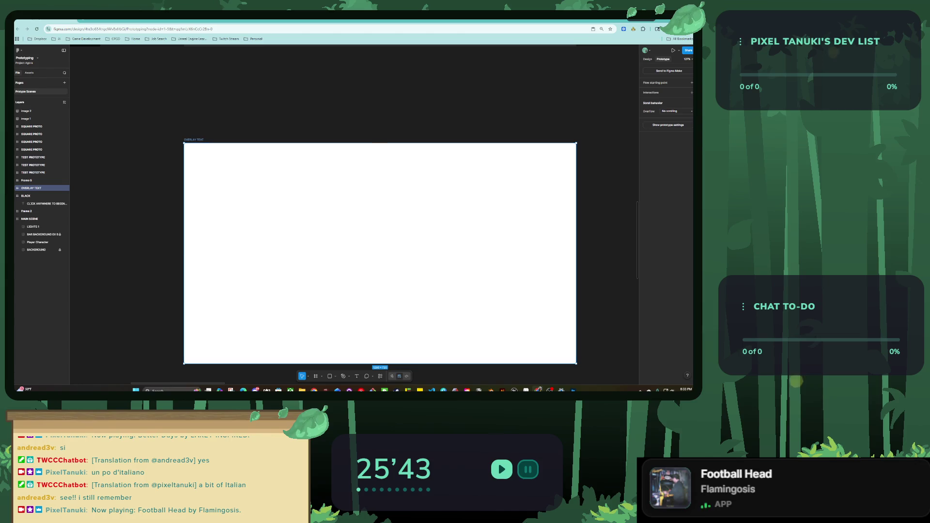
{"action": "left_click", "coordinate": [648, 59]}
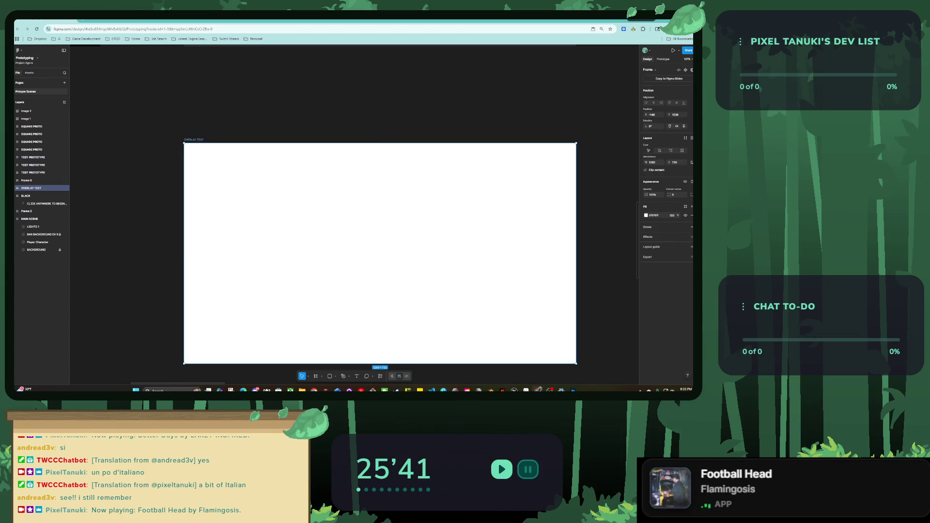
Step: Add a layout grid of size 100 to the OVERLAY TEXT frame
{"action": "left_click", "coordinate": [692, 246]}
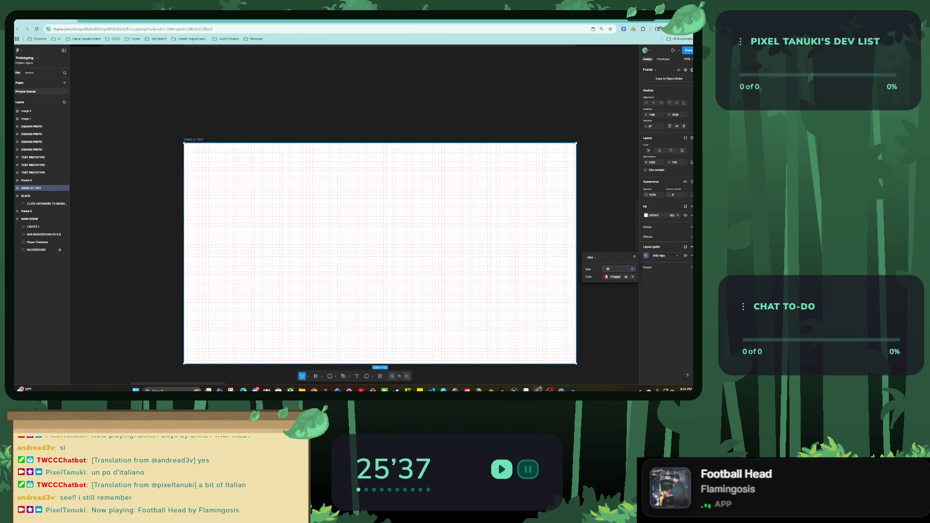
{"action": "key", "text": "Return"}
{"action": "scroll", "coordinate": [438, 238], "scroll_direction": "up", "scroll_amount": 2}
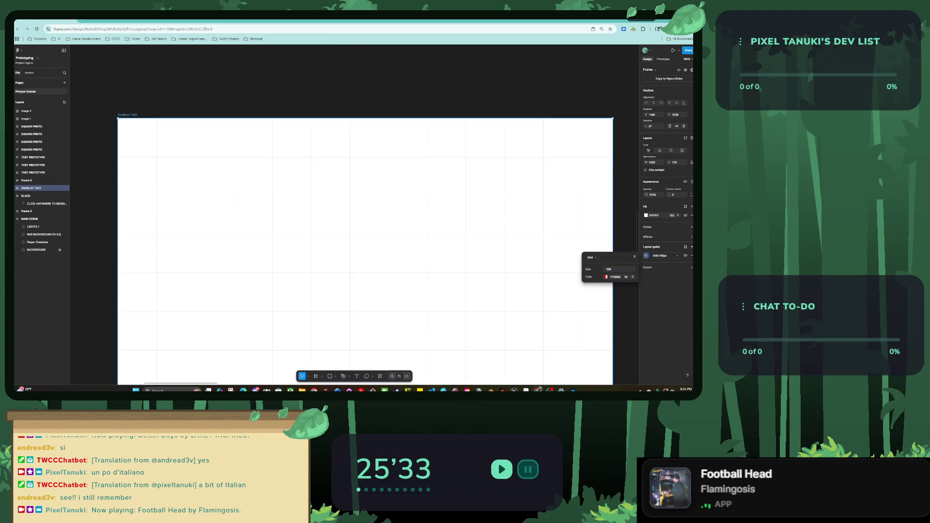
{"action": "scroll", "coordinate": [356, 218], "scroll_direction": "down", "scroll_amount": 3}
{"action": "key", "text": "Escape"}
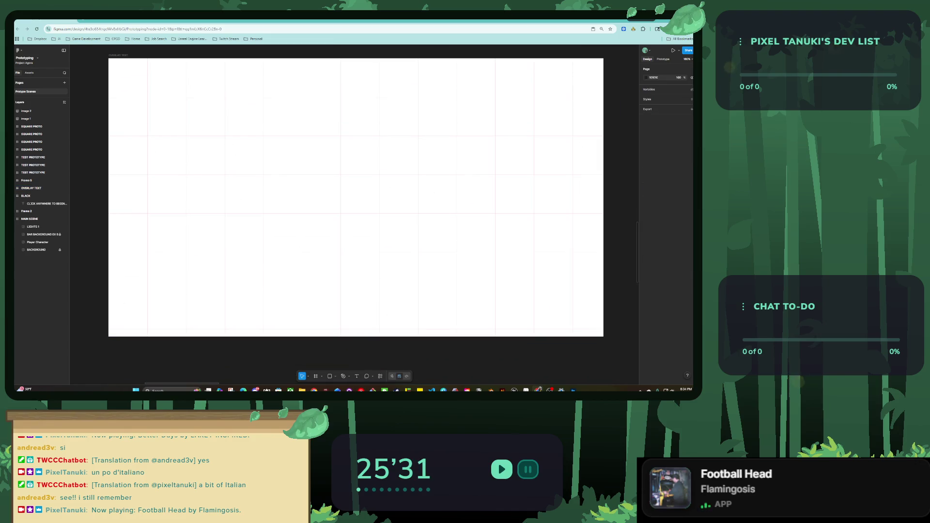
Step: Draw a grey rectangle with corner radius 46 and 200 px height
{"action": "mouse_move", "coordinate": [231, 390]}
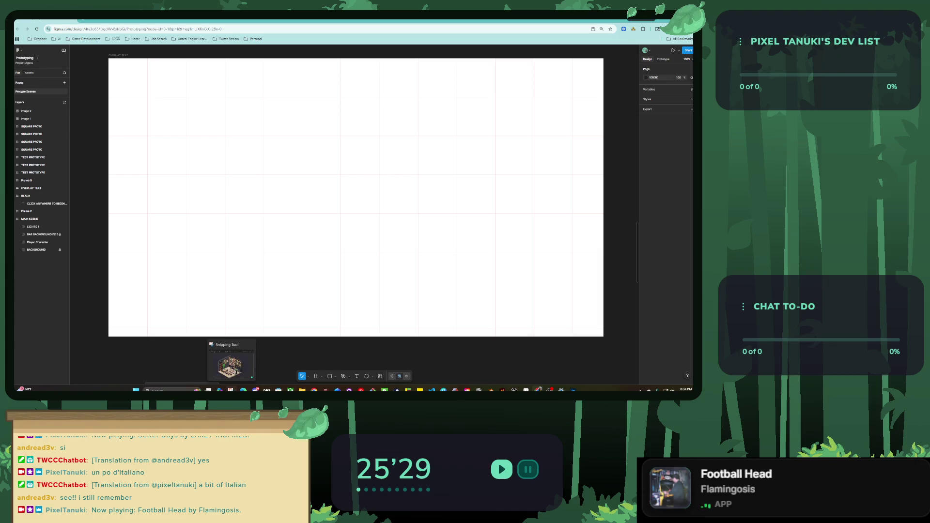
{"action": "key", "text": "r"}
{"action": "left_click_drag", "start_coordinate": [147, 213], "coordinate": [573, 329]}
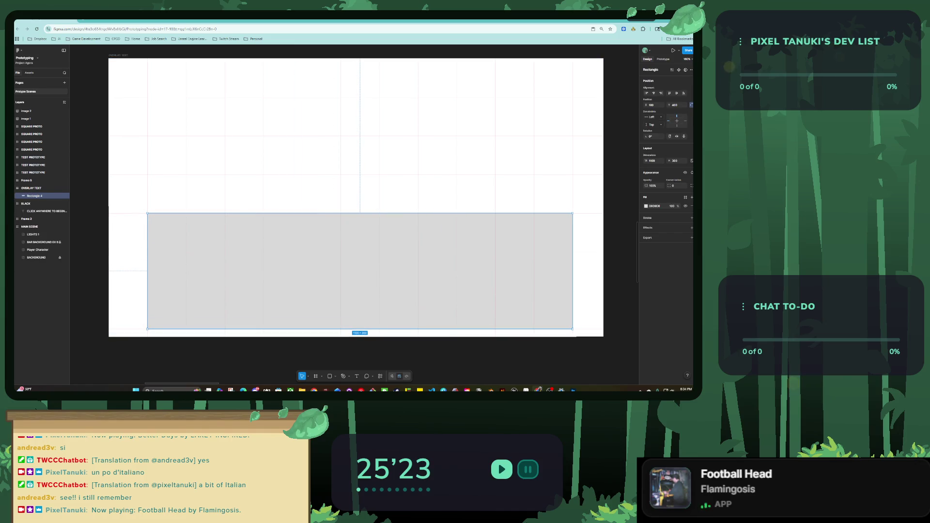
{"action": "left_click_drag", "start_coordinate": [567, 219], "coordinate": [555, 230]}
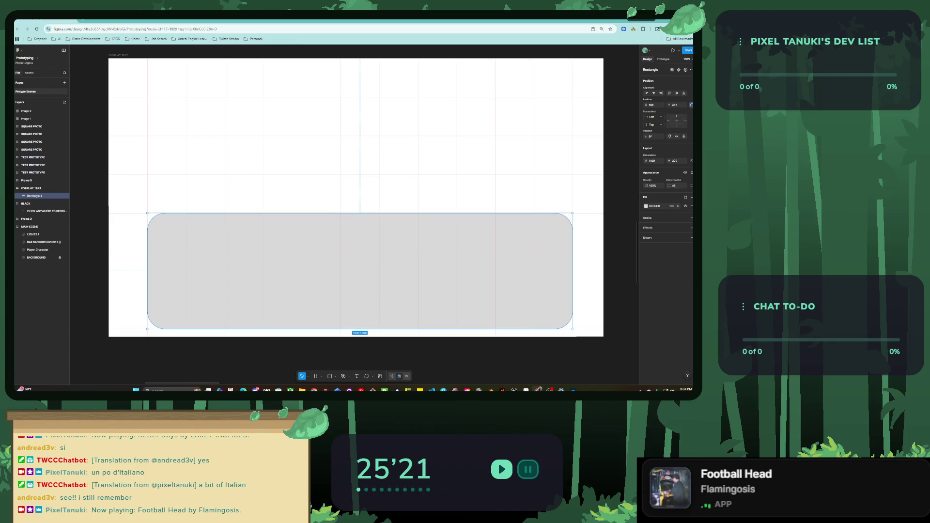
{"action": "left_click_drag", "start_coordinate": [360, 213], "coordinate": [360, 252]}
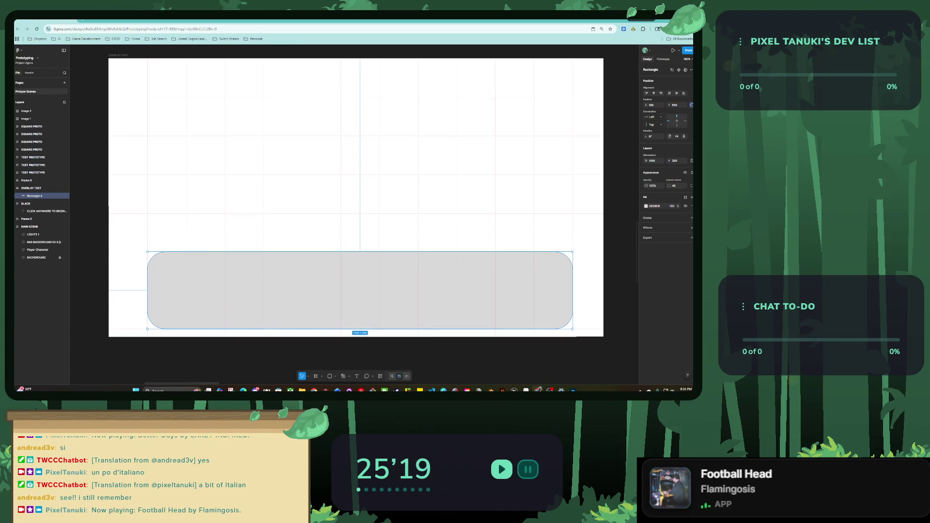
Step: Move the box into MAIN SCENE, resize it to about 453×108 beside the barista's head
{"action": "scroll", "coordinate": [403, 330], "scroll_direction": "down", "scroll_amount": 5}
{"action": "scroll", "coordinate": [403, 319], "scroll_direction": "down", "scroll_amount": 2}
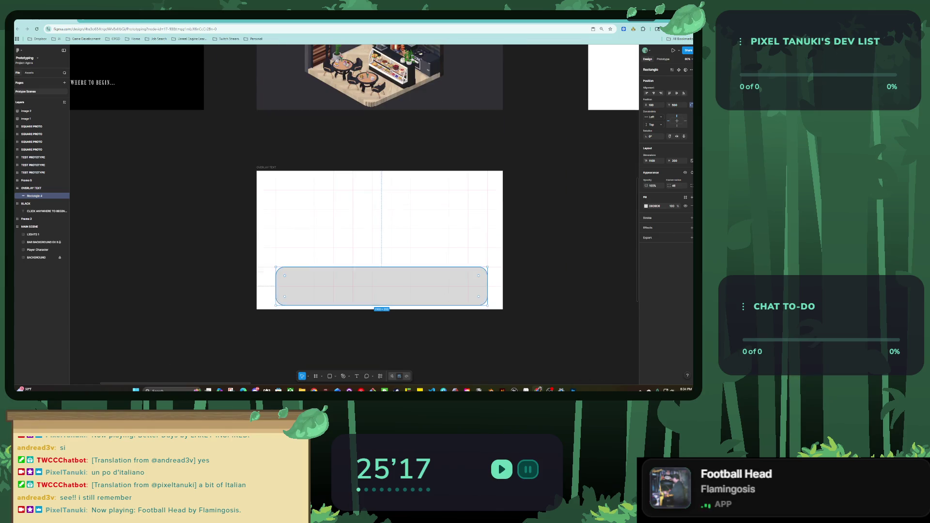
{"action": "scroll", "coordinate": [403, 319], "scroll_direction": "down", "scroll_amount": 2}
{"action": "scroll", "coordinate": [403, 319], "scroll_direction": "down", "scroll_amount": 2}
{"action": "scroll", "coordinate": [403, 319], "scroll_direction": "down", "scroll_amount": 1}
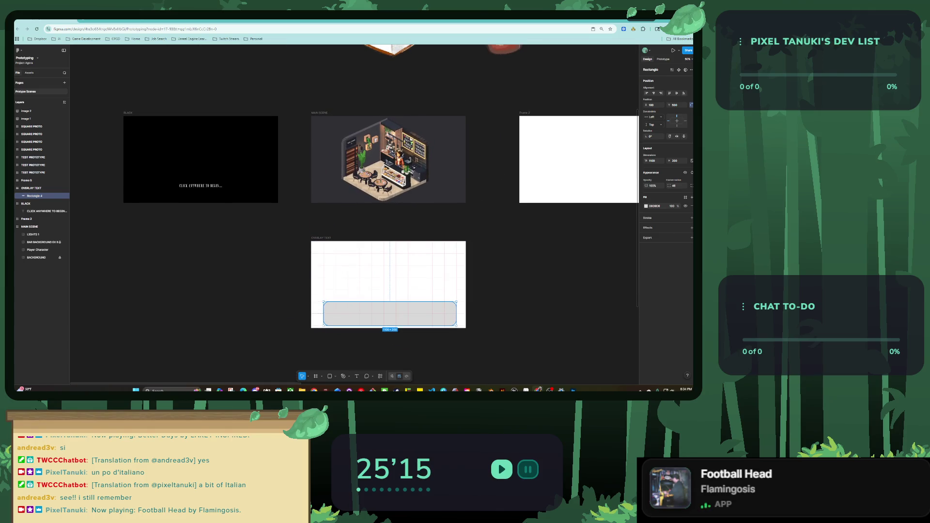
{"action": "left_click_drag", "start_coordinate": [402, 319], "coordinate": [395, 156]}
{"action": "key", "text": "shift+2"}
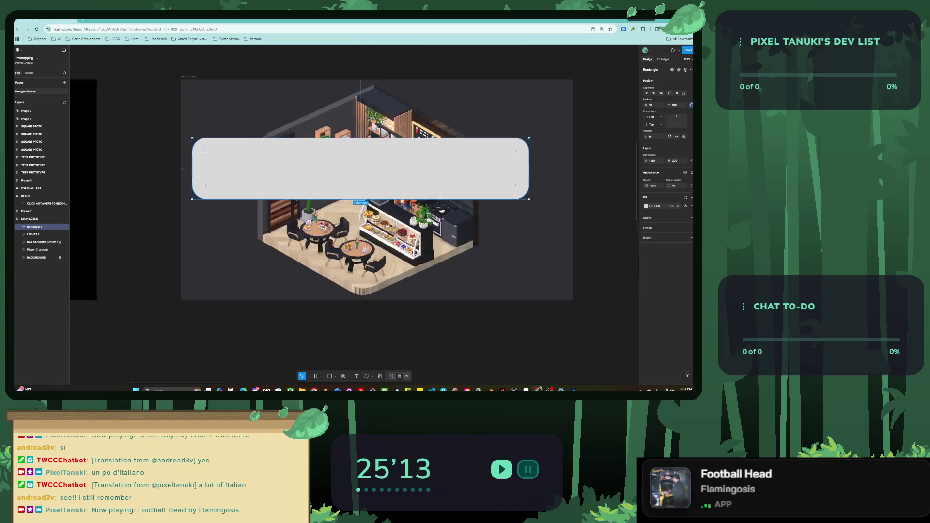
{"action": "left_click_drag", "start_coordinate": [561, 211], "coordinate": [311, 175]}
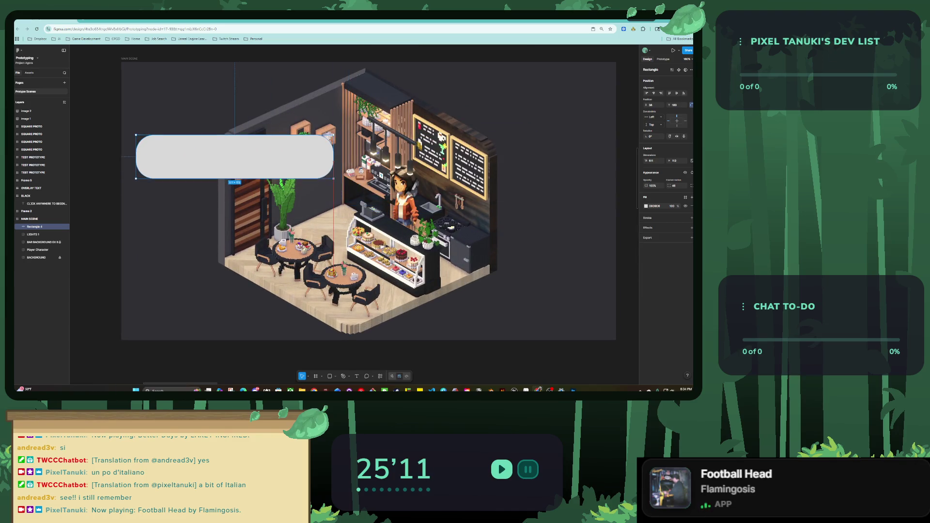
{"action": "mouse_move", "coordinate": [222, 154]}
{"action": "left_mouse_down"}
{"action": "mouse_move", "coordinate": [523, 128]}
{"action": "mouse_move", "coordinate": [509, 147]}
{"action": "left_mouse_up"}
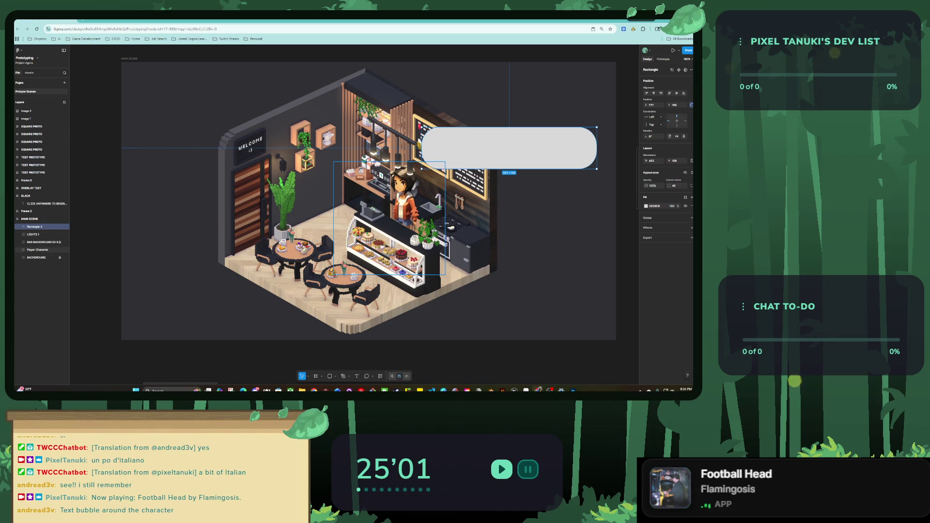
Step: Place the MAIN SCENE.png image into the overlay frame at 45% opacity
{"action": "scroll", "coordinate": [366, 133], "scroll_direction": "down", "scroll_amount": 3}
{"action": "scroll", "coordinate": [367, 133], "scroll_direction": "down", "scroll_amount": 2}
{"action": "scroll", "coordinate": [370, 265], "scroll_direction": "up", "scroll_amount": 1}
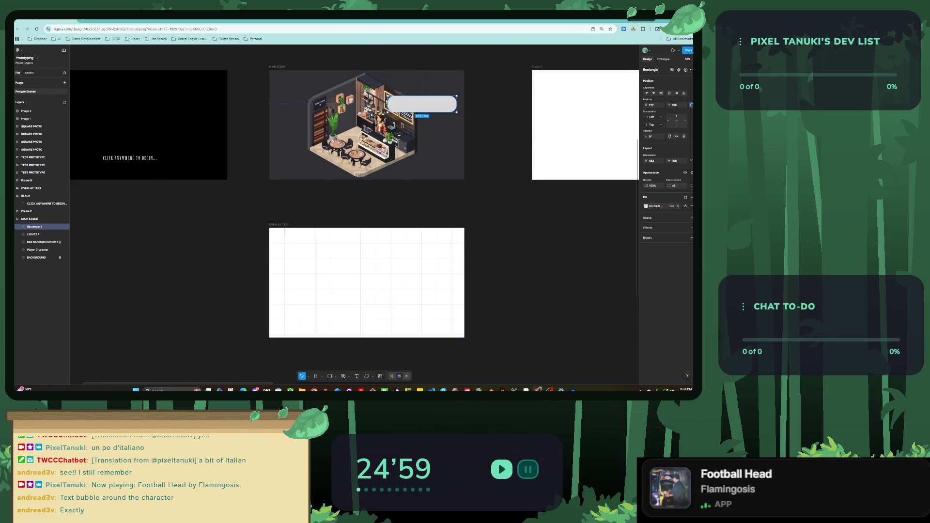
{"action": "key", "text": "Escape"}
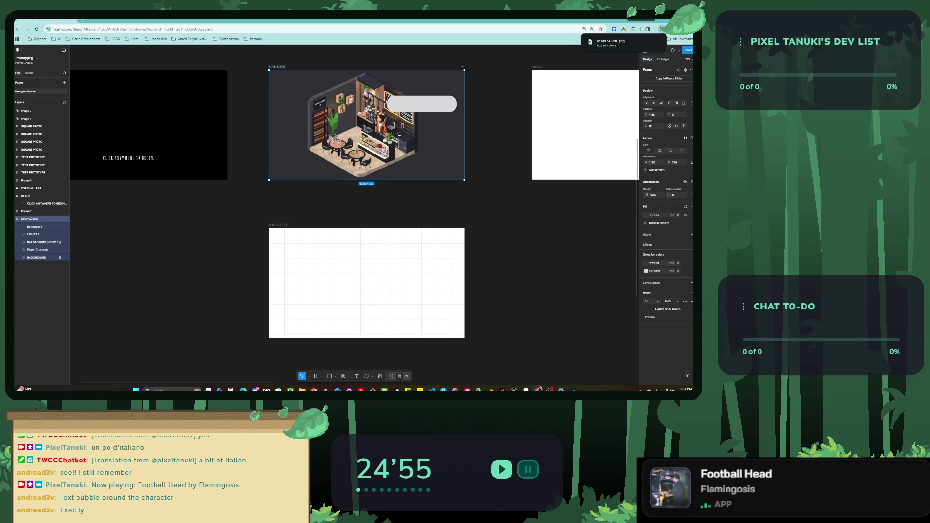
{"action": "left_click_drag", "start_coordinate": [611, 42], "coordinate": [367, 282]}
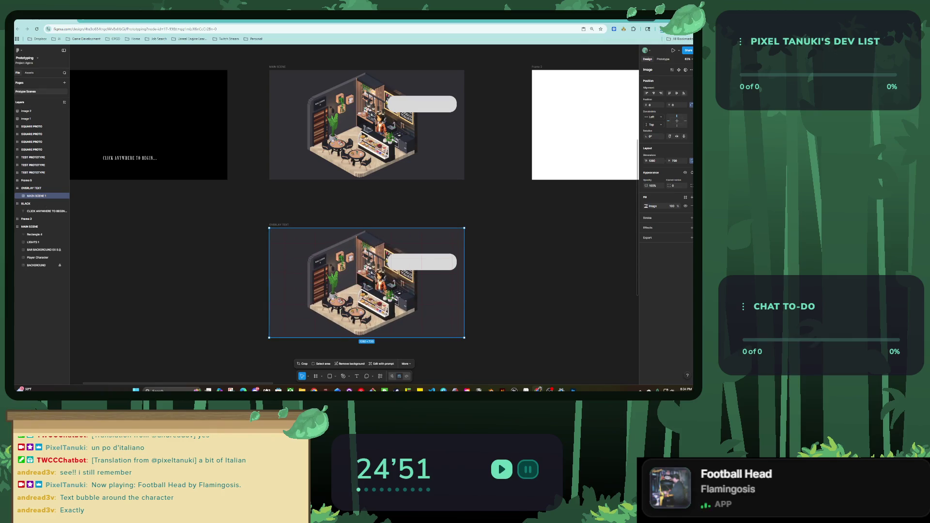
{"action": "left_click_drag", "start_coordinate": [671, 206], "coordinate": [647, 211]}
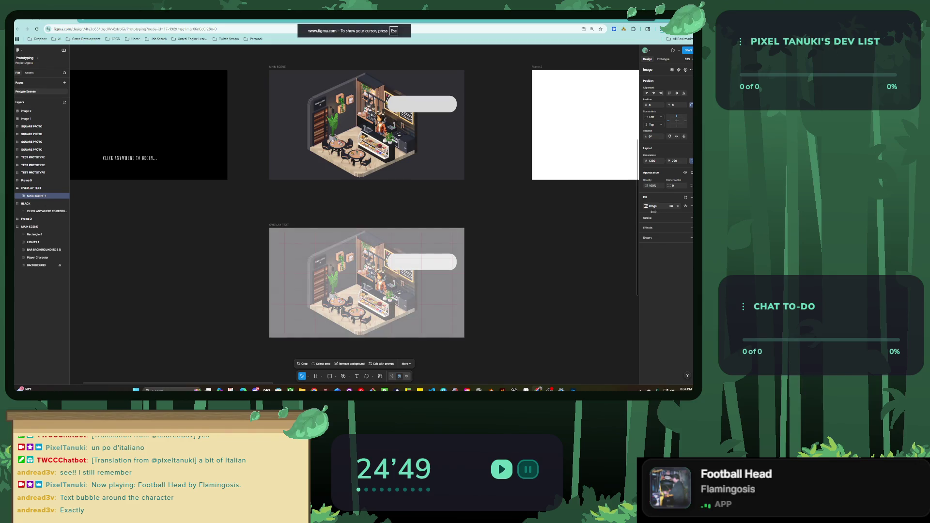
Step: Delete the speech-bubble rectangle from MAIN SCENE and select the OVERLAY TEXT frame
{"action": "left_click", "coordinate": [422, 105]}
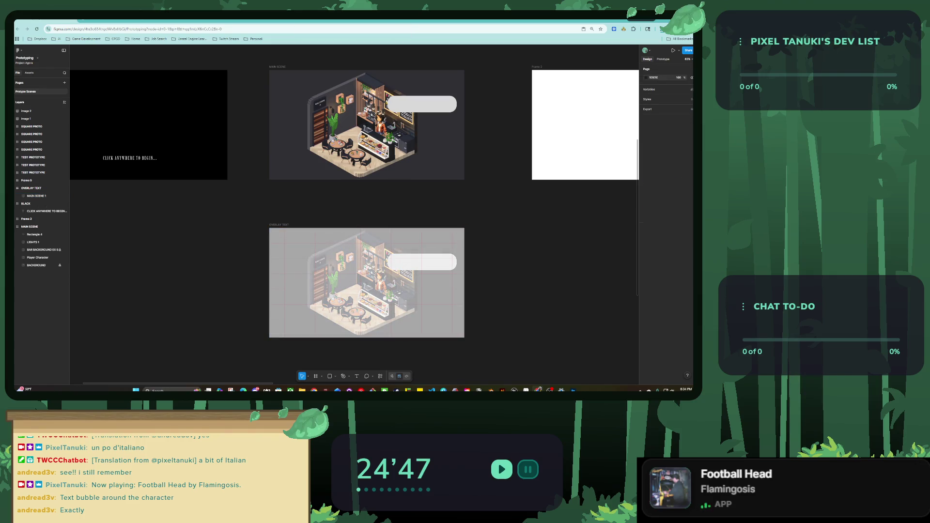
{"action": "key", "text": "Delete"}
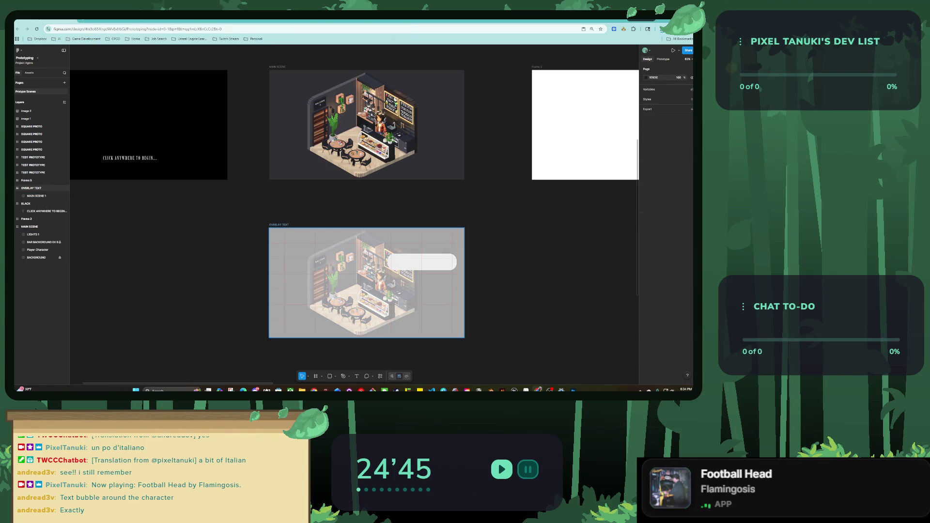
{"action": "scroll", "coordinate": [397, 329], "scroll_direction": "up", "scroll_amount": 3}
{"action": "scroll", "coordinate": [396, 329], "scroll_direction": "up", "scroll_amount": 2}
{"action": "left_click", "coordinate": [31, 188]}
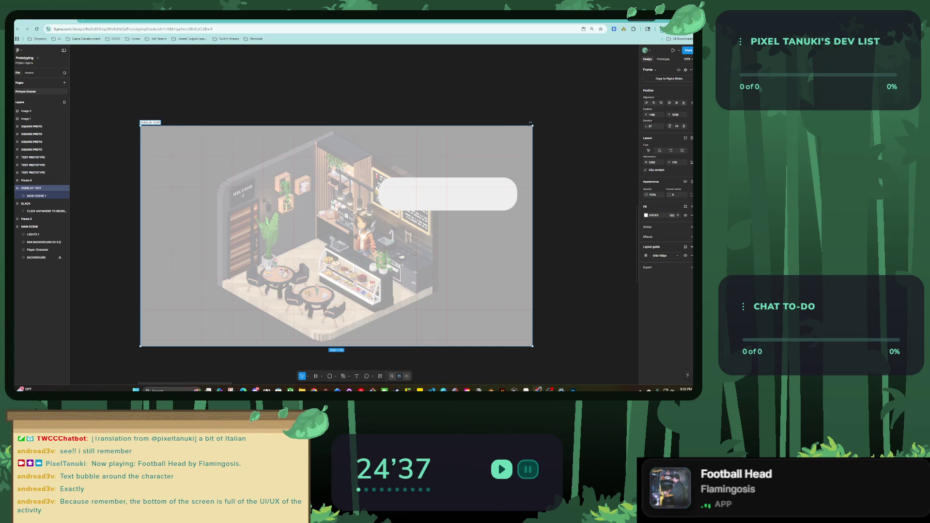
Step: Name the overlay frame 'OVERLAY CHAT CHAR A' and exit the image's crop mode
{"action": "type", "text": " CHAR A"}
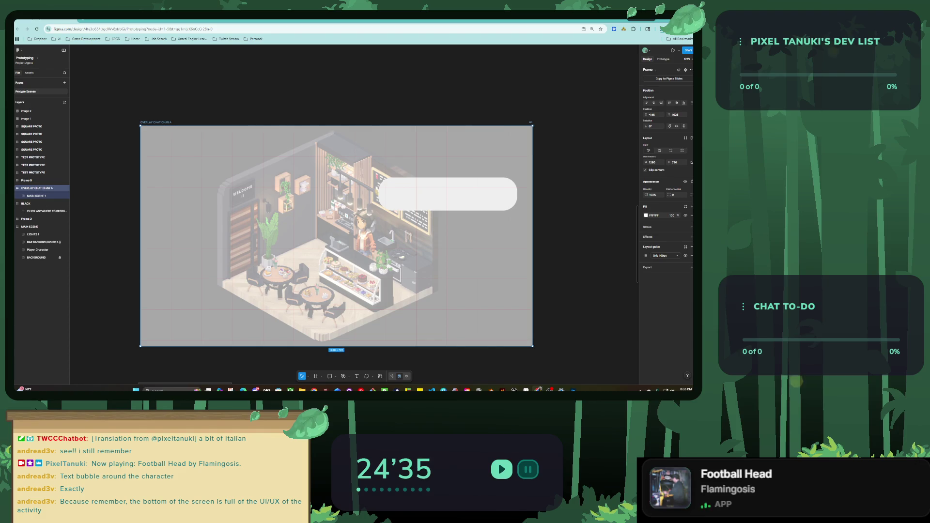
{"action": "key", "text": "Return"}
{"action": "key", "text": "Return"}
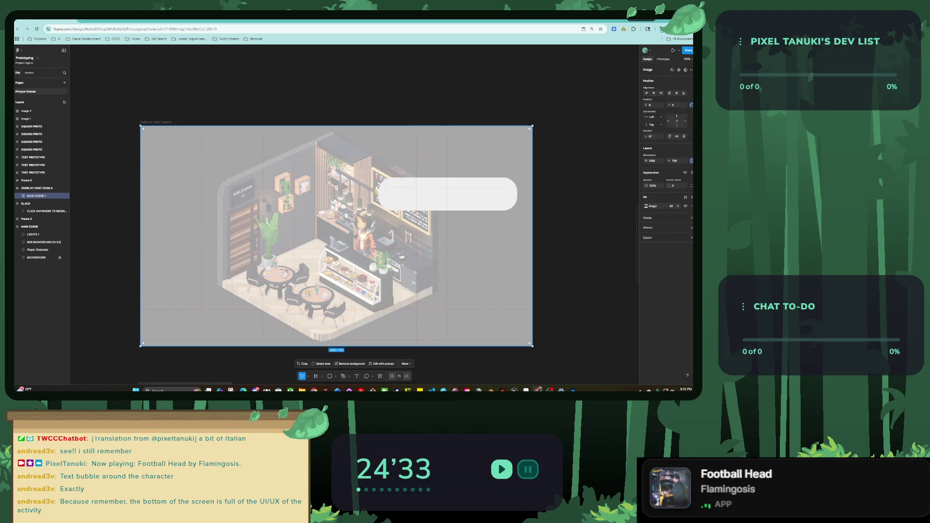
{"action": "key", "text": "Return"}
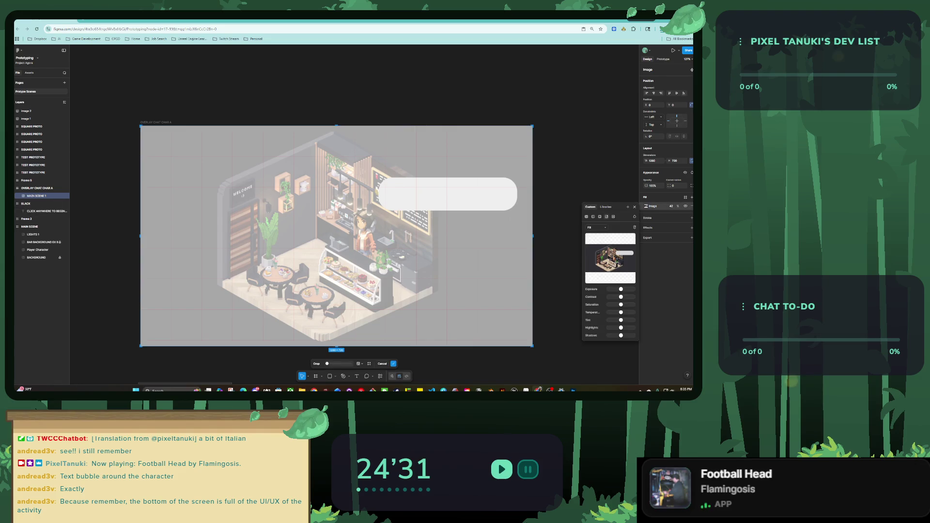
{"action": "key", "text": "minus"}
{"action": "key", "text": "Escape"}
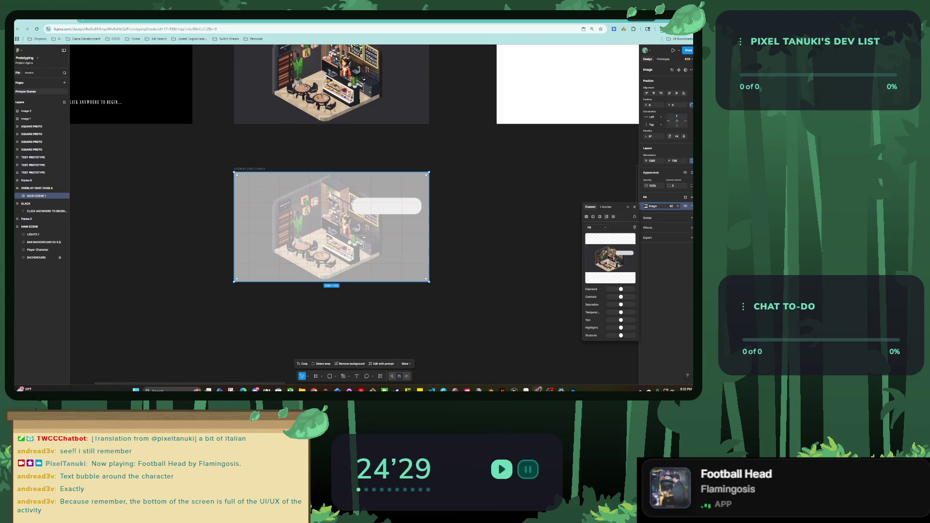
{"action": "scroll", "coordinate": [353, 212], "scroll_direction": "up", "scroll_amount": 3}
{"action": "scroll", "coordinate": [311, 247], "scroll_direction": "up", "scroll_amount": 4}
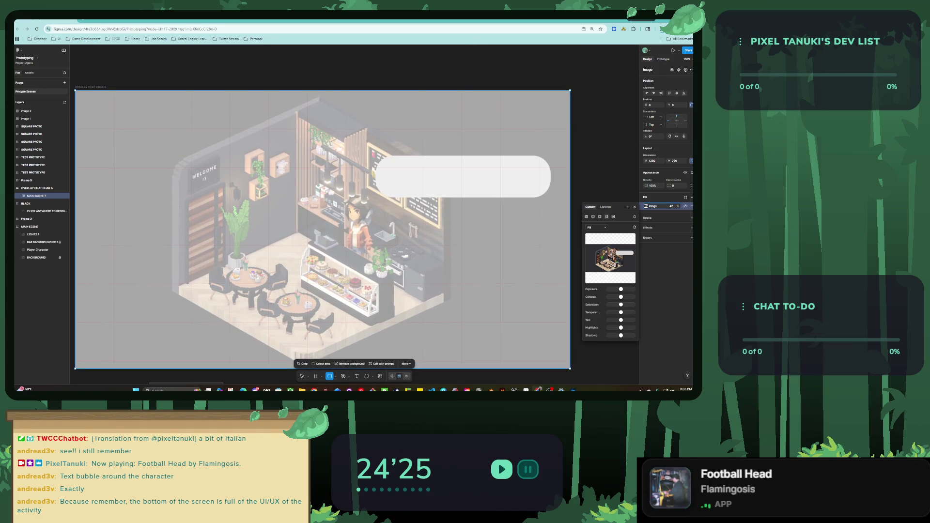
Step: Draw a rounded rectangle over the speech bubble, sized 371×80 and centred in it
{"action": "left_click_drag", "start_coordinate": [368, 156], "coordinate": [551, 197]}
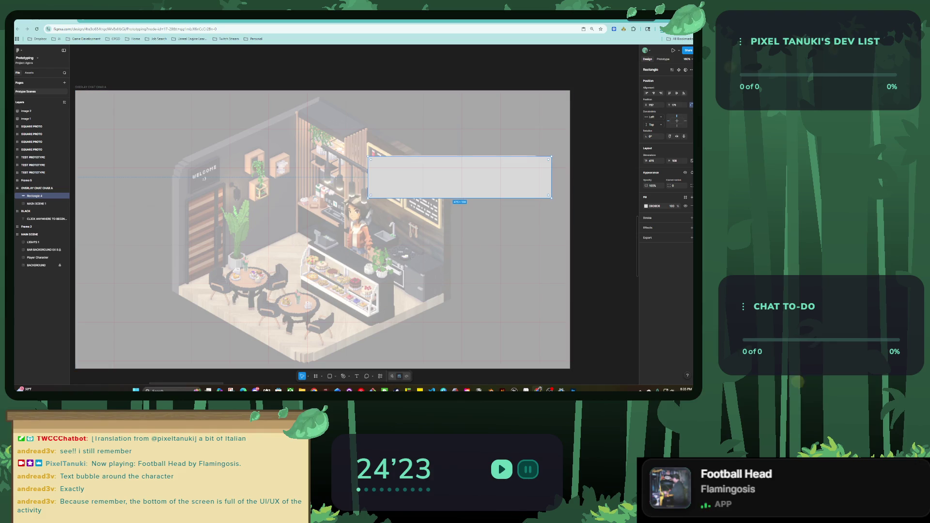
{"action": "left_click_drag", "start_coordinate": [541, 167], "coordinate": [537, 170]}
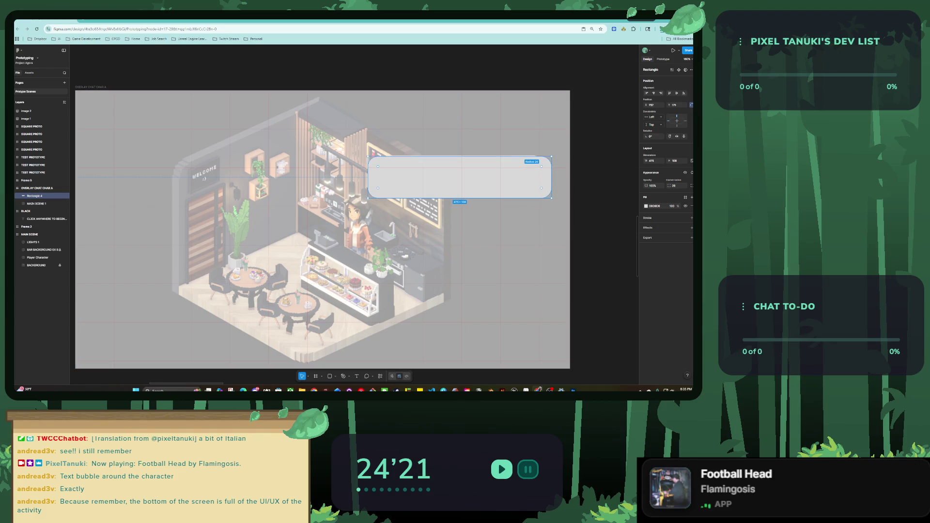
{"action": "left_click_drag", "start_coordinate": [459, 177], "coordinate": [463, 179]}
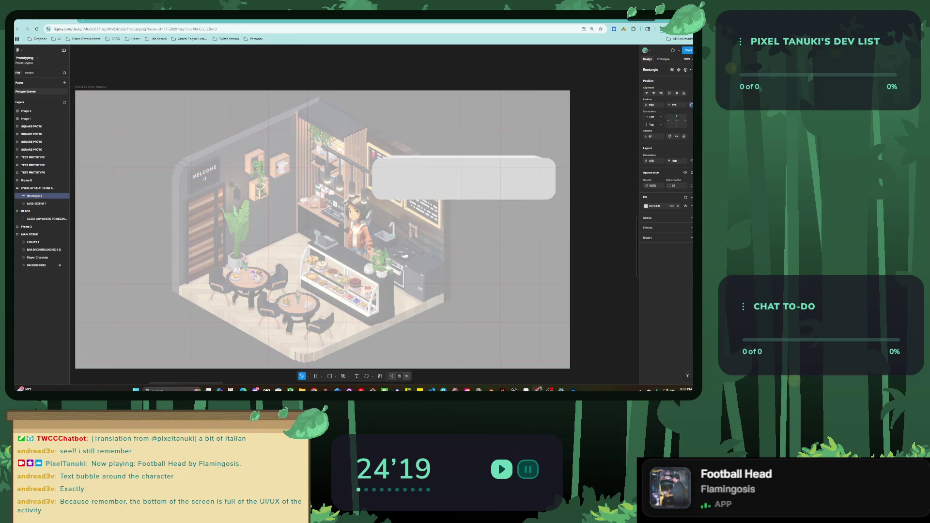
{"action": "left_click_drag", "start_coordinate": [554, 159], "coordinate": [515, 171]}
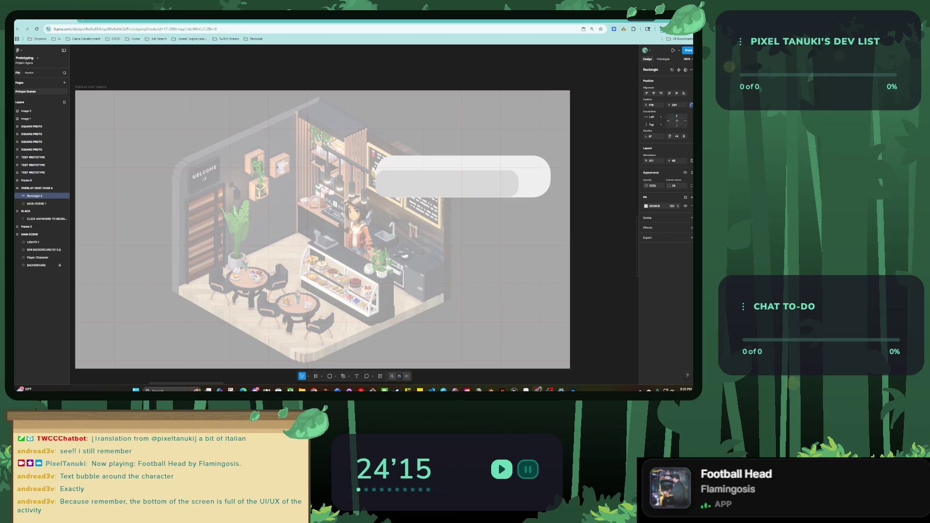
{"action": "left_click_drag", "start_coordinate": [447, 184], "coordinate": [448, 184]}
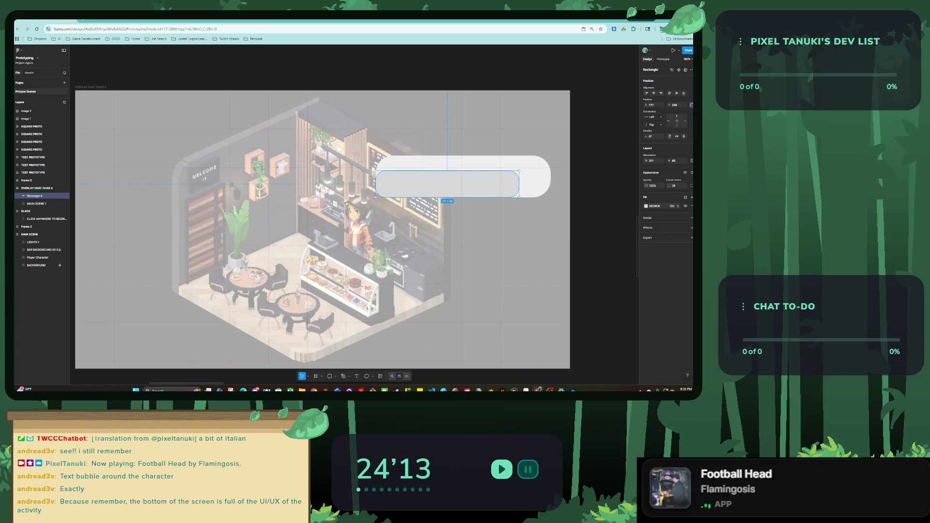
{"action": "left_click", "coordinate": [645, 206]}
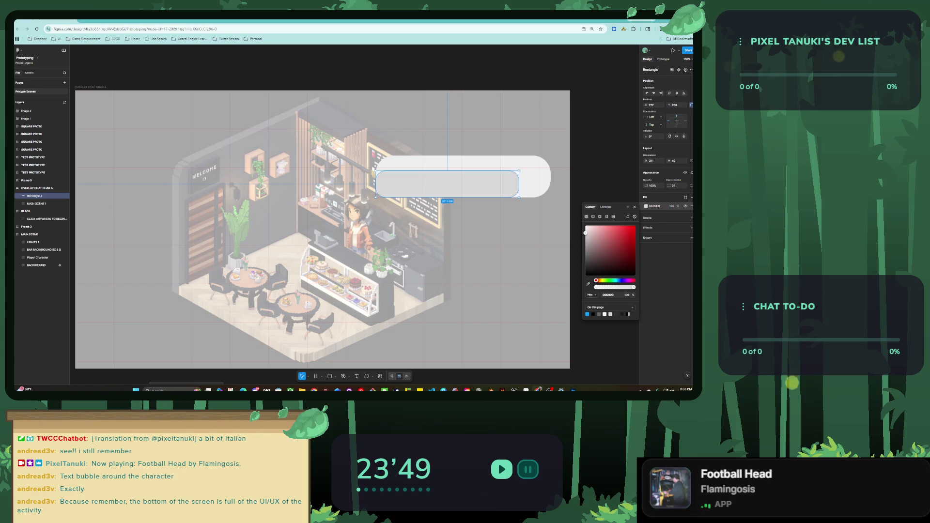
Step: Give the dialogue rectangle a Warm Orange #f4a261 outline, 3 thick, using the Miro palette hex
{"action": "key", "text": "ctrl+Tab"}
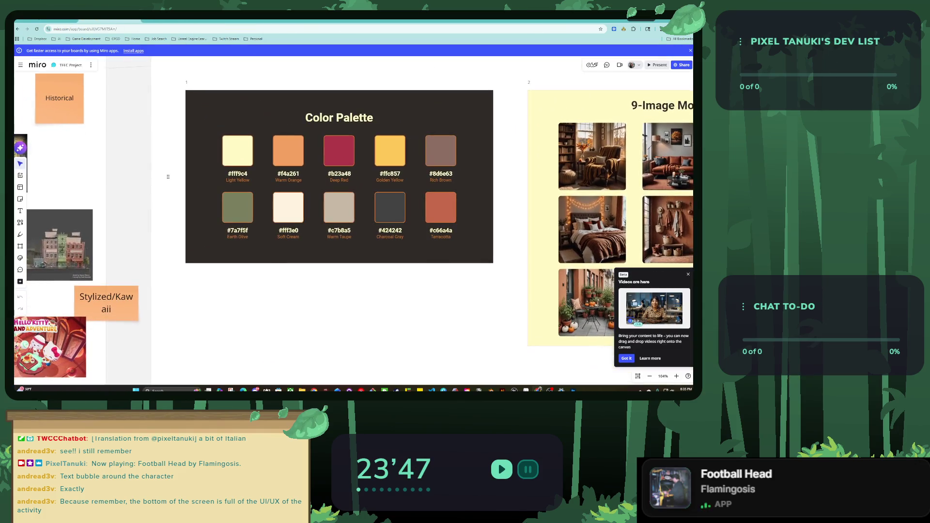
{"action": "scroll", "coordinate": [268, 141], "scroll_direction": "up", "scroll_amount": 3}
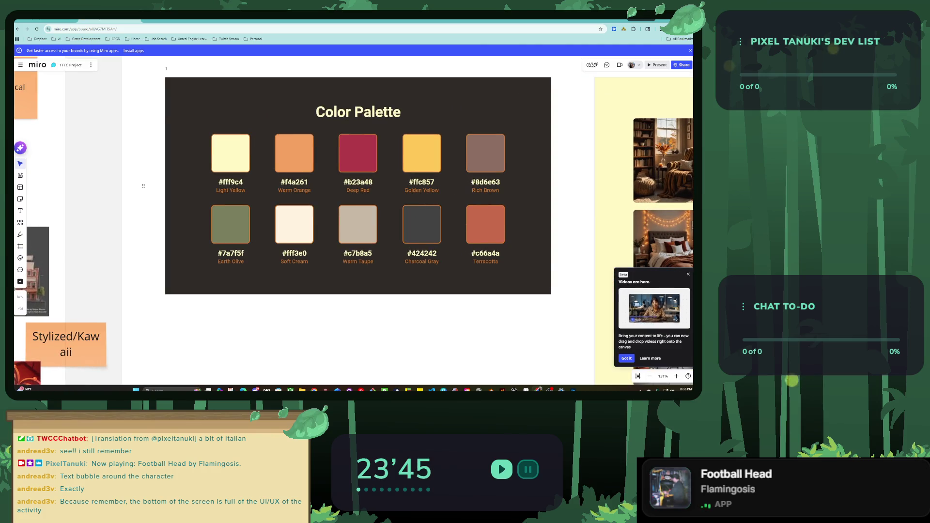
{"action": "left_click", "coordinate": [290, 160]}
{"action": "left_click", "coordinate": [291, 160]}
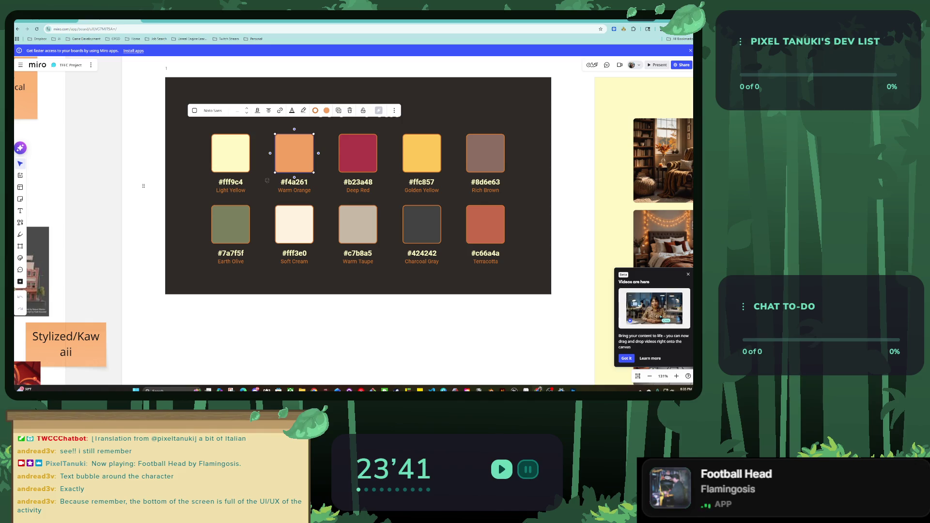
{"action": "key", "text": "ctrl+Tab"}
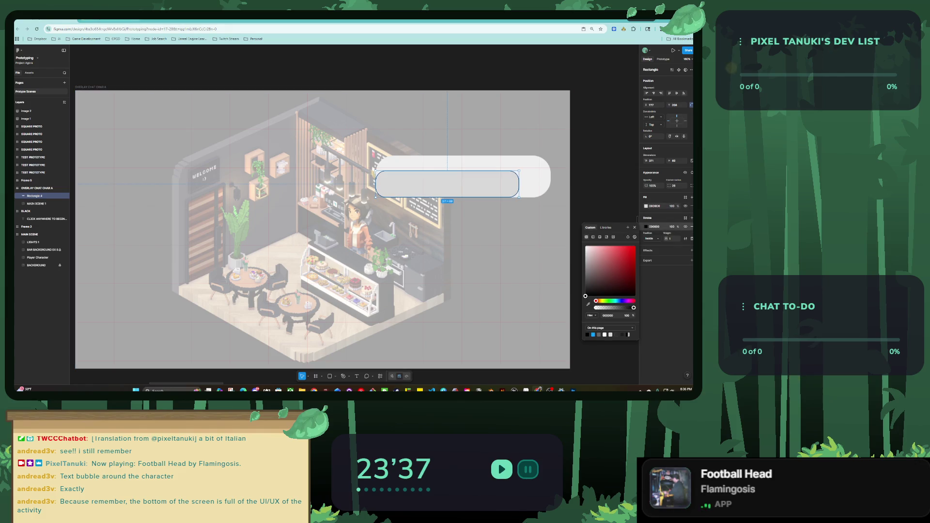
{"action": "key", "text": "ctrl+shift+Tab"}
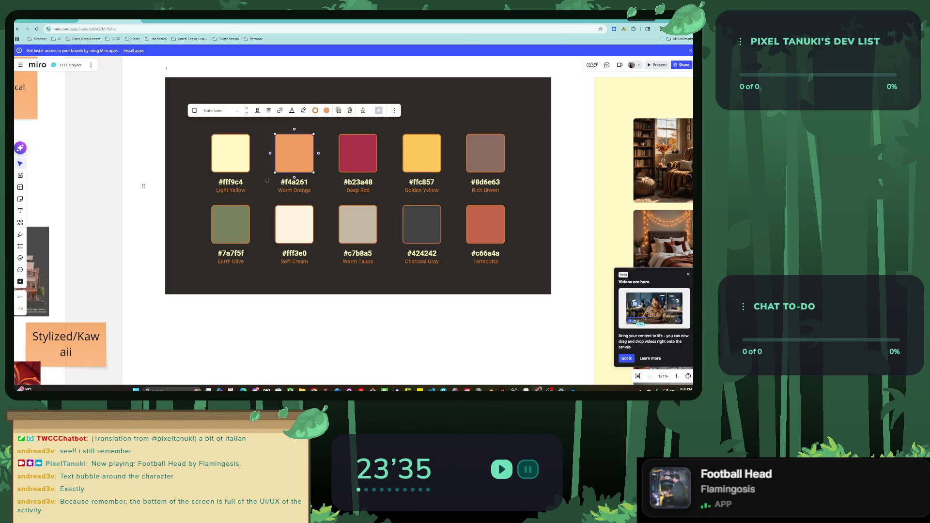
{"action": "left_click", "coordinate": [267, 180]}
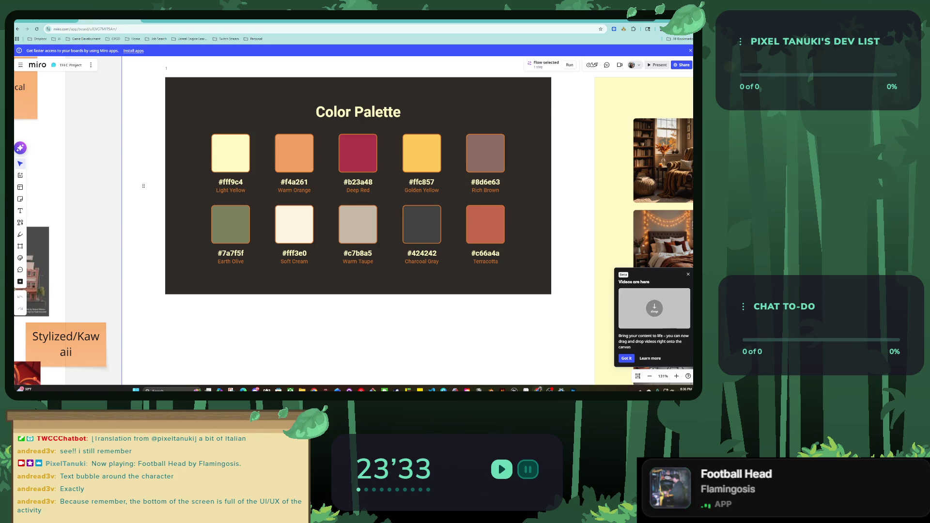
{"action": "left_click", "coordinate": [288, 184]}
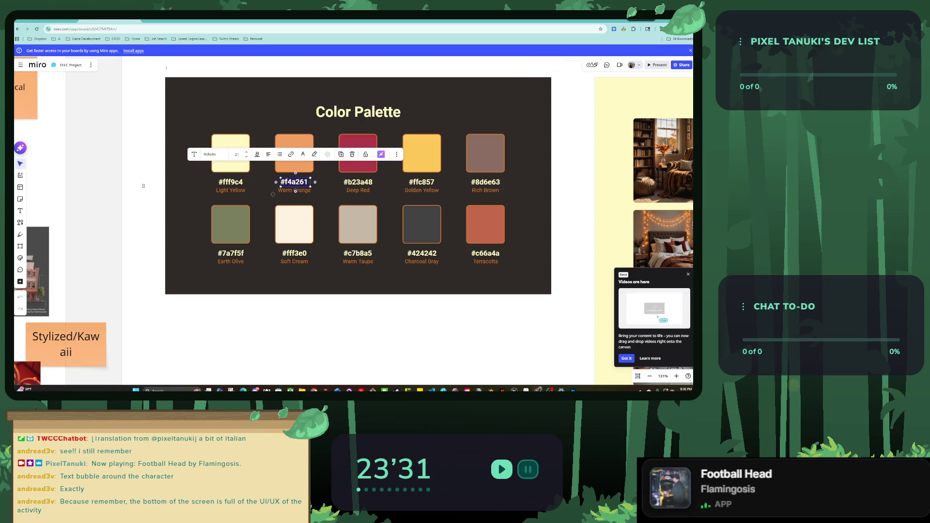
{"action": "key", "text": "Escape"}
{"action": "key", "text": "alt+Tab"}
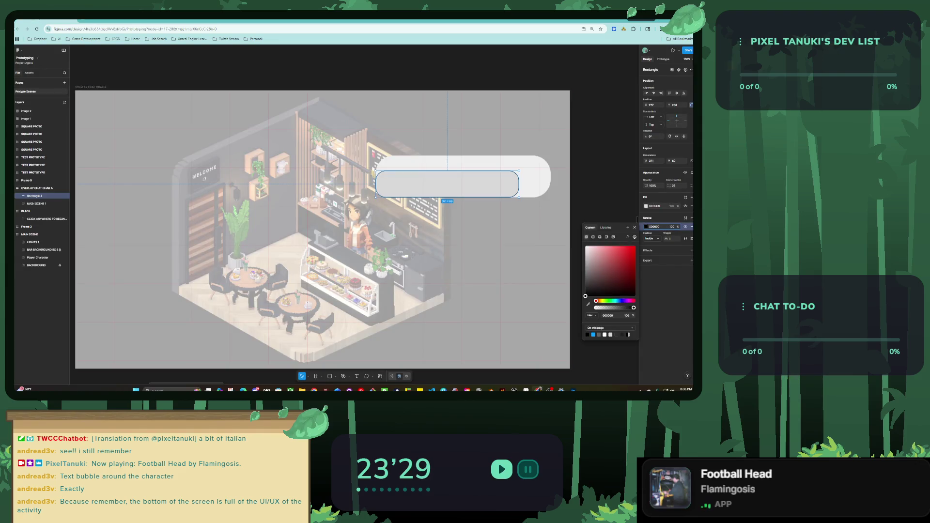
{"action": "type", "text": "#f4a261"}
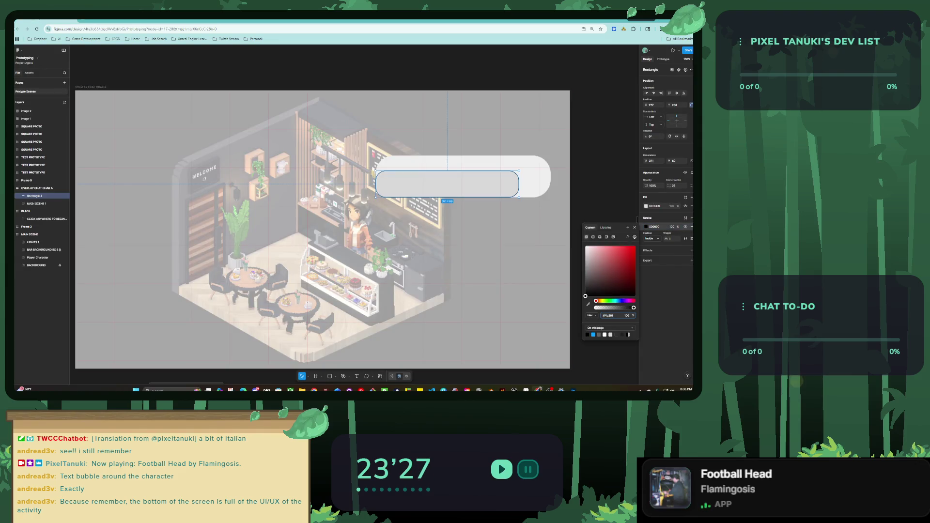
{"action": "key", "text": "Return"}
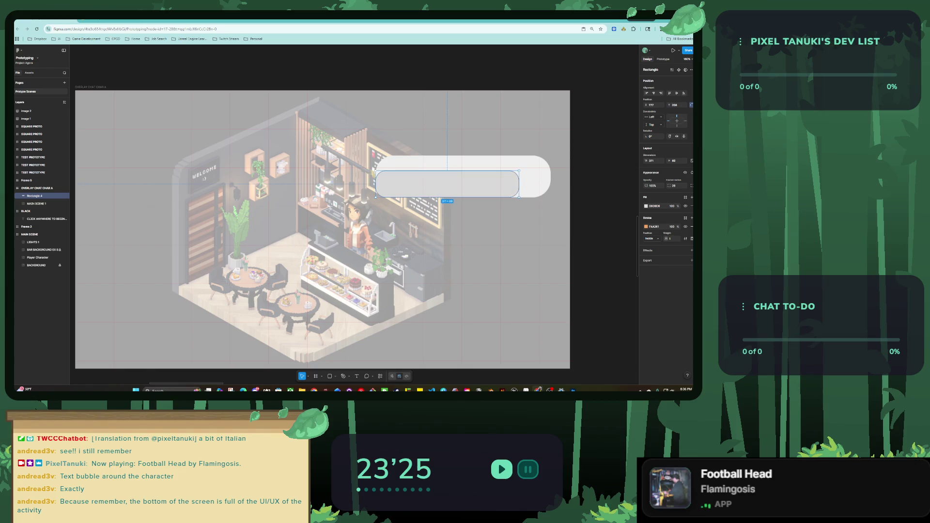
{"action": "type", "text": "3"}
{"action": "key", "text": "Return"}
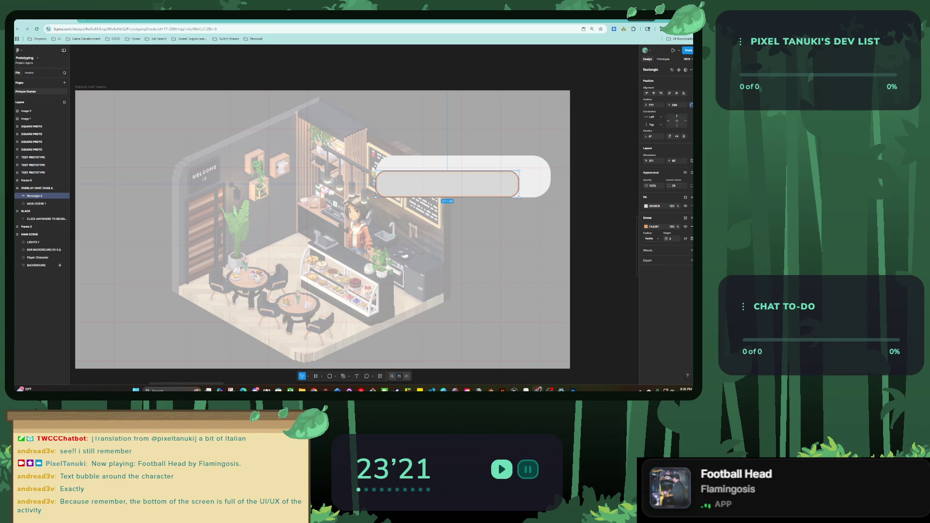
Step: Fill the rectangle with Terracotta #c66a4a from Miro and enlarge it to about 392×92
{"action": "key", "text": "ctrl+Tab"}
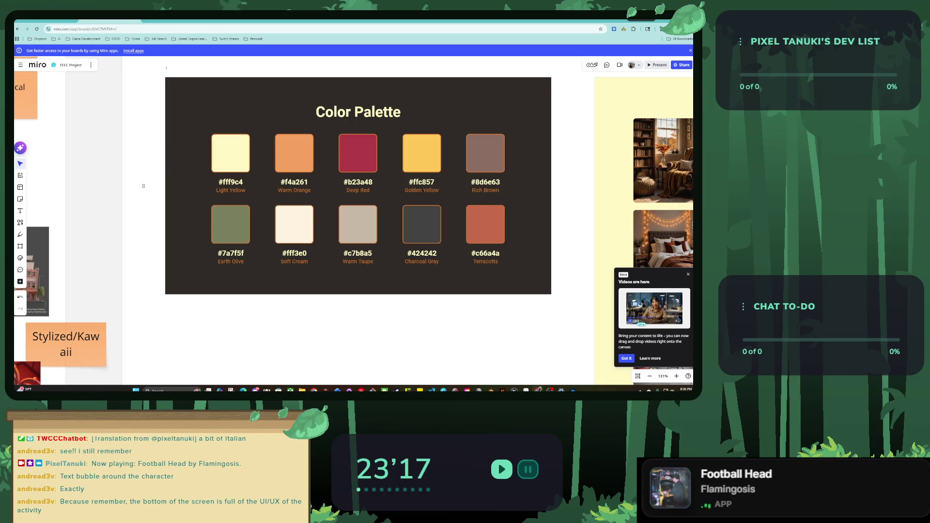
{"action": "double_click", "coordinate": [483, 253]}
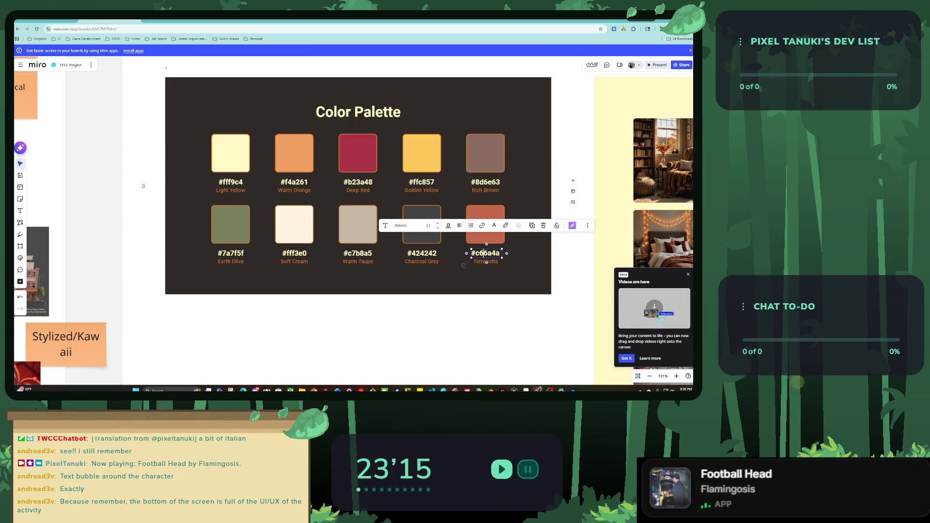
{"action": "key", "text": "ctrl+a"}
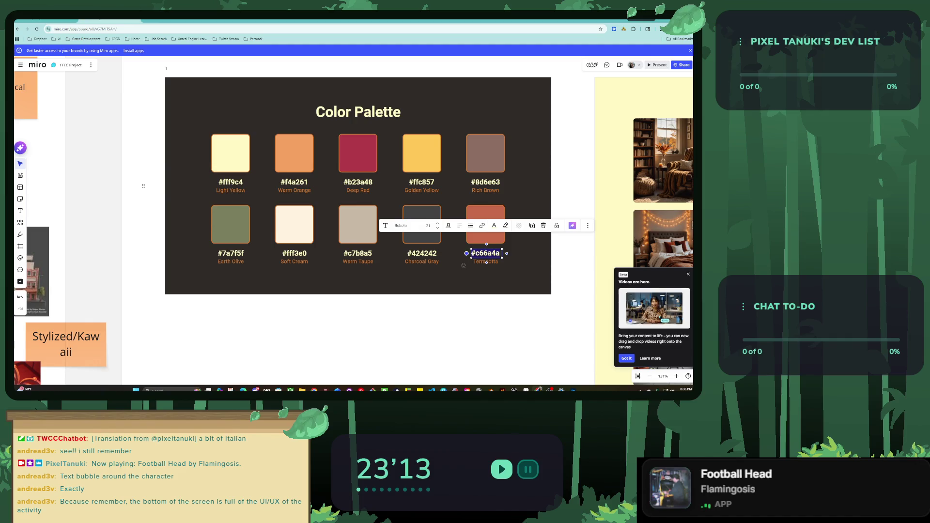
{"action": "key", "text": "ctrl+Tab"}
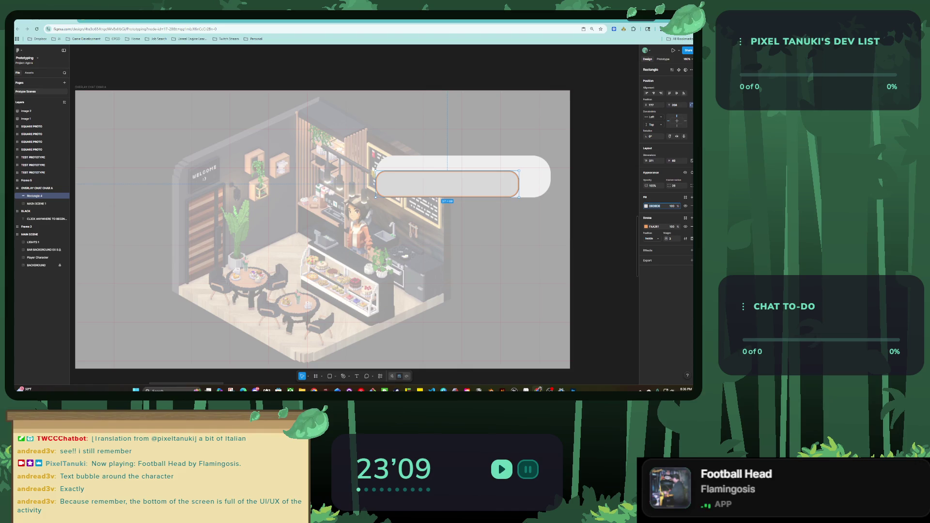
{"action": "key", "text": "Return"}
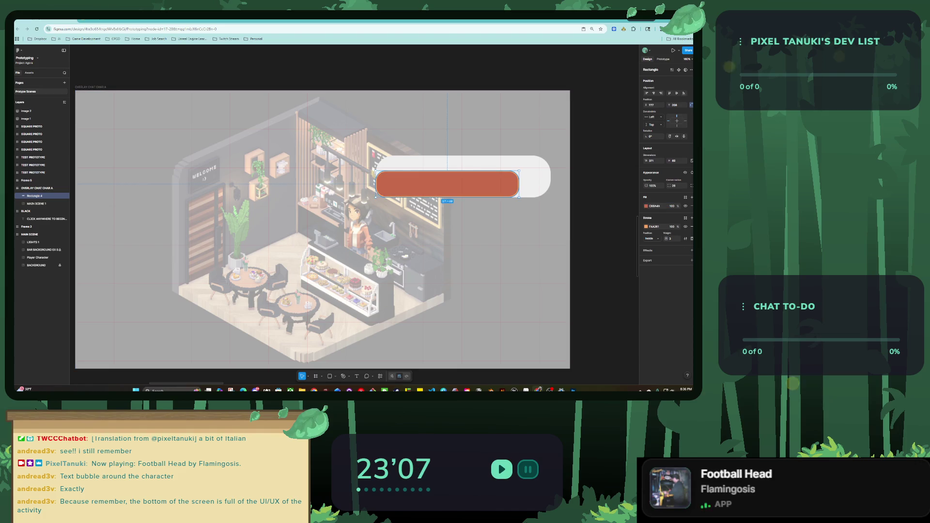
{"action": "left_click_drag", "start_coordinate": [519, 197], "coordinate": [527, 206]}
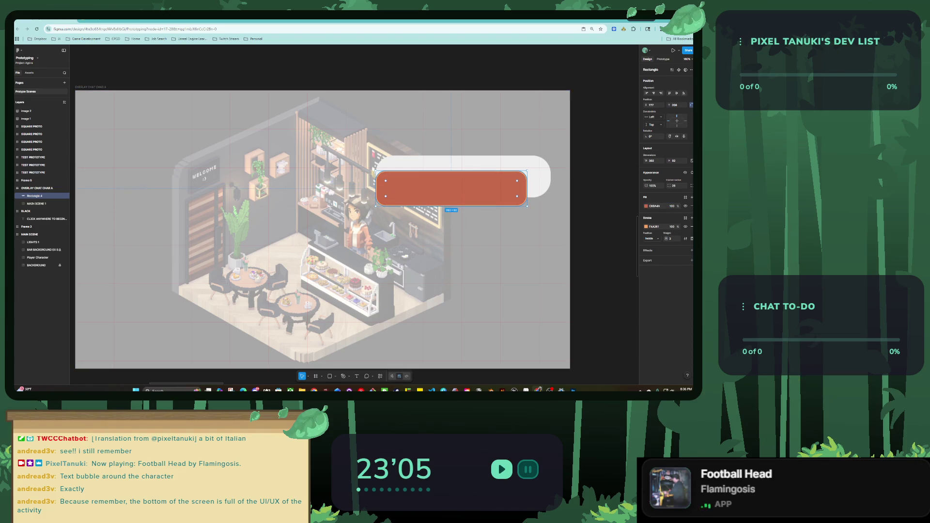
{"action": "key", "text": "Escape"}
{"action": "scroll", "coordinate": [361, 181], "scroll_direction": "up", "scroll_amount": 2}
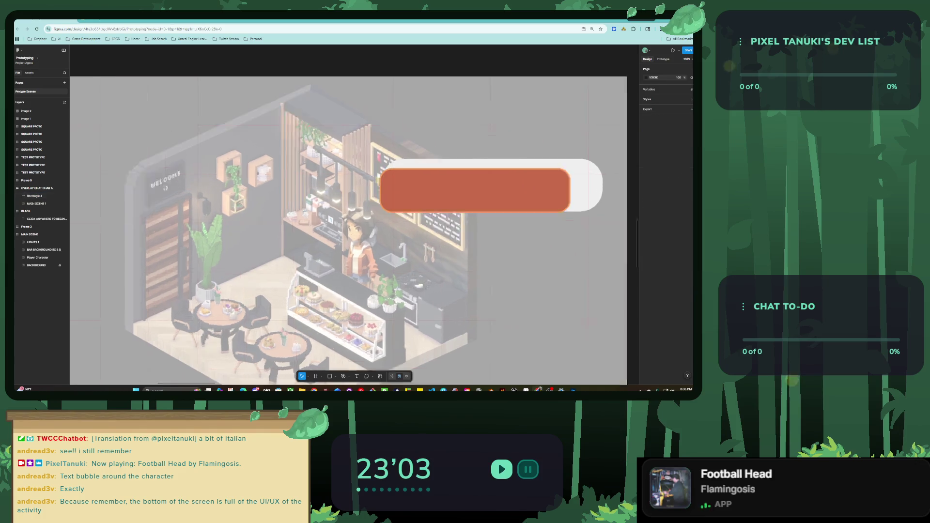
Step: Place an 'ME' text label in the terracotta box's top-left corner, then open a new browser tab
{"action": "scroll", "coordinate": [445, 173], "scroll_direction": "up", "scroll_amount": 3}
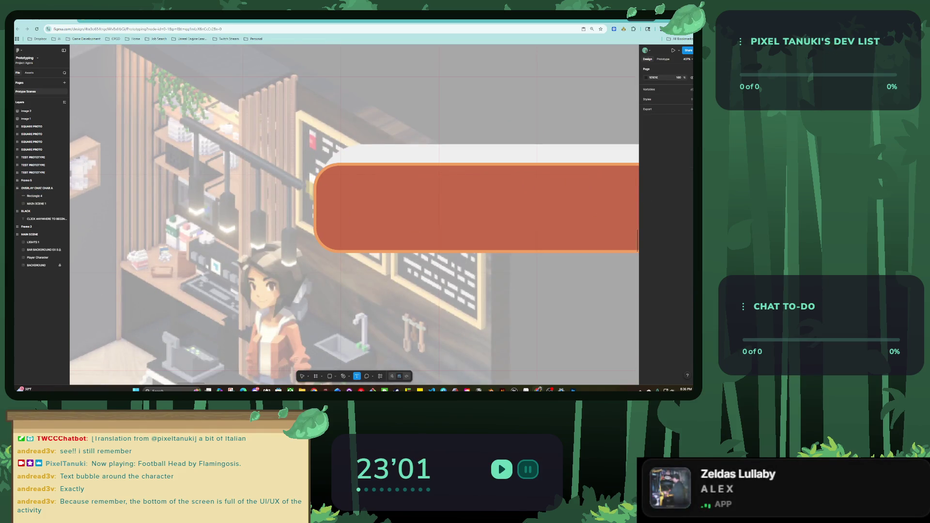
{"action": "left_click_drag", "start_coordinate": [290, 142], "coordinate": [393, 199]}
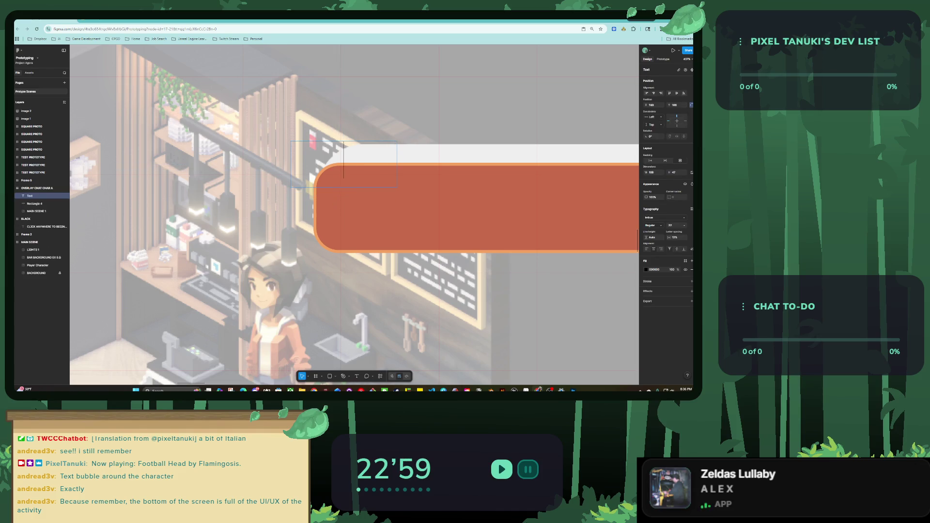
{"action": "type", "text": "ME"}
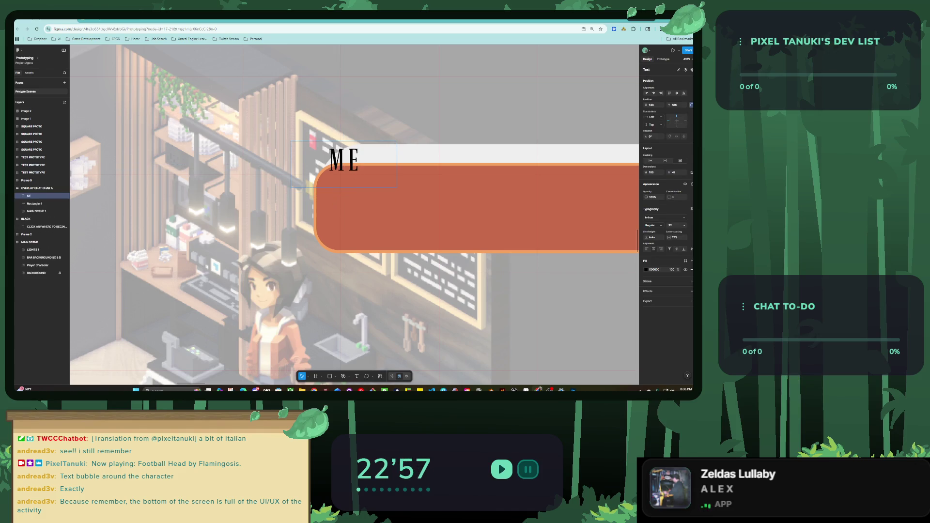
{"action": "left_click_drag", "start_coordinate": [344, 160], "coordinate": [349, 160]}
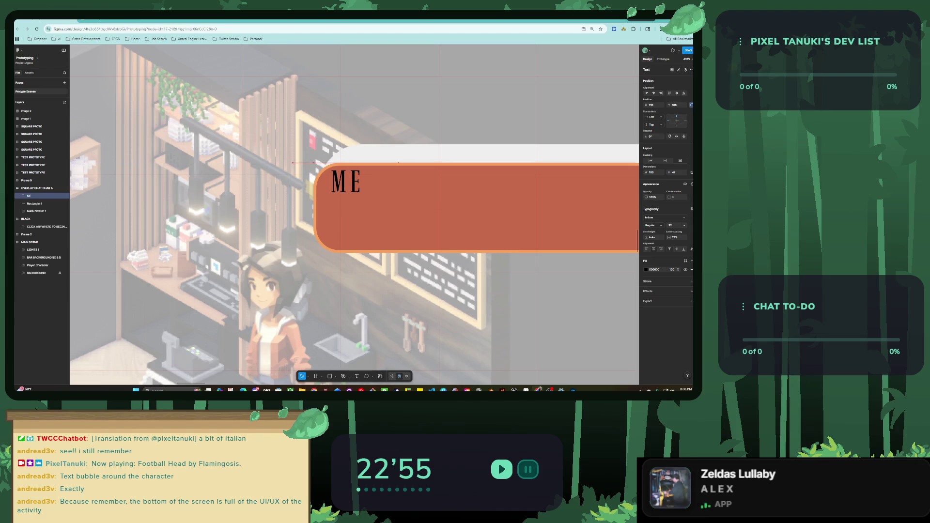
{"action": "scroll", "coordinate": [377, 179], "scroll_direction": "down", "scroll_amount": 3}
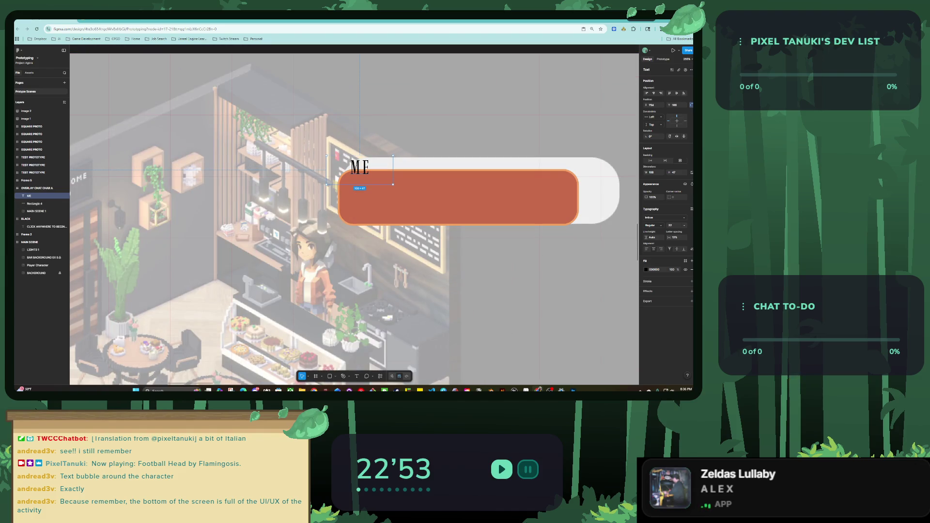
{"action": "key", "text": "ctrl+t"}
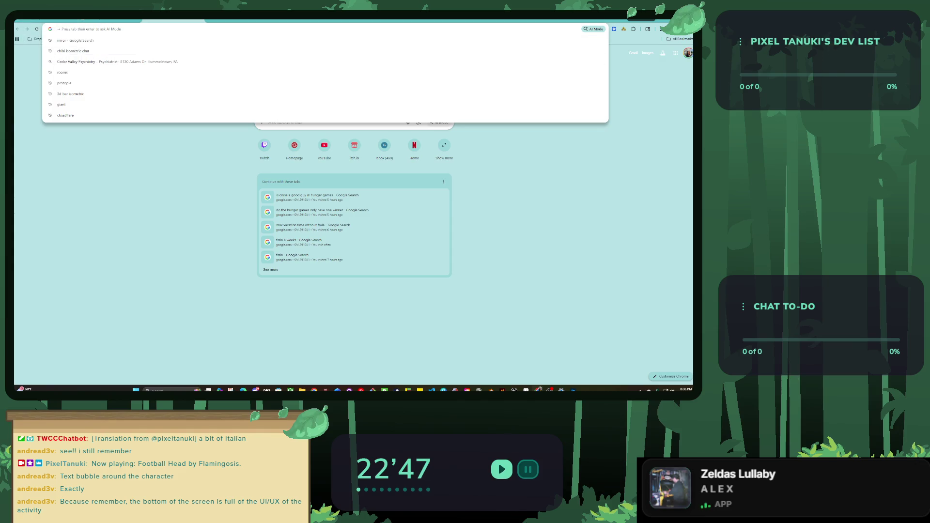
Step: Search Google for 'UI DATABASE' and open the Game UI Database site
{"action": "type", "text": "UI DATABASE"}
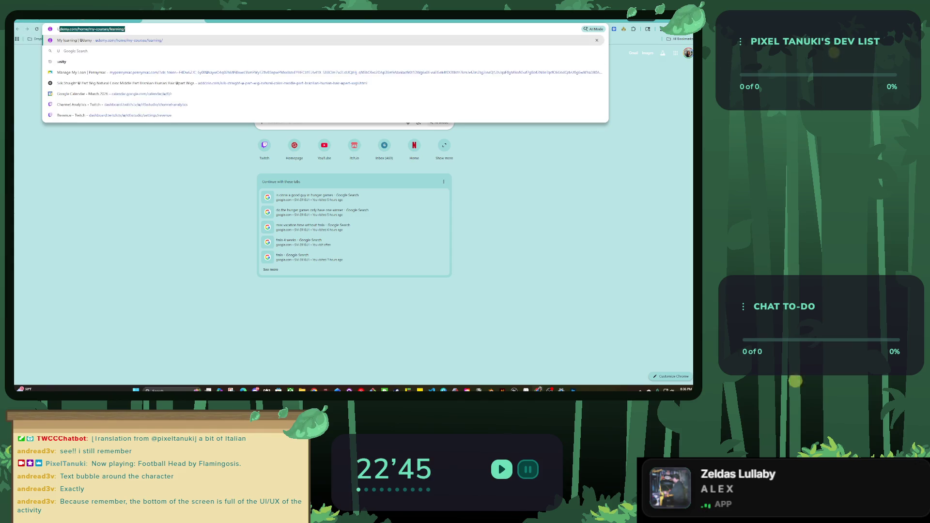
{"action": "key", "text": "Return"}
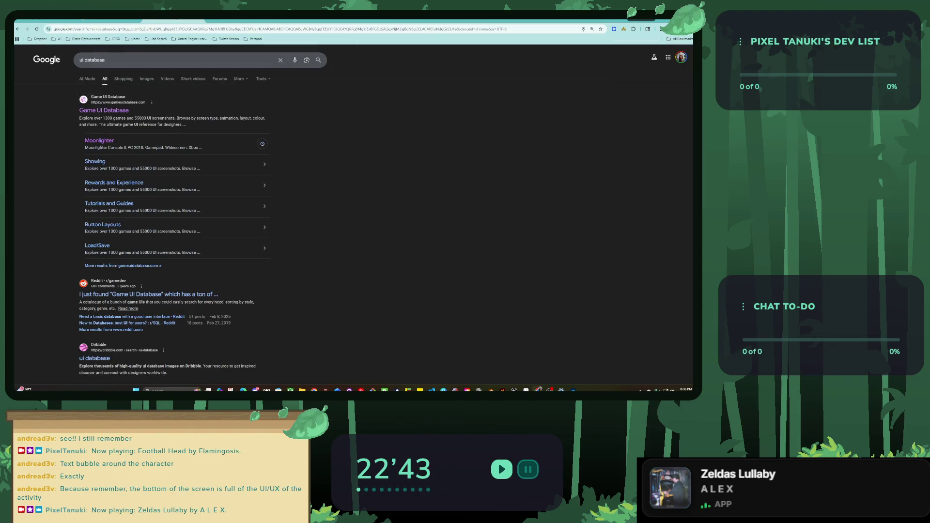
{"action": "left_click", "coordinate": [130, 83]}
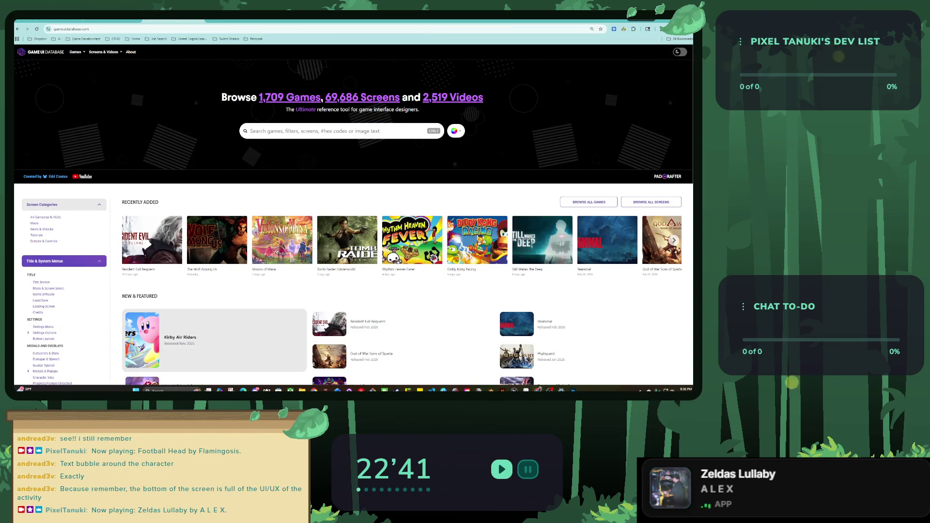
Step: Scroll the homepage and open the Modals & Popups > Dialogue Choice screens
{"action": "scroll", "coordinate": [624, 348], "scroll_direction": "down", "scroll_amount": 3}
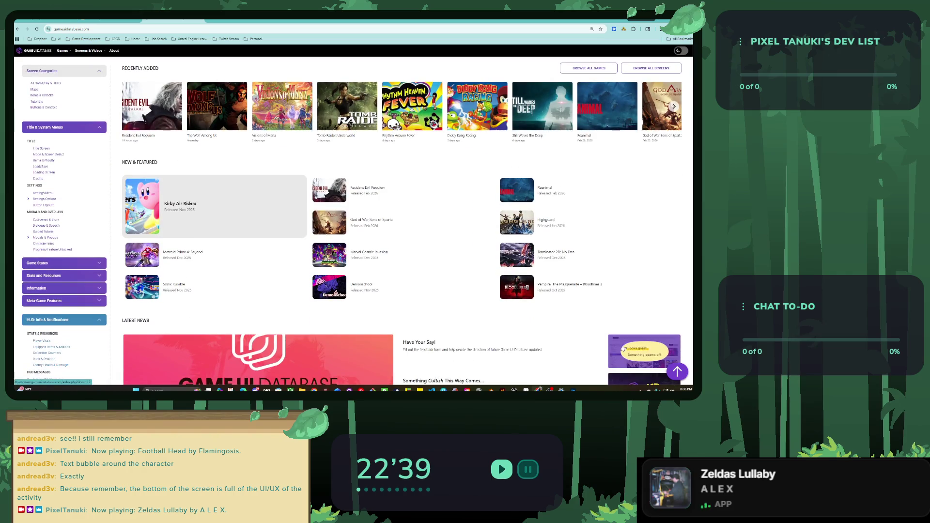
{"action": "scroll", "coordinate": [43, 237], "scroll_direction": "down", "scroll_amount": 2}
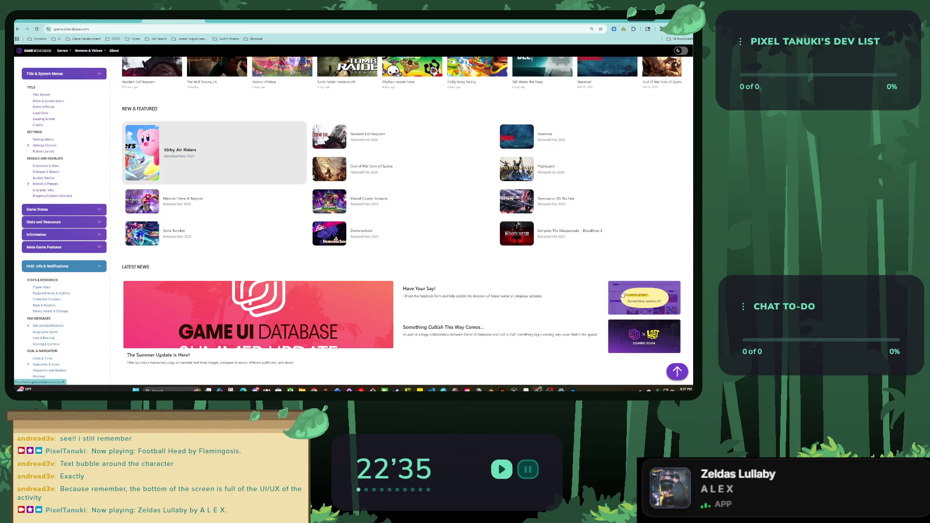
{"action": "scroll", "coordinate": [354, 218], "scroll_direction": "down", "scroll_amount": 1}
{"action": "scroll", "coordinate": [354, 218], "scroll_direction": "down", "scroll_amount": 1}
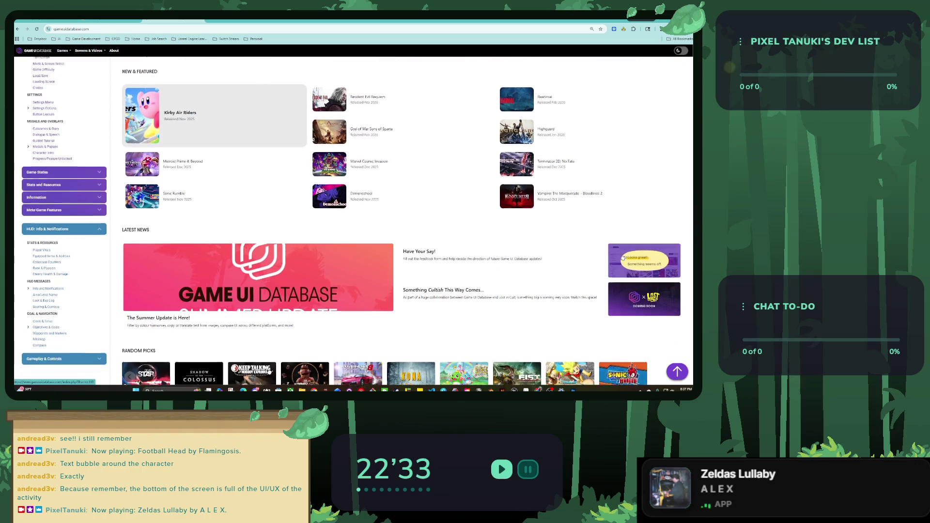
{"action": "scroll", "coordinate": [353, 218], "scroll_direction": "down", "scroll_amount": 3}
{"action": "scroll", "coordinate": [354, 218], "scroll_direction": "up", "scroll_amount": 3}
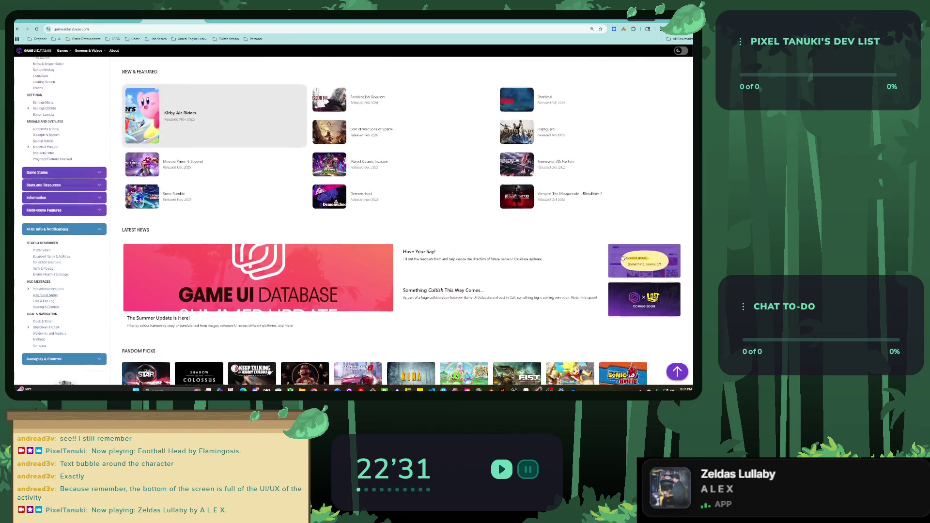
{"action": "scroll", "coordinate": [354, 218], "scroll_direction": "up", "scroll_amount": 2}
{"action": "scroll", "coordinate": [353, 218], "scroll_direction": "down", "scroll_amount": 4}
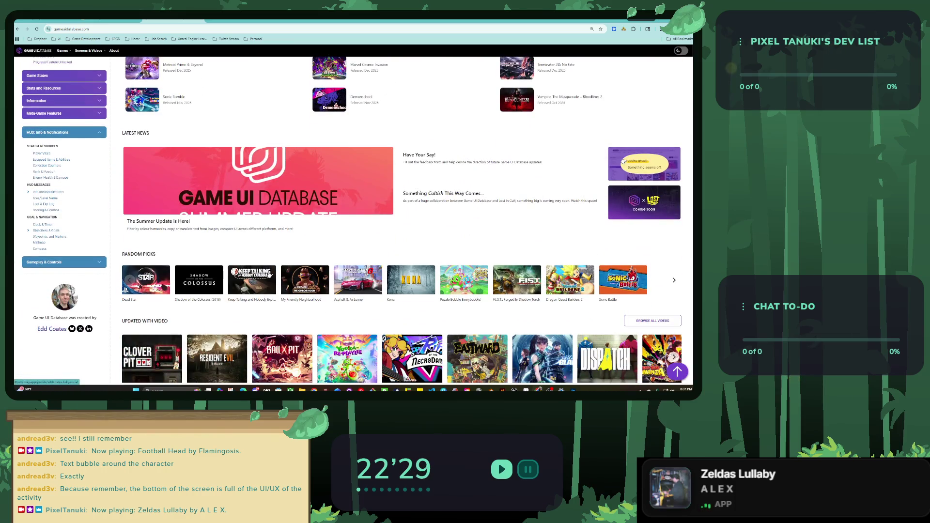
{"action": "scroll", "coordinate": [353, 218], "scroll_direction": "up", "scroll_amount": 2}
{"action": "scroll", "coordinate": [353, 218], "scroll_direction": "up", "scroll_amount": 3}
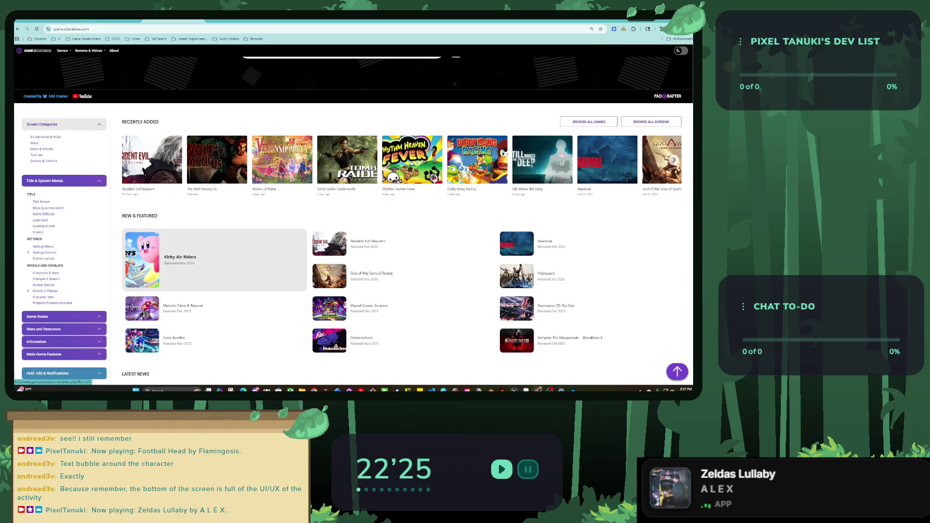
{"action": "scroll", "coordinate": [41, 220], "scroll_direction": "down", "scroll_amount": 1}
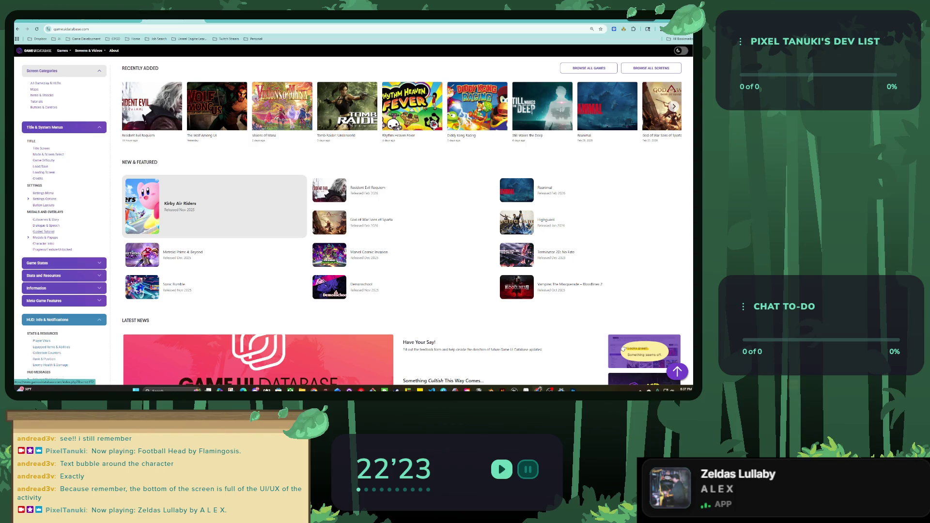
{"action": "scroll", "coordinate": [46, 237], "scroll_direction": "down", "scroll_amount": 1}
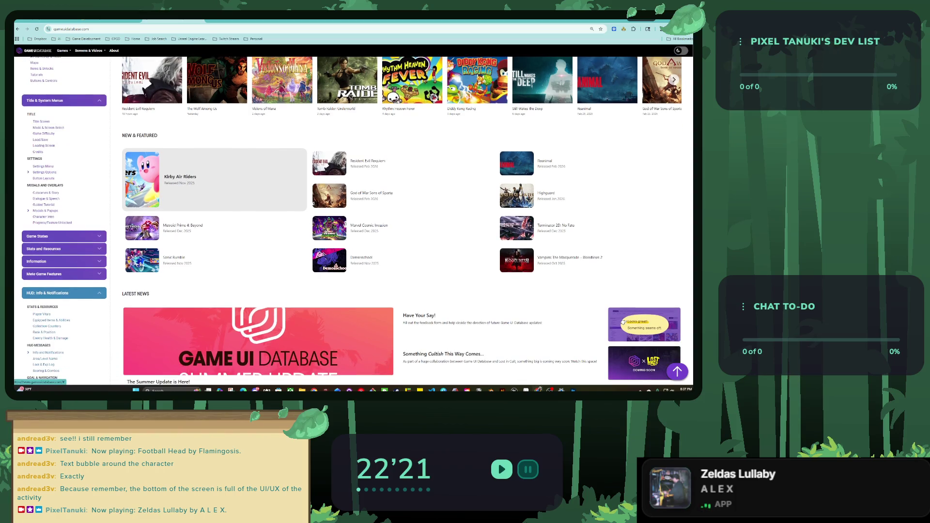
{"action": "left_click", "coordinate": [44, 210]}
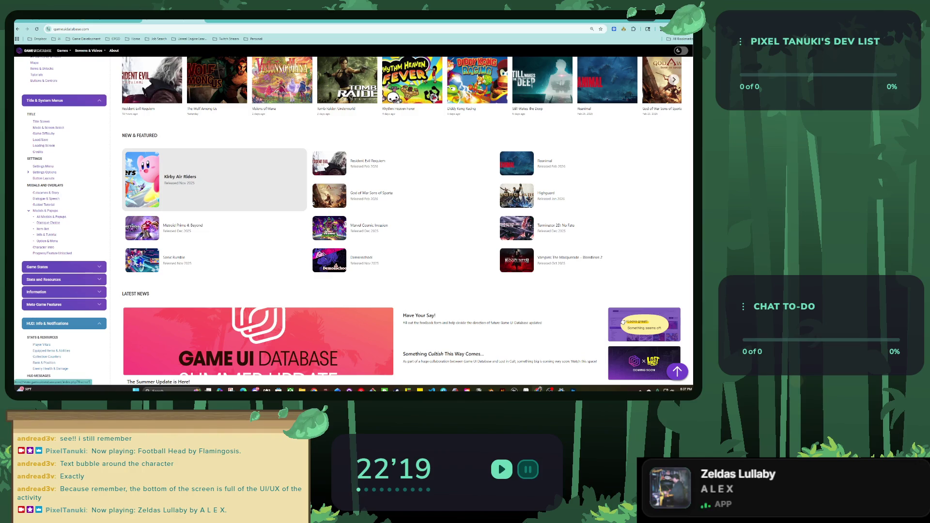
{"action": "left_click", "coordinate": [48, 223]}
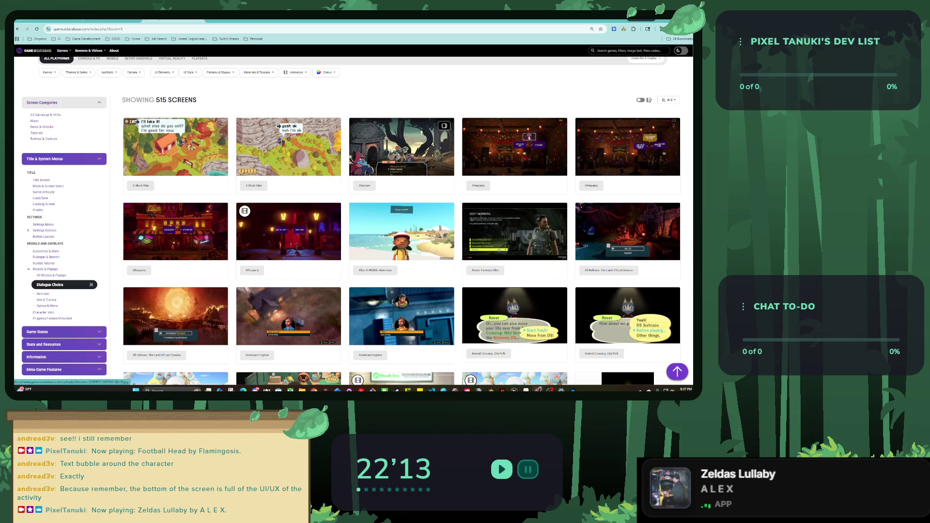
Step: Enlarge the Absolum screenshot, flip forward to Assassin's Creed Valhalla, then close the viewer
{"action": "left_click", "coordinate": [402, 147]}
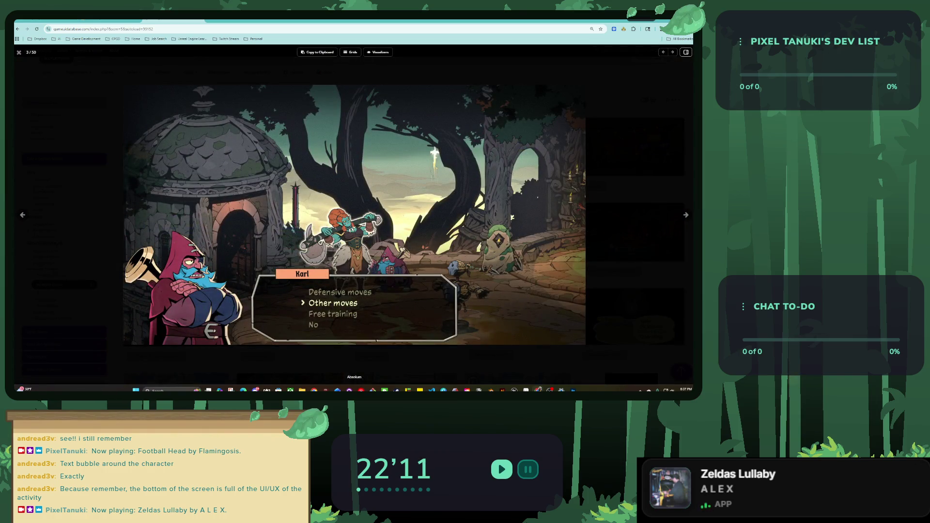
{"action": "left_click", "coordinate": [686, 215]}
{"action": "left_click", "coordinate": [686, 215]}
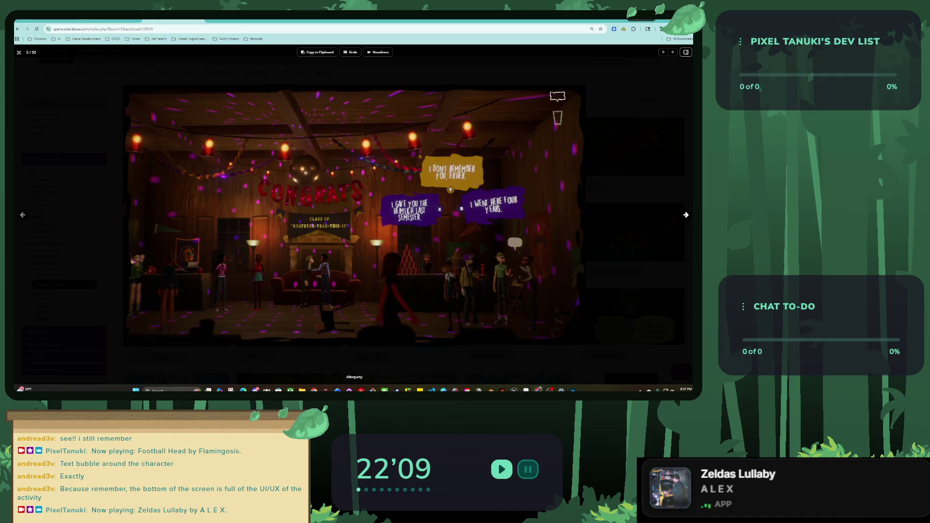
{"action": "left_click", "coordinate": [686, 215]}
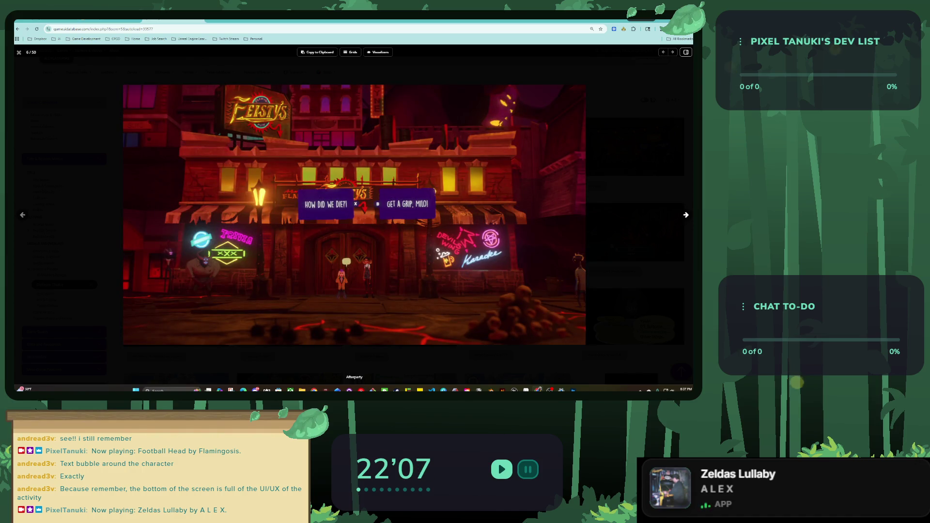
{"action": "left_click", "coordinate": [686, 215]}
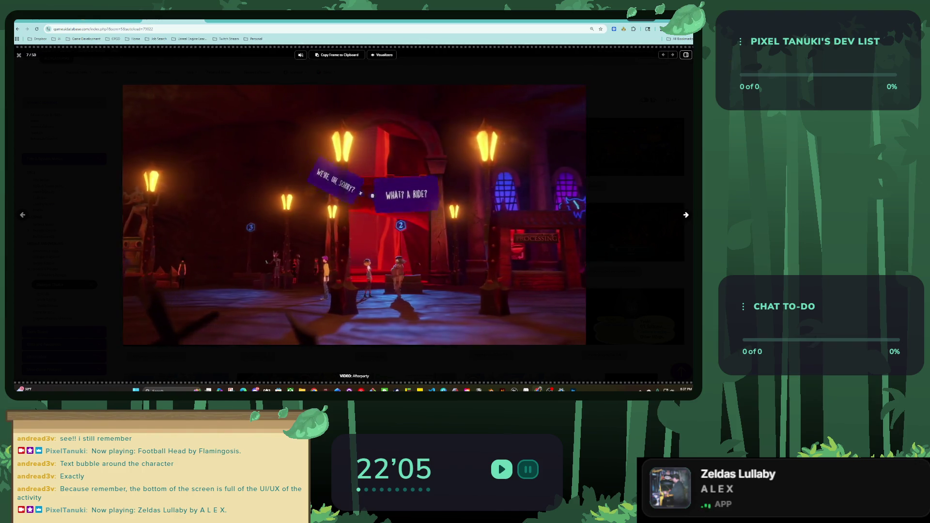
{"action": "left_click", "coordinate": [686, 214]}
{"action": "left_click", "coordinate": [685, 214]}
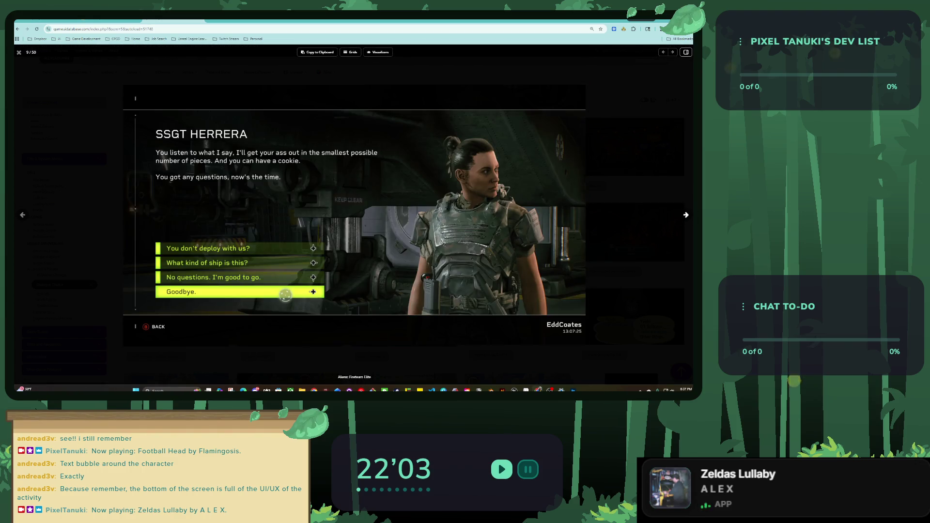
{"action": "left_click", "coordinate": [686, 215]}
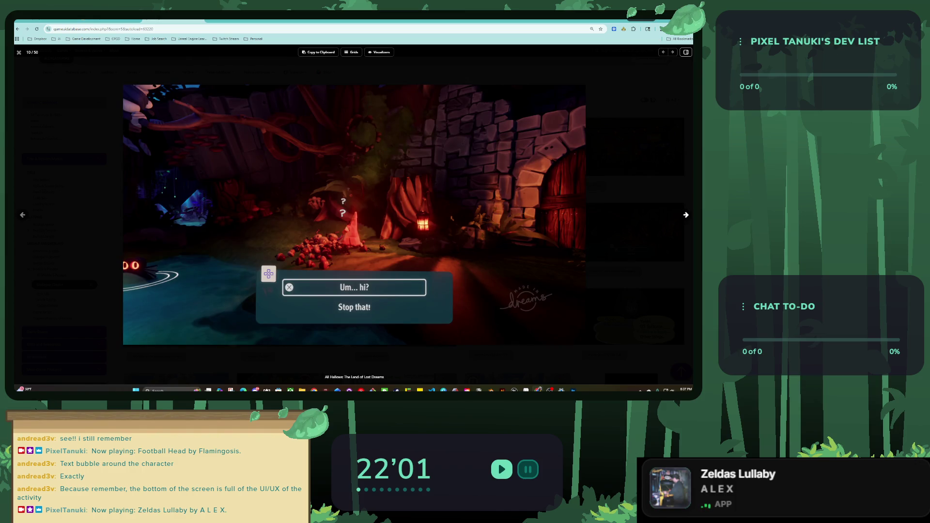
{"action": "left_click", "coordinate": [686, 215]}
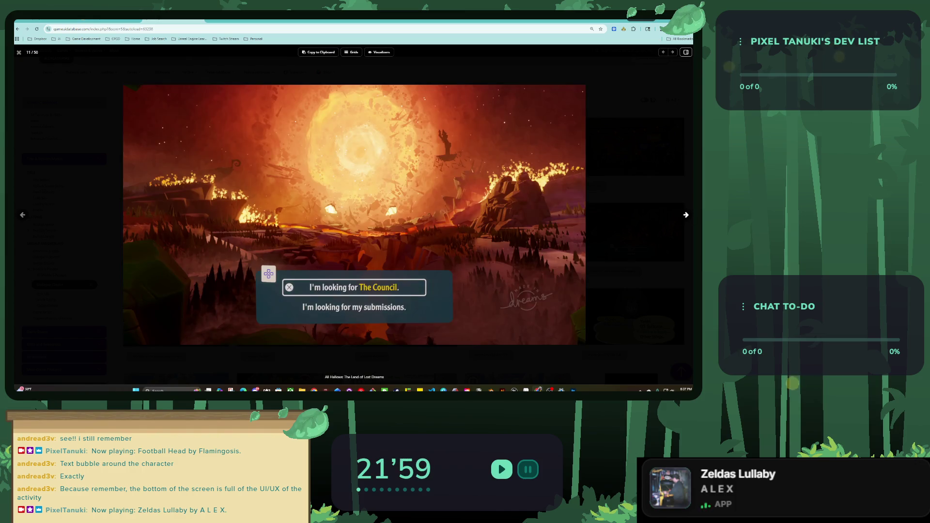
{"action": "left_click", "coordinate": [686, 214]}
{"action": "left_click", "coordinate": [686, 215]}
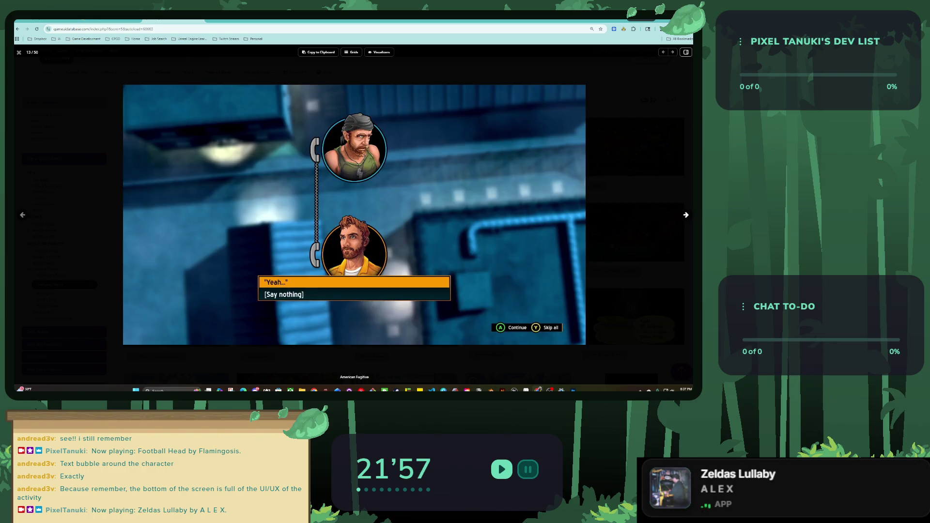
{"action": "left_click", "coordinate": [686, 214]}
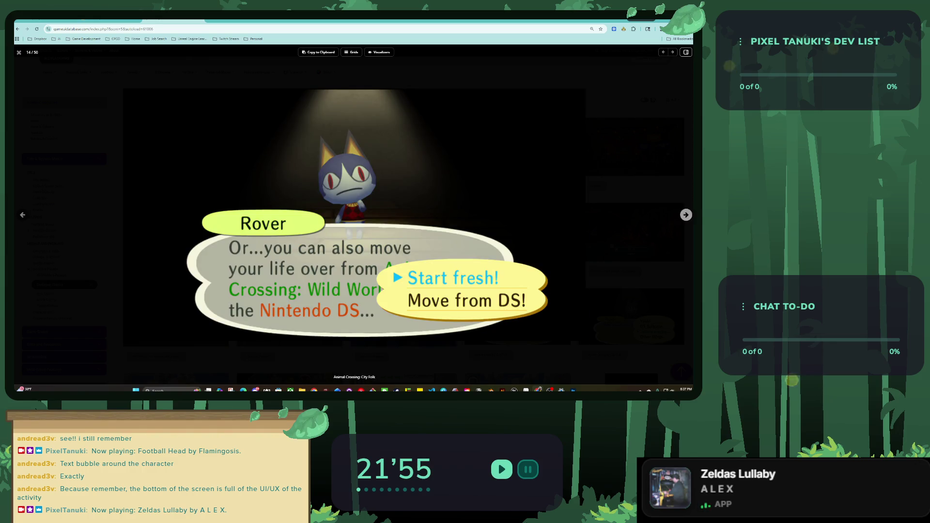
{"action": "left_click", "coordinate": [686, 215]}
{"action": "left_click", "coordinate": [686, 215]}
{"action": "left_click", "coordinate": [686, 214]}
{"action": "left_click", "coordinate": [686, 214]}
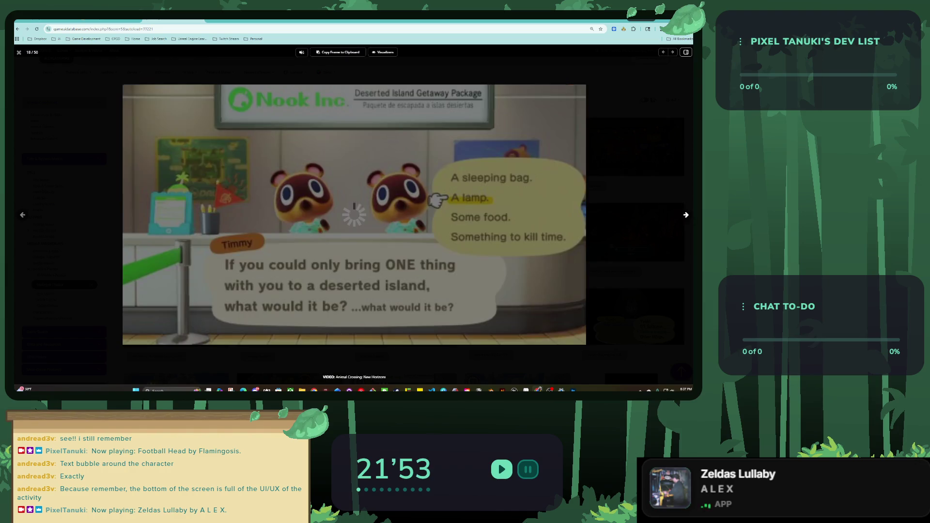
{"action": "left_click", "coordinate": [686, 215]}
{"action": "left_click", "coordinate": [686, 215]}
{"action": "left_click", "coordinate": [686, 215]}
{"action": "left_click", "coordinate": [686, 215]}
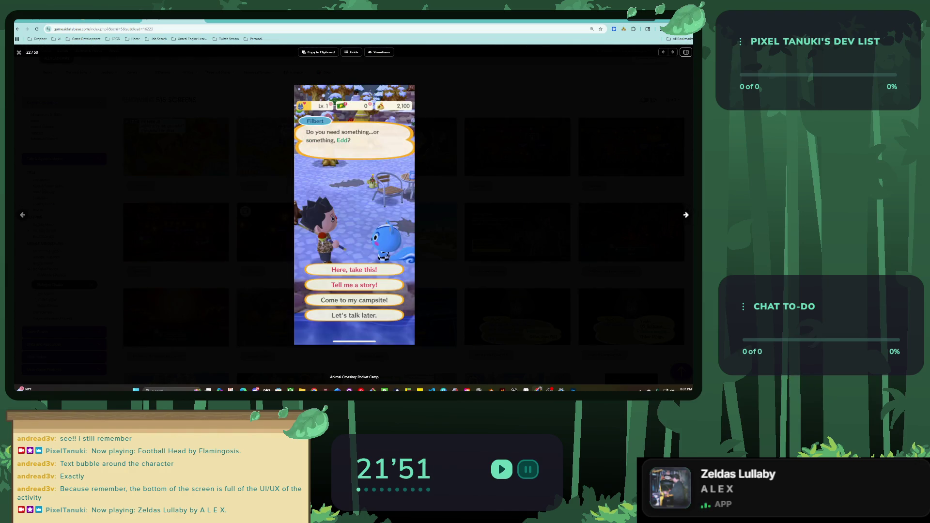
{"action": "left_click", "coordinate": [686, 214]}
{"action": "left_click", "coordinate": [686, 214]}
{"action": "left_click", "coordinate": [686, 215]}
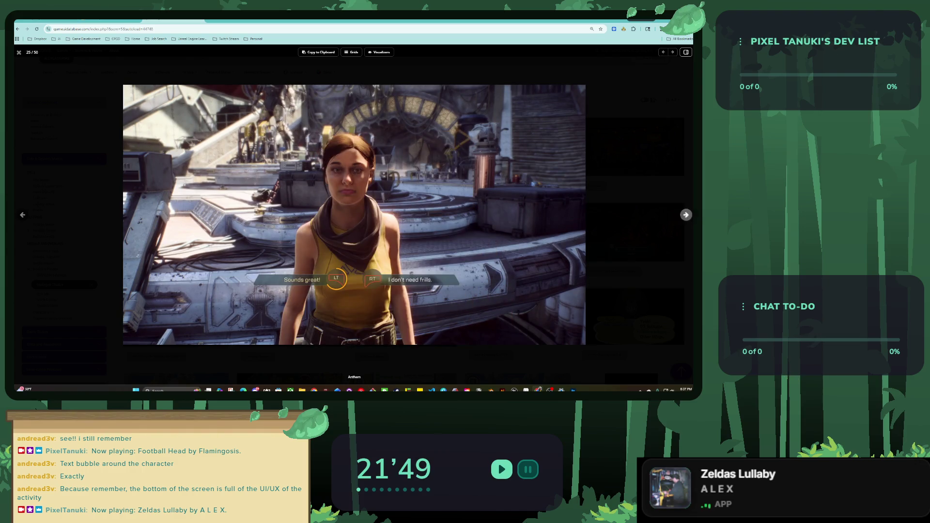
{"action": "left_click", "coordinate": [686, 215]}
{"action": "left_click", "coordinate": [686, 215]}
{"action": "left_click", "coordinate": [686, 214]}
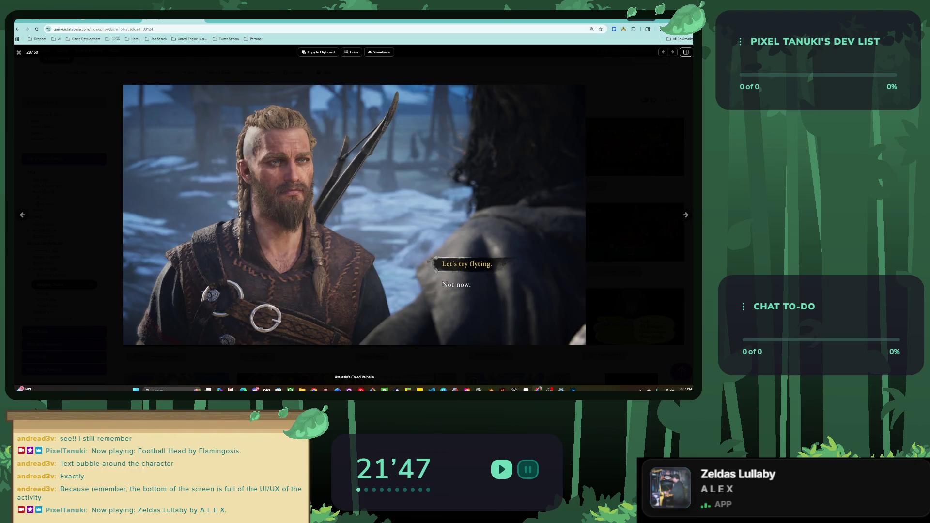
{"action": "left_click", "coordinate": [19, 52]}
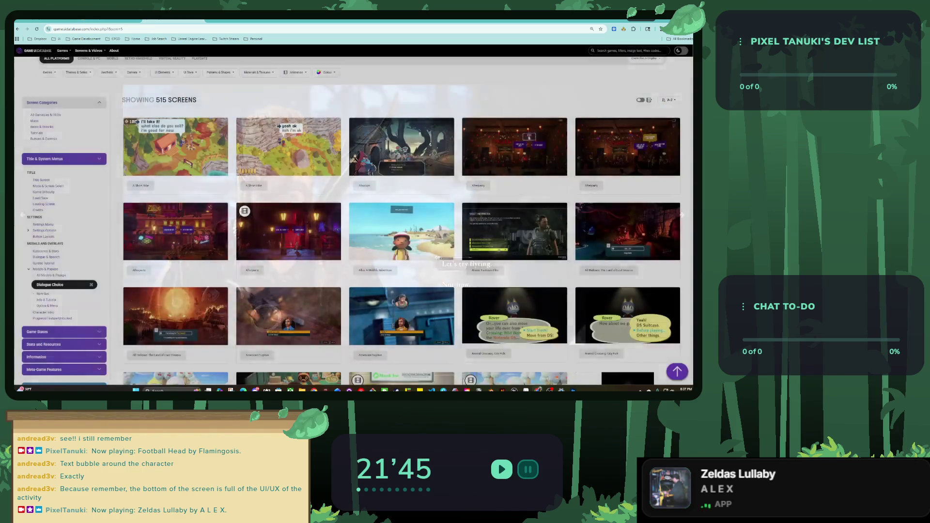
Step: Browse the UI Style, Materials, Patterns, Camera, Aesthetic and Themes filters, then pick Casual/Puzzle genre
{"action": "left_click", "coordinate": [189, 153]}
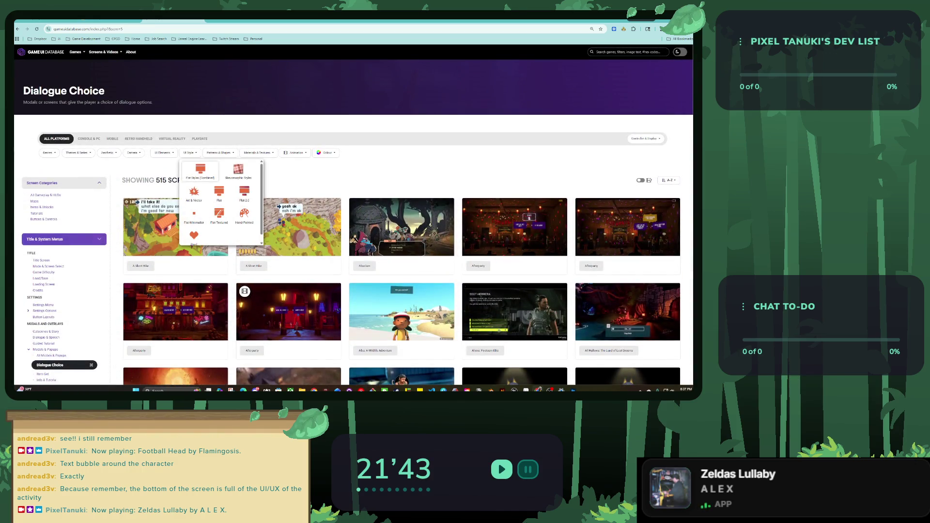
{"action": "scroll", "coordinate": [301, 194], "scroll_direction": "down", "scroll_amount": 1}
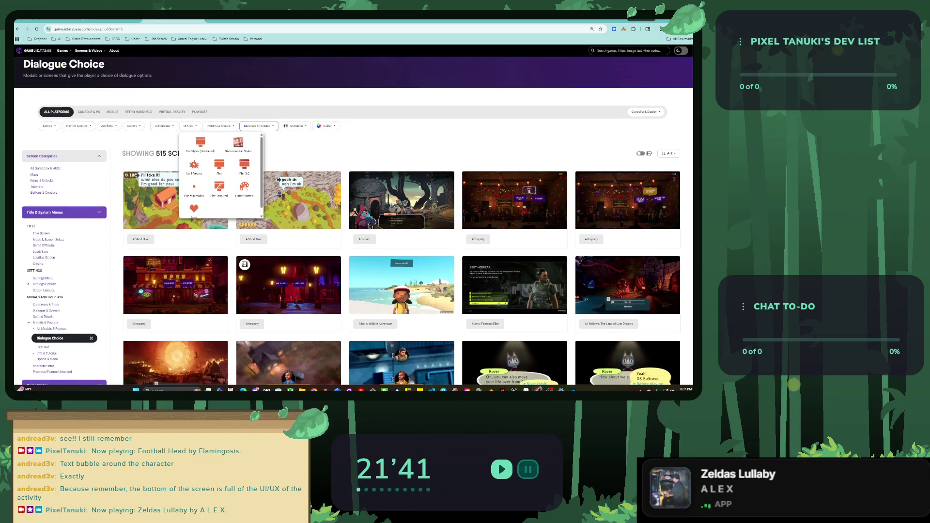
{"action": "left_click", "coordinate": [258, 126]}
{"action": "left_click", "coordinate": [221, 125]}
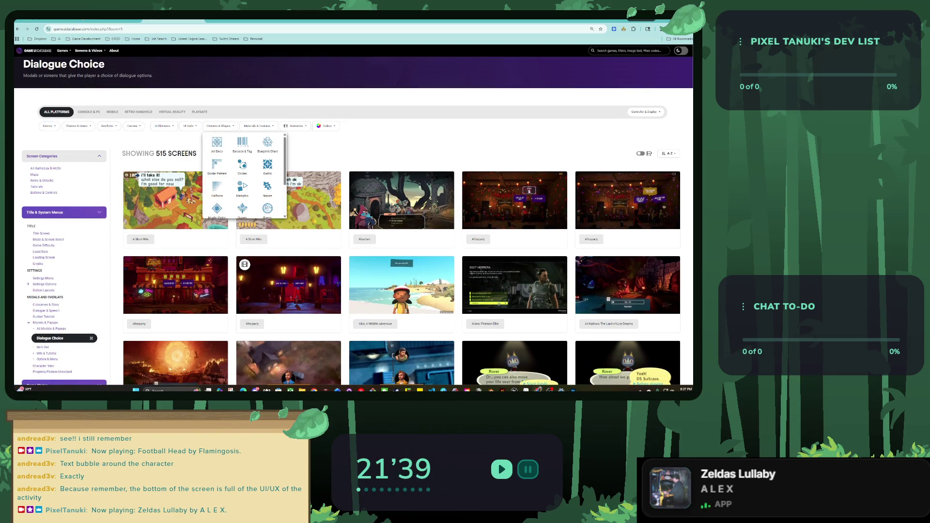
{"action": "left_click", "coordinate": [134, 125]}
{"action": "left_click", "coordinate": [107, 125]}
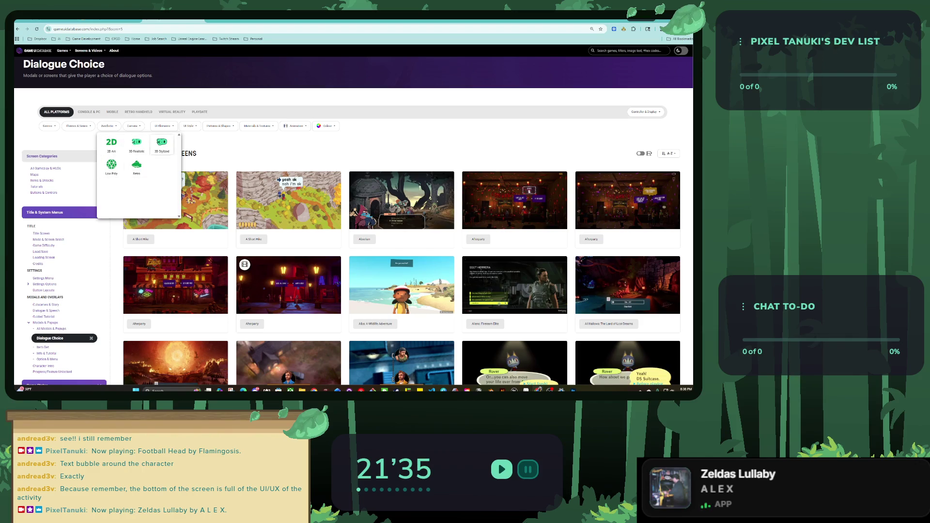
{"action": "left_click", "coordinate": [78, 126]}
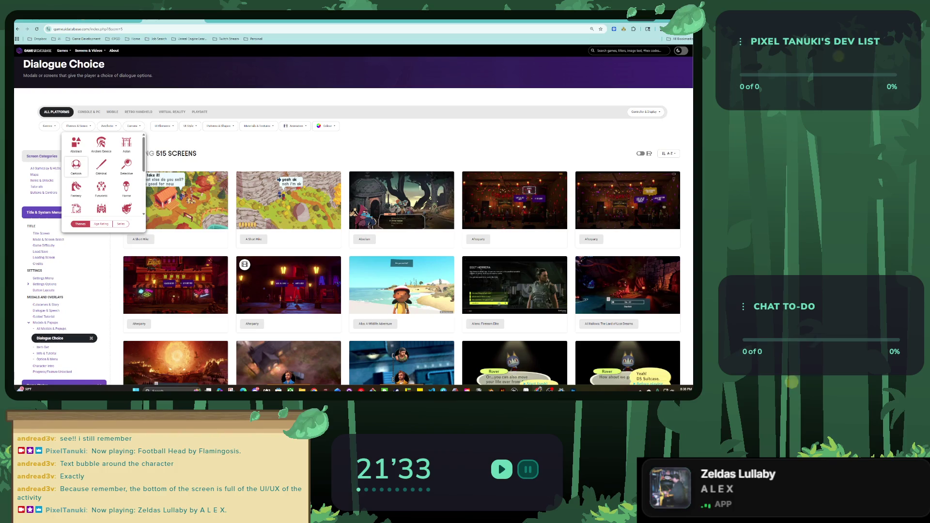
{"action": "scroll", "coordinate": [111, 170], "scroll_direction": "down", "scroll_amount": 1}
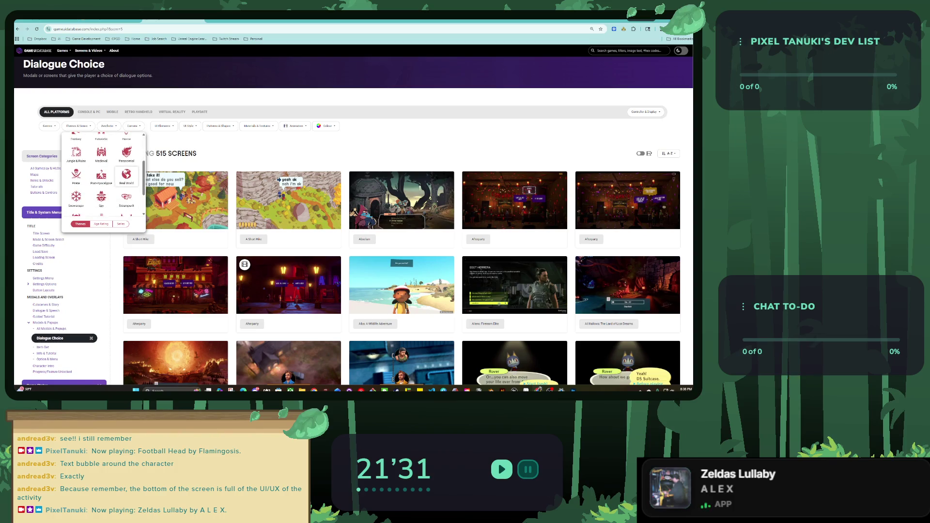
{"action": "scroll", "coordinate": [101, 194], "scroll_direction": "down", "scroll_amount": 1}
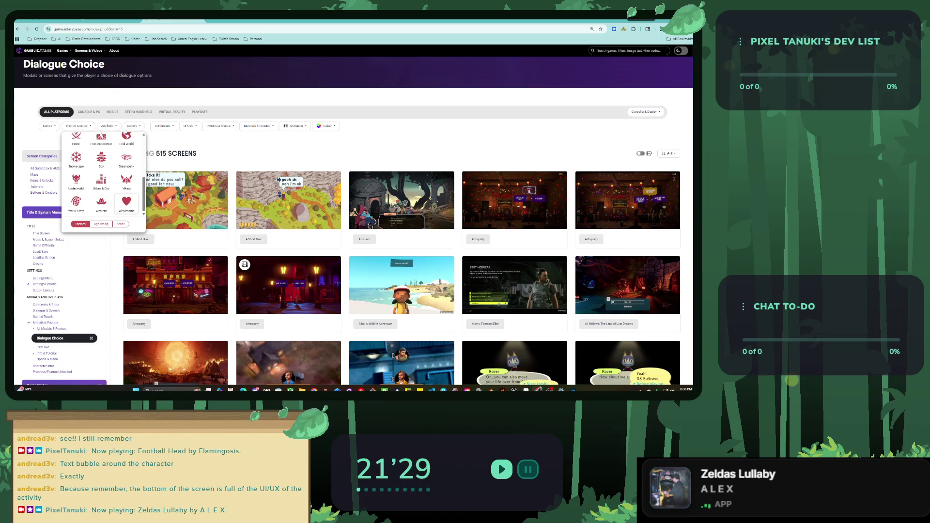
{"action": "scroll", "coordinate": [102, 184], "scroll_direction": "up", "scroll_amount": 2}
{"action": "left_click", "coordinate": [49, 126]}
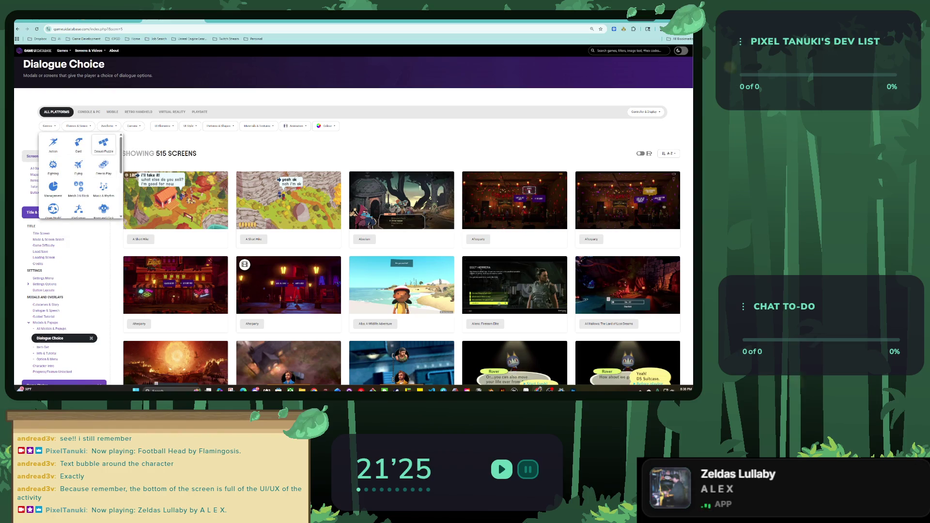
{"action": "left_click", "coordinate": [103, 143]}
Step: Scroll the filtered gallery down to Sable and open its dialogue screenshot full size
{"action": "scroll", "coordinate": [384, 87], "scroll_direction": "down", "scroll_amount": 5}
{"action": "scroll", "coordinate": [385, 87], "scroll_direction": "down", "scroll_amount": 5}
{"action": "scroll", "coordinate": [384, 87], "scroll_direction": "down", "scroll_amount": 5}
{"action": "scroll", "coordinate": [384, 87], "scroll_direction": "down", "scroll_amount": 2}
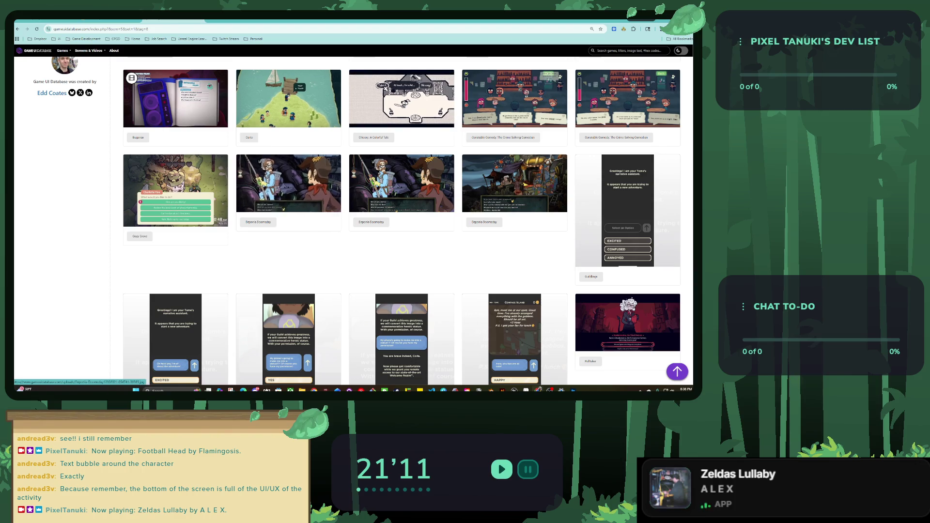
{"action": "scroll", "coordinate": [288, 211], "scroll_direction": "up", "scroll_amount": 2}
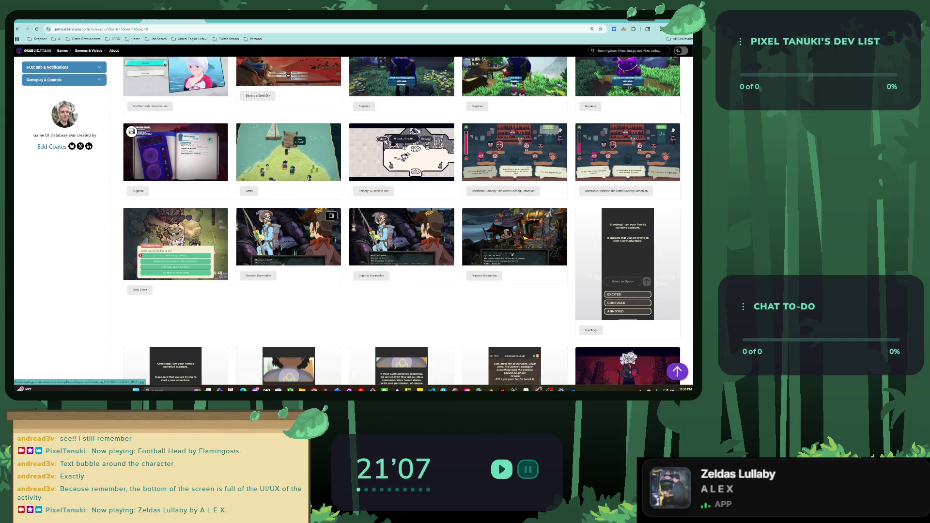
{"action": "scroll", "coordinate": [288, 239], "scroll_direction": "down", "scroll_amount": 3}
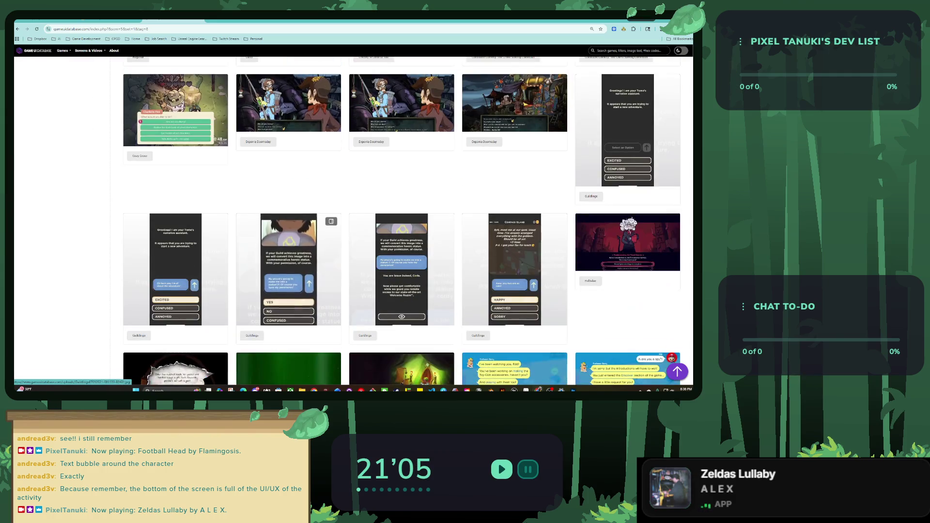
{"action": "scroll", "coordinate": [288, 240], "scroll_direction": "down", "scroll_amount": 4}
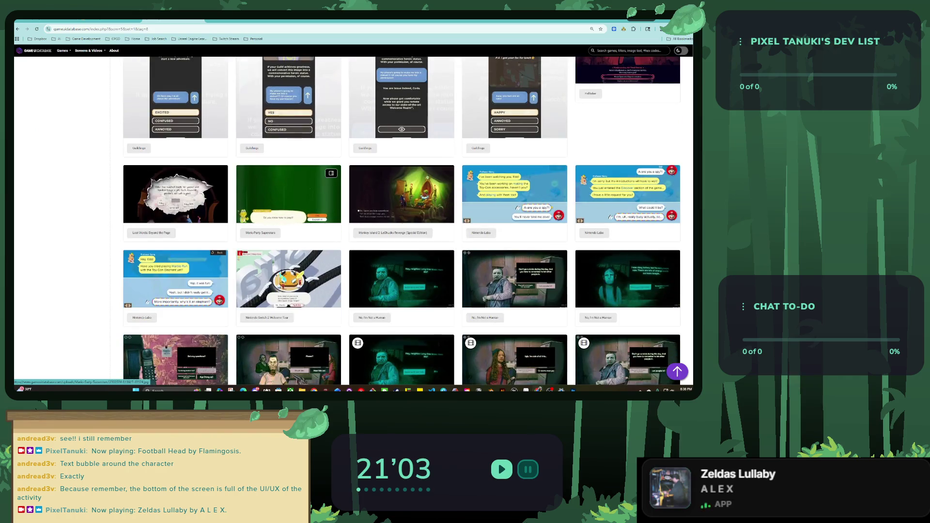
{"action": "scroll", "coordinate": [288, 240], "scroll_direction": "down", "scroll_amount": 2}
{"action": "scroll", "coordinate": [288, 233], "scroll_direction": "down", "scroll_amount": 3}
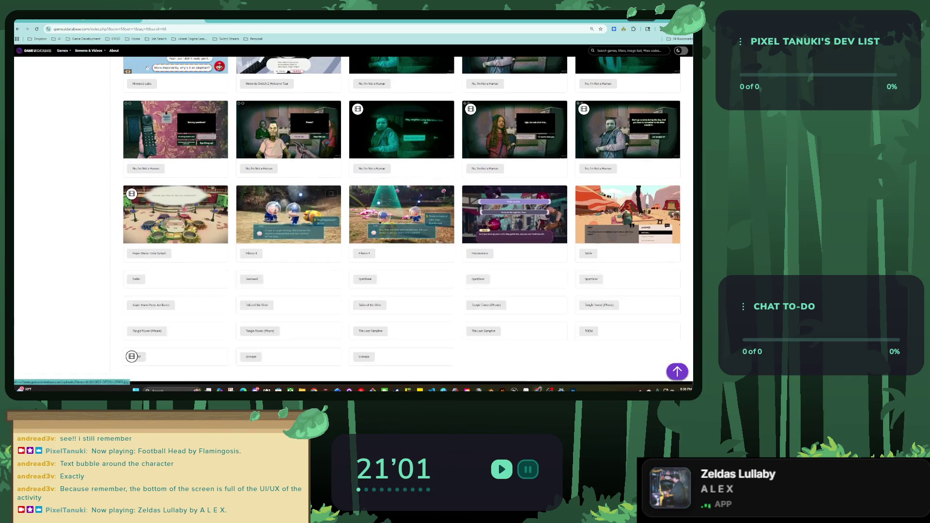
{"action": "scroll", "coordinate": [288, 233], "scroll_direction": "down", "scroll_amount": 3}
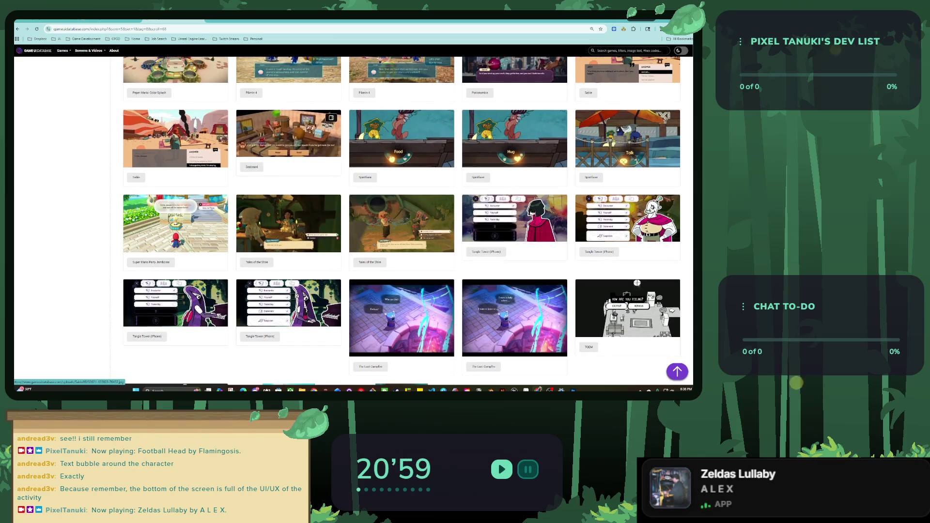
{"action": "left_click", "coordinate": [175, 141]}
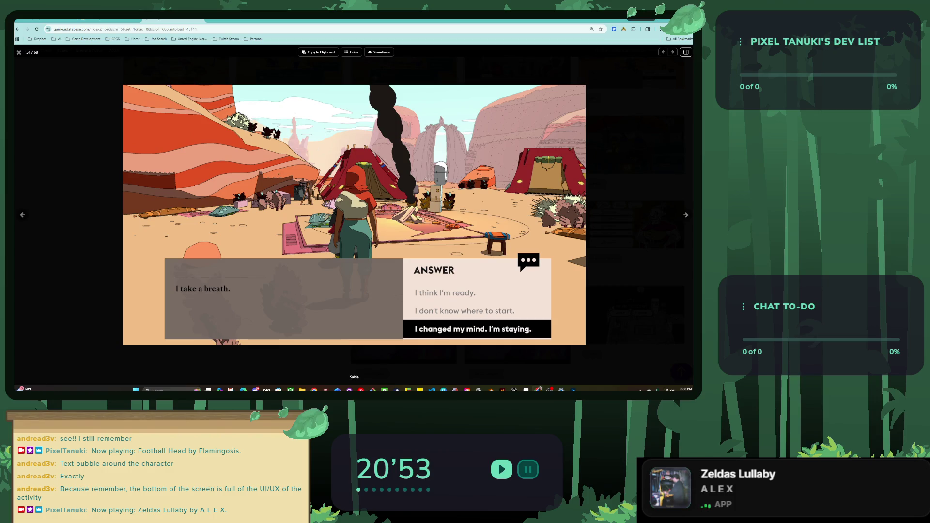
Step: Step through the Spiritfarer, Tales of the Shire, Tangle Tower and later screenshots up to Unmaze
{"action": "key", "text": "Right"}
{"action": "key", "text": "Right"}
{"action": "key", "text": "Right"}
{"action": "key", "text": "Right"}
{"action": "key", "text": "Right"}
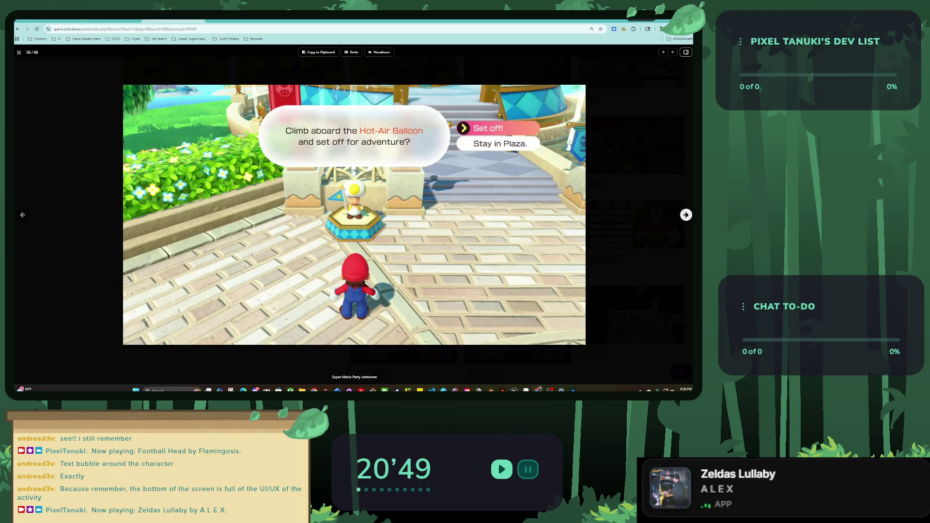
{"action": "key", "text": "Right"}
{"action": "key", "text": "Left"}
{"action": "key", "text": "Left"}
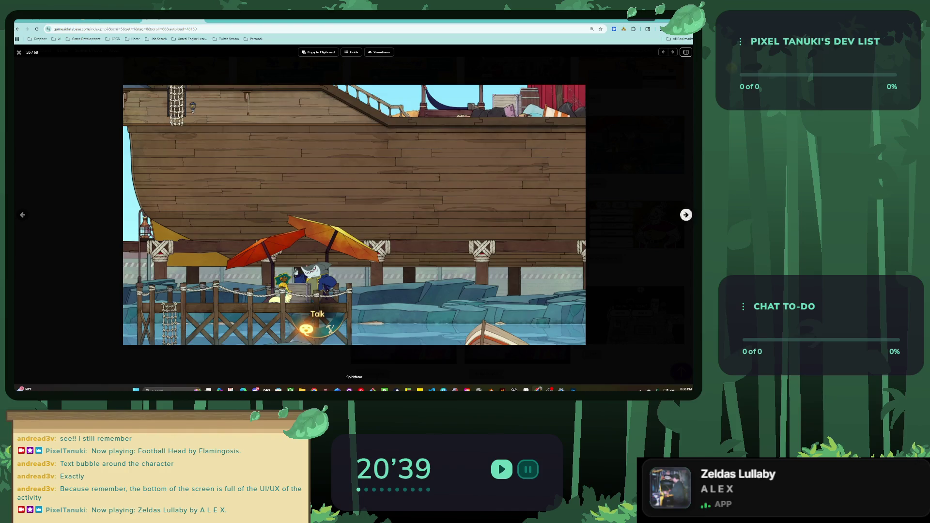
{"action": "left_click", "coordinate": [686, 215]}
{"action": "left_click", "coordinate": [686, 214]}
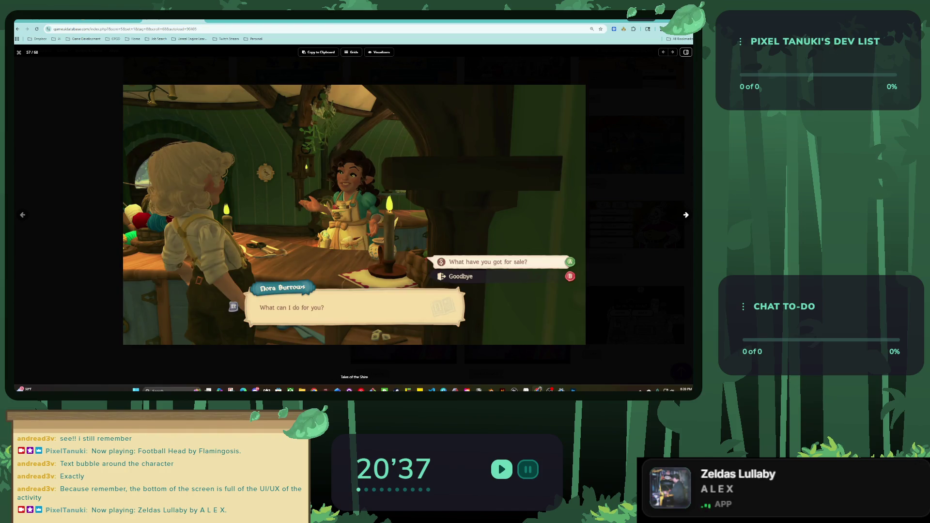
{"action": "left_click", "coordinate": [686, 215]}
{"action": "left_click", "coordinate": [686, 214]}
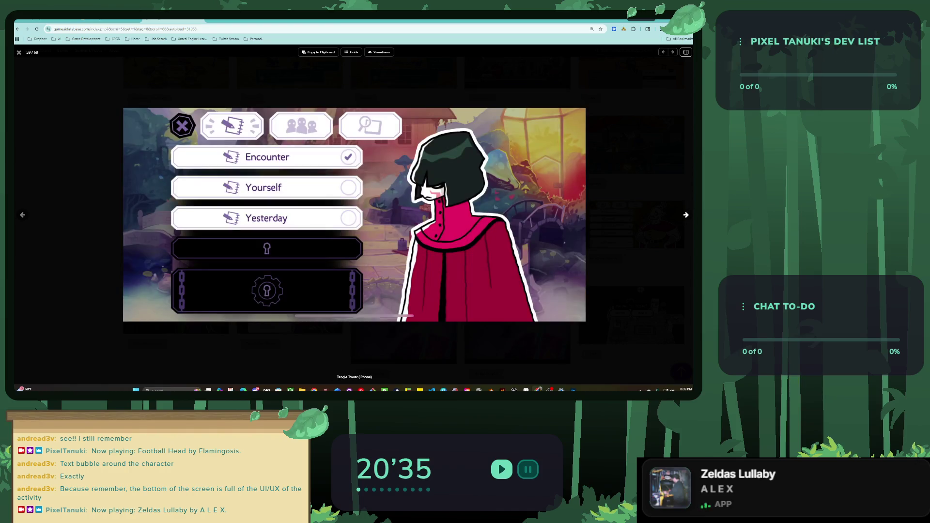
{"action": "left_click", "coordinate": [686, 214]}
{"action": "left_click", "coordinate": [686, 215]}
{"action": "left_click", "coordinate": [686, 215]}
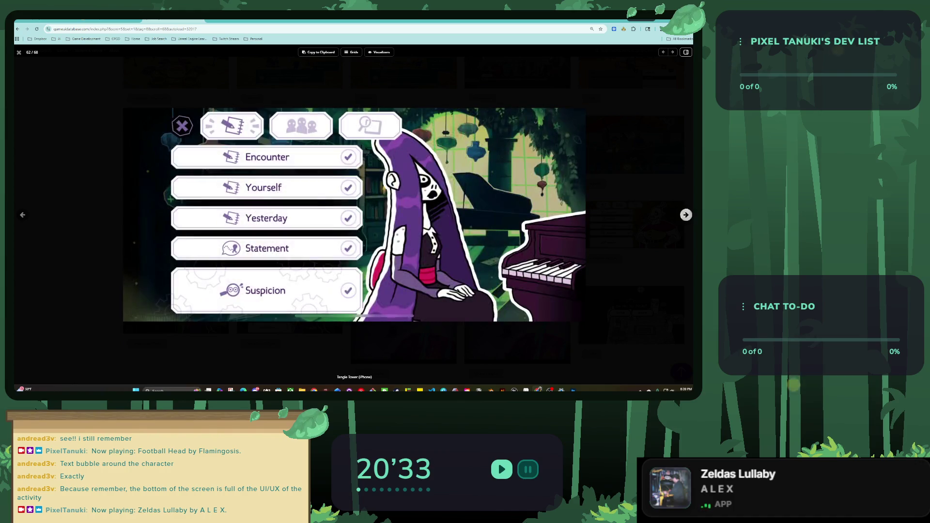
{"action": "left_click", "coordinate": [686, 214]}
{"action": "left_click", "coordinate": [686, 214]}
{"action": "left_click", "coordinate": [686, 215]}
{"action": "left_click", "coordinate": [686, 215]}
{"action": "left_click", "coordinate": [685, 214]}
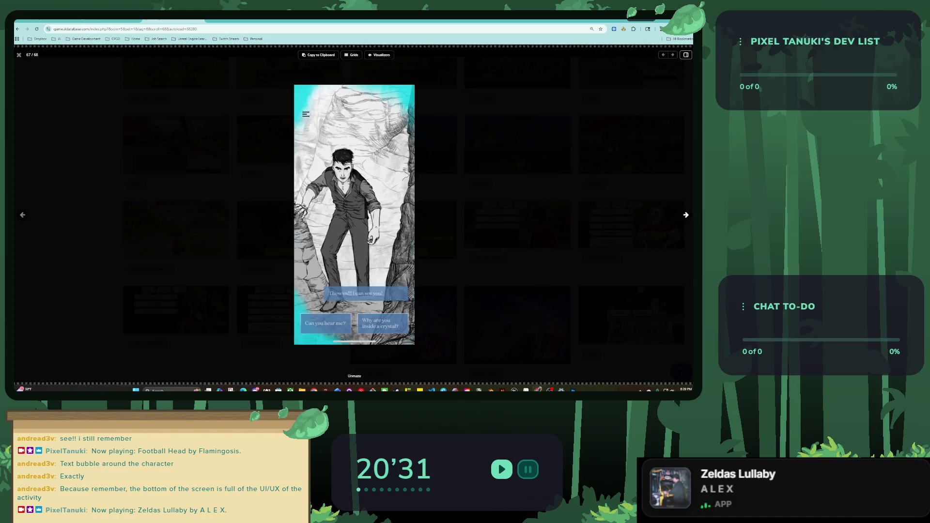
{"action": "left_click", "coordinate": [686, 214]}
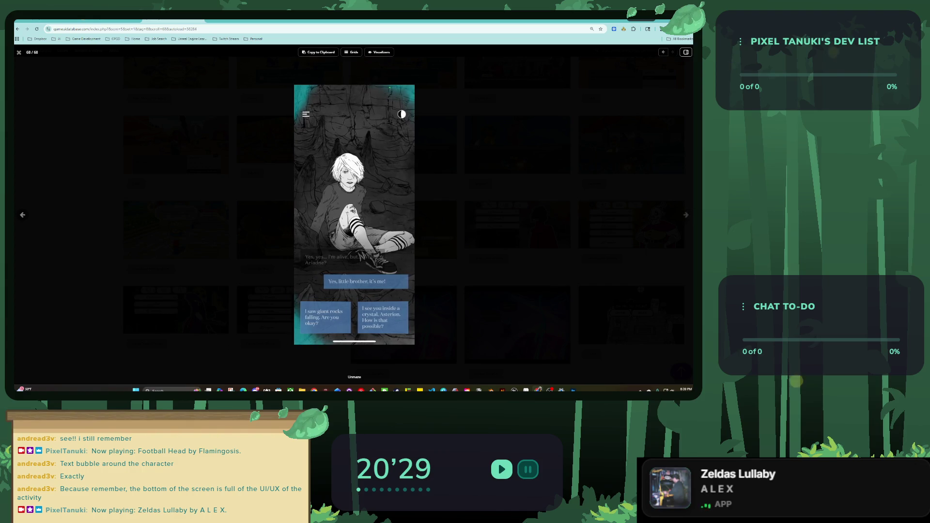
Step: Close the viewer, scroll down the grid and open the Chicory: A Colorful Tale screenshot
{"action": "key", "text": "Escape"}
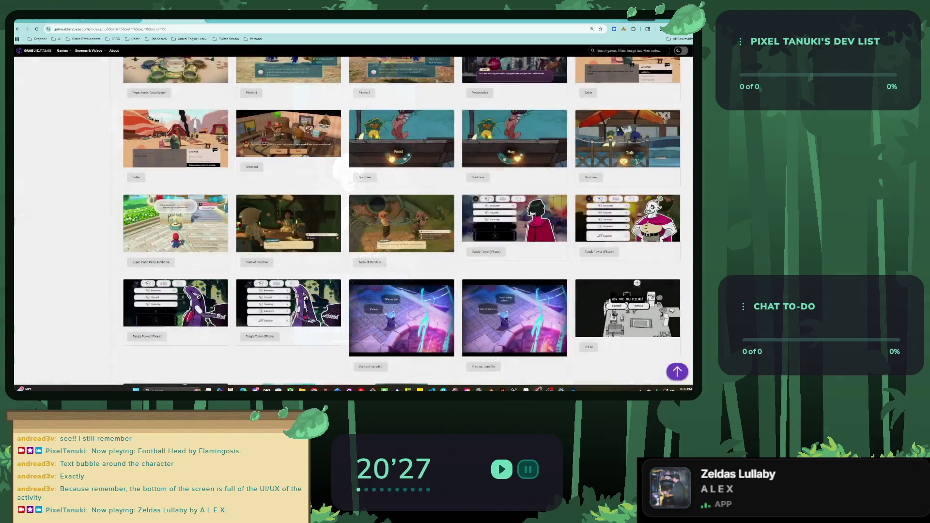
{"action": "scroll", "coordinate": [261, 184], "scroll_direction": "down", "scroll_amount": 5}
{"action": "scroll", "coordinate": [262, 184], "scroll_direction": "down", "scroll_amount": 5}
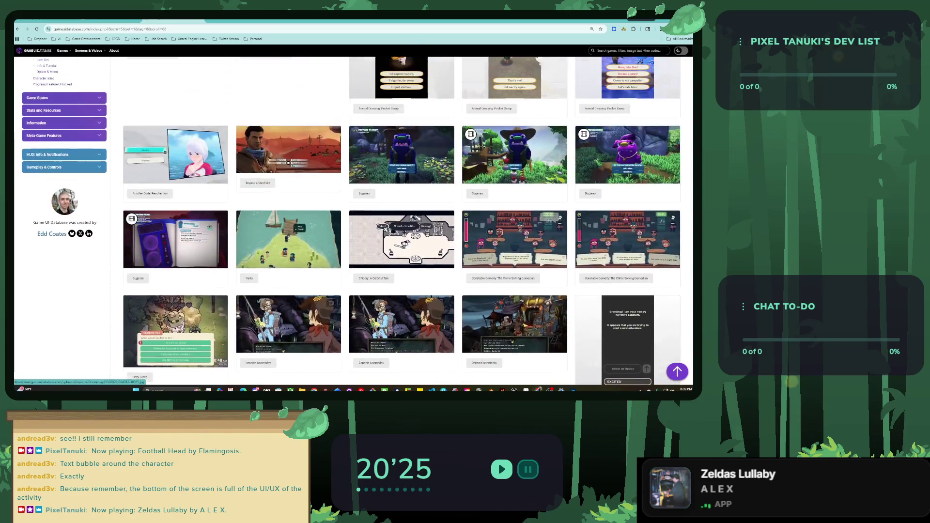
{"action": "scroll", "coordinate": [262, 184], "scroll_direction": "down", "scroll_amount": 3}
{"action": "scroll", "coordinate": [261, 184], "scroll_direction": "down", "scroll_amount": 2}
{"action": "left_click", "coordinate": [401, 105]}
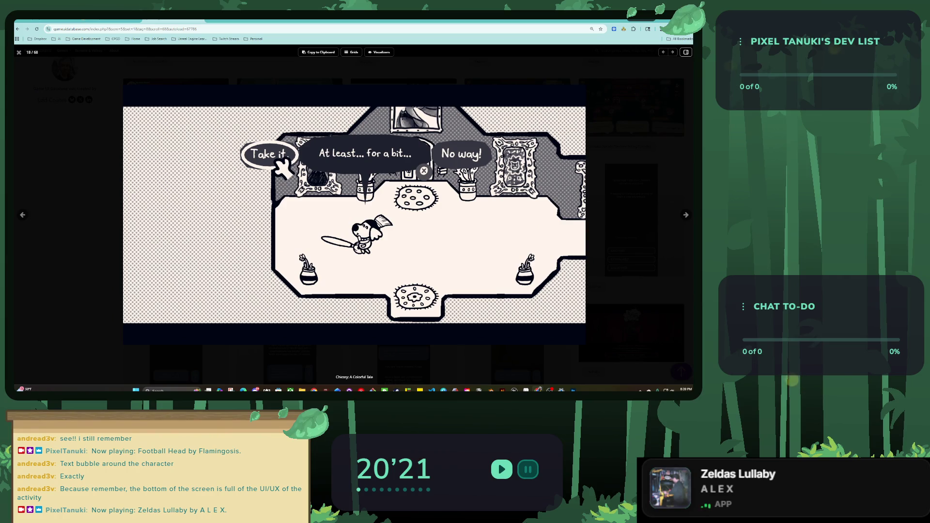
{"action": "key", "text": "ctrl+shift+Tab"}
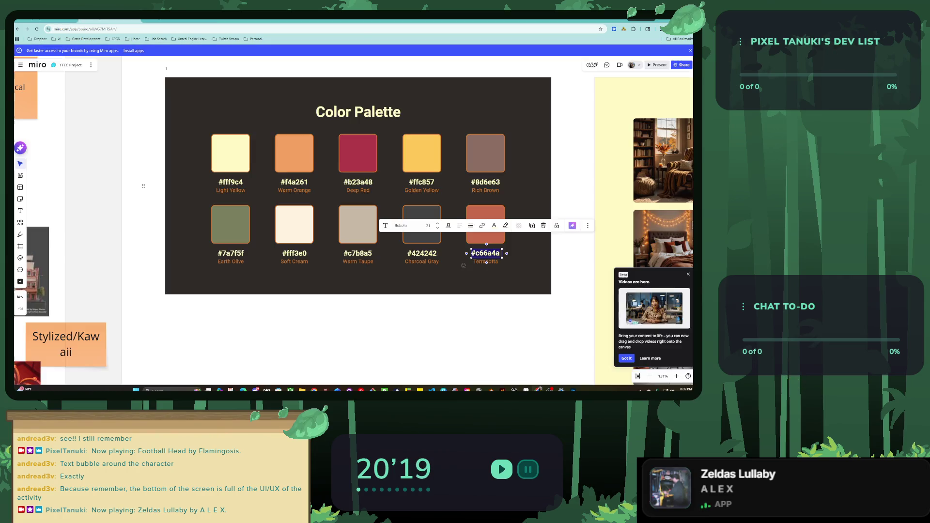
Step: Move the ME text into the box and shrink a duplicate rectangle into a top-left tab
{"action": "key", "text": "ctrl+shift+Tab"}
{"action": "left_click_drag", "start_coordinate": [360, 167], "coordinate": [365, 198]}
{"action": "left_click", "coordinate": [460, 203]}
{"action": "left_click_drag", "start_coordinate": [460, 203], "coordinate": [409, 154]}
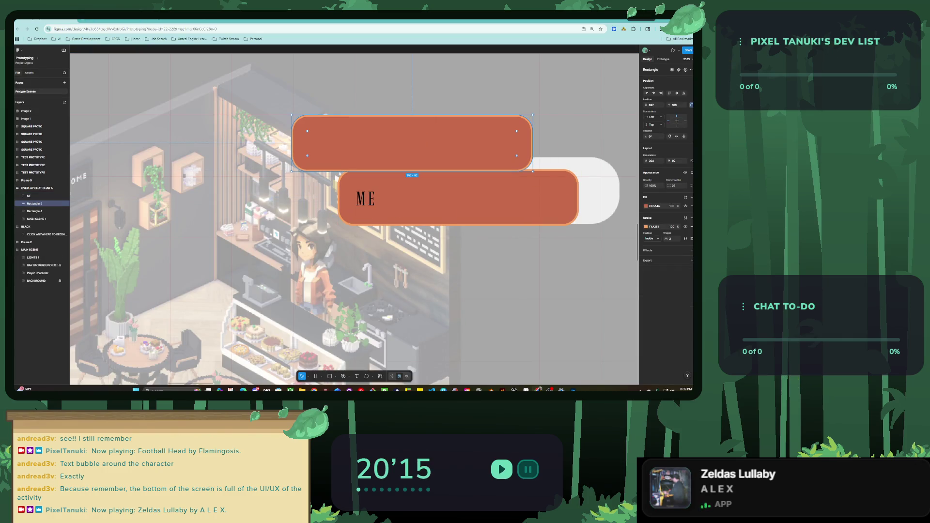
{"action": "left_click_drag", "start_coordinate": [530, 145], "coordinate": [384, 154]}
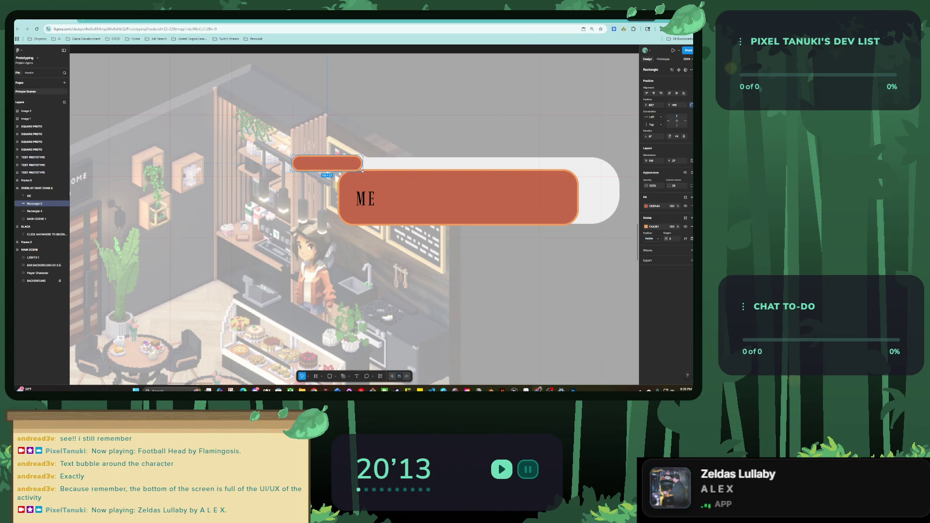
{"action": "left_click_drag", "start_coordinate": [289, 173], "coordinate": [340, 178]}
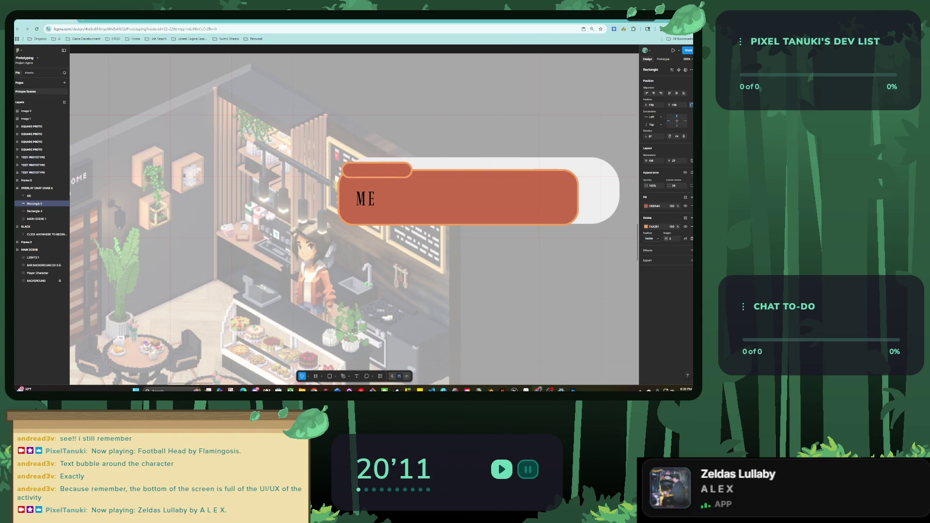
Step: Fill the tab with Charcoal Gray #424242 copied from the Miro palette
{"action": "left_click", "coordinate": [646, 205]}
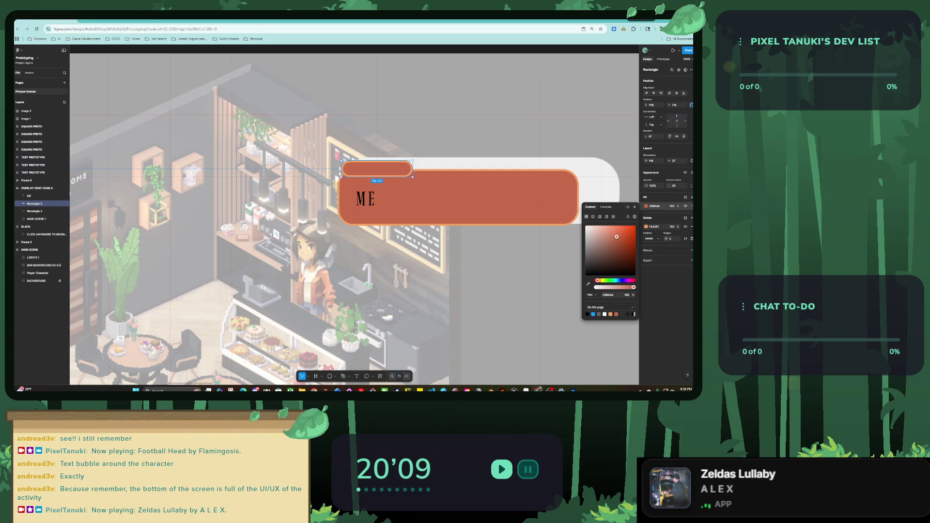
{"action": "key", "text": "ctrl+Tab"}
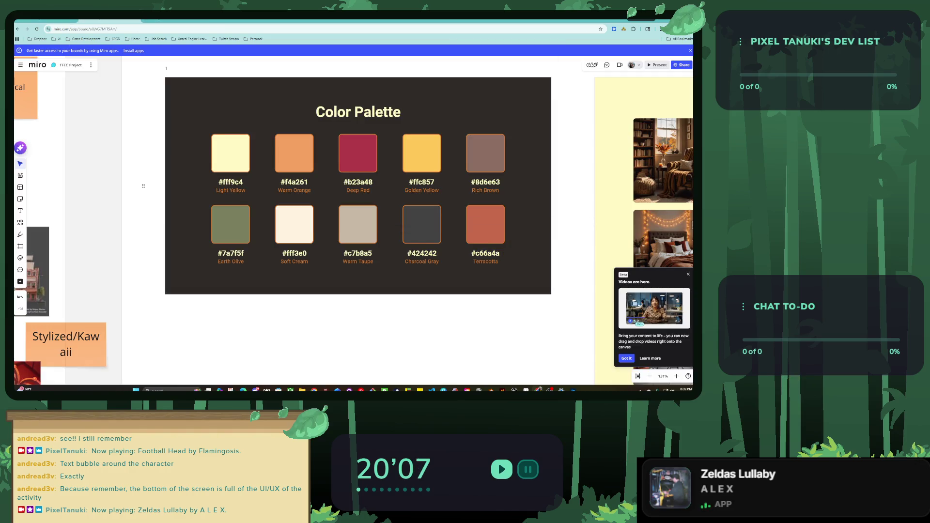
{"action": "double_click", "coordinate": [423, 253]}
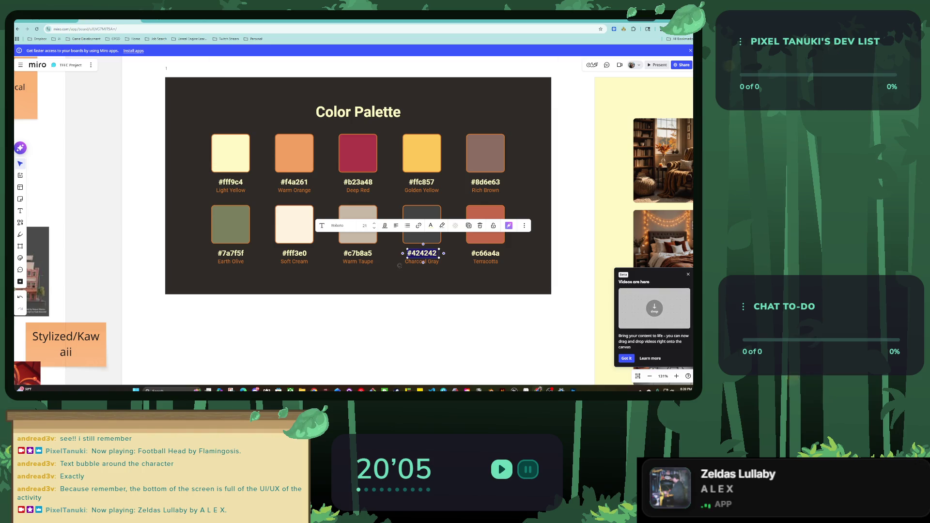
{"action": "key", "text": "ctrl+Tab"}
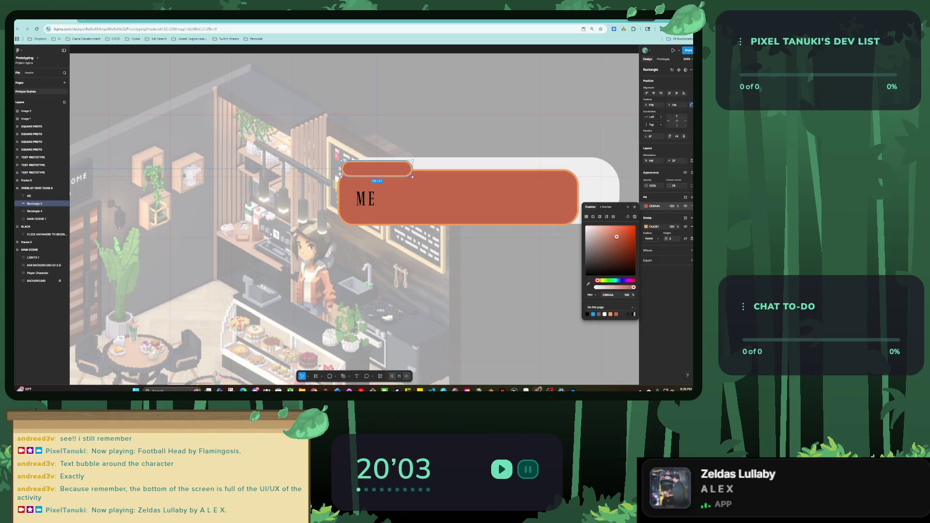
{"action": "key", "text": "ctrl+v"}
{"action": "key", "text": "Escape"}
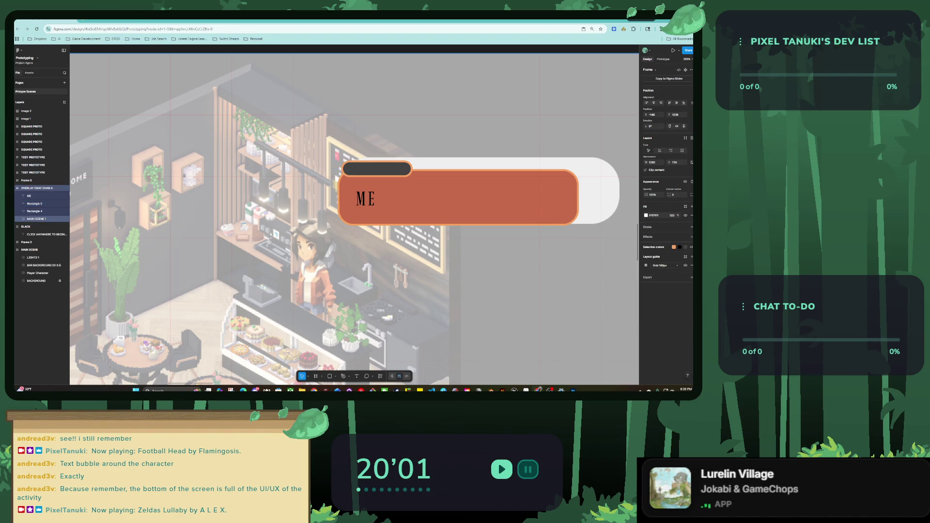
Step: Nudge the dark grey tab (Rectangle 5) into place and make it slightly narrower
{"action": "left_click", "coordinate": [34, 204]}
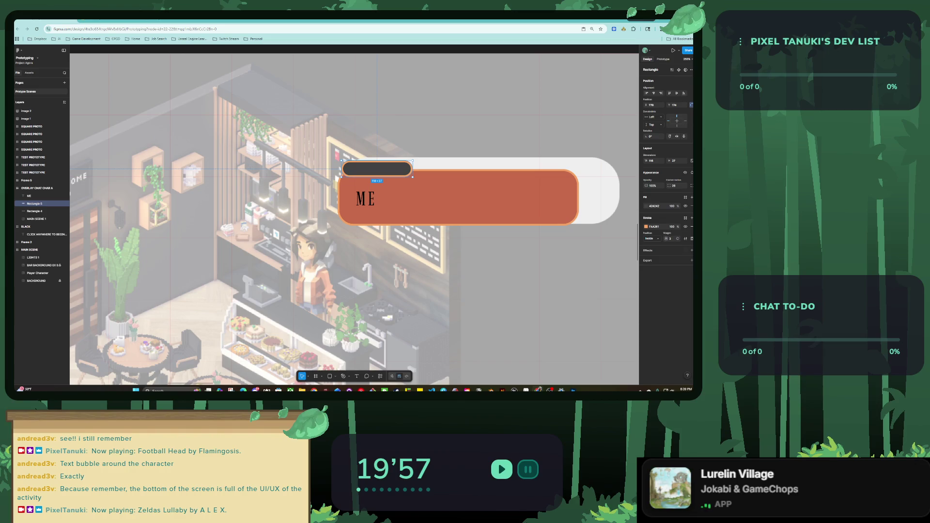
{"action": "key", "text": "Left"}
{"action": "key", "text": "Left"}
{"action": "key", "text": "Left"}
{"action": "key", "text": "Down"}
{"action": "key", "text": "Down"}
{"action": "key", "text": "Down"}
{"action": "key", "text": "Right"}
{"action": "key", "text": "Right"}
{"action": "key", "text": "Up"}
{"action": "key", "text": "Up"}
{"action": "key", "text": "Up"}
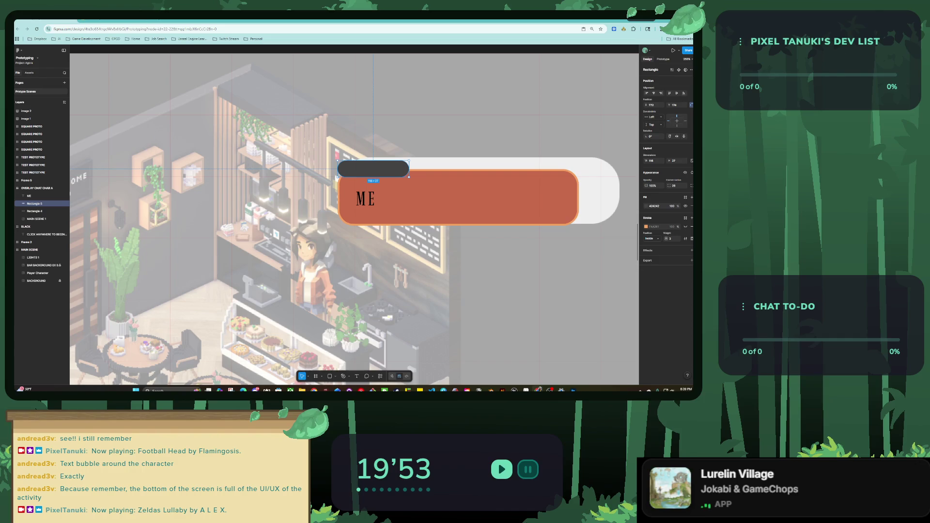
{"action": "left_click_drag", "start_coordinate": [408, 161], "coordinate": [404, 160]}
{"action": "key", "text": "Right"}
{"action": "key", "text": "Right"}
{"action": "key", "text": "Right"}
{"action": "key", "text": "Down"}
{"action": "key", "text": "Down"}
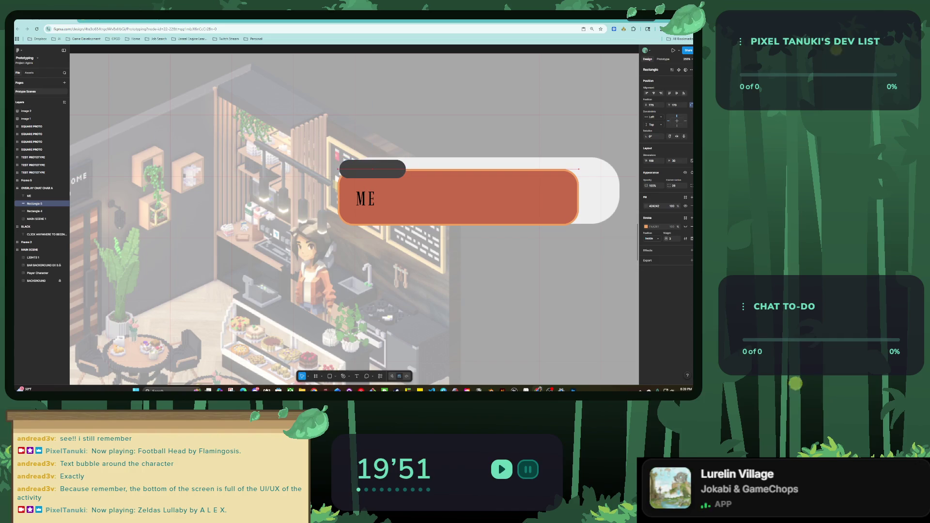
{"action": "key", "text": "Return"}
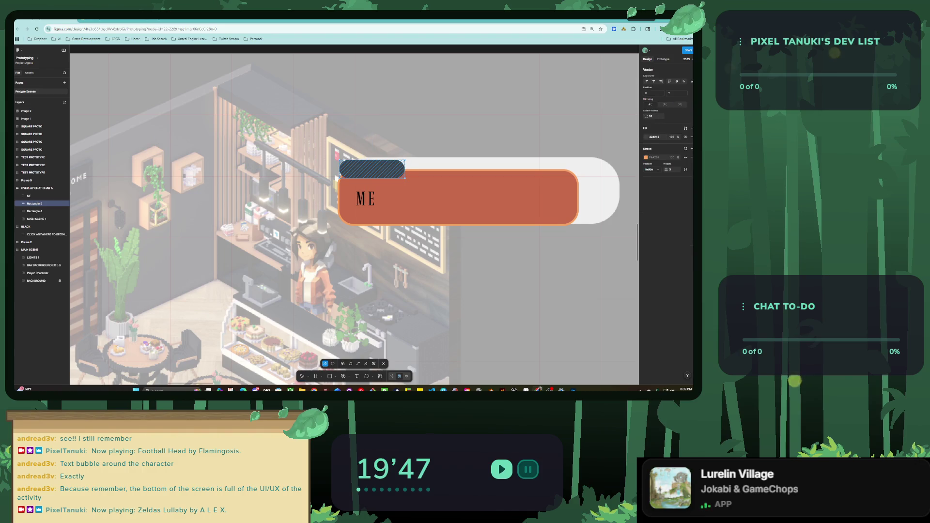
{"action": "left_click_drag", "start_coordinate": [404, 178], "coordinate": [453, 195]}
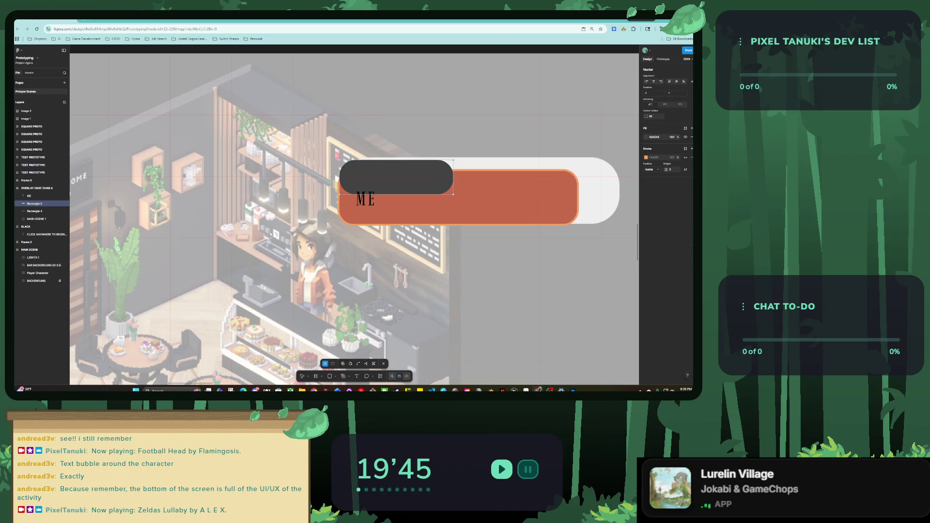
{"action": "key", "text": "ctrl+z"}
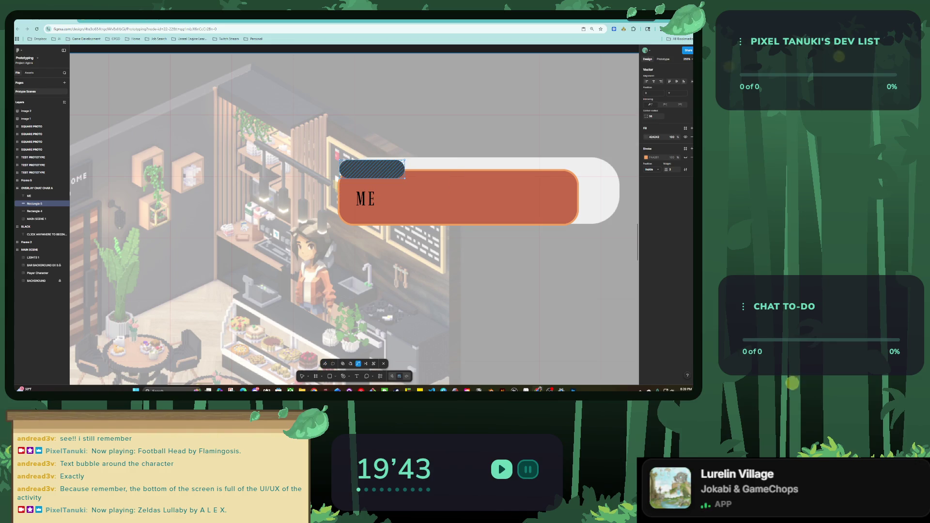
{"action": "scroll", "coordinate": [393, 172], "scroll_direction": "up", "scroll_amount": 5}
{"action": "scroll", "coordinate": [376, 182], "scroll_direction": "down", "scroll_amount": 2}
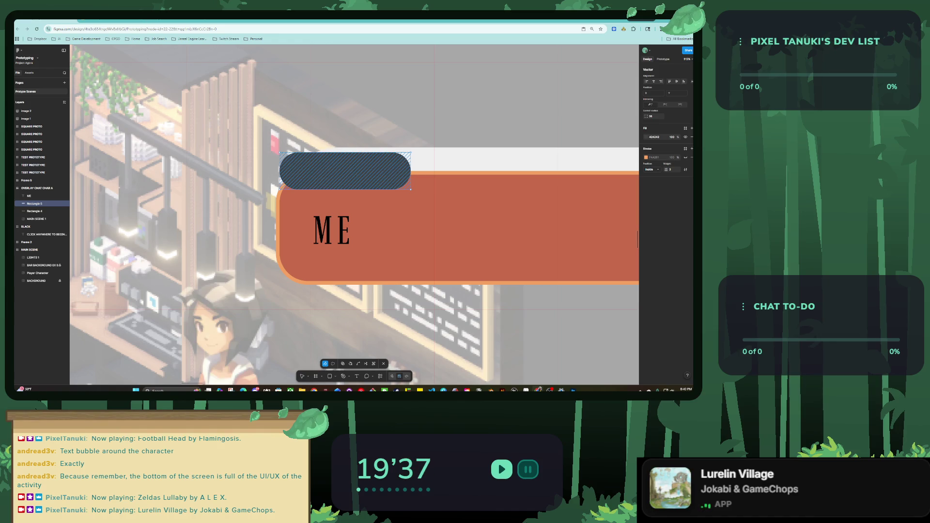
Step: Fill the tab with the bubble's orange #F4A261 and move the ME label up into it
{"action": "left_click", "coordinate": [646, 137]}
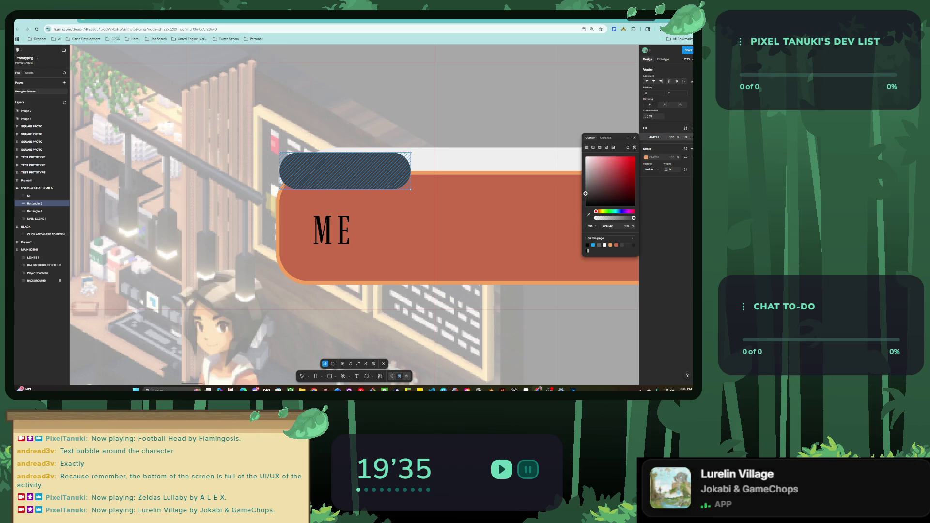
{"action": "left_click", "coordinate": [571, 174]}
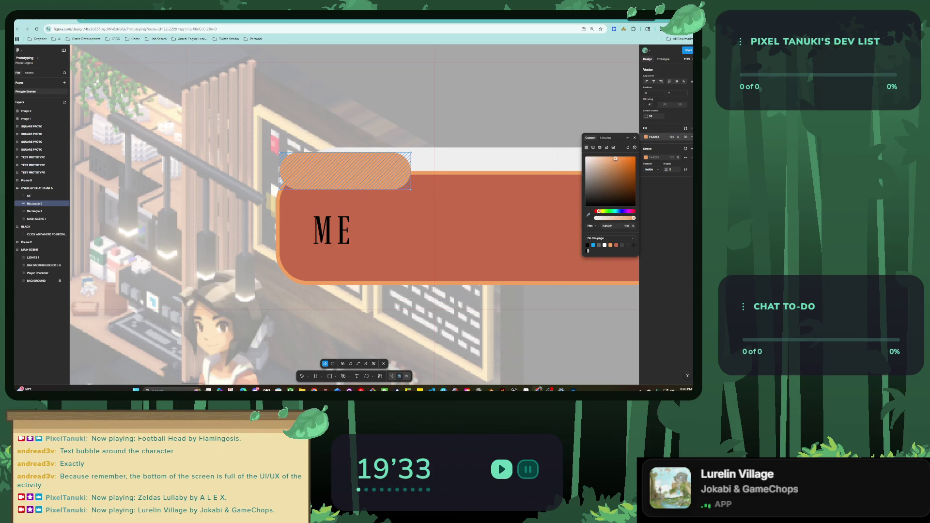
{"action": "scroll", "coordinate": [346, 211], "scroll_direction": "down", "scroll_amount": 3}
{"action": "scroll", "coordinate": [346, 212], "scroll_direction": "down", "scroll_amount": 3}
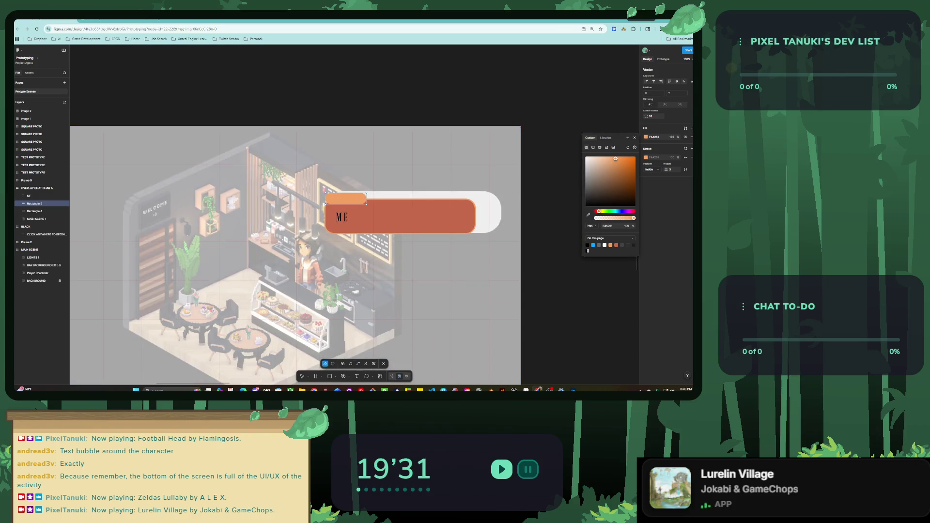
{"action": "key", "text": "Escape"}
{"action": "scroll", "coordinate": [376, 246], "scroll_direction": "up", "scroll_amount": 2}
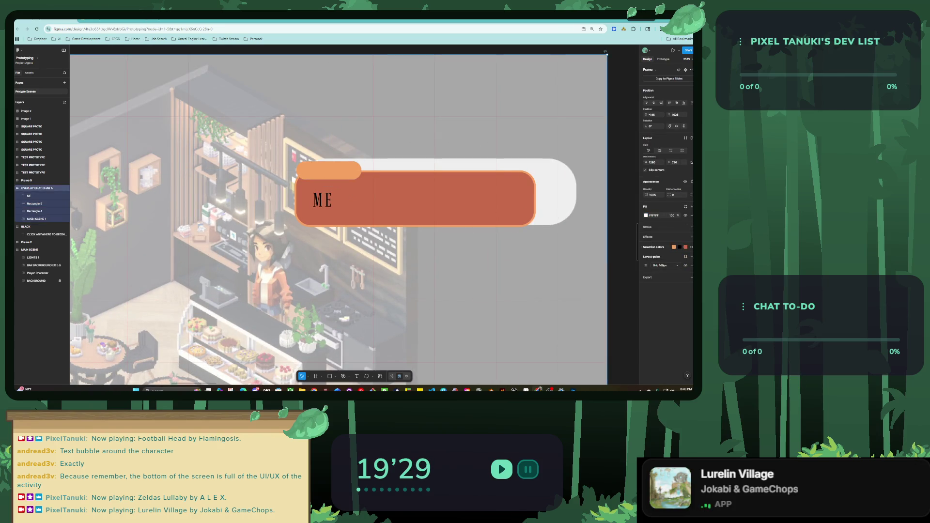
{"action": "left_click", "coordinate": [29, 196]}
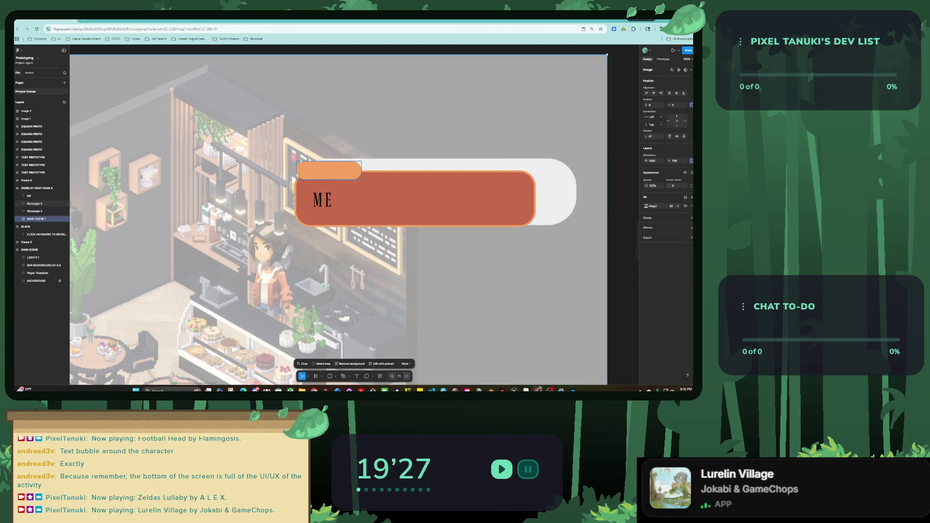
{"action": "left_click_drag", "start_coordinate": [305, 199], "coordinate": [298, 171]}
Step: Set the ME label's text size to 24 and reposition it within the tab
{"action": "scroll", "coordinate": [298, 172], "scroll_direction": "up", "scroll_amount": 3}
{"action": "scroll", "coordinate": [298, 171], "scroll_direction": "up", "scroll_amount": 2}
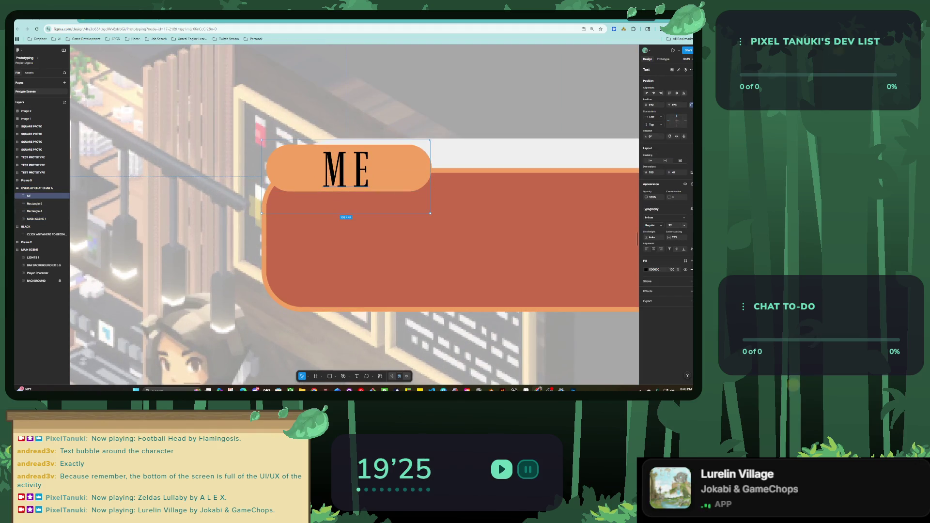
{"action": "left_click", "coordinate": [684, 225]}
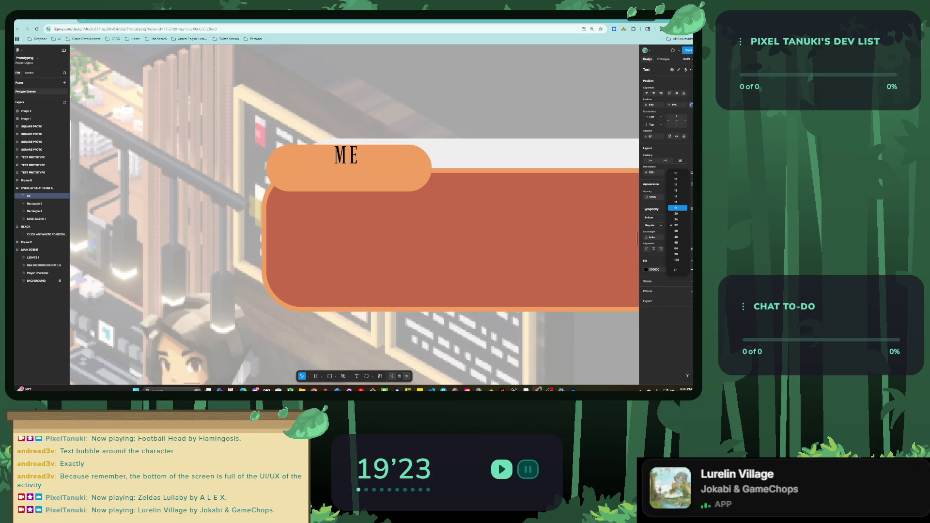
{"action": "left_click", "coordinate": [676, 219]}
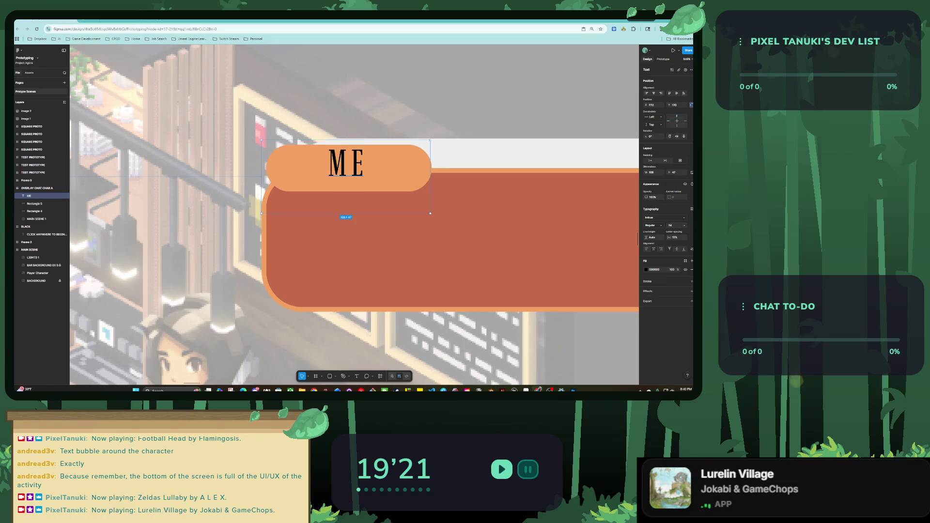
{"action": "left_click_drag", "start_coordinate": [346, 167], "coordinate": [345, 169]}
Step: Change the label's font to Gorditas
{"action": "left_click", "coordinate": [664, 217]}
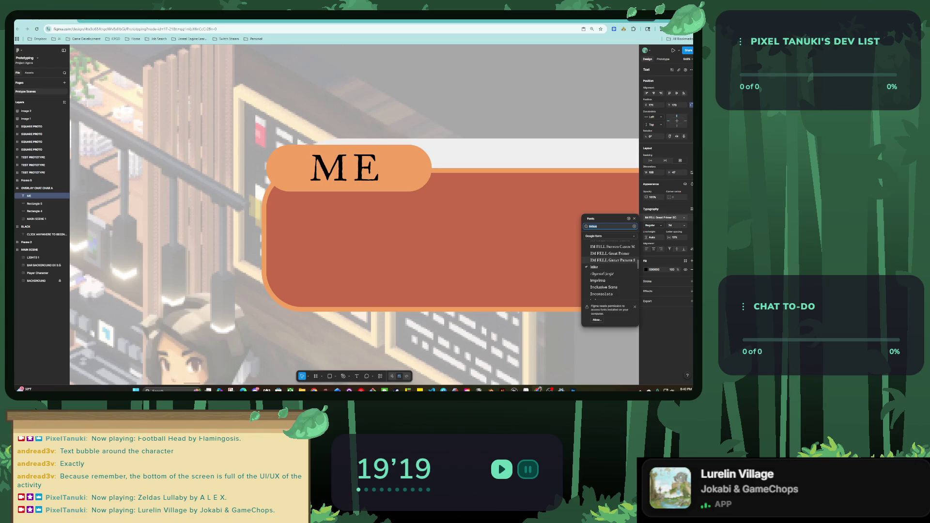
{"action": "scroll", "coordinate": [609, 272], "scroll_direction": "up", "scroll_amount": 3}
{"action": "scroll", "coordinate": [609, 271], "scroll_direction": "up", "scroll_amount": 3}
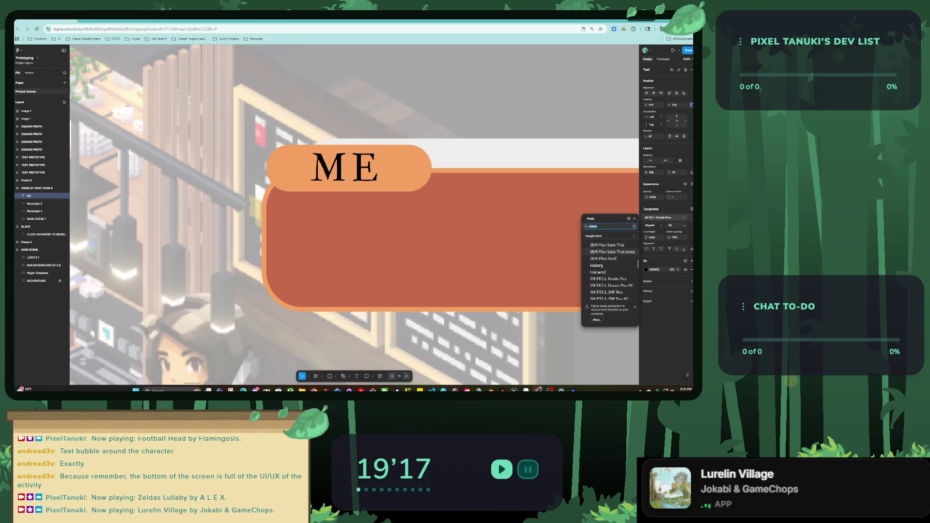
{"action": "scroll", "coordinate": [605, 251], "scroll_direction": "up", "scroll_amount": 2}
{"action": "scroll", "coordinate": [606, 252], "scroll_direction": "up", "scroll_amount": 2}
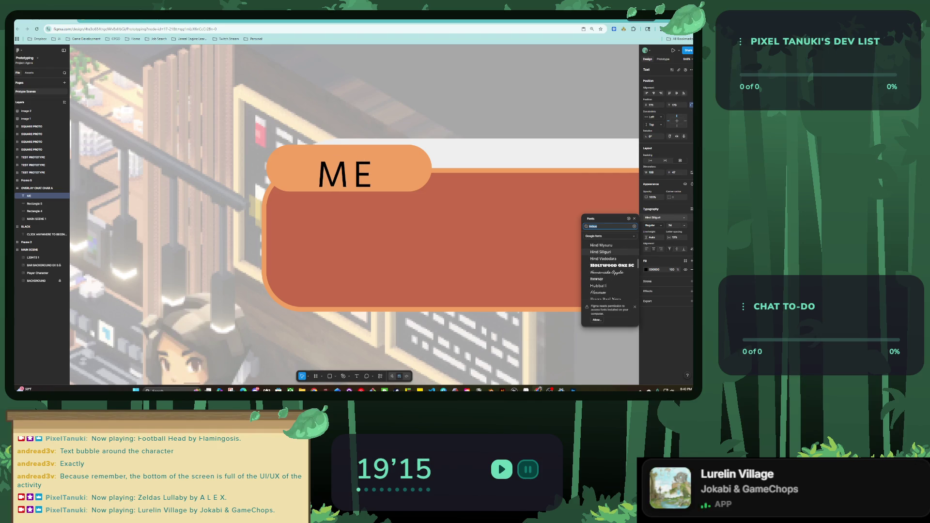
{"action": "scroll", "coordinate": [605, 251], "scroll_direction": "up", "scroll_amount": 2}
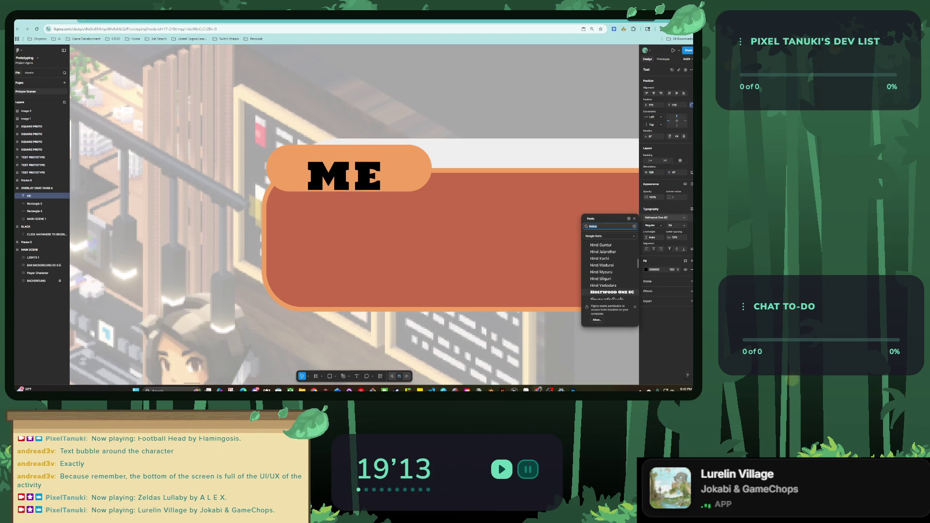
{"action": "scroll", "coordinate": [608, 271], "scroll_direction": "up", "scroll_amount": 2}
{"action": "scroll", "coordinate": [607, 262], "scroll_direction": "up", "scroll_amount": 2}
{"action": "scroll", "coordinate": [608, 258], "scroll_direction": "up", "scroll_amount": 1}
{"action": "scroll", "coordinate": [608, 258], "scroll_direction": "up", "scroll_amount": 1}
{"action": "scroll", "coordinate": [608, 258], "scroll_direction": "up", "scroll_amount": 2}
{"action": "scroll", "coordinate": [608, 257], "scroll_direction": "up", "scroll_amount": 1}
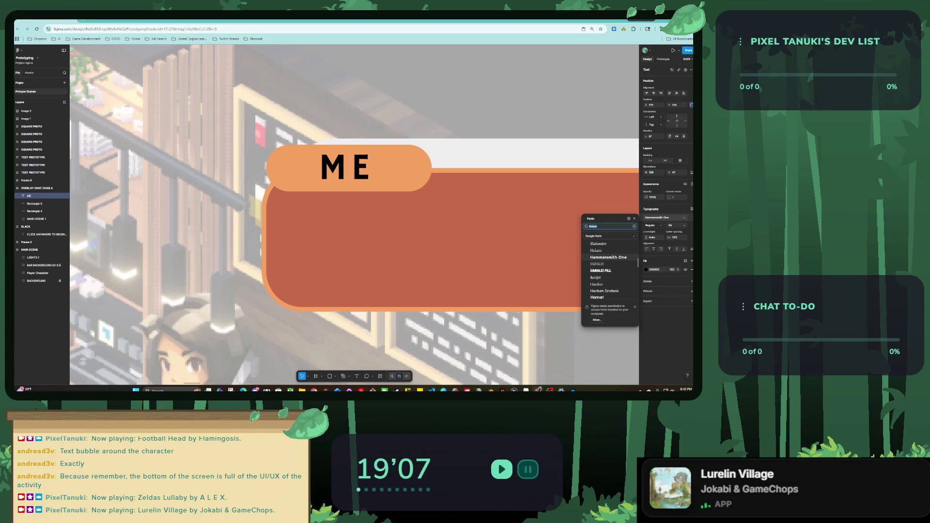
{"action": "scroll", "coordinate": [607, 269], "scroll_direction": "up", "scroll_amount": 1}
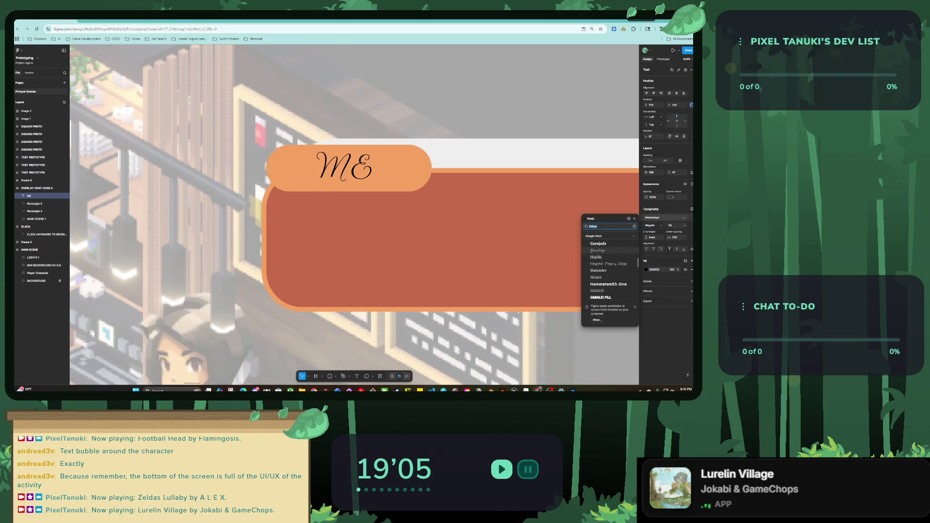
{"action": "scroll", "coordinate": [607, 260], "scroll_direction": "up", "scroll_amount": 1}
{"action": "scroll", "coordinate": [608, 260], "scroll_direction": "up", "scroll_amount": 1}
{"action": "scroll", "coordinate": [608, 261], "scroll_direction": "up", "scroll_amount": 1}
{"action": "scroll", "coordinate": [608, 260], "scroll_direction": "up", "scroll_amount": 1}
{"action": "key", "text": "Up"}
{"action": "key", "text": "Up"}
{"action": "key", "text": "Up"}
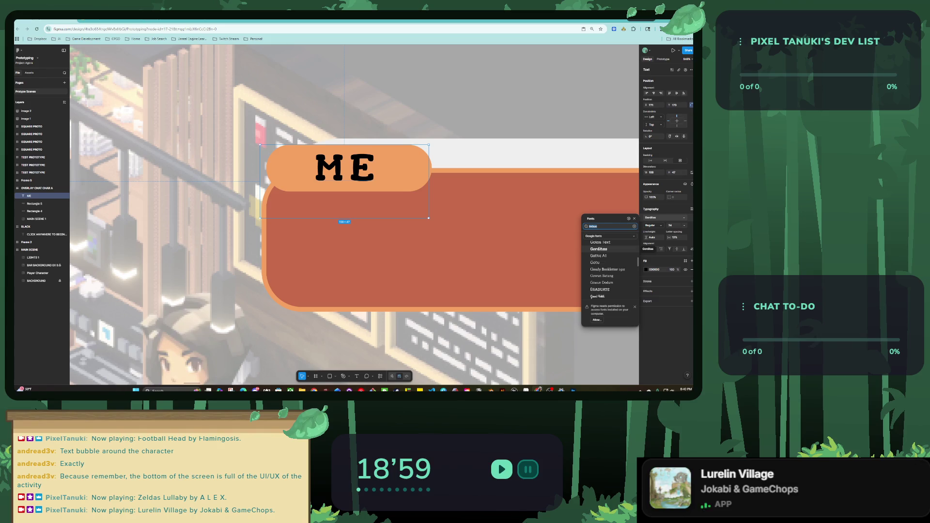
{"action": "key", "text": "Escape"}
{"action": "key", "text": "Escape"}
{"action": "key", "text": "shift+2"}
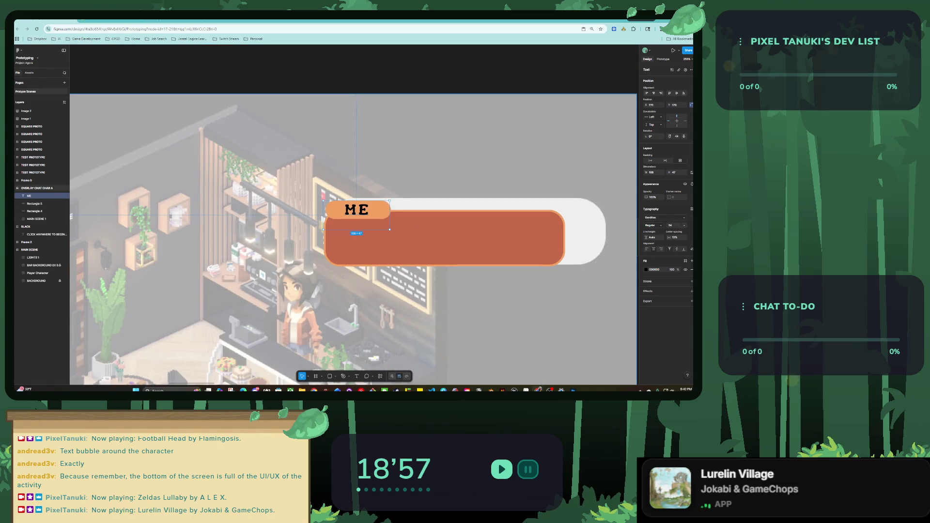
Step: Retype the label as 'Me' and nudge it slightly right
{"action": "left_click", "coordinate": [356, 209]}
{"action": "type", "text": "Me"}
{"action": "key", "text": "BackSpace"}
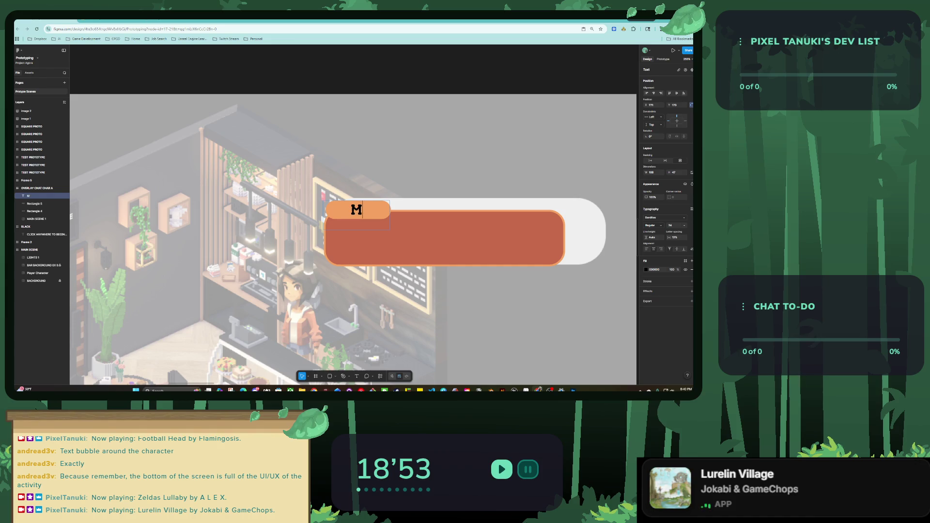
{"action": "type", "text": "e"}
{"action": "key", "text": "Escape"}
{"action": "key", "text": "Right"}
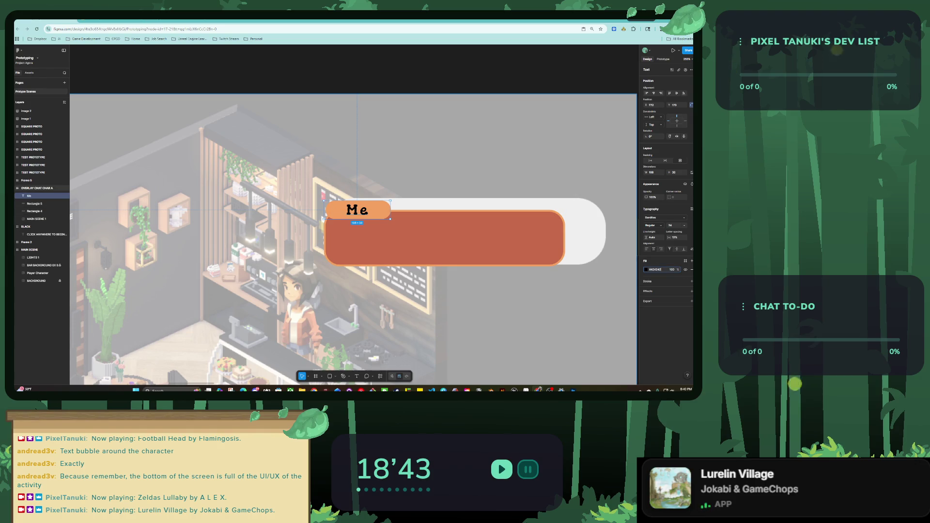
Step: Select the café background image, then the terracotta dialogue rectangle
{"action": "key", "text": "Escape"}
{"action": "left_click", "coordinate": [36, 219]}
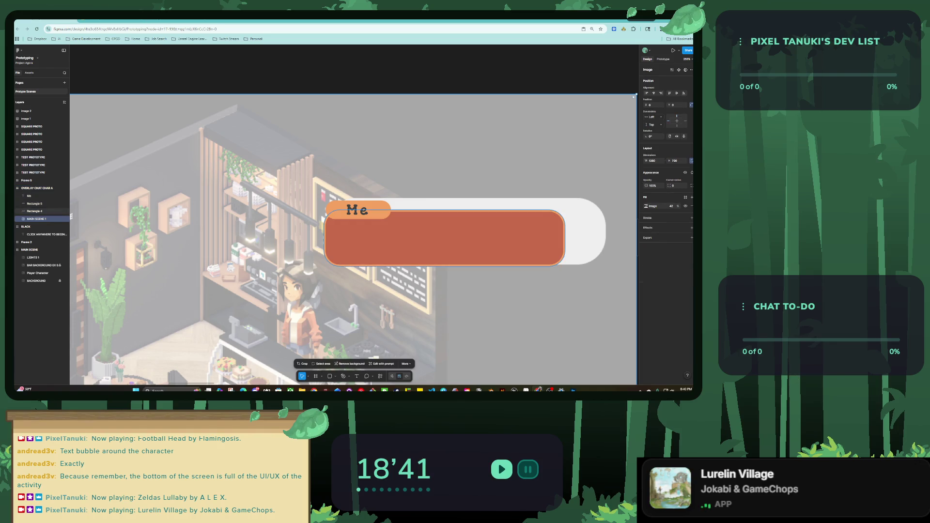
{"action": "key", "text": "shift+2"}
{"action": "scroll", "coordinate": [509, 150], "scroll_direction": "up", "scroll_amount": 5}
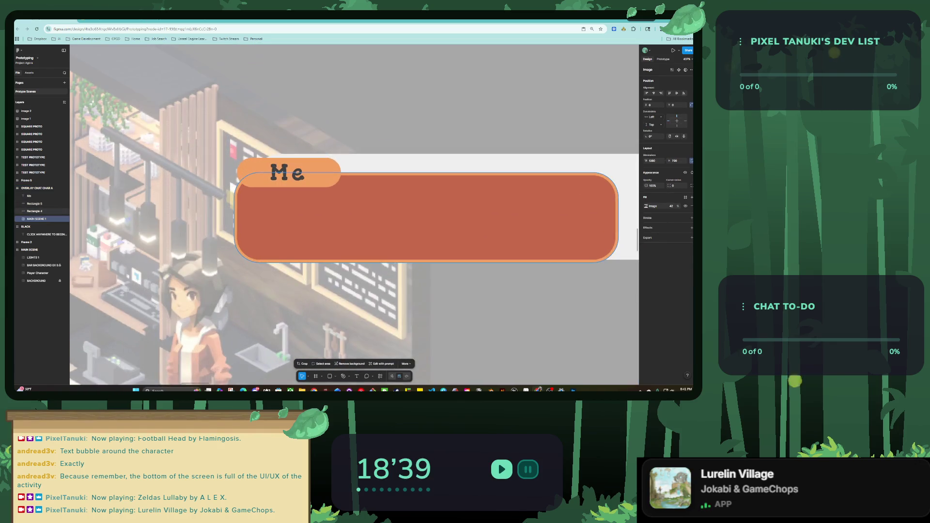
{"action": "scroll", "coordinate": [509, 150], "scroll_direction": "down", "scroll_amount": 3}
{"action": "scroll", "coordinate": [436, 203], "scroll_direction": "up", "scroll_amount": 3}
{"action": "left_click", "coordinate": [436, 214]}
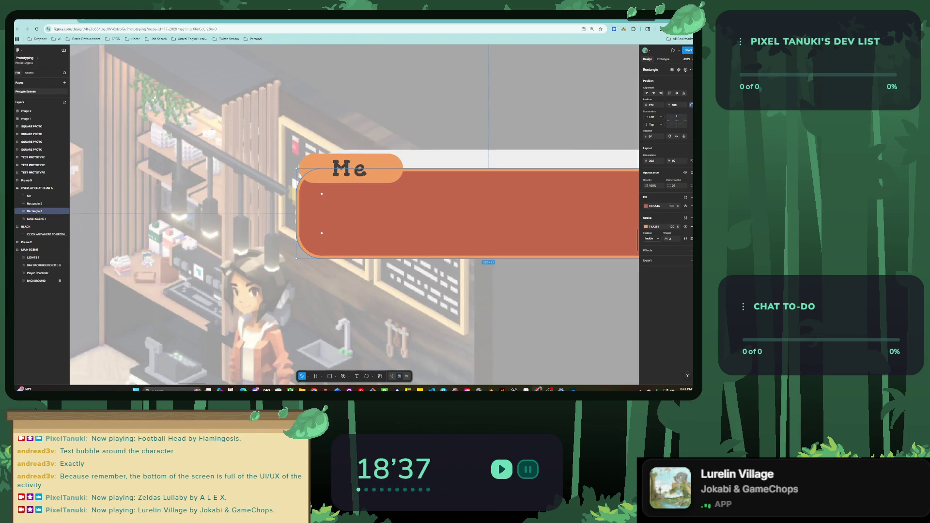
Step: Add a text box inside the dialogue box reading 'Two months.'
{"action": "scroll", "coordinate": [436, 213], "scroll_direction": "up", "scroll_amount": 3}
{"action": "key", "text": "t"}
{"action": "left_click_drag", "start_coordinate": [265, 189], "coordinate": [619, 247]}
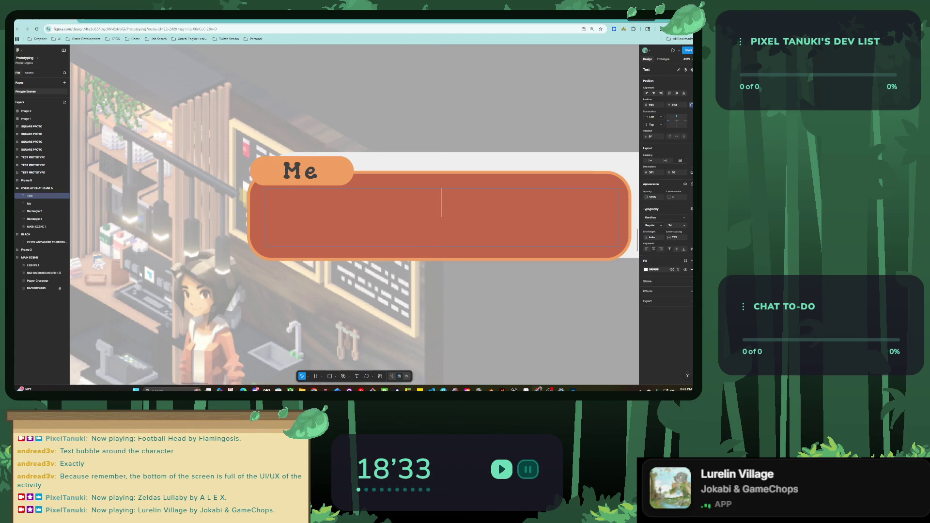
{"action": "type", "text": "two. motn"}
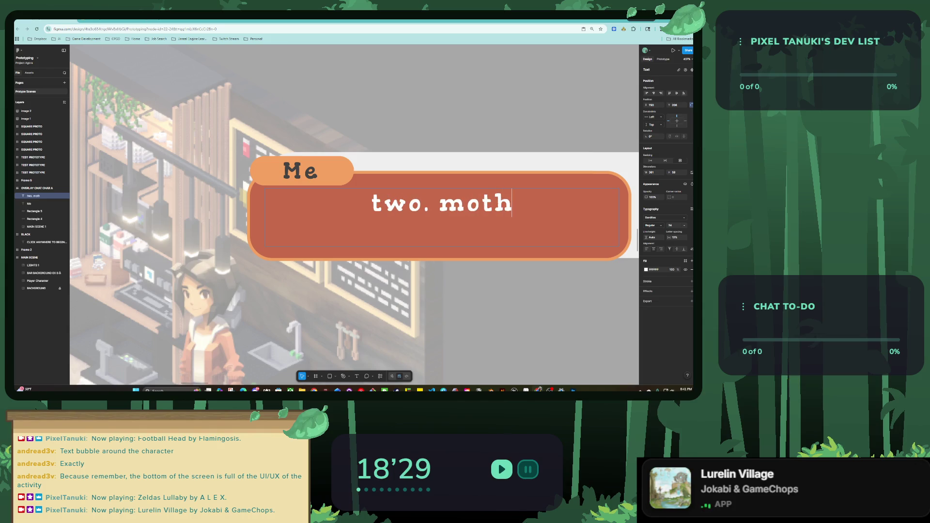
{"action": "key", "text": "BackSpace"}
{"action": "type", "text": "nths."}
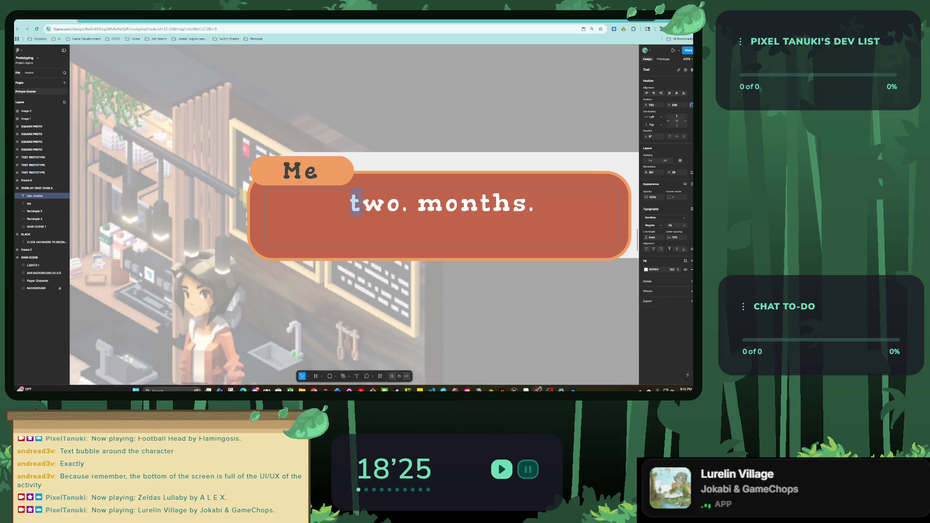
{"action": "type", "text": "T"}
{"action": "key", "text": "BackSpace"}
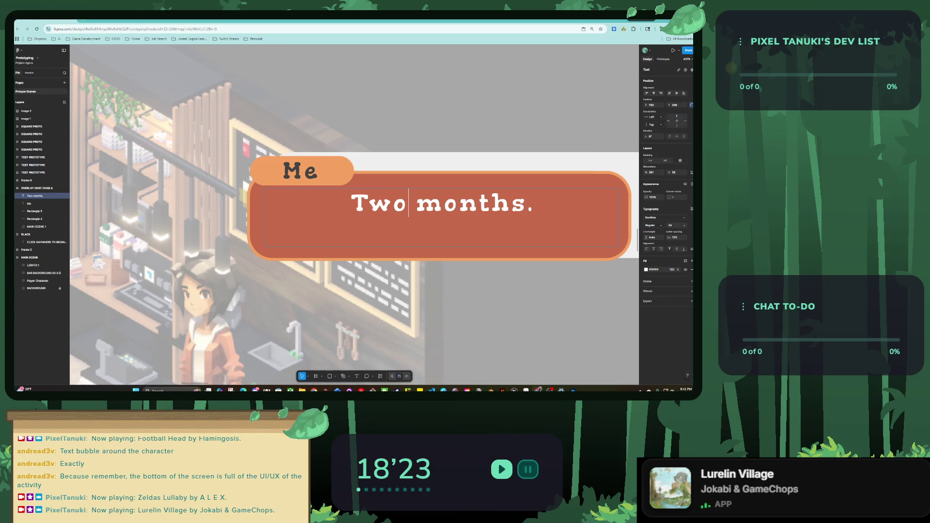
{"action": "key", "text": "Escape"}
Step: Left-align the text, centre it vertically, and nudge it slightly right
{"action": "key", "text": "ctrl+alt+l"}
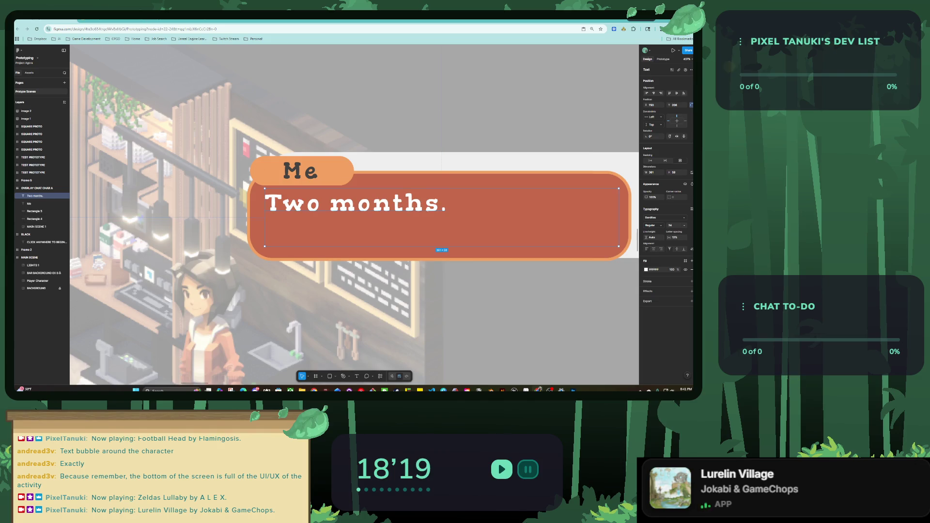
{"action": "key", "text": "alt+v"}
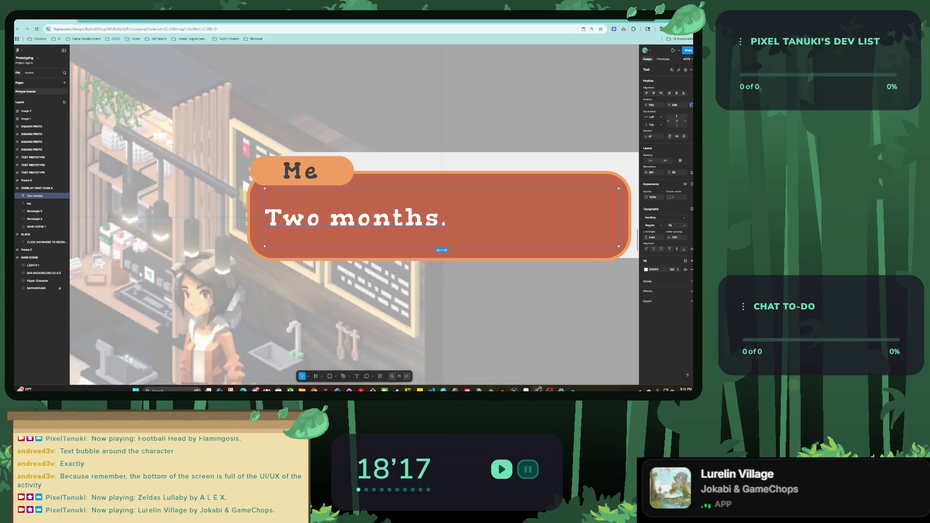
{"action": "key", "text": "Right"}
{"action": "key", "text": "Right"}
{"action": "key", "text": "Right"}
{"action": "key", "text": "Escape"}
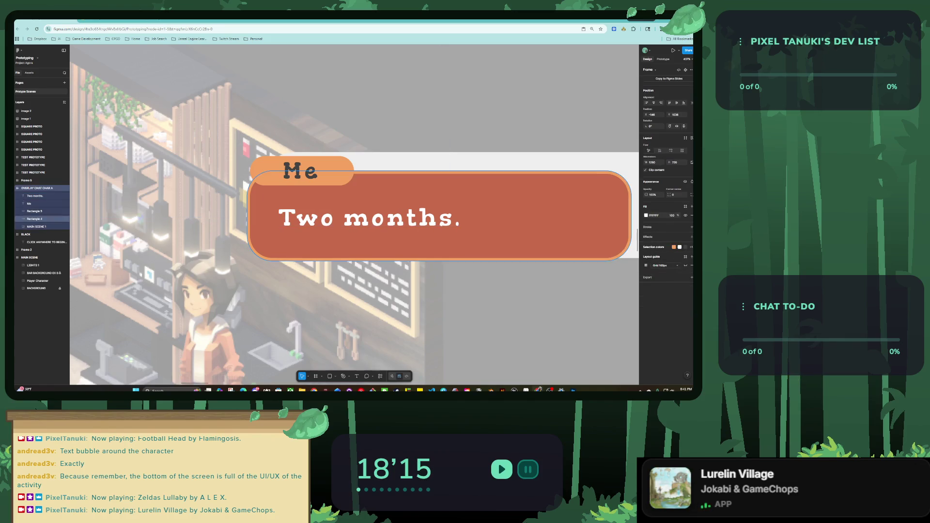
Step: Pull the terracotta dialogue box's right edge inward to shorten it
{"action": "key", "text": "minus"}
{"action": "left_click", "coordinate": [34, 219]}
{"action": "mouse_move", "coordinate": [510, 232]}
{"action": "left_mouse_down"}
{"action": "mouse_move", "coordinate": [463, 233]}
{"action": "mouse_move", "coordinate": [474, 232]}
{"action": "left_mouse_up"}
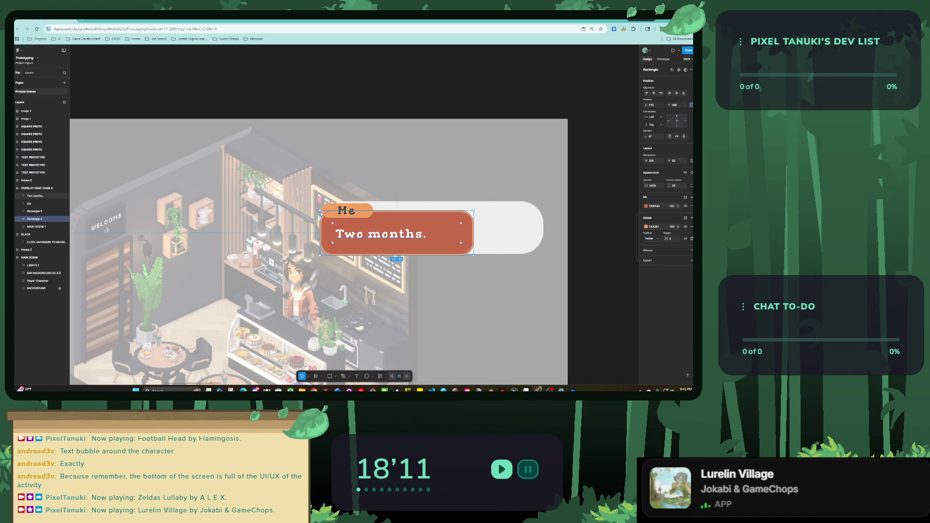
Step: Delete the café background image (MAIN SCENE 1) from the overlay frame
{"action": "key", "text": "Tab"}
{"action": "key", "text": "shift+2"}
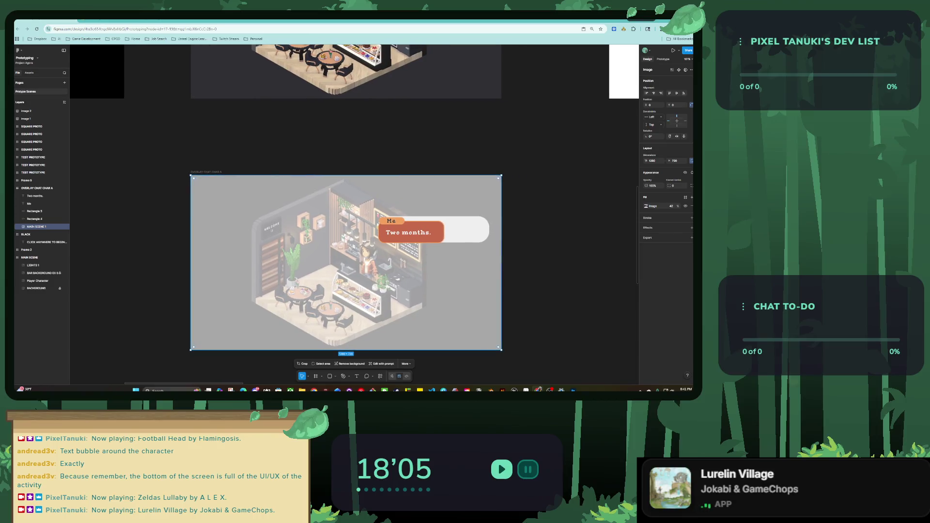
{"action": "key", "text": "Escape"}
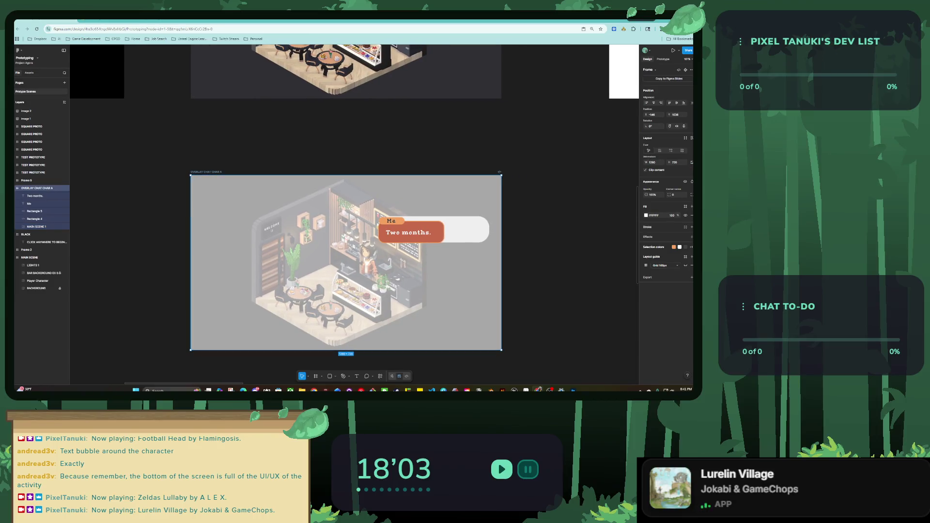
{"action": "left_click", "coordinate": [36, 226]}
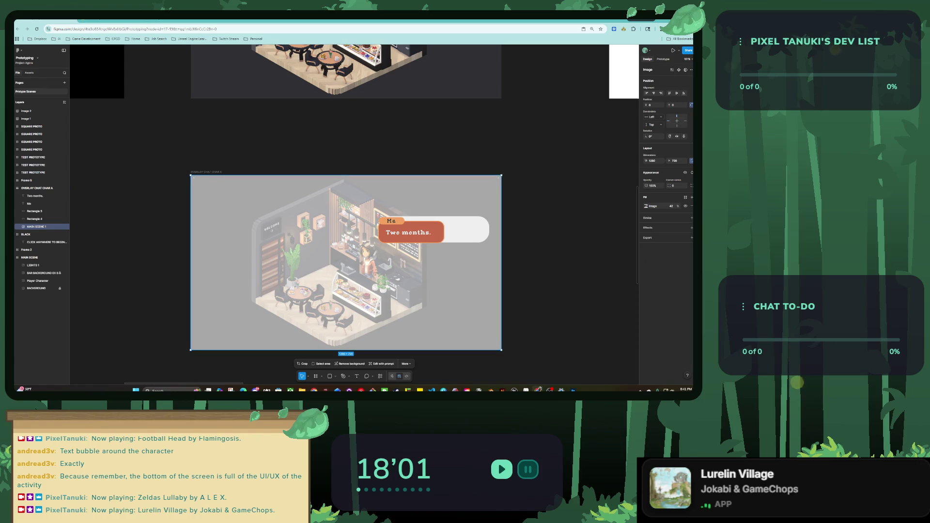
{"action": "key", "text": "Delete"}
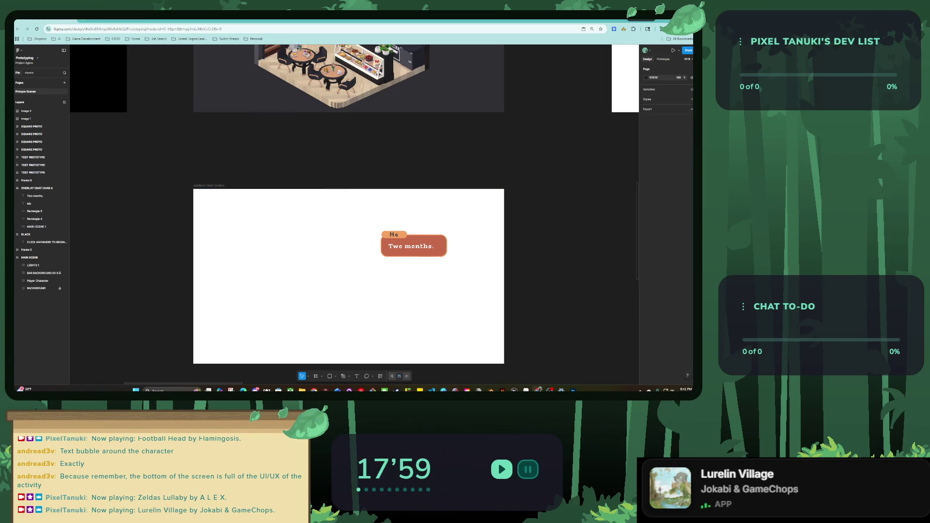
Step: Hide the overlay frame's white fill
{"action": "left_click", "coordinate": [37, 188]}
{"action": "left_click", "coordinate": [685, 215]}
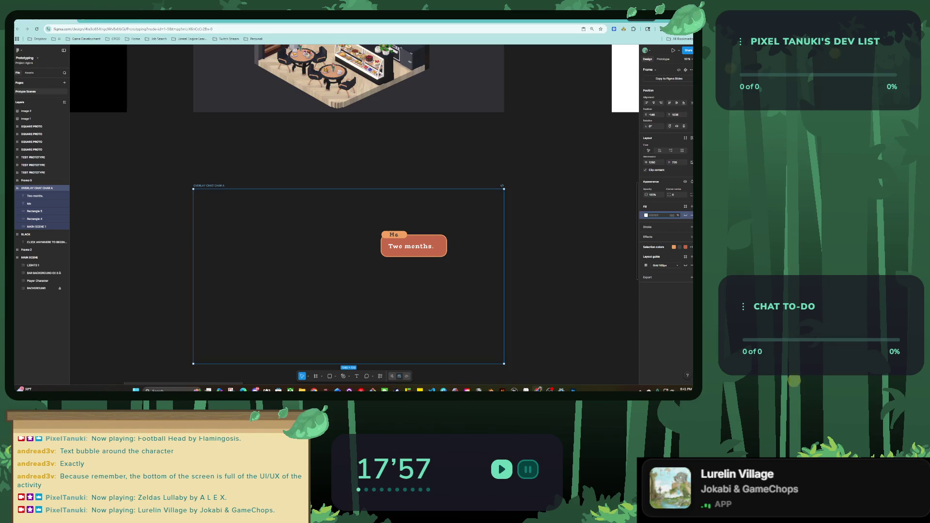
{"action": "scroll", "coordinate": [404, 269], "scroll_direction": "down", "scroll_amount": 2}
{"action": "scroll", "coordinate": [436, 251], "scroll_direction": "up", "scroll_amount": 5}
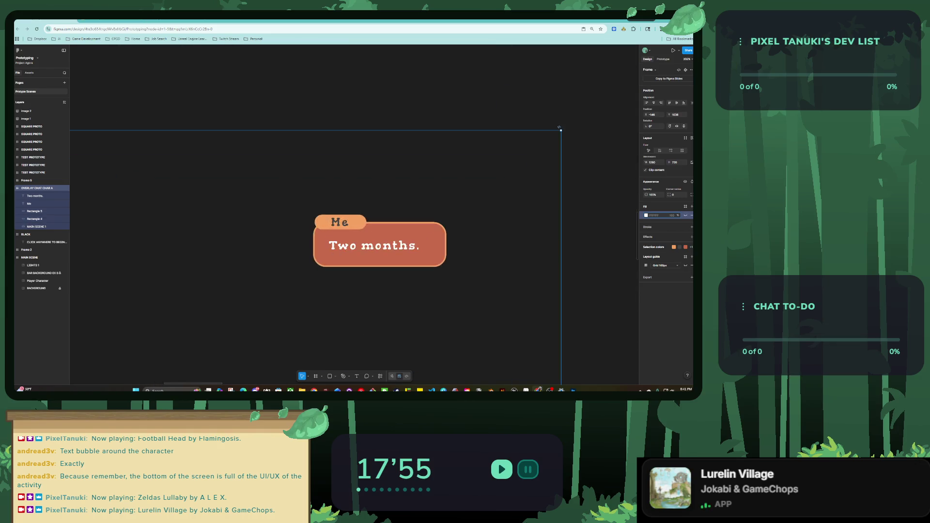
{"action": "key", "text": "Escape"}
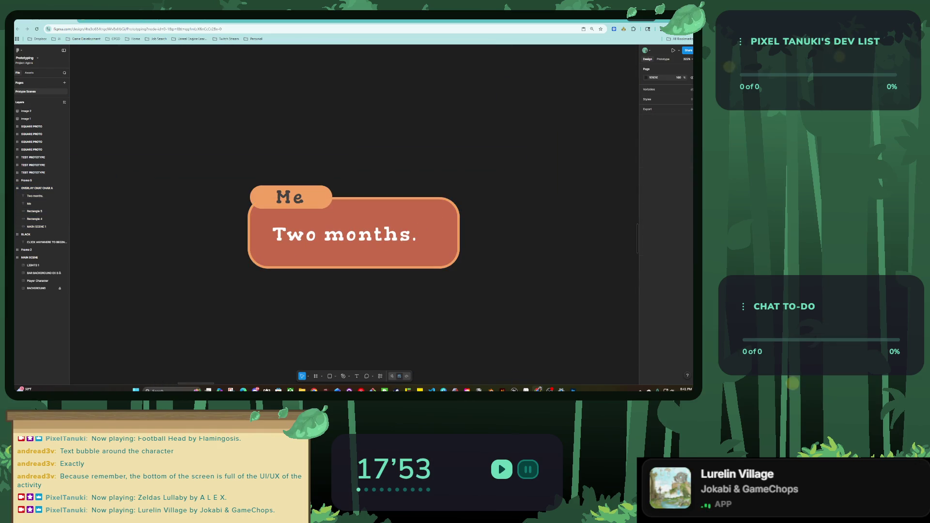
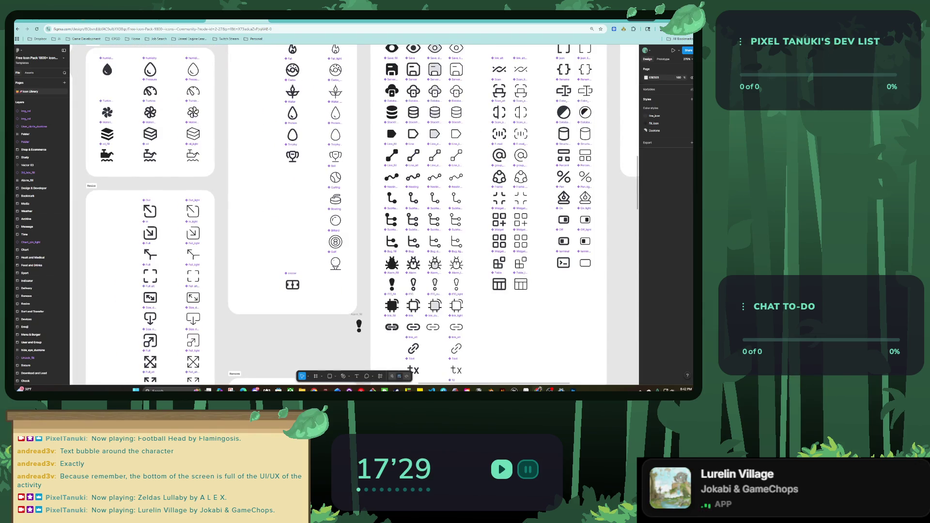
Step: Navigate the icon pack to the Arrow set and select the big drop-down arrow icon
{"action": "scroll", "coordinate": [353, 213], "scroll_direction": "down", "scroll_amount": 5}
{"action": "scroll", "coordinate": [354, 213], "scroll_direction": "up", "scroll_amount": 4}
{"action": "scroll", "coordinate": [353, 213], "scroll_direction": "up", "scroll_amount": 3}
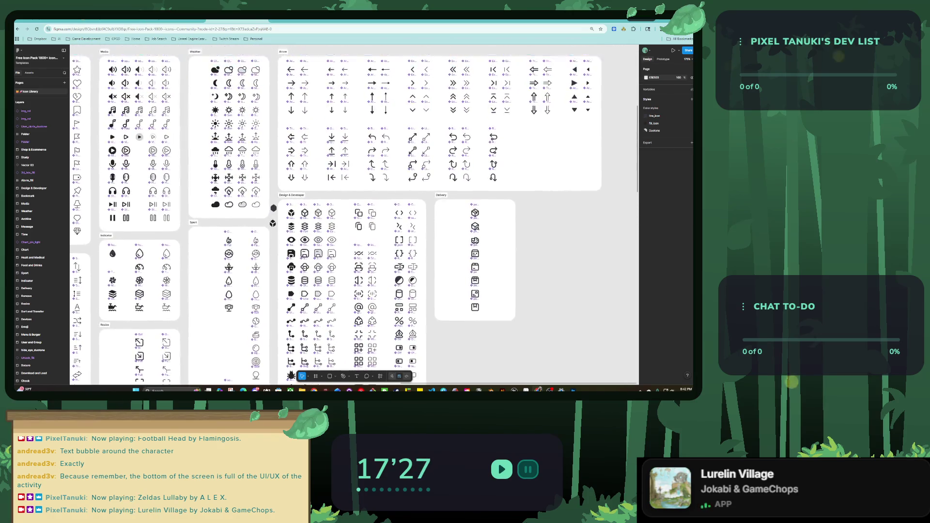
{"action": "scroll", "coordinate": [353, 213], "scroll_direction": "up", "scroll_amount": 4}
{"action": "scroll", "coordinate": [339, 80], "scroll_direction": "down", "scroll_amount": 3}
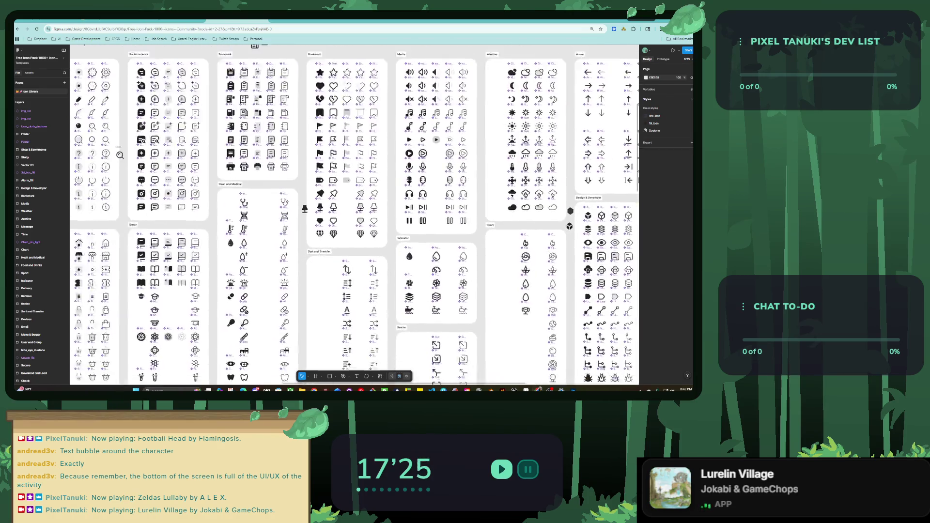
{"action": "scroll", "coordinate": [220, 147], "scroll_direction": "up", "scroll_amount": 3}
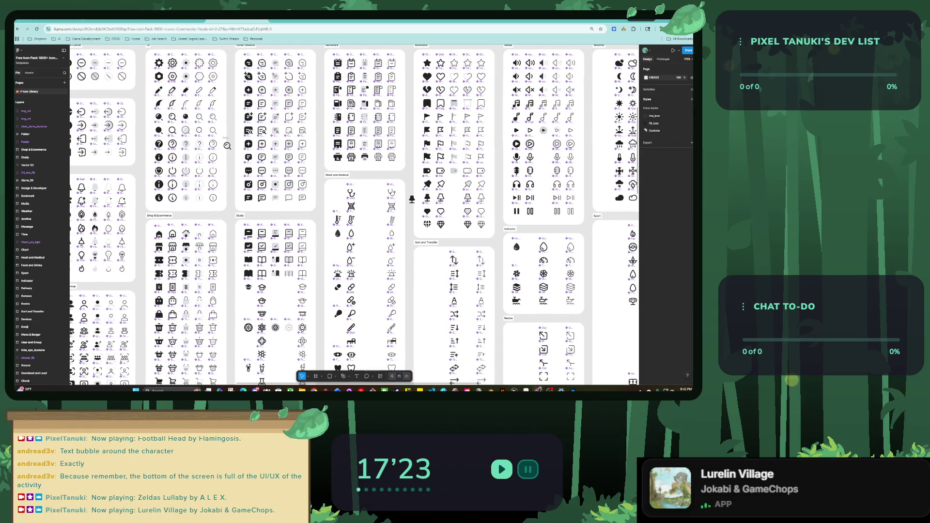
{"action": "scroll", "coordinate": [354, 213], "scroll_direction": "left", "scroll_amount": 5}
{"action": "scroll", "coordinate": [354, 213], "scroll_direction": "up", "scroll_amount": 1}
{"action": "scroll", "coordinate": [354, 214], "scroll_direction": "left", "scroll_amount": 1}
{"action": "scroll", "coordinate": [353, 214], "scroll_direction": "up", "scroll_amount": 1}
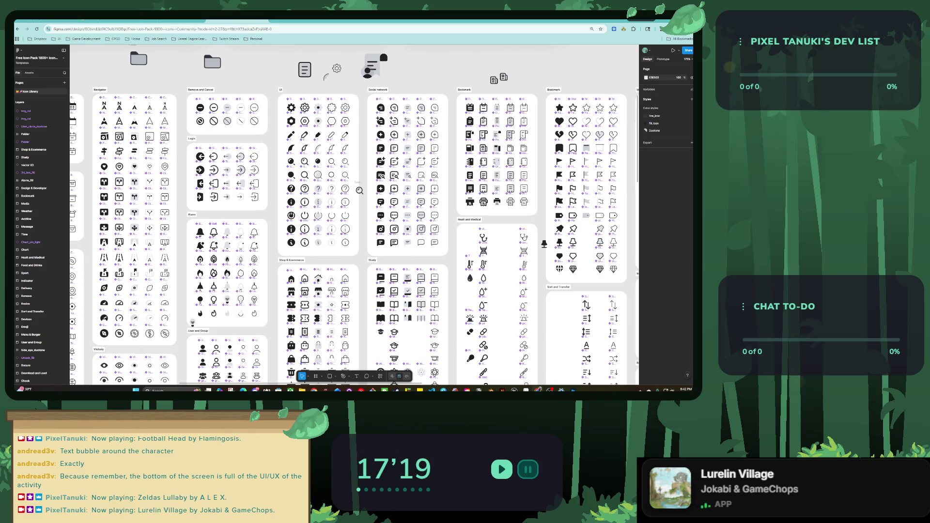
{"action": "scroll", "coordinate": [353, 213], "scroll_direction": "down", "scroll_amount": 6}
{"action": "scroll", "coordinate": [354, 213], "scroll_direction": "left", "scroll_amount": 3}
{"action": "scroll", "coordinate": [353, 213], "scroll_direction": "down", "scroll_amount": 8}
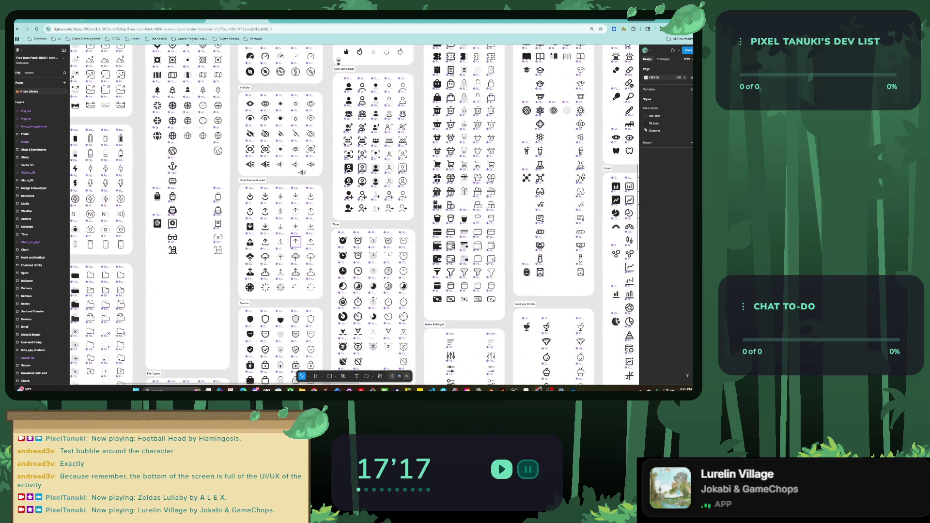
{"action": "scroll", "coordinate": [354, 213], "scroll_direction": "left", "scroll_amount": 4}
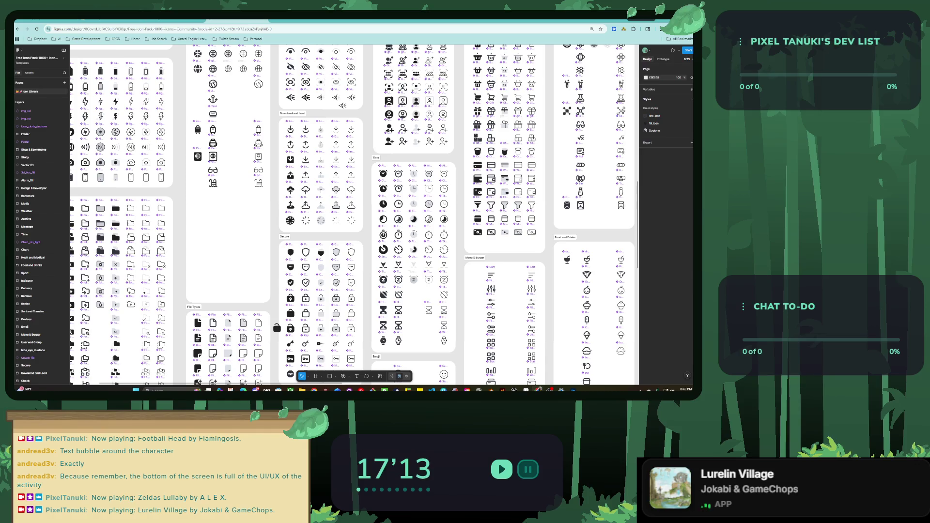
{"action": "scroll", "coordinate": [354, 213], "scroll_direction": "down", "scroll_amount": 5}
{"action": "scroll", "coordinate": [354, 213], "scroll_direction": "left", "scroll_amount": 3}
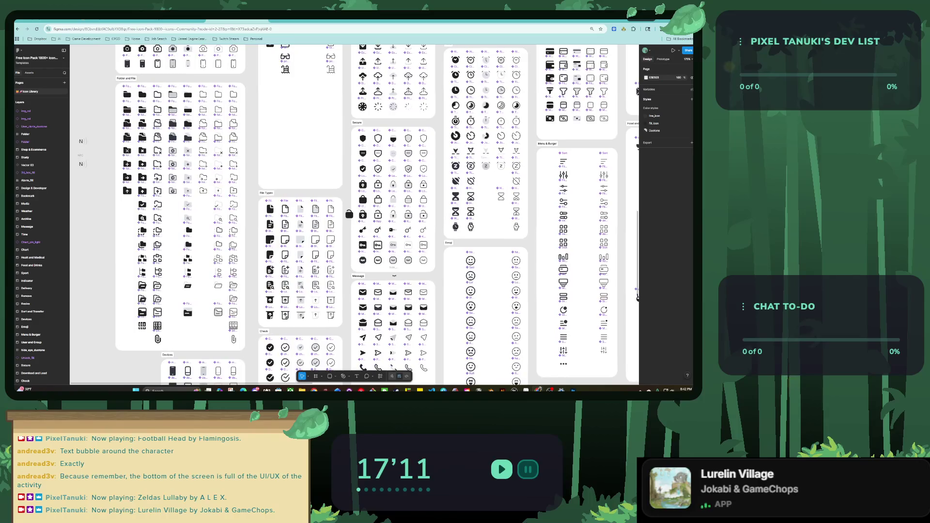
{"action": "scroll", "coordinate": [354, 213], "scroll_direction": "down", "scroll_amount": 5}
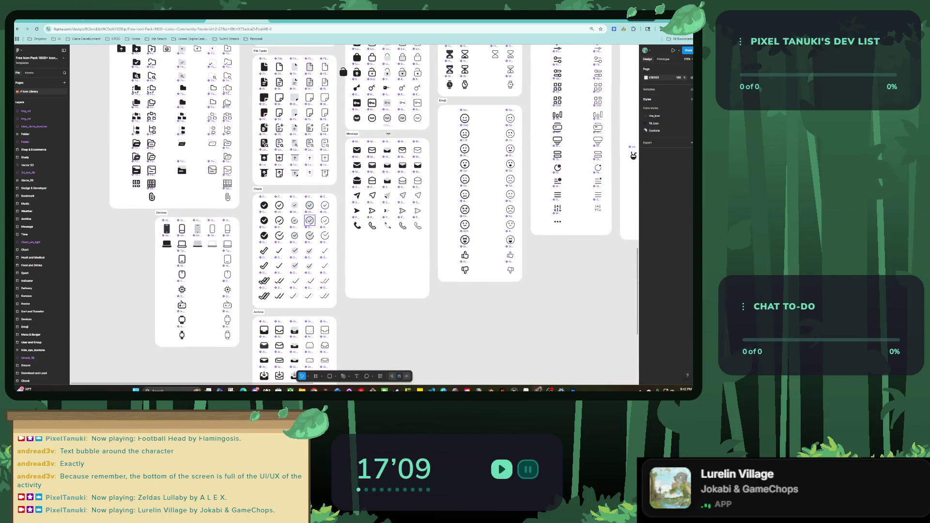
{"action": "scroll", "coordinate": [353, 213], "scroll_direction": "down", "scroll_amount": 2}
{"action": "scroll", "coordinate": [353, 213], "scroll_direction": "right", "scroll_amount": 3}
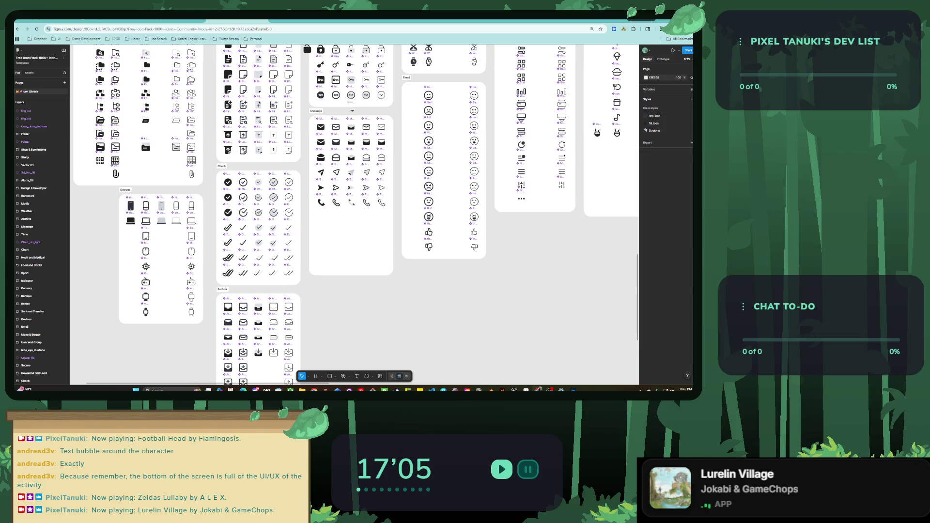
{"action": "scroll", "coordinate": [290, 204], "scroll_direction": "down", "scroll_amount": 5}
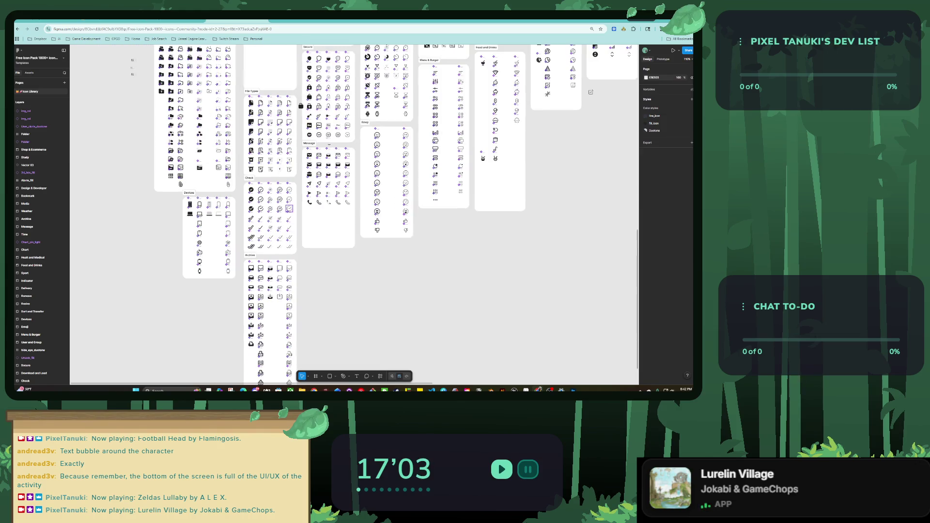
{"action": "scroll", "coordinate": [290, 209], "scroll_direction": "up", "scroll_amount": 10}
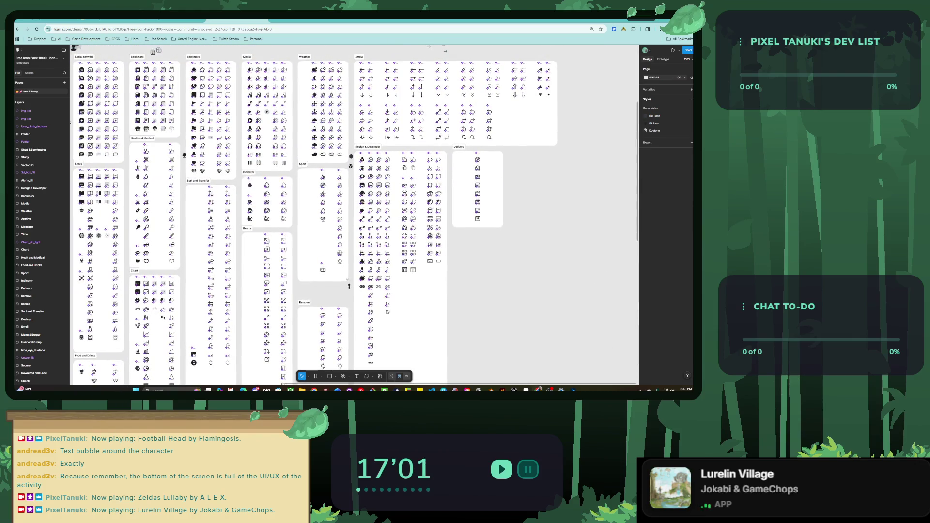
{"action": "scroll", "coordinate": [407, 190], "scroll_direction": "up", "scroll_amount": 10}
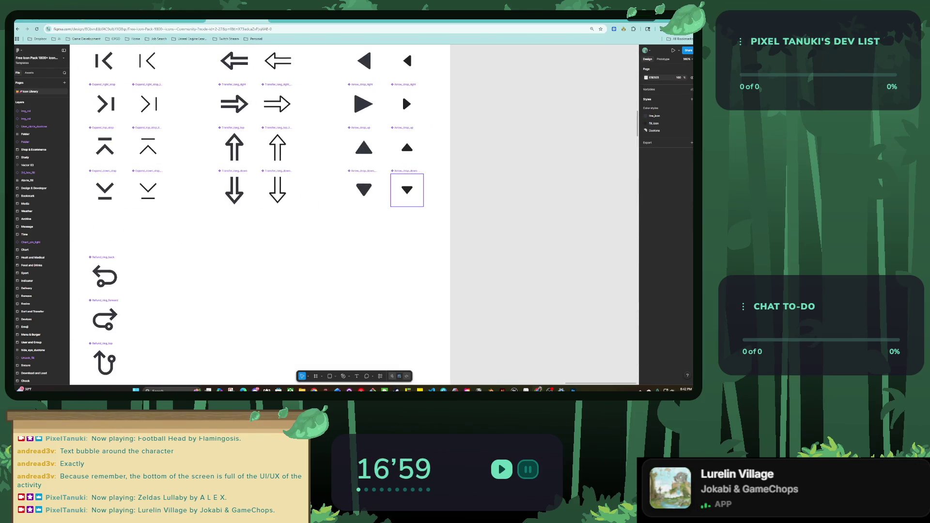
{"action": "left_click", "coordinate": [364, 189]}
Step: Duplicate Arrow_drop_down_big, detach the copy, copy it, and switch to the Prototyping file
{"action": "mouse_move", "coordinate": [364, 190]}
{"action": "left_mouse_down", "text": "alt"}
{"action": "mouse_move", "coordinate": [444, 252]}
{"action": "mouse_move", "coordinate": [387, 262]}
{"action": "left_mouse_up", "text": "alt"}
{"action": "right_click", "coordinate": [382, 261]}
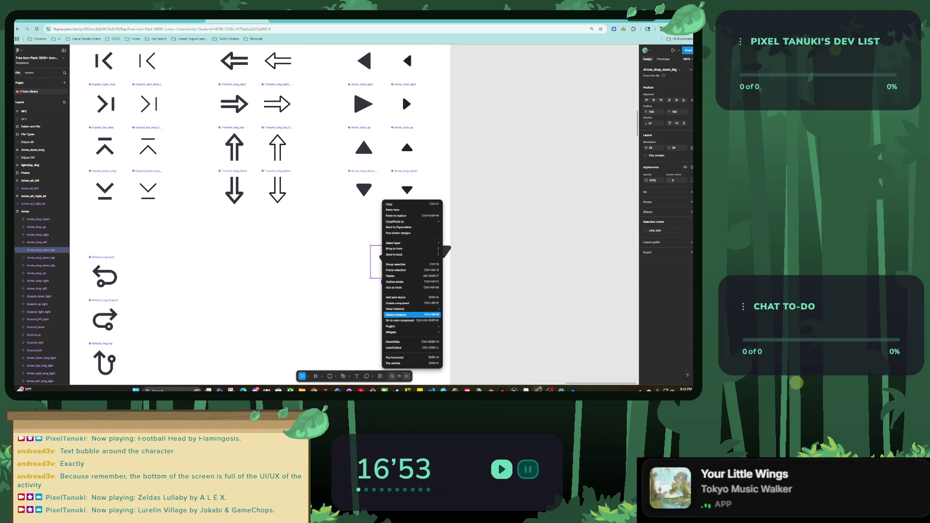
{"action": "left_click", "coordinate": [402, 314]}
{"action": "left_click", "coordinate": [443, 252]}
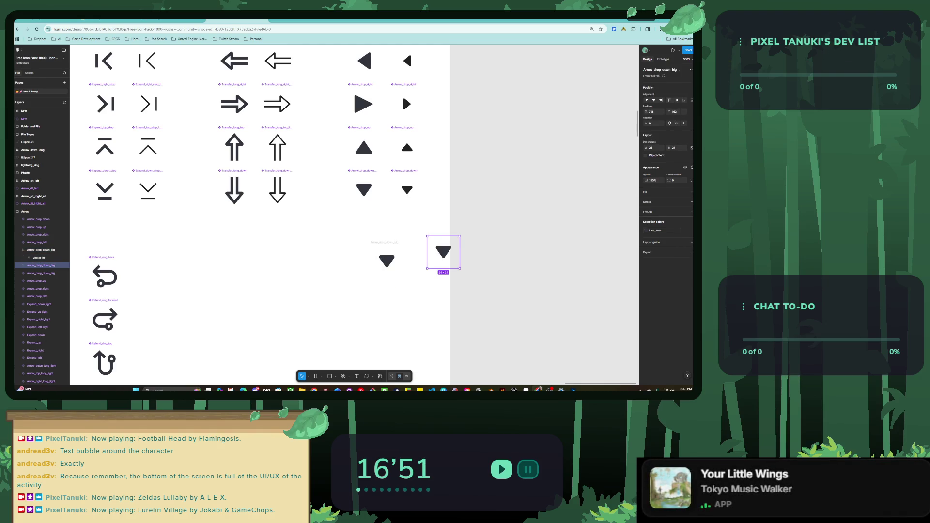
{"action": "key", "text": "ctrl+z"}
{"action": "key", "text": "ctrl+z"}
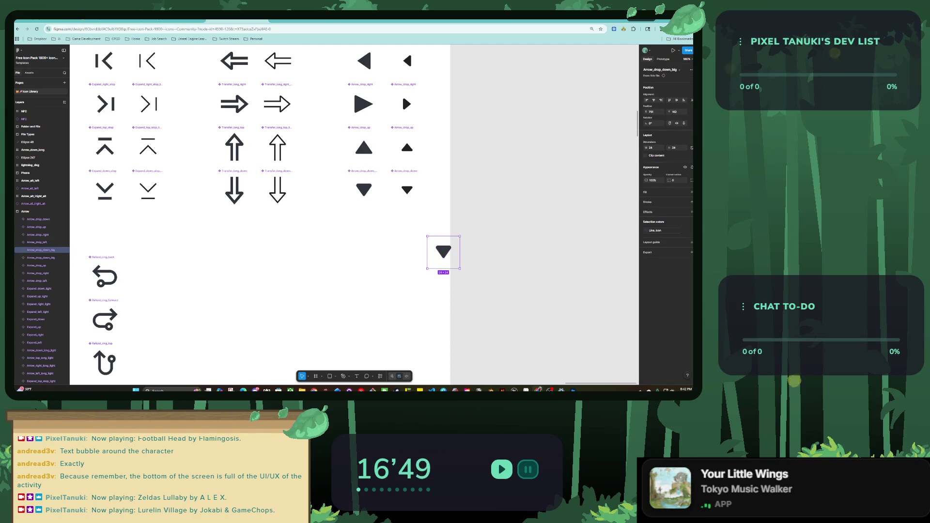
{"action": "key", "text": "ctrl+z"}
{"action": "key", "text": "ctrl+Tab"}
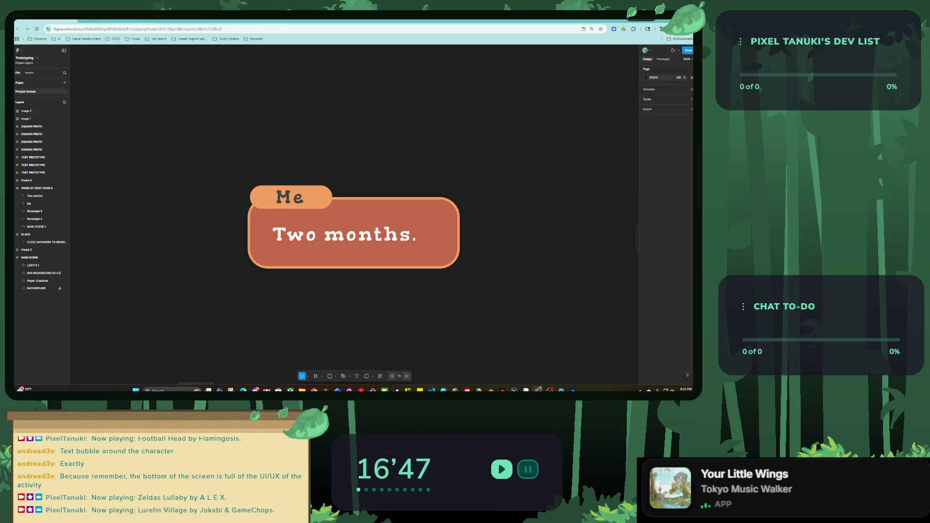
Step: Paste the arrow into OVERLAY CHAT CHAR A and bring it to front at the bubble's bottom-right
{"action": "key", "text": "ctrl+v"}
{"action": "mouse_move", "coordinate": [207, 191]}
{"action": "left_mouse_down"}
{"action": "mouse_move", "coordinate": [217, 211]}
{"action": "mouse_move", "coordinate": [454, 255]}
{"action": "mouse_move", "coordinate": [436, 259]}
{"action": "left_mouse_up"}
{"action": "right_click", "coordinate": [457, 256]}
{"action": "left_click", "coordinate": [474, 249]}
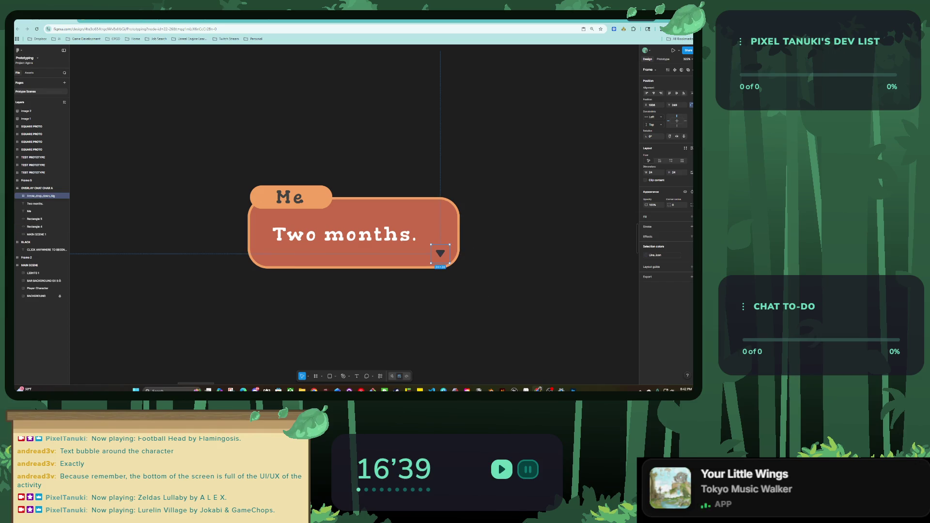
{"action": "left_click_drag", "start_coordinate": [440, 253], "coordinate": [439, 252]}
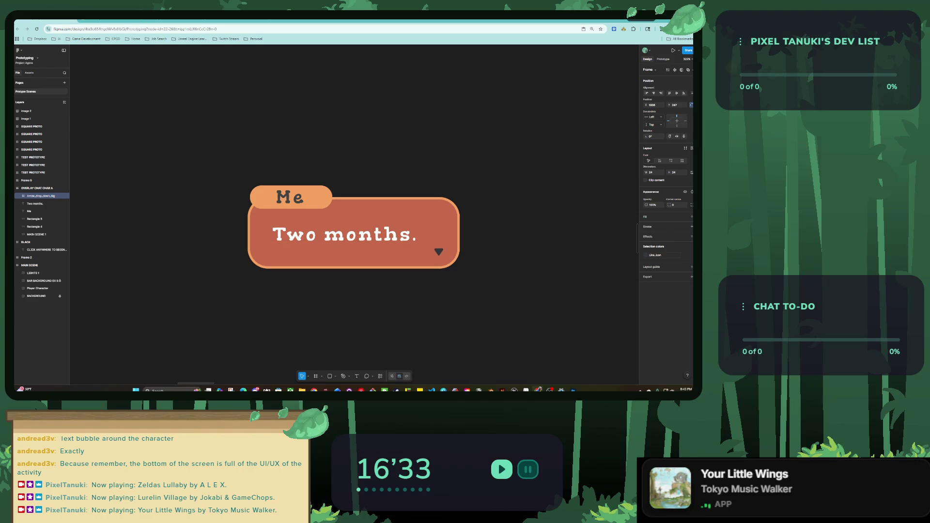
Step: Deselect the arrow and zoom around to review the 'Two months.' bubble
{"action": "key", "text": "Escape"}
{"action": "scroll", "coordinate": [377, 253], "scroll_direction": "down", "scroll_amount": 5}
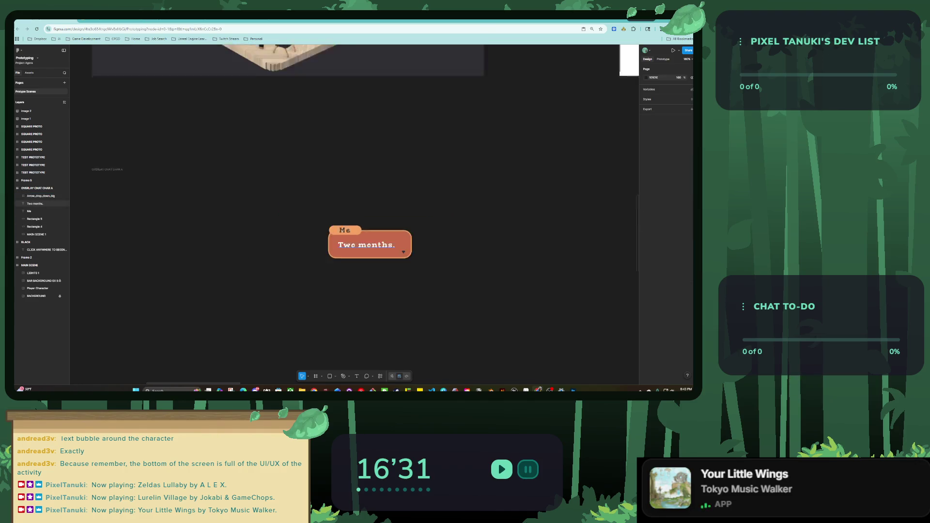
{"action": "key", "text": "ctrl+z"}
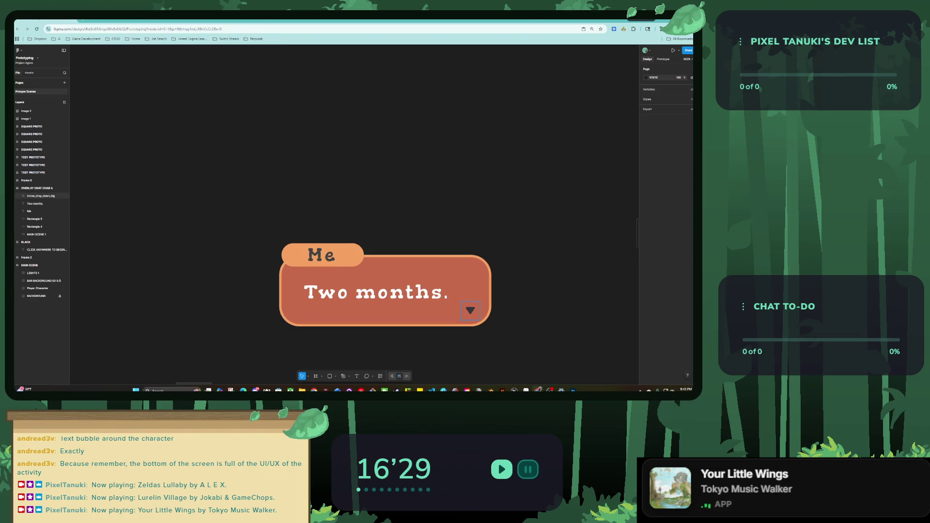
{"action": "key", "text": "Escape"}
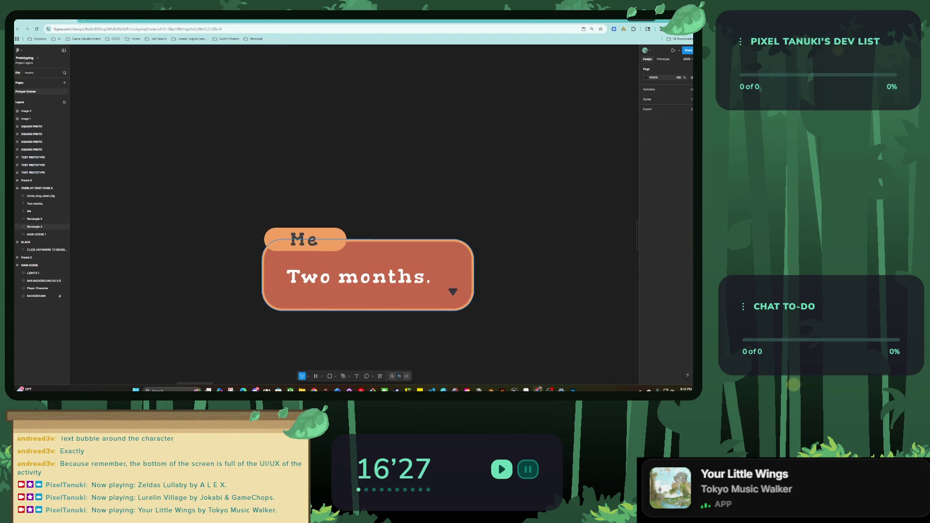
{"action": "scroll", "coordinate": [394, 279], "scroll_direction": "down", "scroll_amount": 5}
{"action": "scroll", "coordinate": [354, 213], "scroll_direction": "up", "scroll_amount": 3}
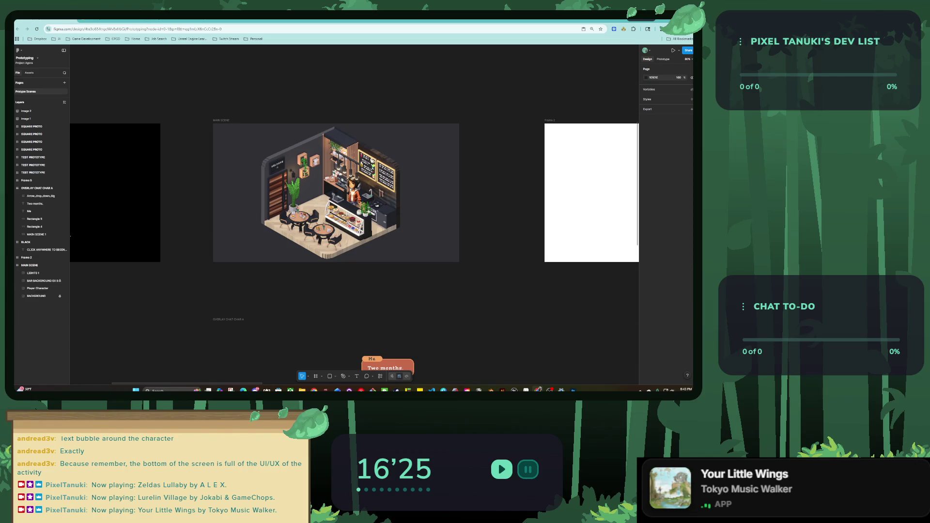
Step: Select the MAIN SCENE frame in prototype mode, removing a stray Flow 2 starting point
{"action": "left_click", "coordinate": [30, 265]}
{"action": "key", "text": "shift+2"}
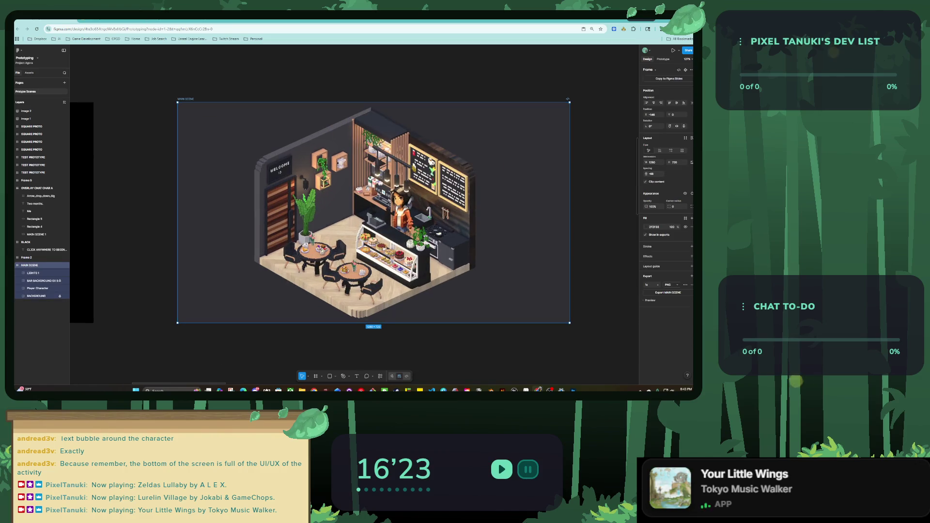
{"action": "key", "text": "shift+e"}
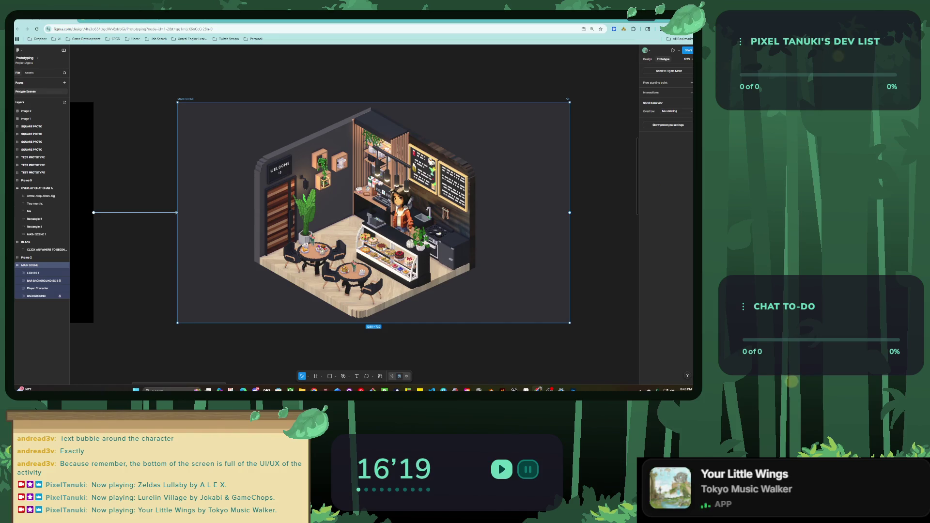
{"action": "key", "text": "Escape"}
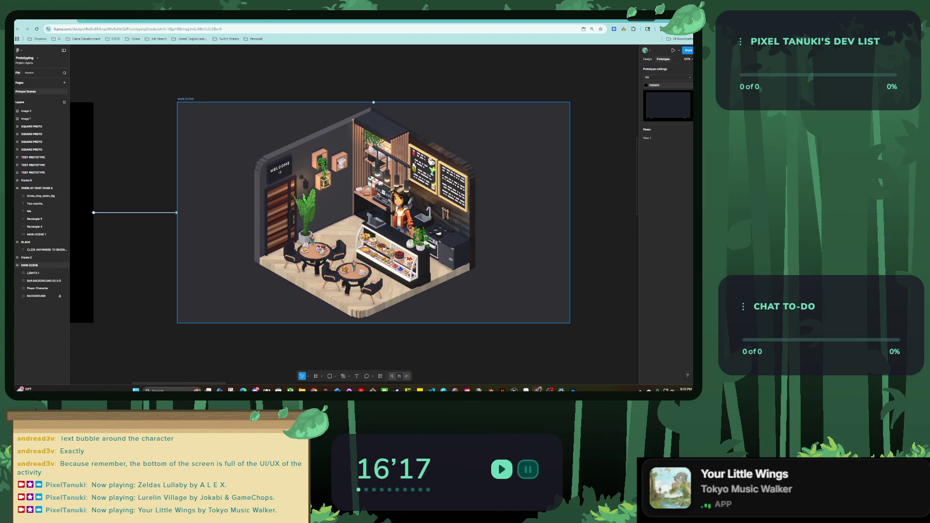
{"action": "scroll", "coordinate": [354, 213], "scroll_direction": "down", "scroll_amount": 3}
{"action": "scroll", "coordinate": [354, 213], "scroll_direction": "up", "scroll_amount": 1}
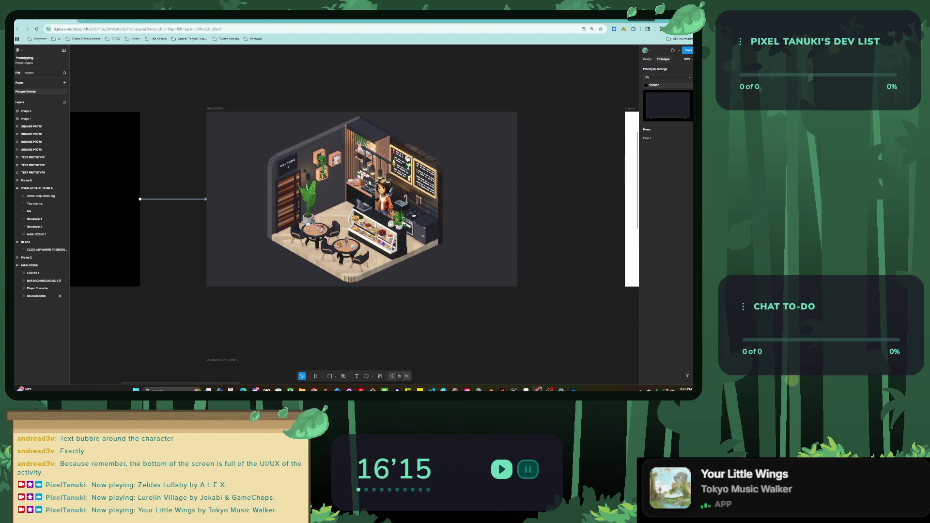
{"action": "left_click", "coordinate": [29, 265]}
{"action": "left_click", "coordinate": [668, 71]}
{"action": "key", "text": "ctrl+w"}
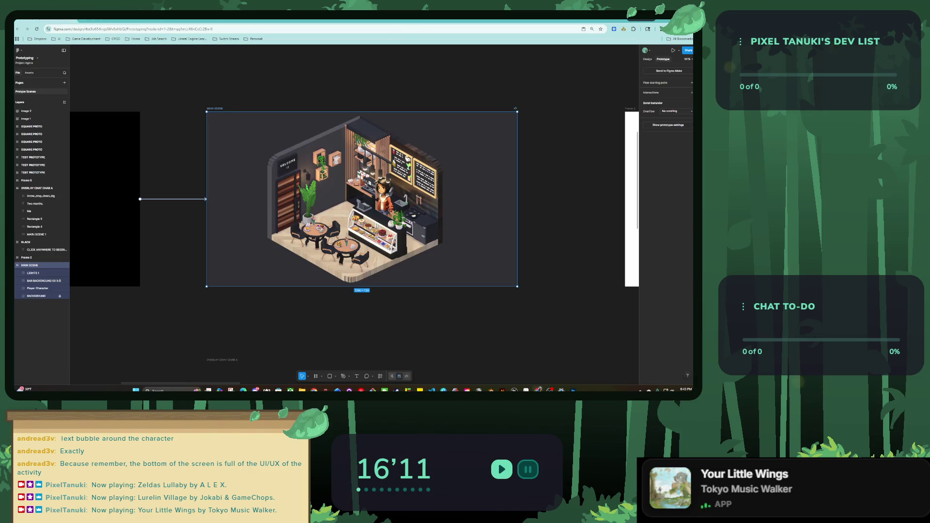
{"action": "left_click", "coordinate": [691, 83]}
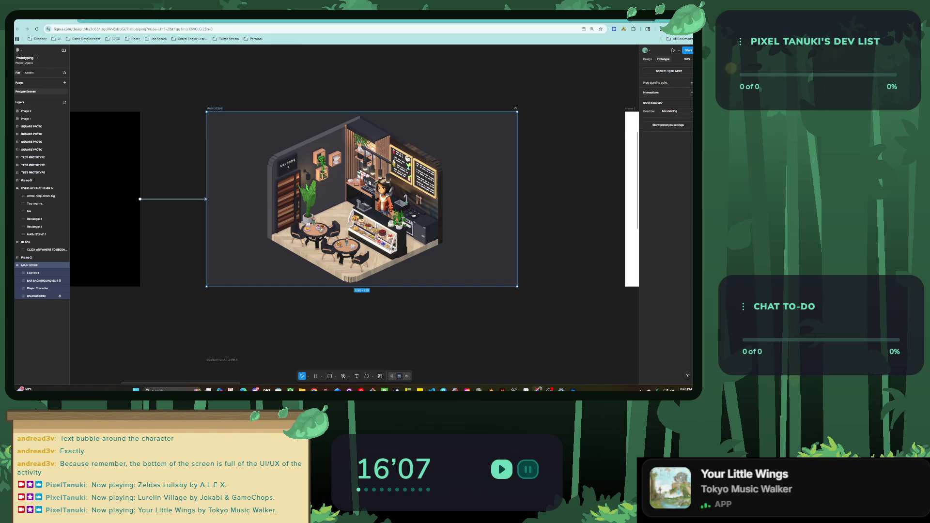
{"action": "left_click", "coordinate": [691, 82]}
{"action": "left_click", "coordinate": [691, 93]}
Step: Add an After delay 300ms interaction opening OVERLAY CHAT CHAR A with Move in animation
{"action": "left_click", "coordinate": [601, 111]}
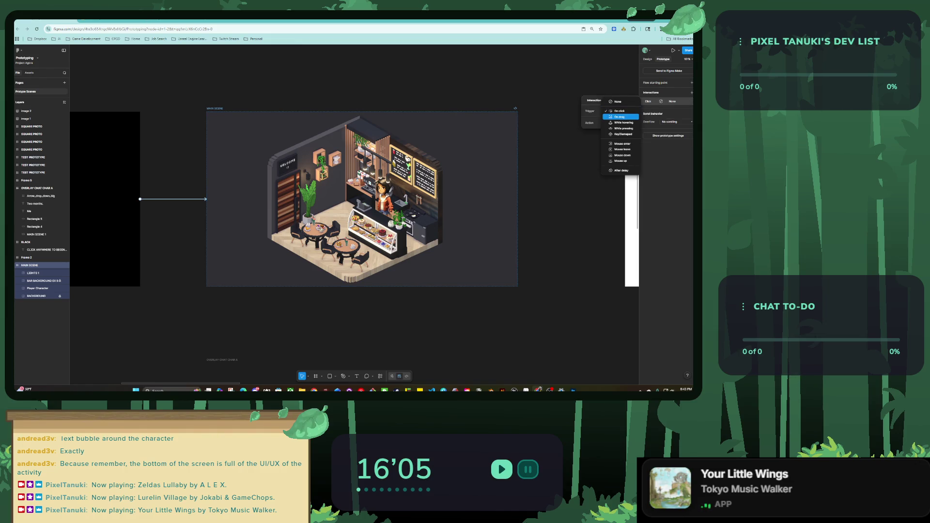
{"action": "left_click", "coordinate": [621, 171]}
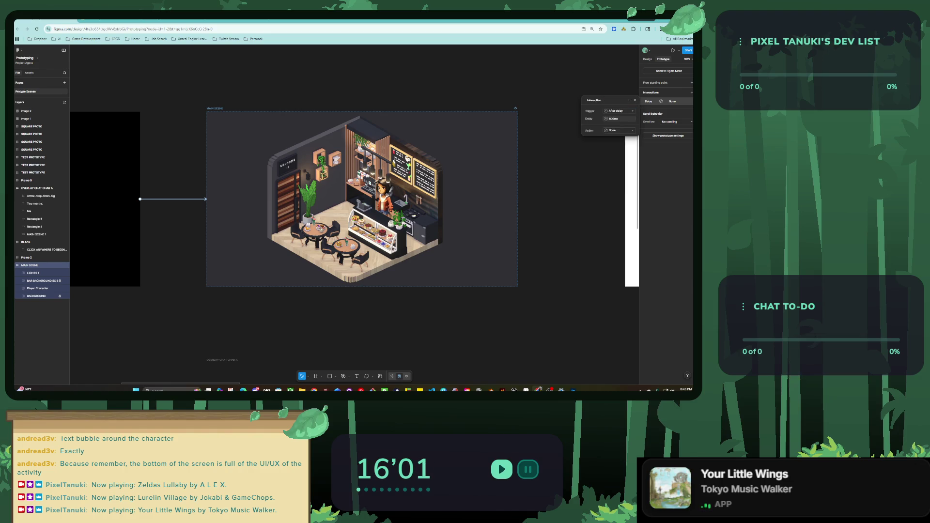
{"action": "left_click", "coordinate": [612, 119]}
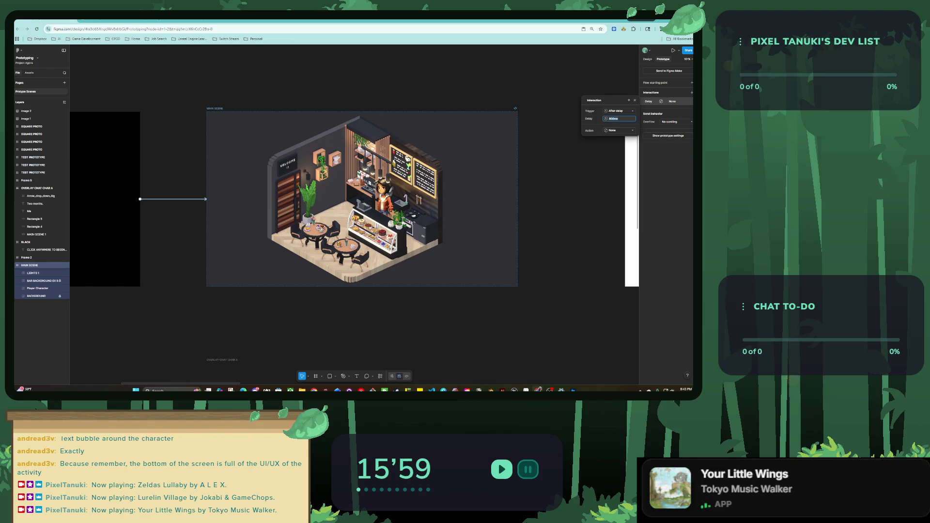
{"action": "type", "text": "00"}
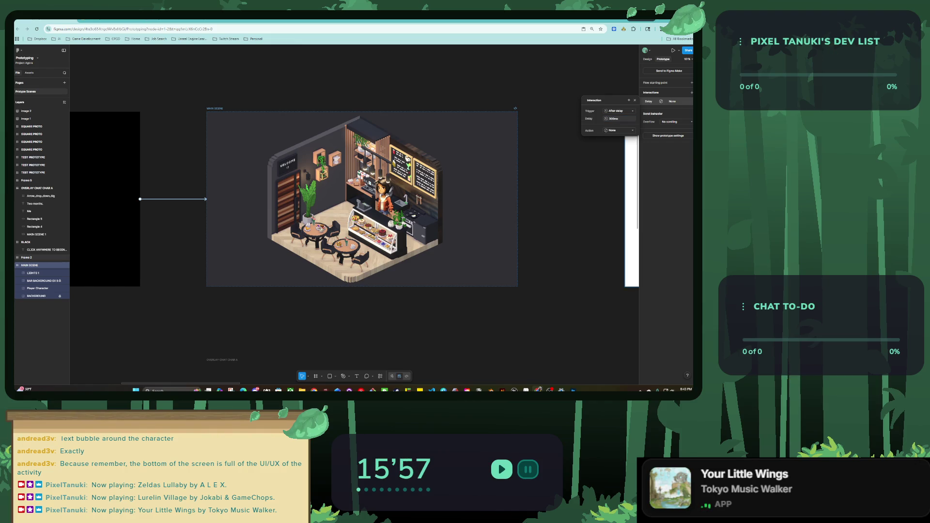
{"action": "left_click", "coordinate": [619, 130]}
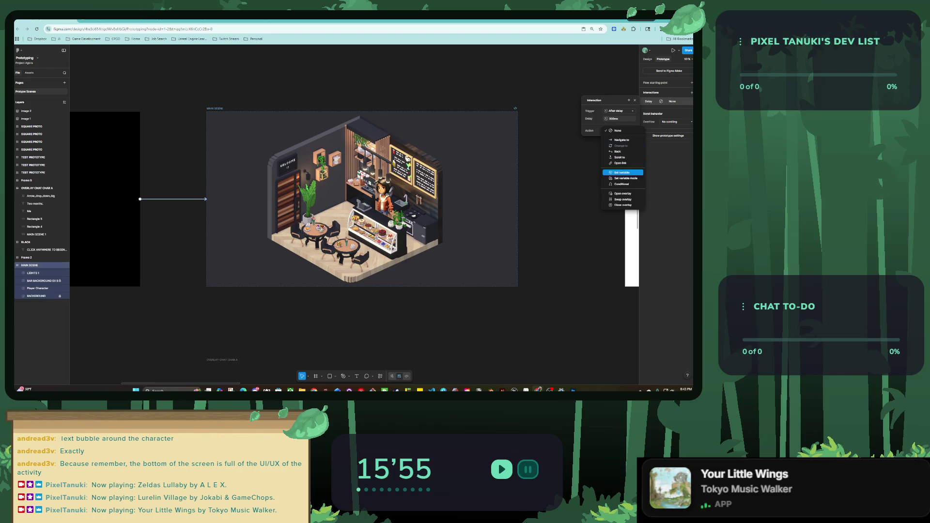
{"action": "key", "text": "Return"}
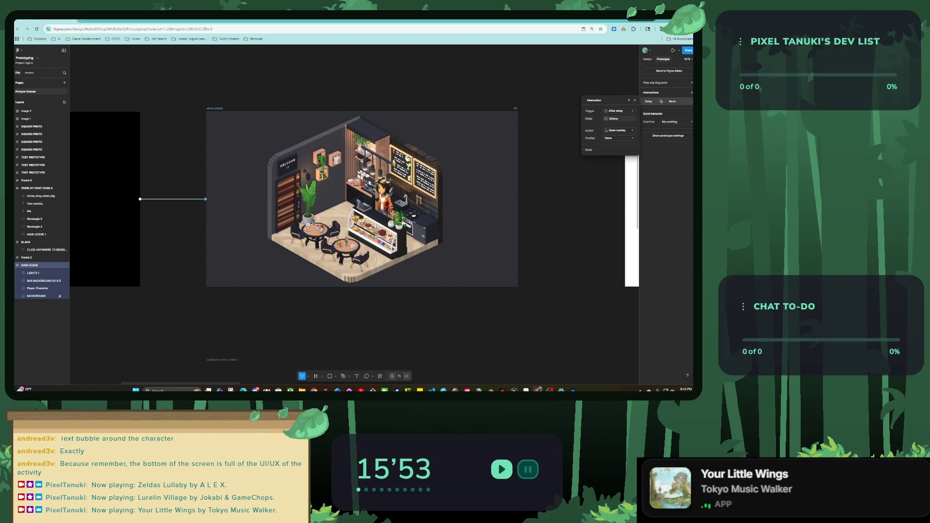
{"action": "left_click", "coordinate": [619, 139]}
{"action": "key", "text": "Return"}
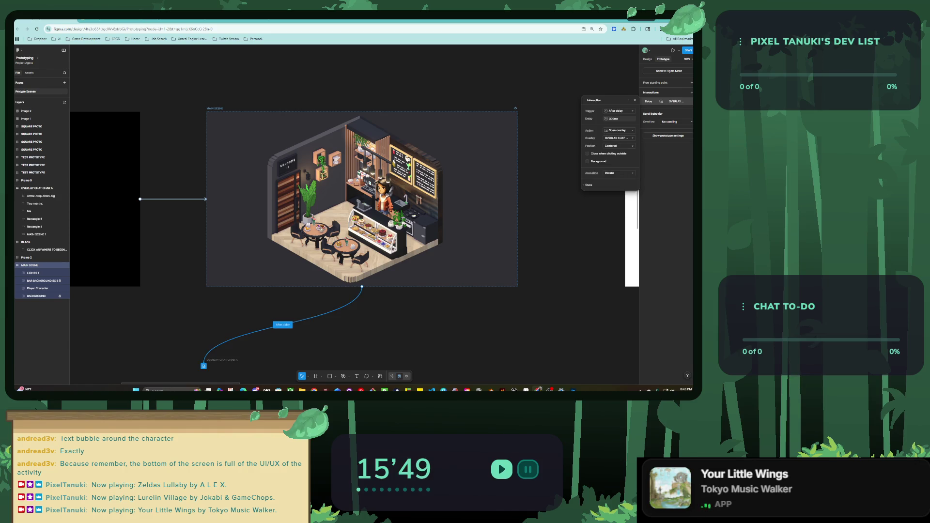
{"action": "left_click", "coordinate": [619, 173]}
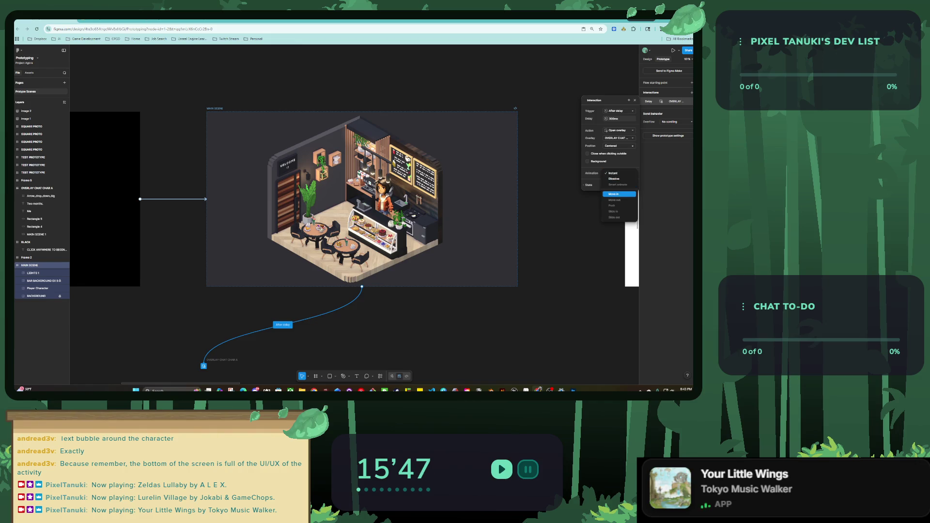
{"action": "left_click", "coordinate": [619, 194]}
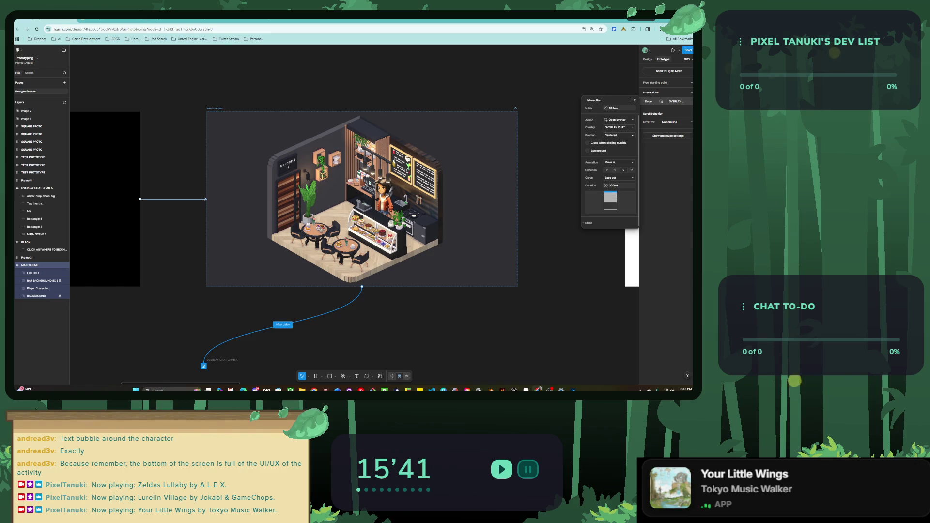
{"action": "key", "text": "Escape"}
{"action": "left_click", "coordinate": [646, 138]}
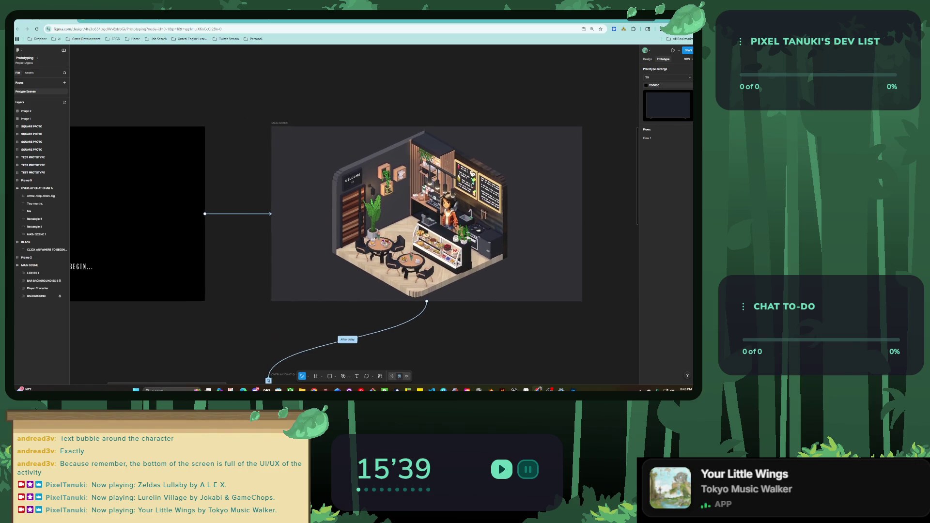
{"action": "left_click", "coordinate": [248, 135]}
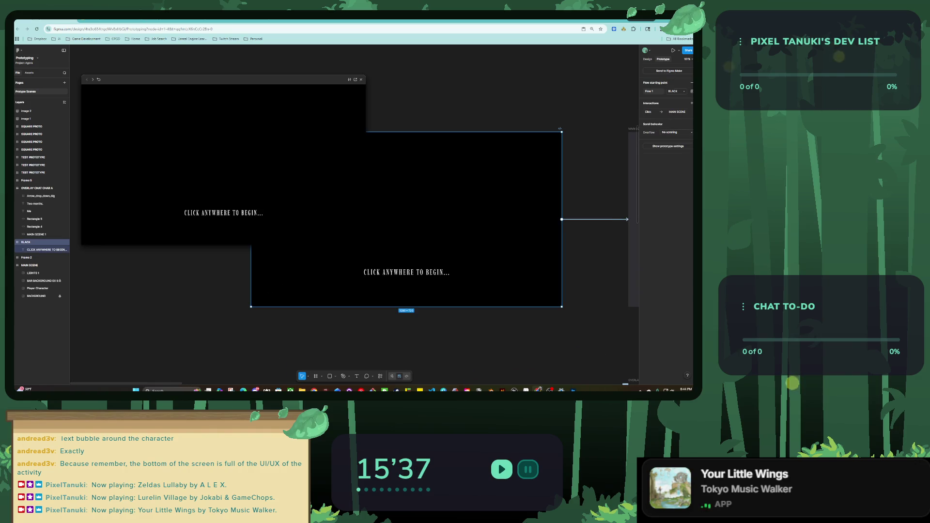
{"action": "left_click", "coordinate": [357, 182]}
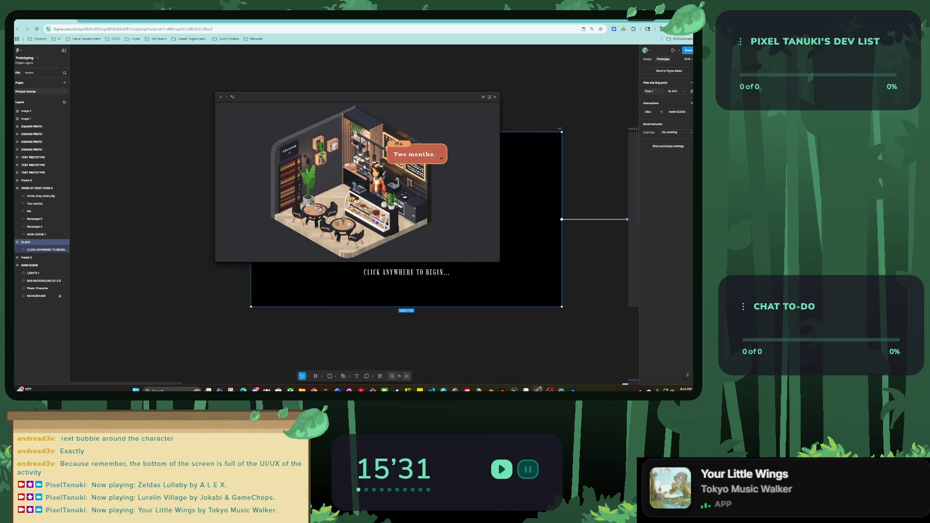
{"action": "key", "text": "Escape"}
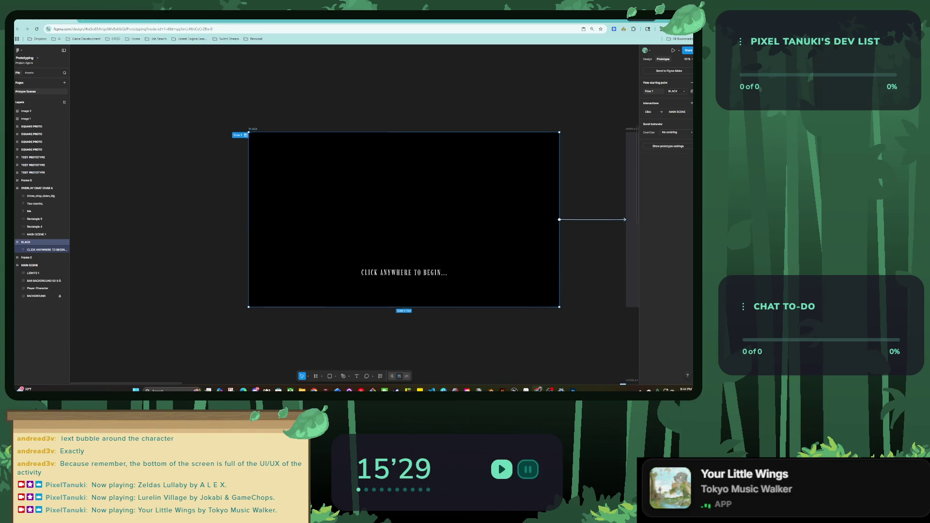
{"action": "scroll", "coordinate": [354, 199], "scroll_direction": "right", "scroll_amount": 5}
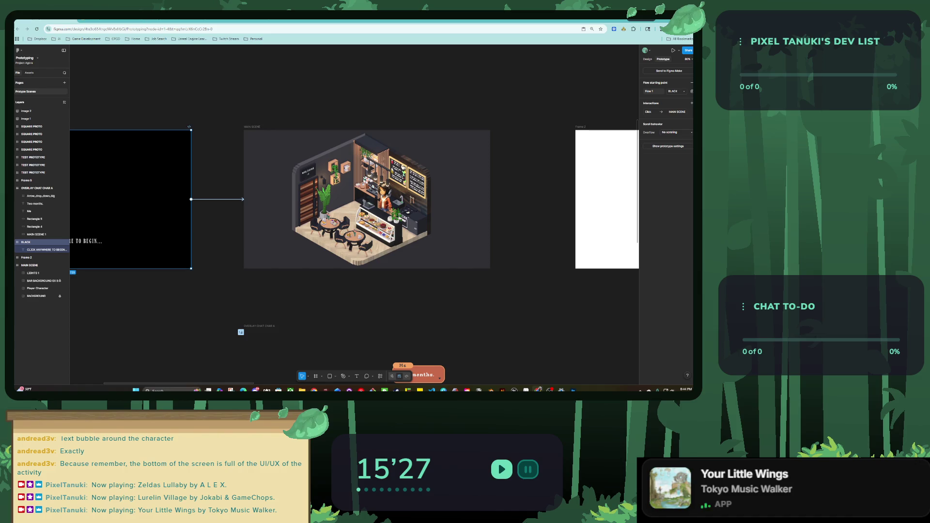
Step: Change the MAIN SCENE overlay interaction's animation from Move in to Instant
{"action": "left_click", "coordinate": [241, 332]}
{"action": "left_click", "coordinate": [673, 101]}
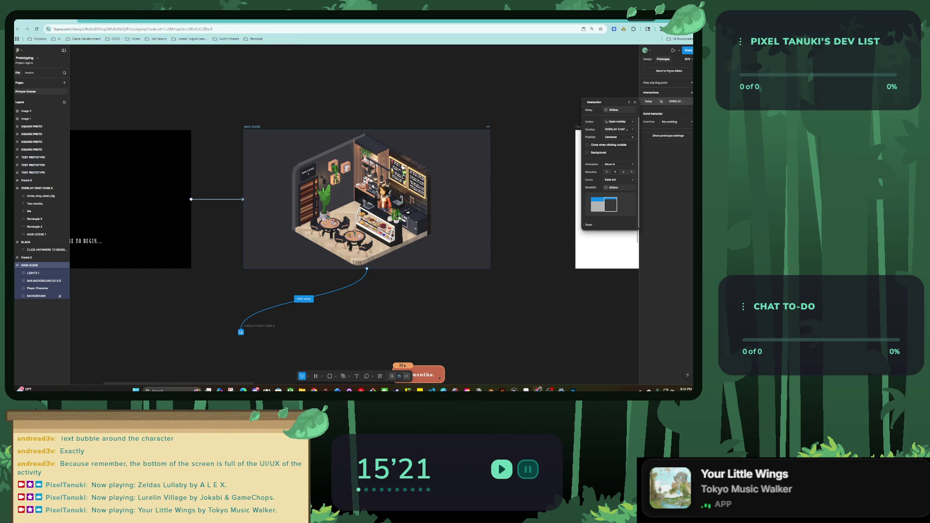
{"action": "left_click", "coordinate": [619, 164]}
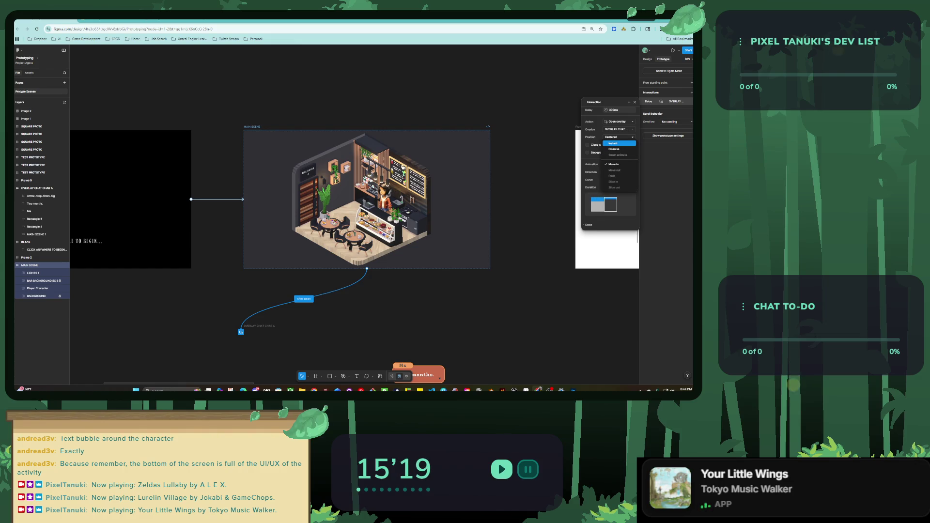
{"action": "key", "text": "Escape"}
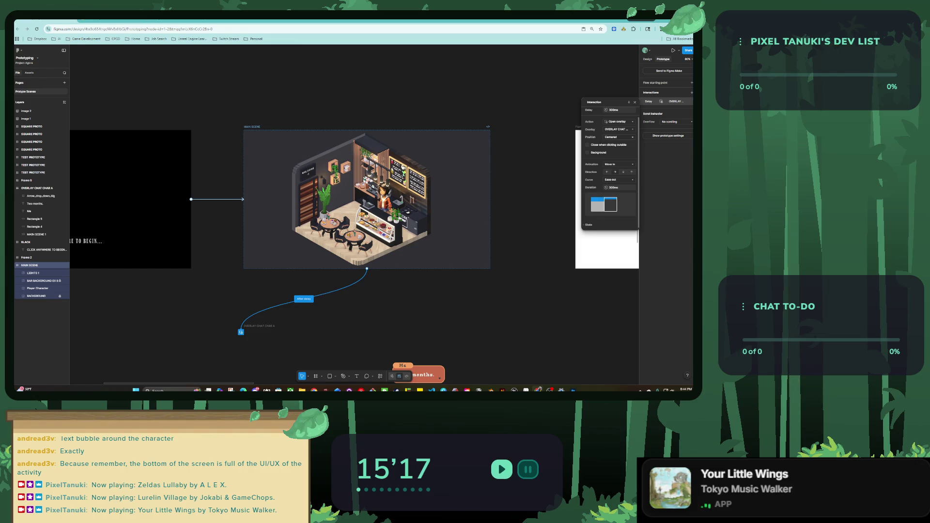
{"action": "left_click", "coordinate": [619, 164]}
{"action": "left_click", "coordinate": [616, 142]}
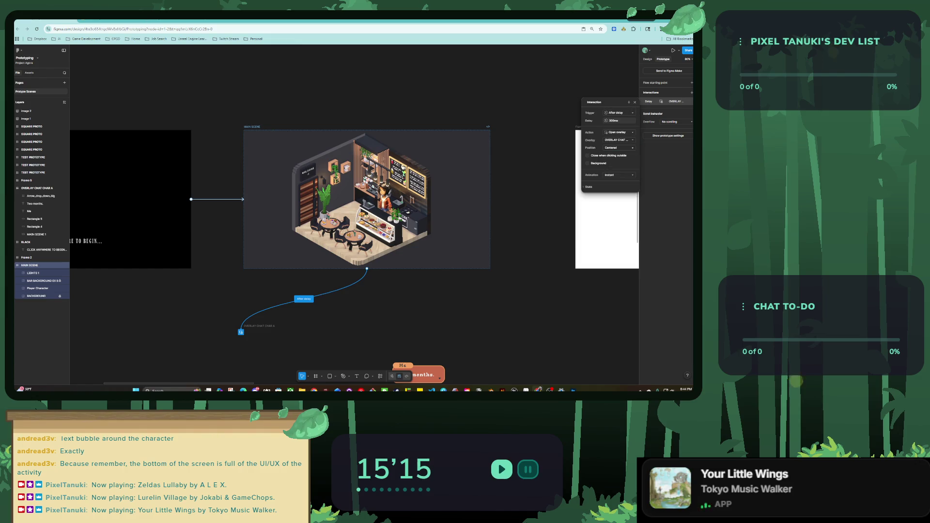
{"action": "left_click", "coordinate": [588, 187]}
{"action": "key", "text": "Escape"}
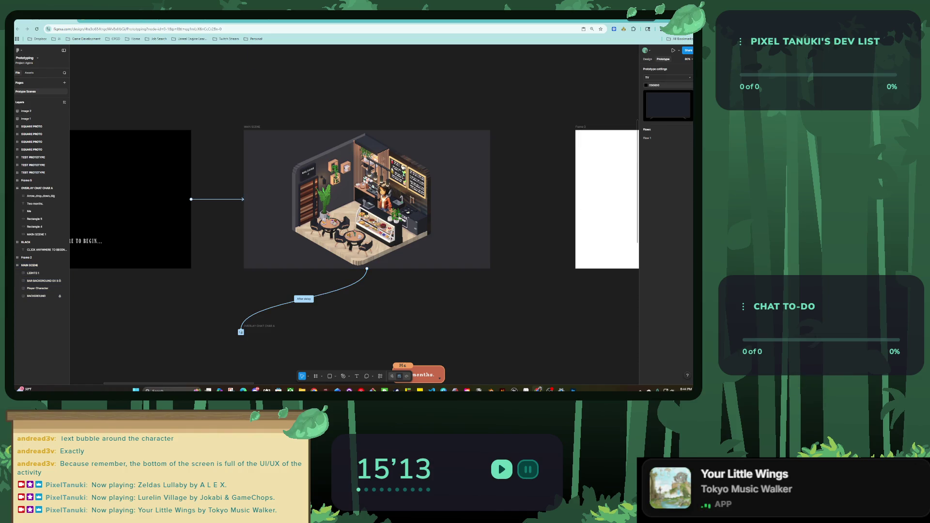
Step: Replay the prototype from the BLACK start frame to check the instant overlay
{"action": "left_click", "coordinate": [646, 139]}
{"action": "key", "text": "shift+space"}
{"action": "left_click", "coordinate": [358, 230]}
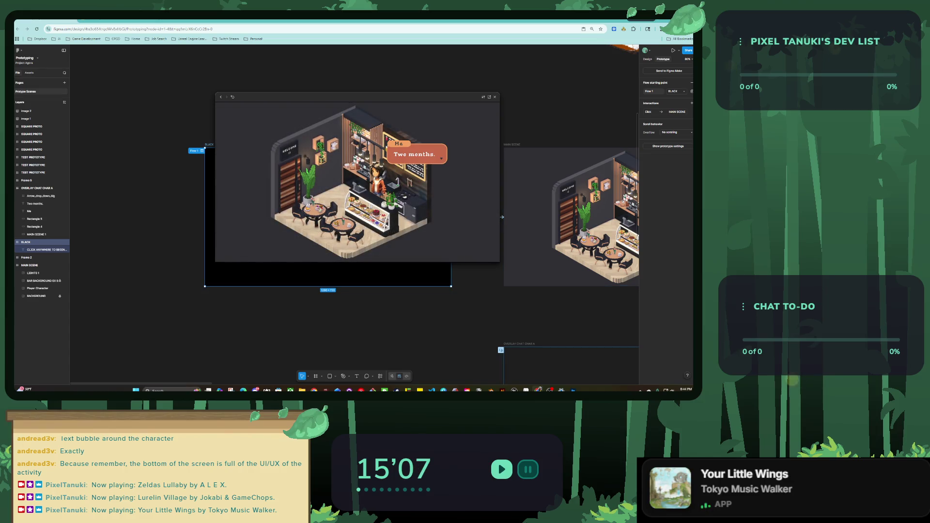
{"action": "key", "text": "Escape"}
Step: Back on the canvas, select MAIN SCENE and then the 'Two months.' chat bubble
{"action": "scroll", "coordinate": [358, 213], "scroll_direction": "down", "scroll_amount": 5}
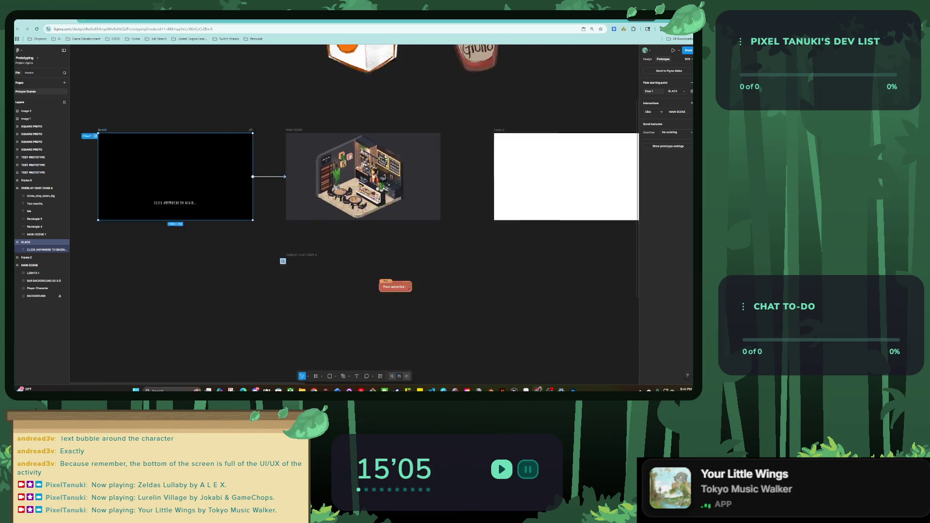
{"action": "scroll", "coordinate": [359, 127], "scroll_direction": "up", "scroll_amount": 5}
{"action": "key", "text": "Escape"}
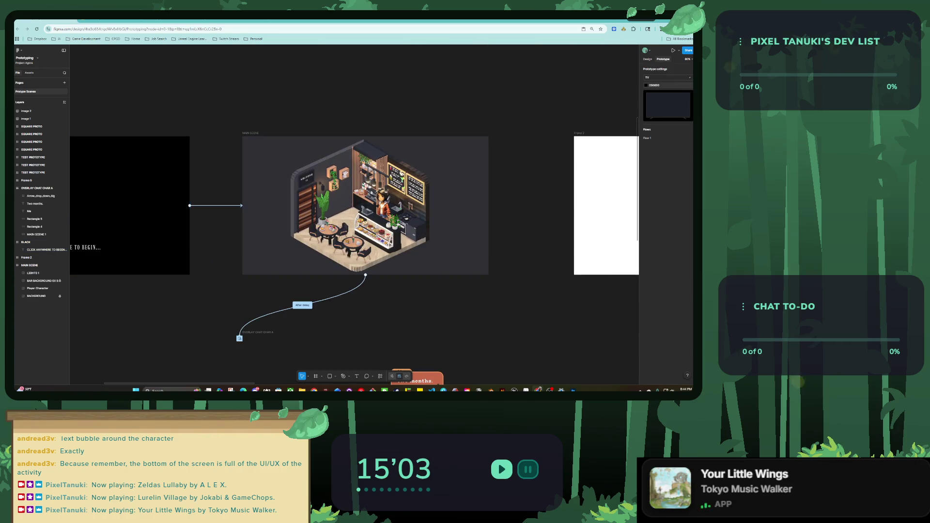
{"action": "left_click", "coordinate": [250, 133]}
{"action": "scroll", "coordinate": [250, 133], "scroll_direction": "down", "scroll_amount": 2}
{"action": "scroll", "coordinate": [250, 133], "scroll_direction": "down", "scroll_amount": 3}
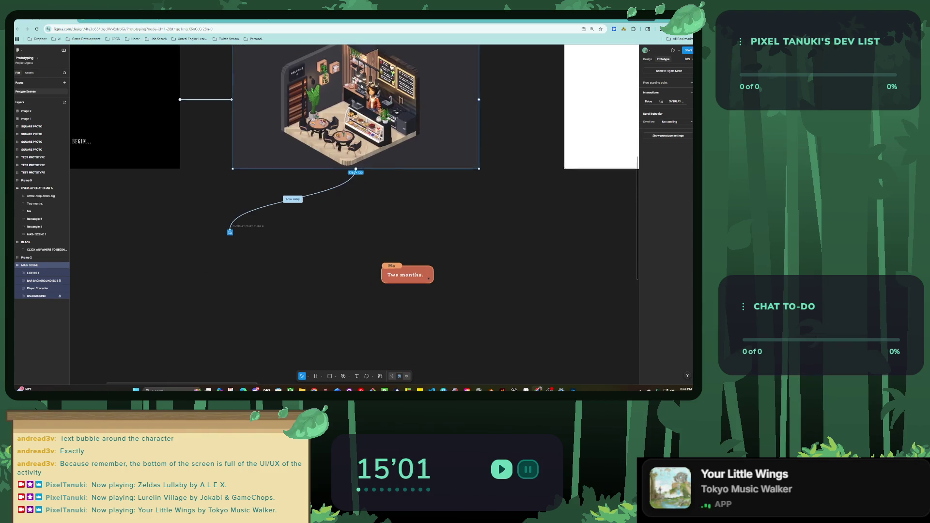
{"action": "left_click", "coordinate": [408, 275]}
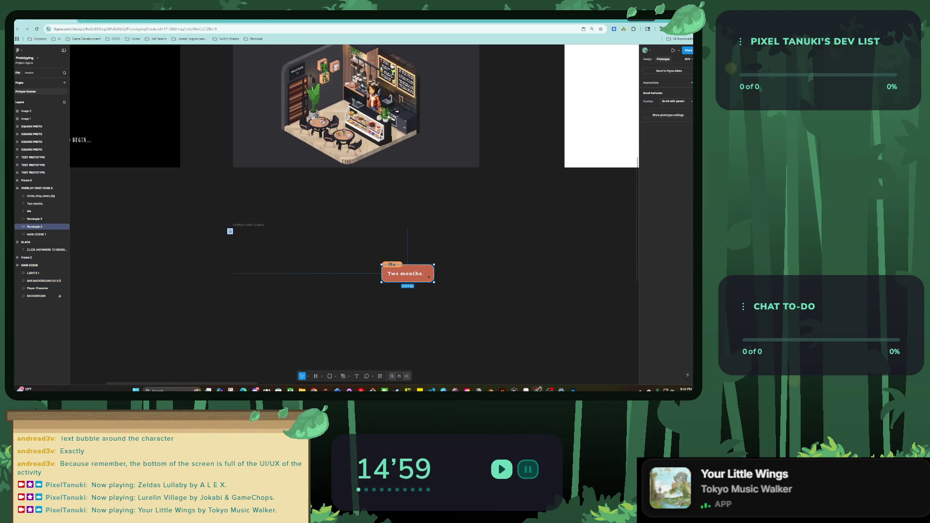
Step: Give the OVERLAY CHAT CHAR A frame an On click interaction set to Open overlay
{"action": "left_click", "coordinate": [692, 82]}
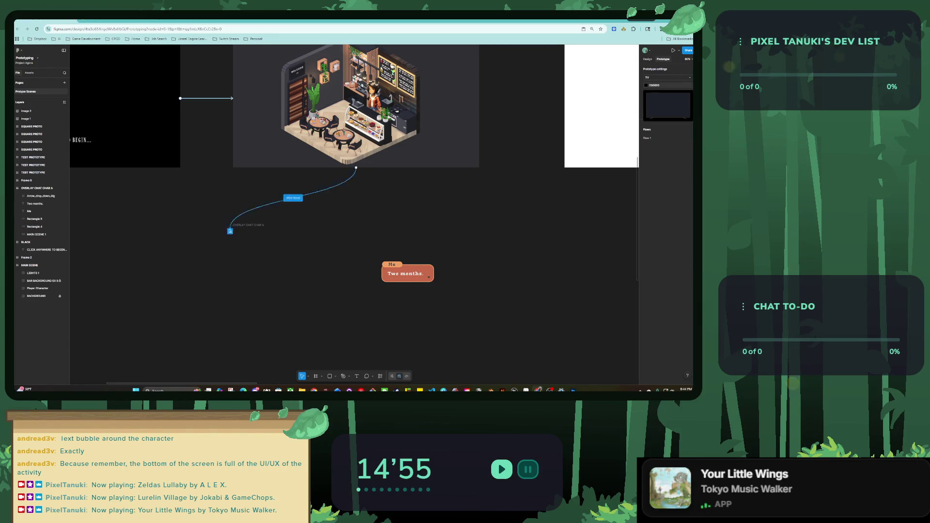
{"action": "left_click", "coordinate": [231, 231]}
{"action": "left_click", "coordinate": [686, 82]}
{"action": "left_click", "coordinate": [691, 82]}
{"action": "left_click", "coordinate": [649, 101]}
{"action": "left_click", "coordinate": [621, 111]}
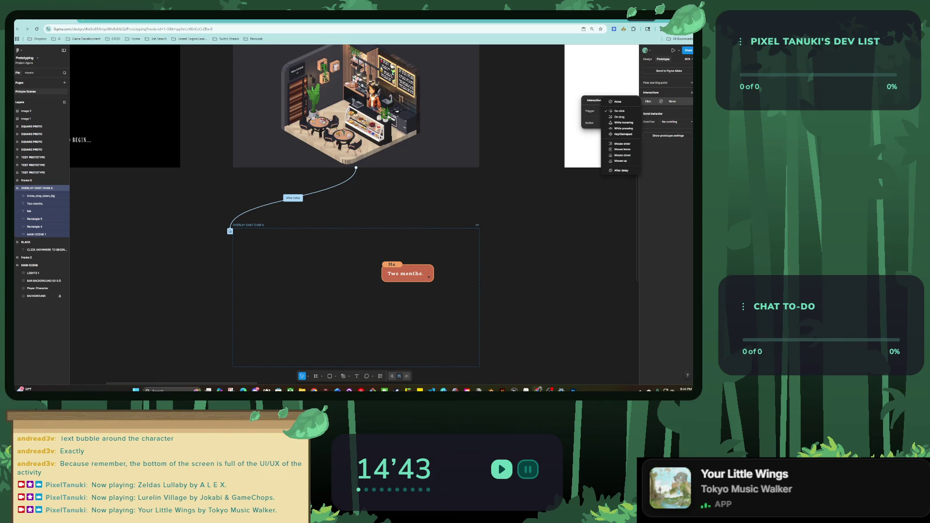
{"action": "left_click", "coordinate": [619, 111]}
{"action": "left_click", "coordinate": [618, 123]}
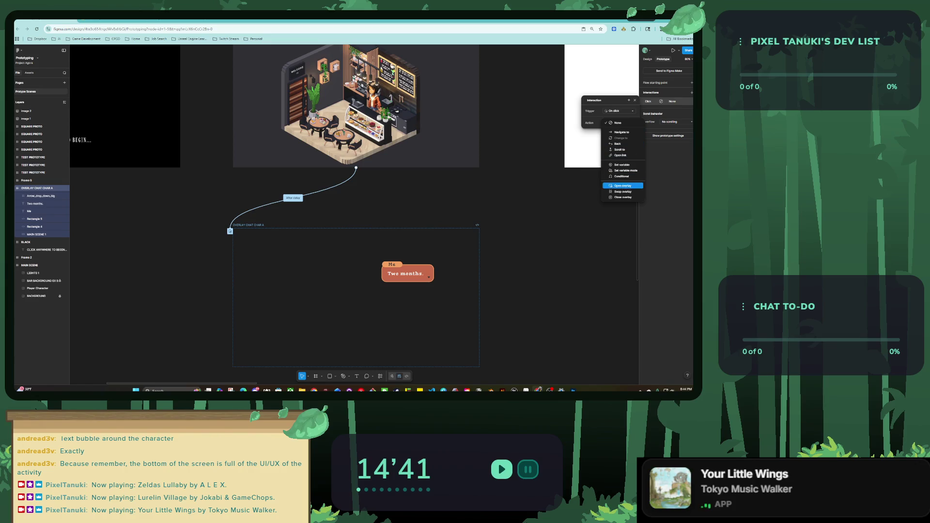
{"action": "left_click", "coordinate": [622, 185]}
{"action": "key", "text": "Escape"}
{"action": "scroll", "coordinate": [355, 169], "scroll_direction": "up", "scroll_amount": 1}
{"action": "scroll", "coordinate": [482, 132], "scroll_direction": "down", "scroll_amount": 5}
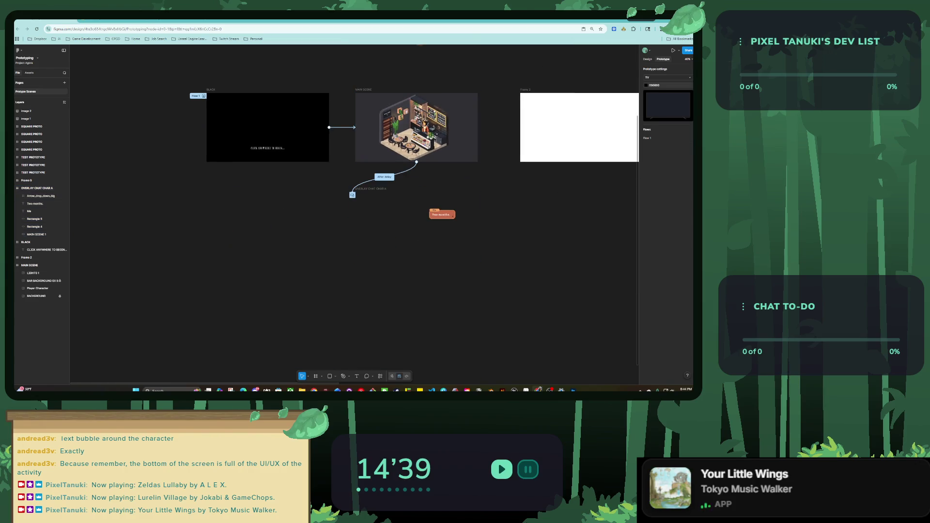
{"action": "left_click", "coordinate": [416, 228]}
{"action": "left_click_drag", "start_coordinate": [416, 228], "coordinate": [419, 315]}
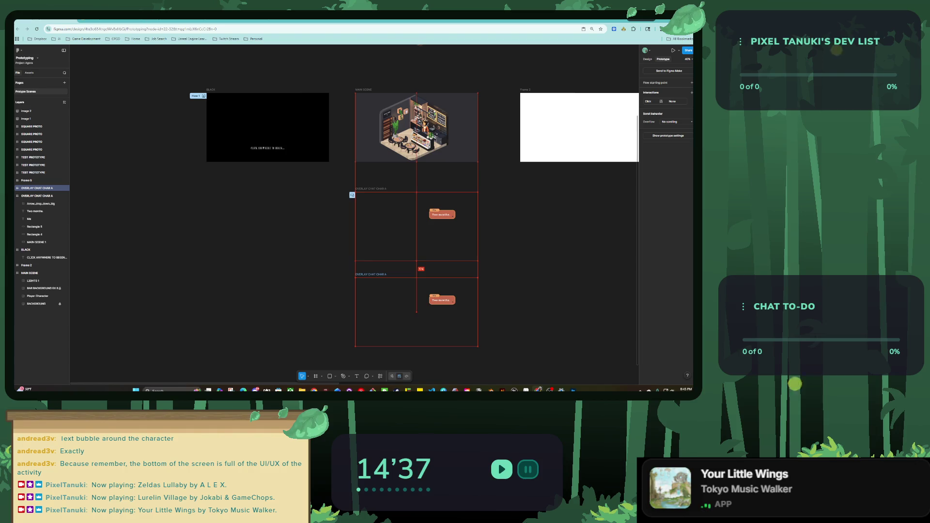
{"action": "scroll", "coordinate": [411, 370], "scroll_direction": "up", "scroll_amount": 5}
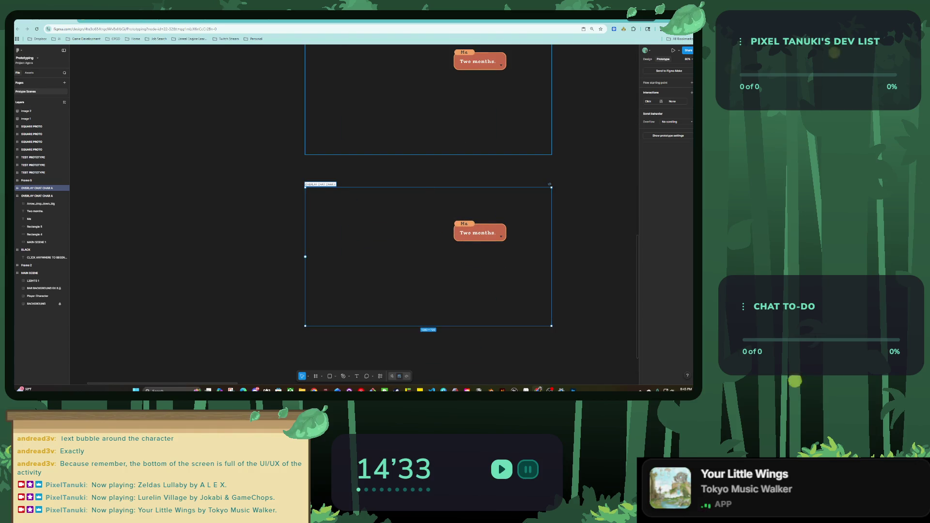
{"action": "scroll", "coordinate": [312, 290], "scroll_direction": "down", "scroll_amount": 5}
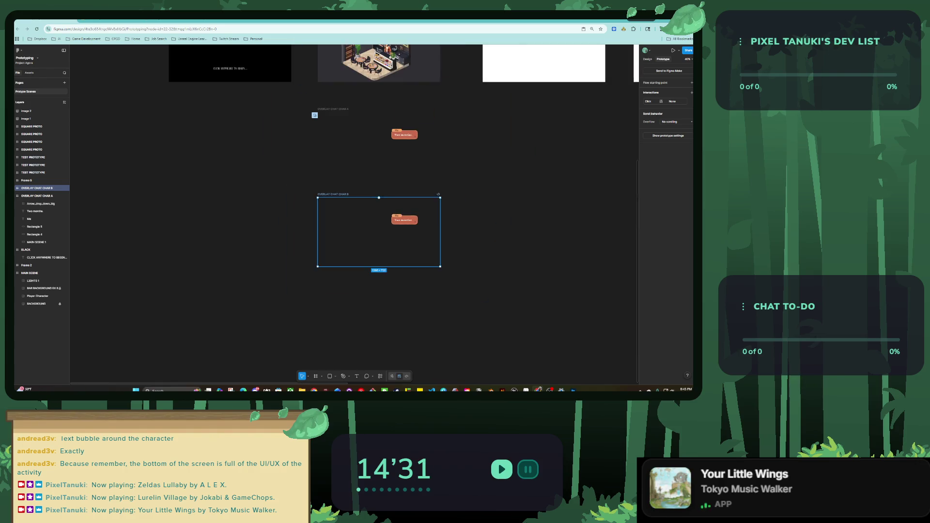
{"action": "scroll", "coordinate": [352, 243], "scroll_direction": "up", "scroll_amount": 5}
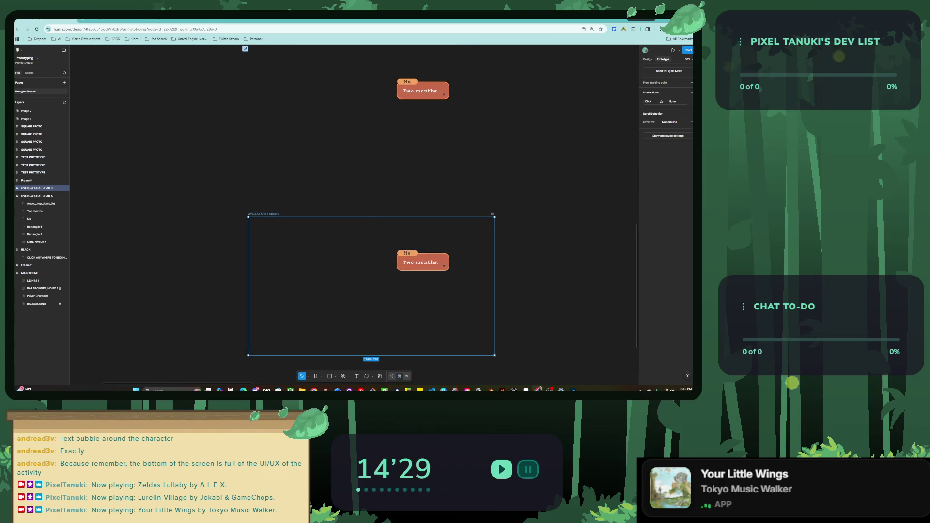
{"action": "left_click_drag", "start_coordinate": [371, 296], "coordinate": [369, 129]}
{"action": "key", "text": "ctrl+z"}
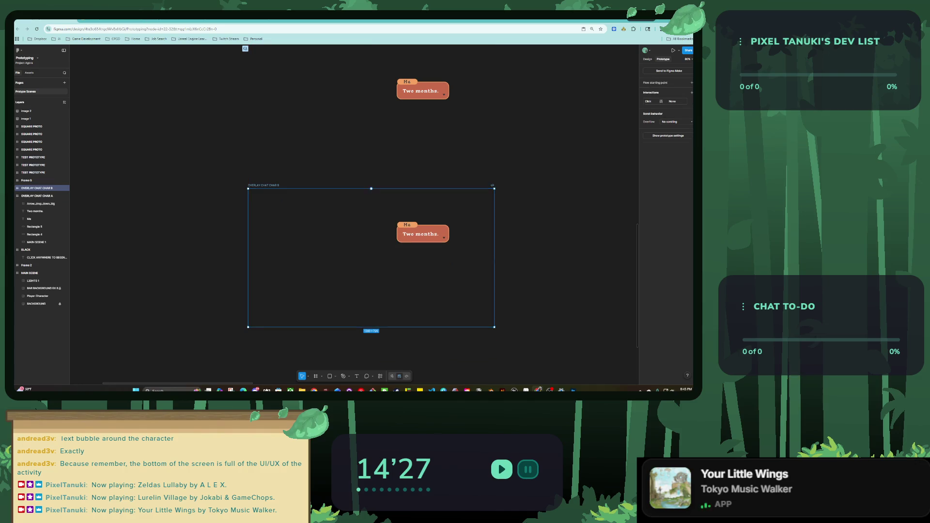
{"action": "left_click", "coordinate": [421, 234]}
{"action": "key", "text": "Escape"}
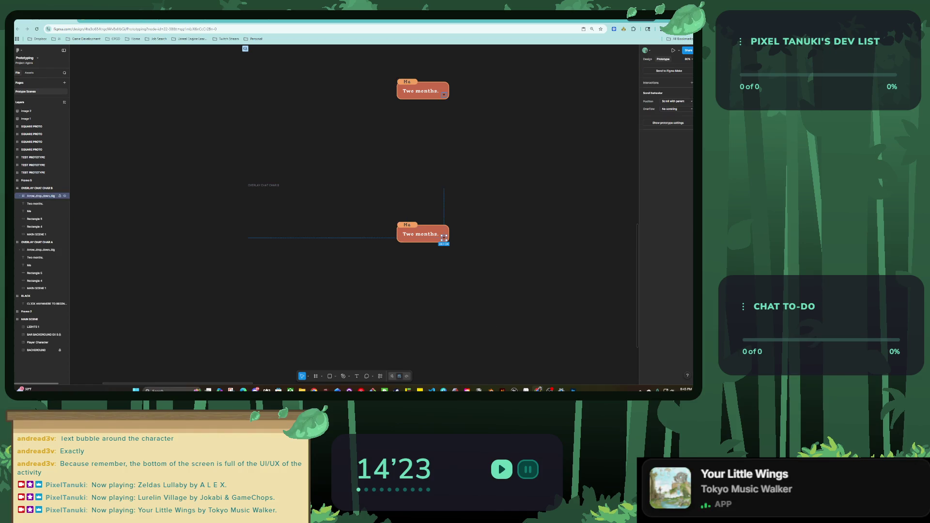
{"action": "left_click", "coordinate": [37, 188]}
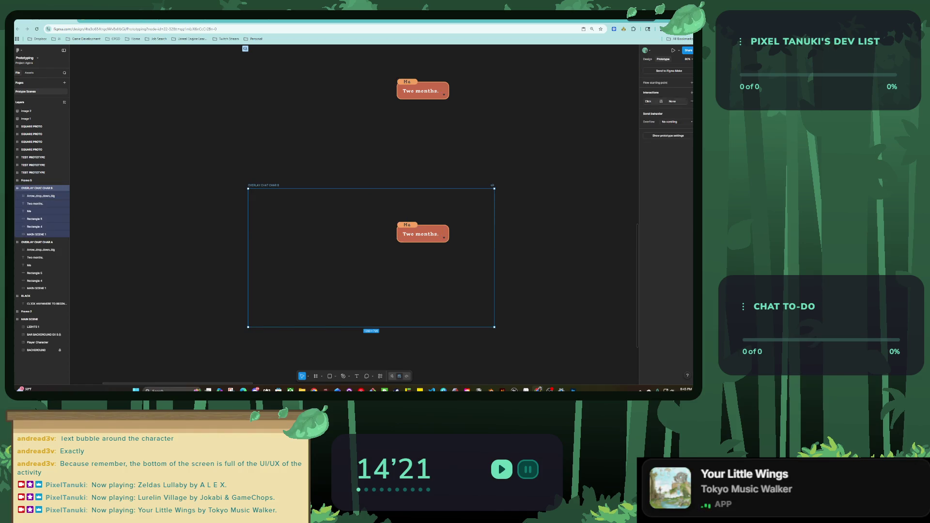
{"action": "key", "text": "alt+8"}
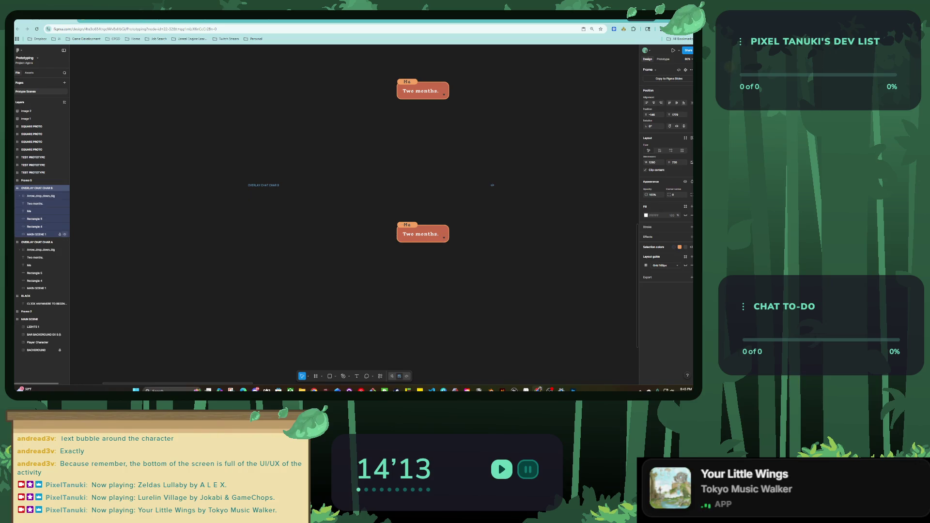
{"action": "left_click", "coordinate": [38, 235]}
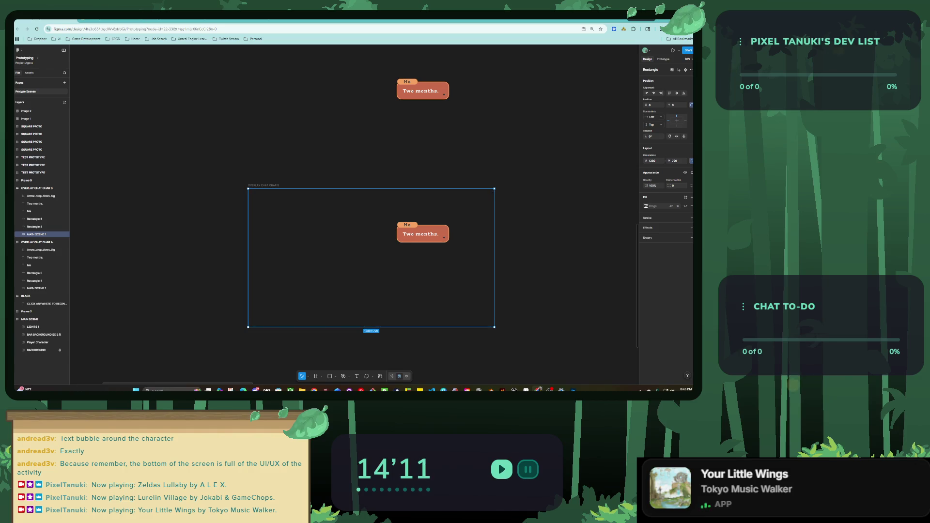
Step: Widen the orange speech bubble to about 455 px and make it taller
{"action": "key", "text": "Escape"}
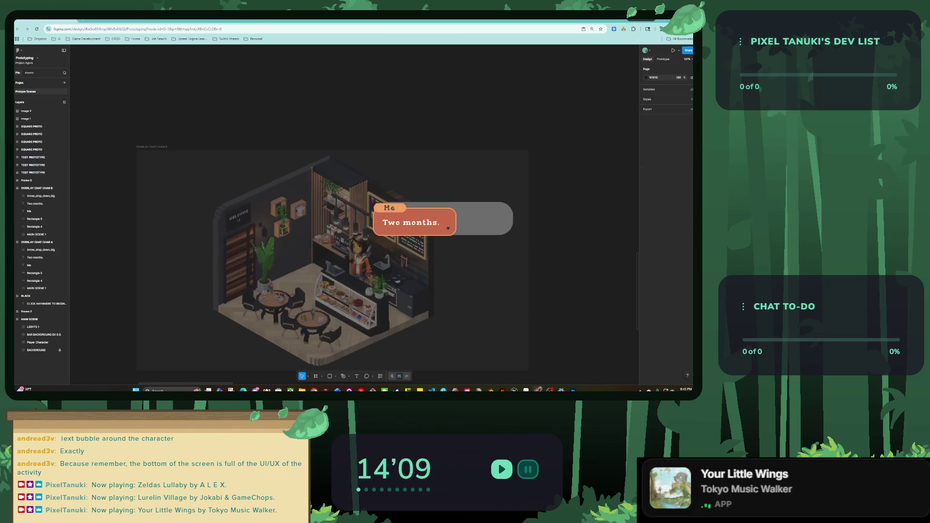
{"action": "scroll", "coordinate": [436, 255], "scroll_direction": "up", "scroll_amount": 5}
{"action": "left_click", "coordinate": [35, 203]}
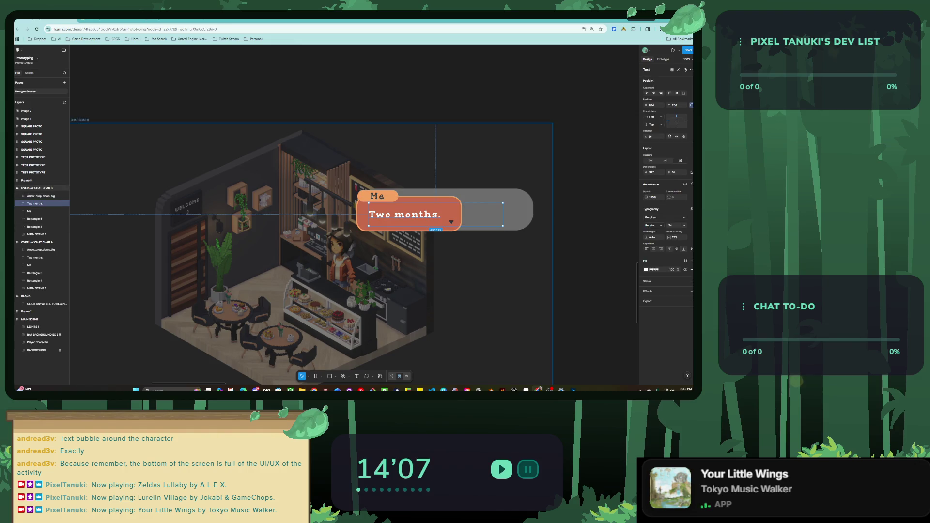
{"action": "left_click", "coordinate": [436, 225]}
{"action": "left_click_drag", "start_coordinate": [461, 213], "coordinate": [531, 213]}
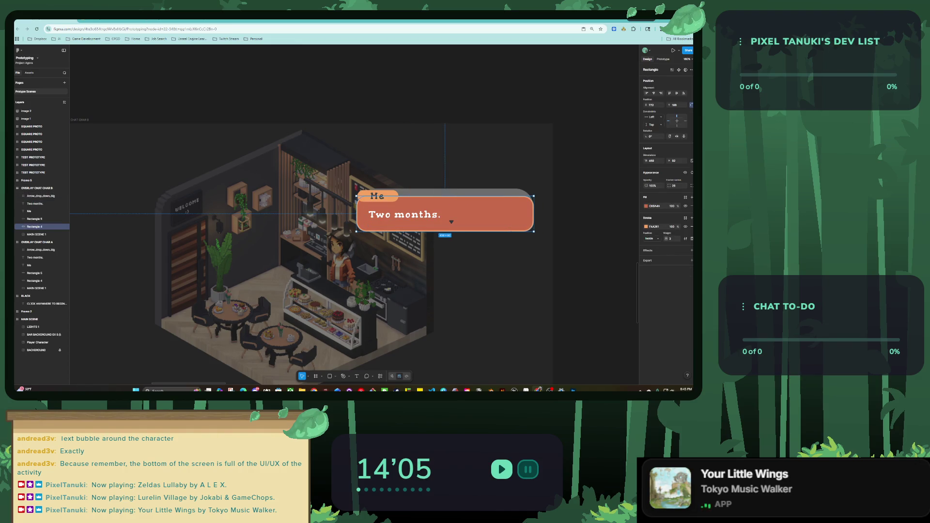
{"action": "left_click_drag", "start_coordinate": [444, 231], "coordinate": [444, 254]}
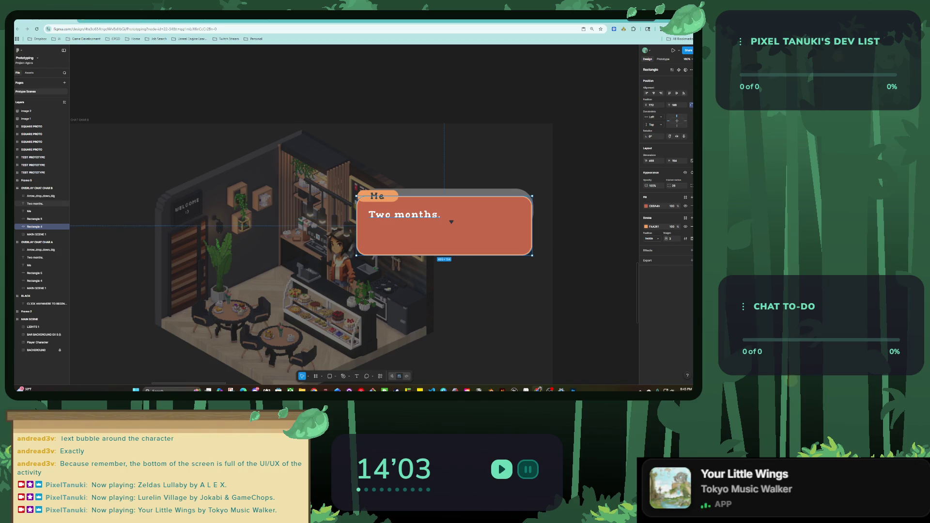
Step: Rewrite the bubble text as 'This bar became my second home…' ending 'lifelong friendships..'
{"action": "left_click", "coordinate": [35, 203]}
{"action": "type", "text": "This bar"}
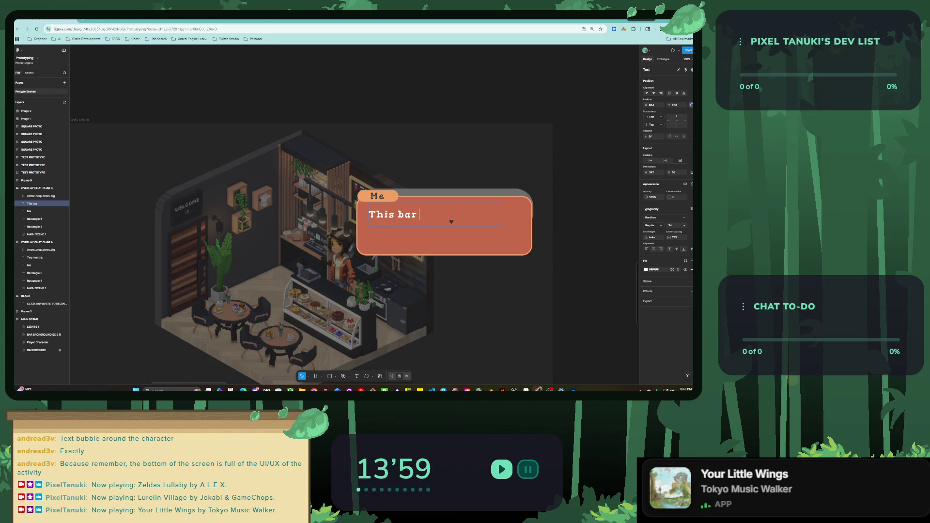
{"action": "type", "text": " became my"}
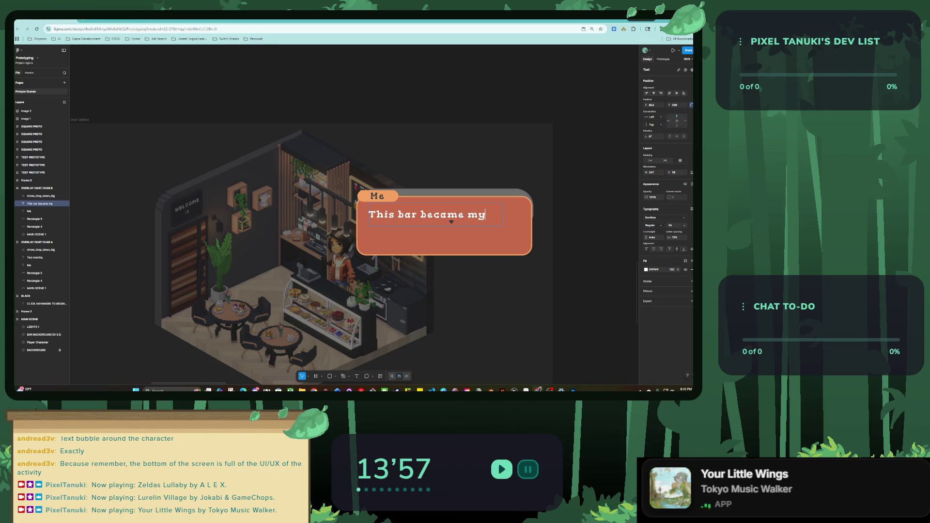
{"action": "type", "text": "on"}
{"action": "key", "text": "BackSpace"}
{"action": "key", "text": "BackSpace"}
{"action": "type", "text": "cond home."}
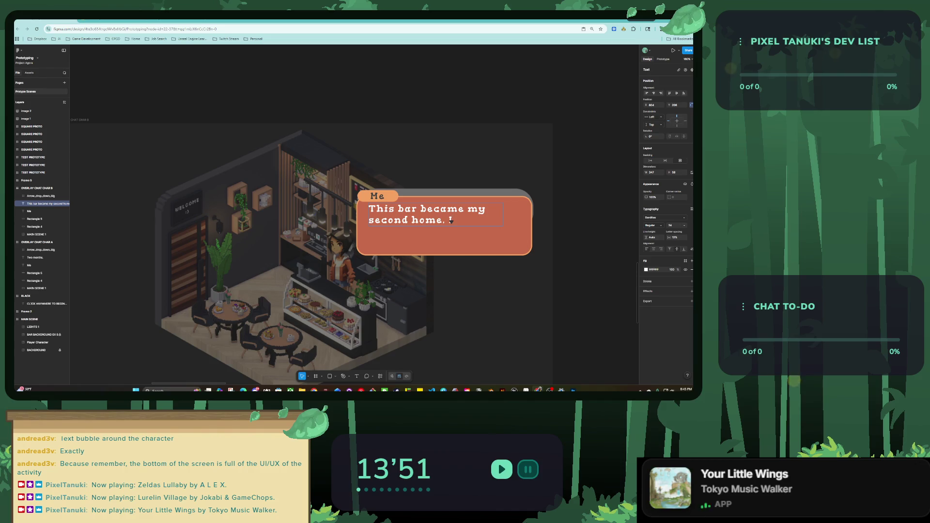
{"action": "type", "text": "'ve wi"}
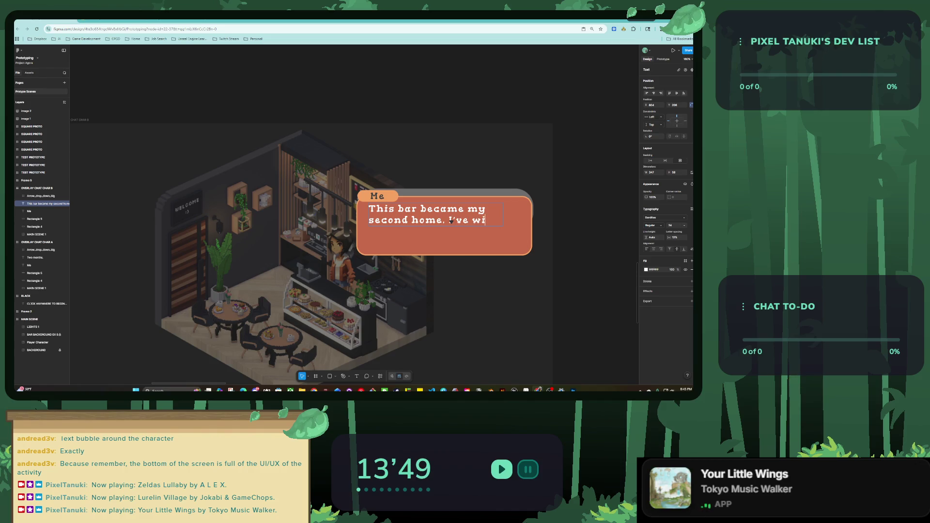
{"action": "type", "text": "tnessed f"}
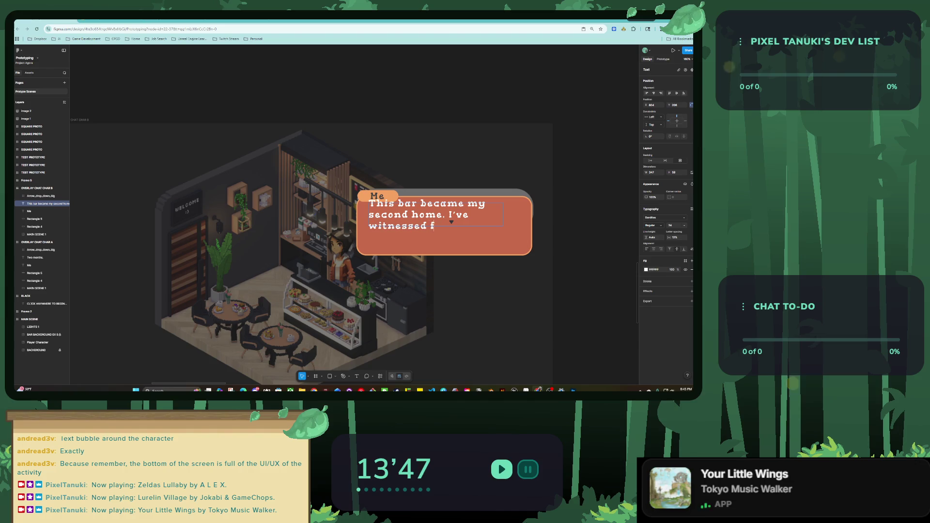
{"action": "type", "text": "irst da"}
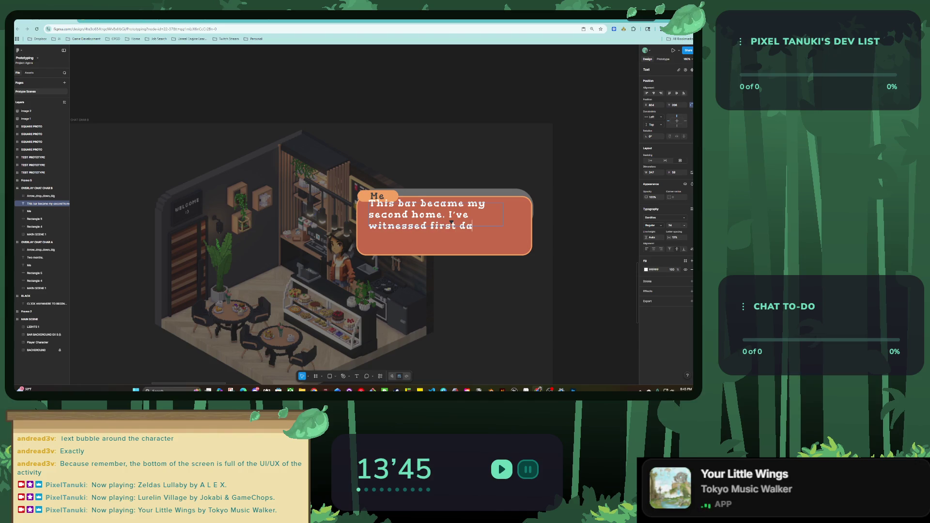
{"action": "type", "text": " turn into marriages"}
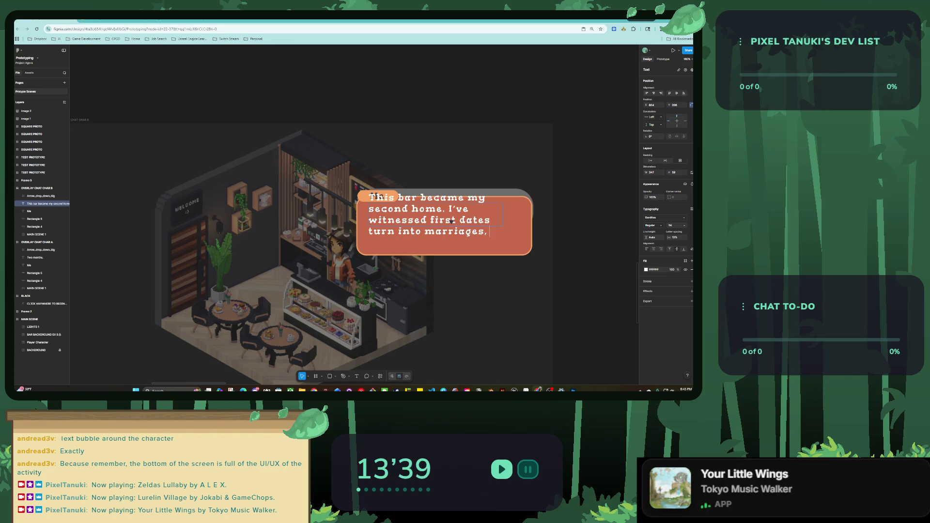
{"action": "type", "text": ", mixers turn i"}
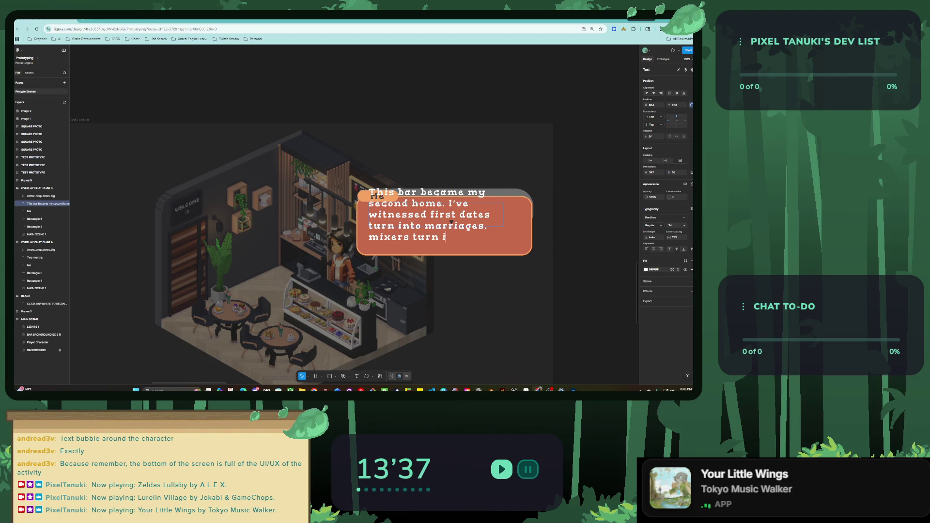
{"action": "type", "text": "nto lifelon"}
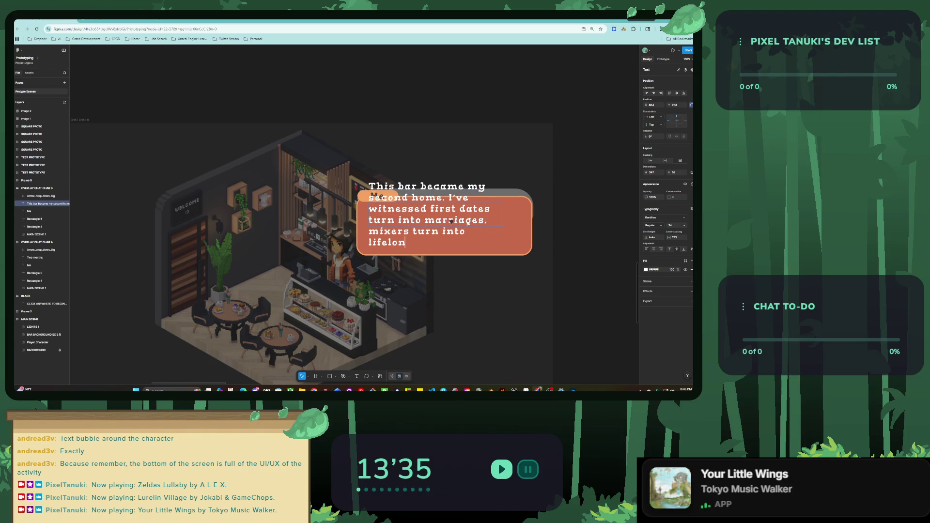
{"action": "type", "text": "friendships.."}
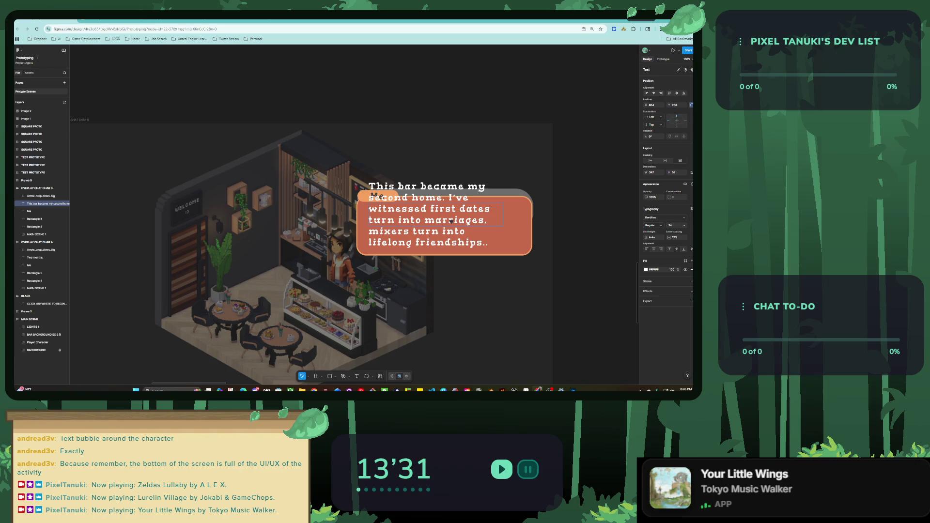
{"action": "left_click", "coordinate": [34, 226]}
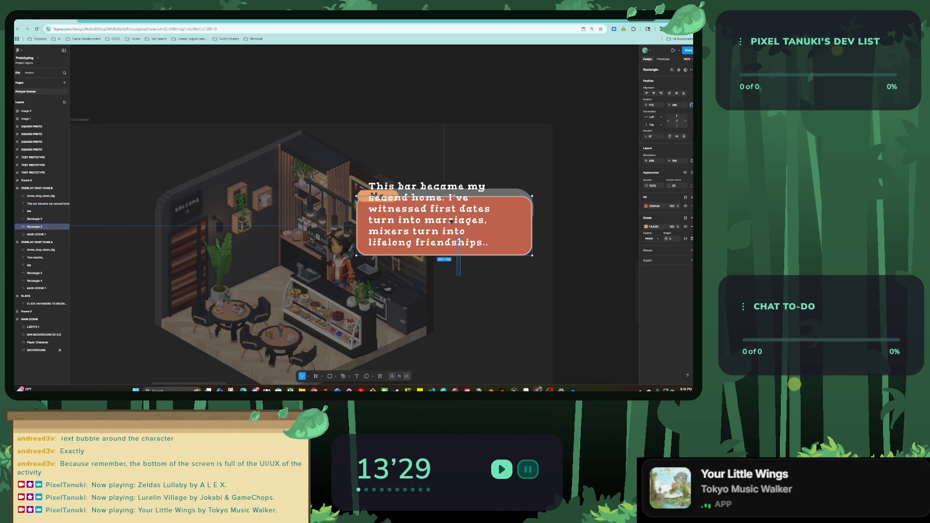
Step: Move the arrow to the bubble's bottom-right and realign the widened dialogue text box inside
{"action": "left_click", "coordinate": [451, 221]}
{"action": "left_click_drag", "start_coordinate": [451, 221], "coordinate": [456, 306]}
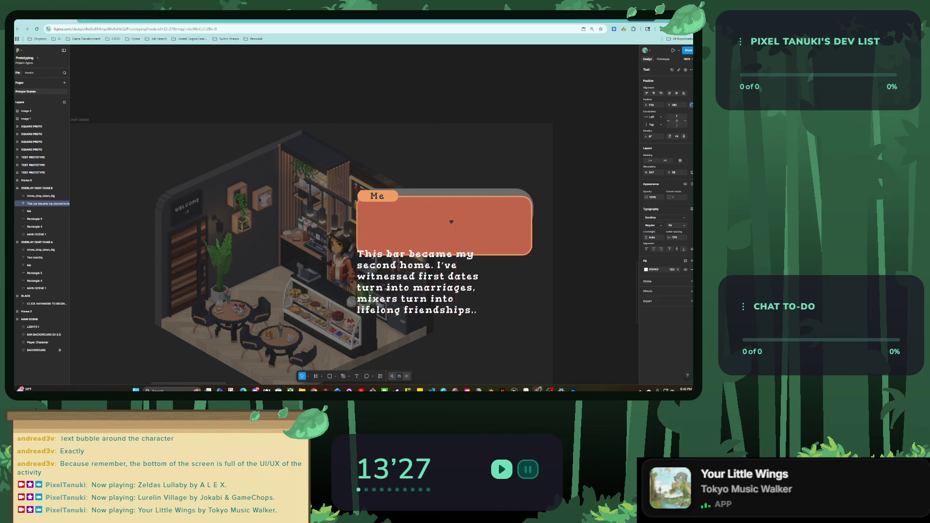
{"action": "left_click_drag", "start_coordinate": [451, 222], "coordinate": [521, 248]}
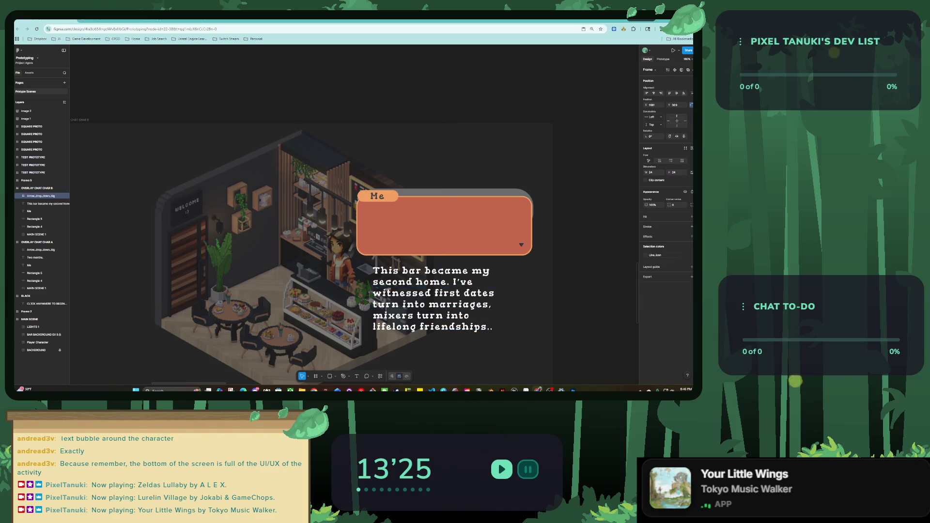
{"action": "left_click", "coordinate": [436, 298]}
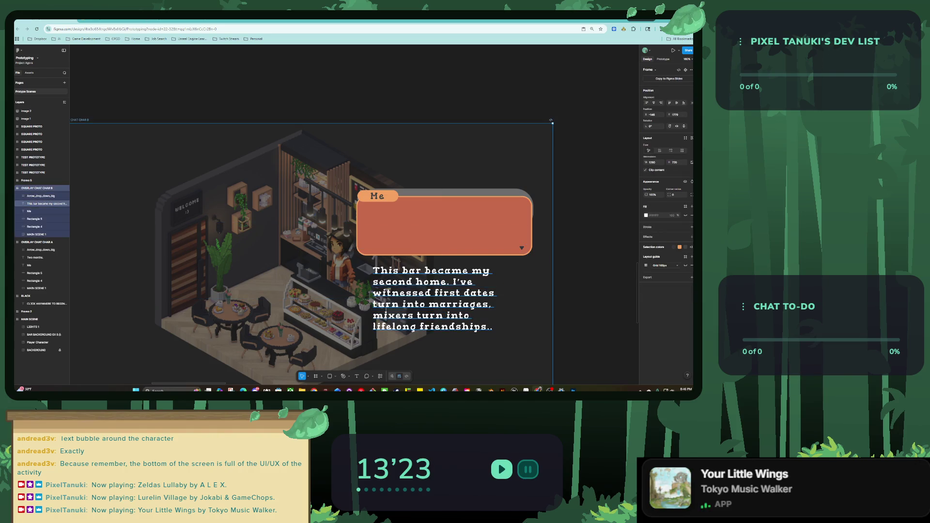
{"action": "left_click_drag", "start_coordinate": [438, 314], "coordinate": [430, 253]}
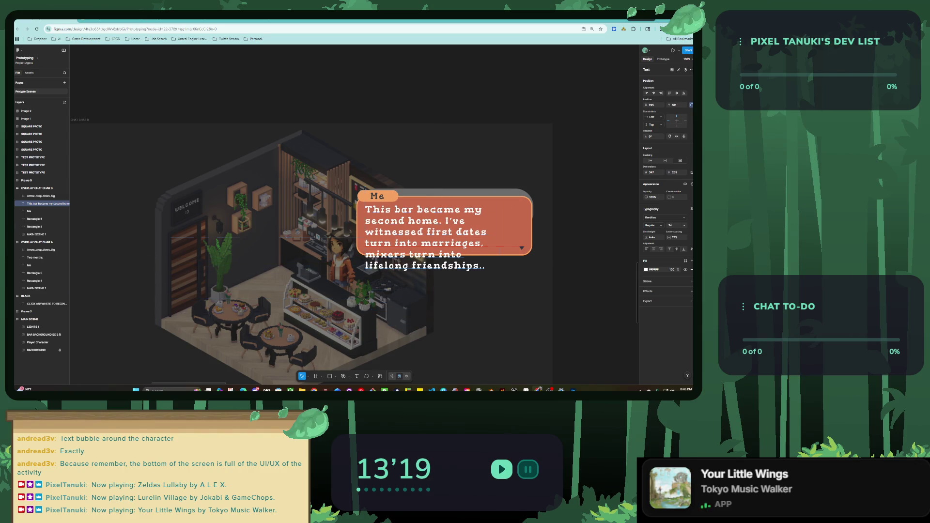
{"action": "left_click_drag", "start_coordinate": [500, 238], "coordinate": [538, 237]}
{"action": "left_click_drag", "start_coordinate": [436, 232], "coordinate": [420, 256]}
{"action": "key", "text": "Escape"}
{"action": "key", "text": "Escape"}
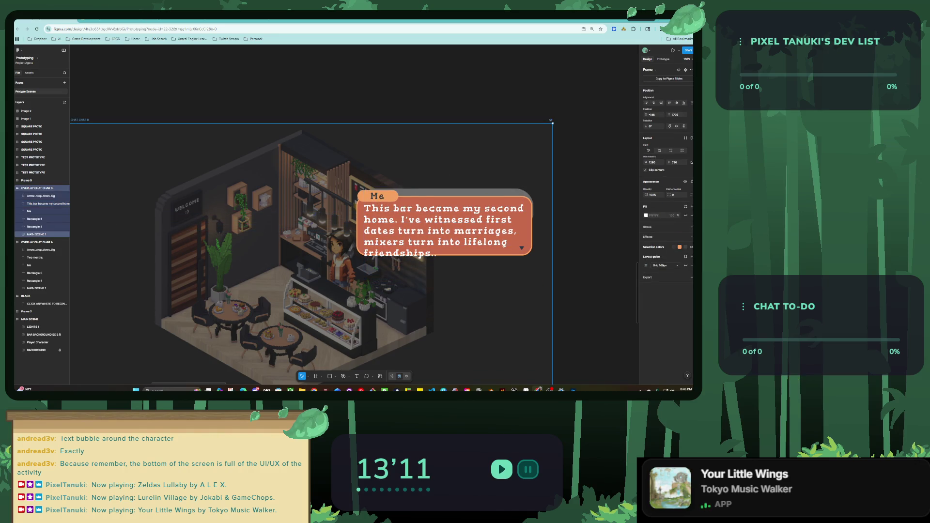
Step: Delete the second sentence, leaving only 'This bar became my second home.'
{"action": "left_click", "coordinate": [420, 256]}
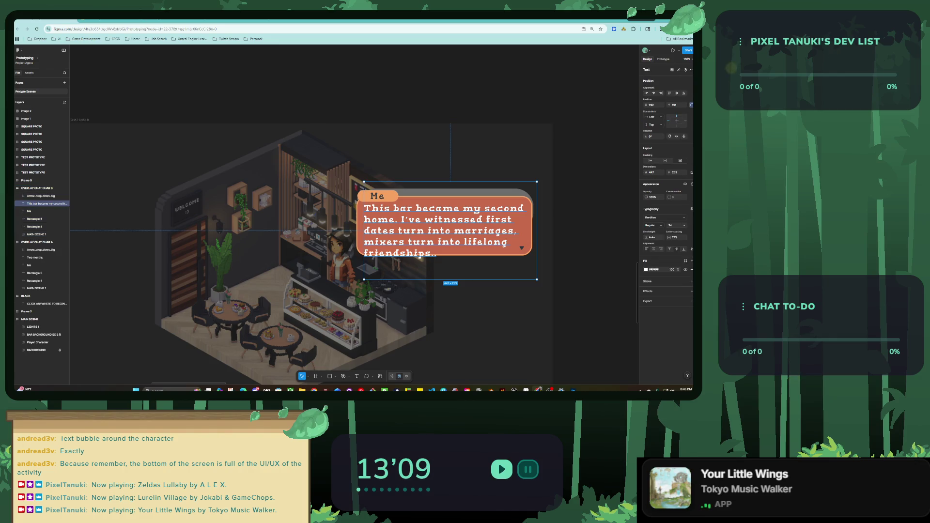
{"action": "double_click", "coordinate": [419, 256]}
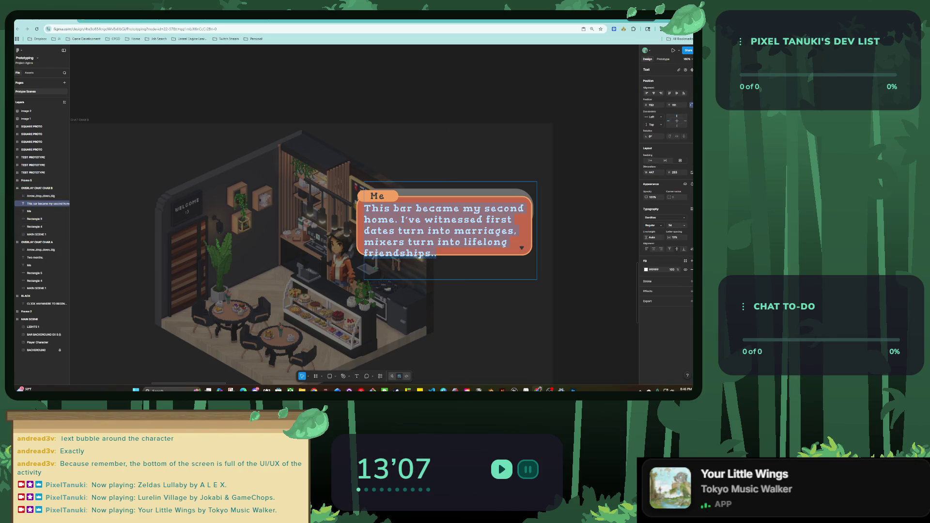
{"action": "left_click_drag", "start_coordinate": [436, 254], "coordinate": [401, 220]}
{"action": "key", "text": "ctrl+c"}
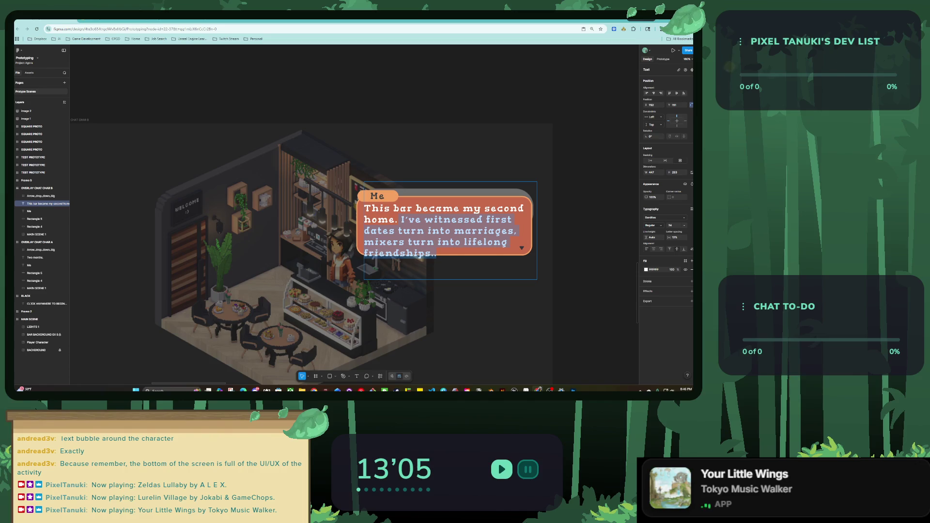
{"action": "key", "text": "BackSpace"}
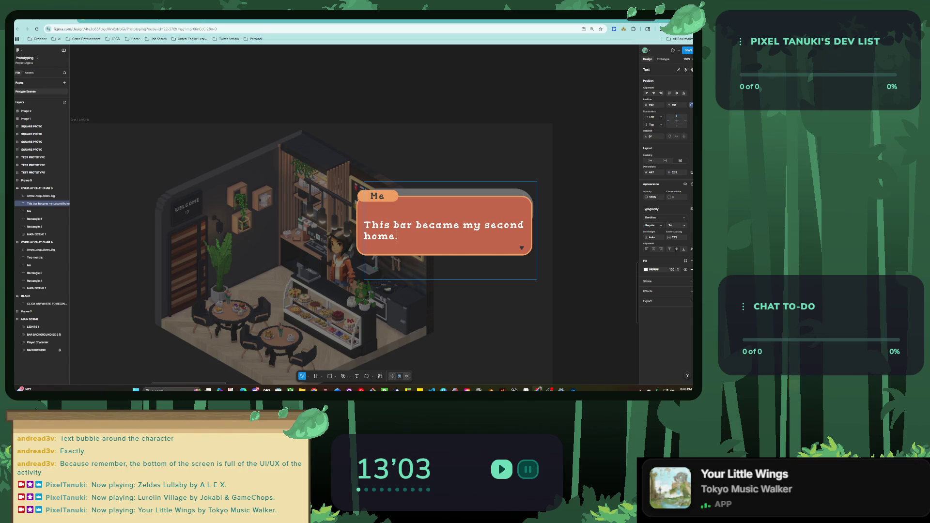
{"action": "key", "text": "Escape"}
Step: Shrink the text box's top and bottom edges to fit the single remaining line
{"action": "left_click_drag", "start_coordinate": [450, 182], "coordinate": [451, 204]}
{"action": "left_click_drag", "start_coordinate": [450, 279], "coordinate": [451, 246]}
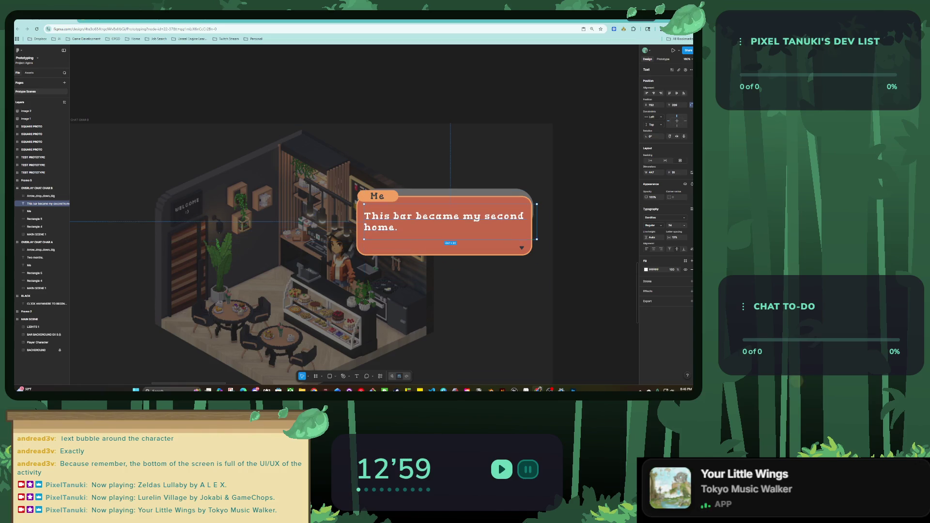
{"action": "key", "text": "Escape"}
{"action": "scroll", "coordinate": [393, 218], "scroll_direction": "down", "scroll_amount": 5}
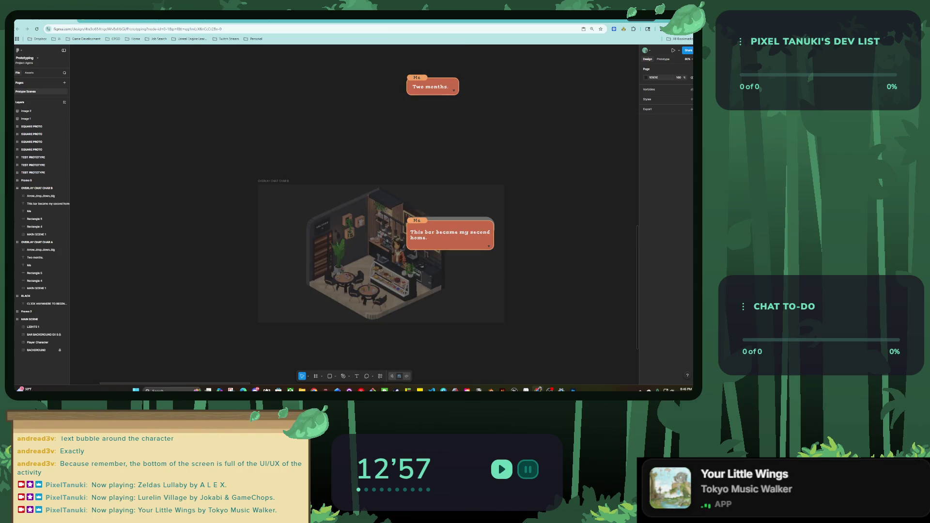
{"action": "scroll", "coordinate": [394, 218], "scroll_direction": "down", "scroll_amount": 2}
{"action": "left_click", "coordinate": [286, 116]}
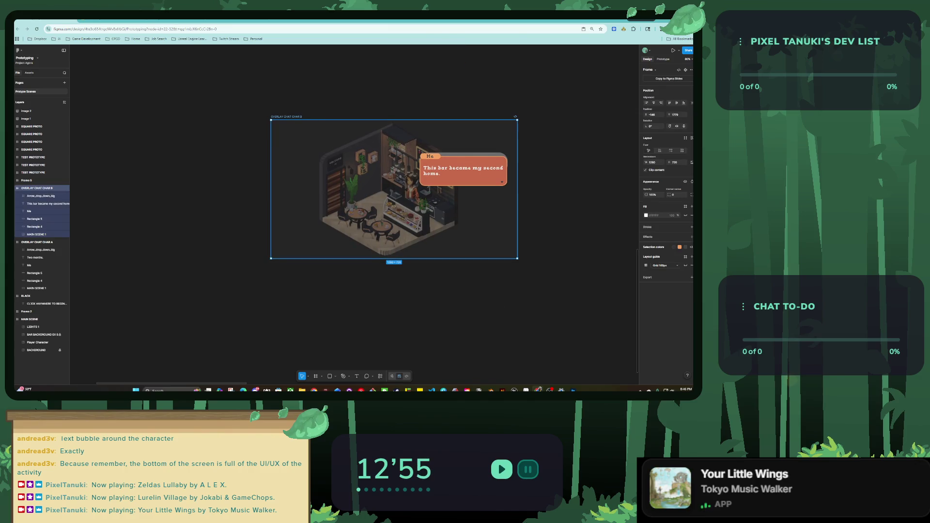
Step: Duplicate frame B below itself and rename the copy OVERLAY CHAT CHAR C
{"action": "mouse_move", "coordinate": [286, 117]}
{"action": "left_mouse_down"}
{"action": "mouse_move", "coordinate": [294, 208]}
{"action": "mouse_move", "coordinate": [286, 268]}
{"action": "left_mouse_up"}
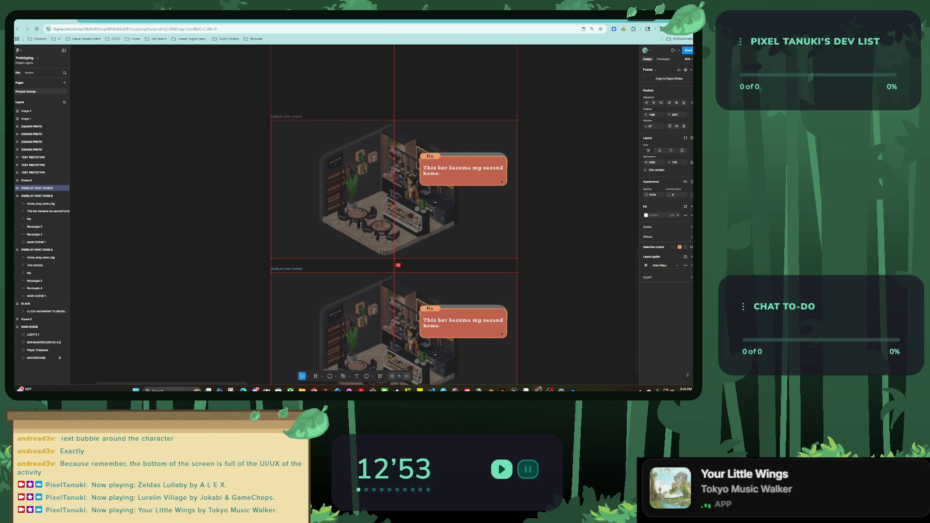
{"action": "key", "text": "BackSpace"}
{"action": "type", "text": "c"}
{"action": "key", "text": "Return"}
{"action": "double_click", "coordinate": [285, 269]}
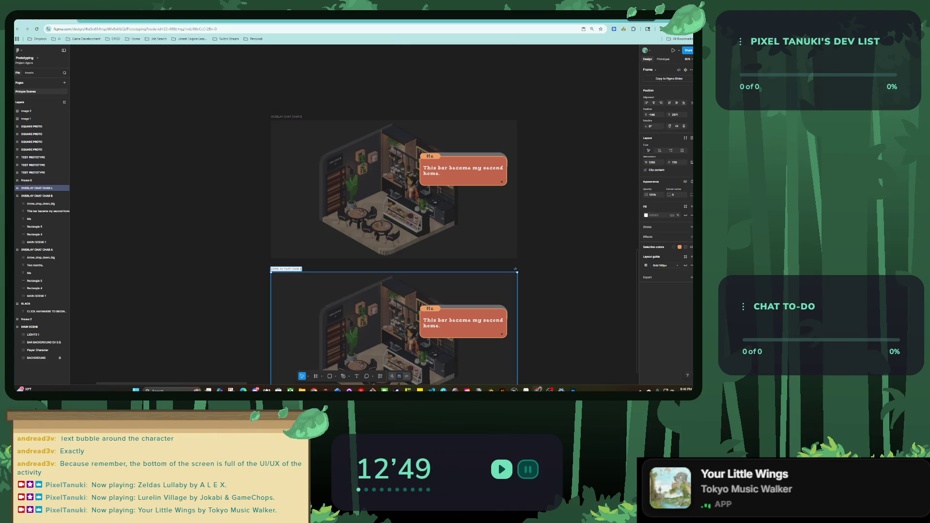
Step: Replace frame C's bubble text with the line about first dates turning into marriages
{"action": "double_click", "coordinate": [463, 322]}
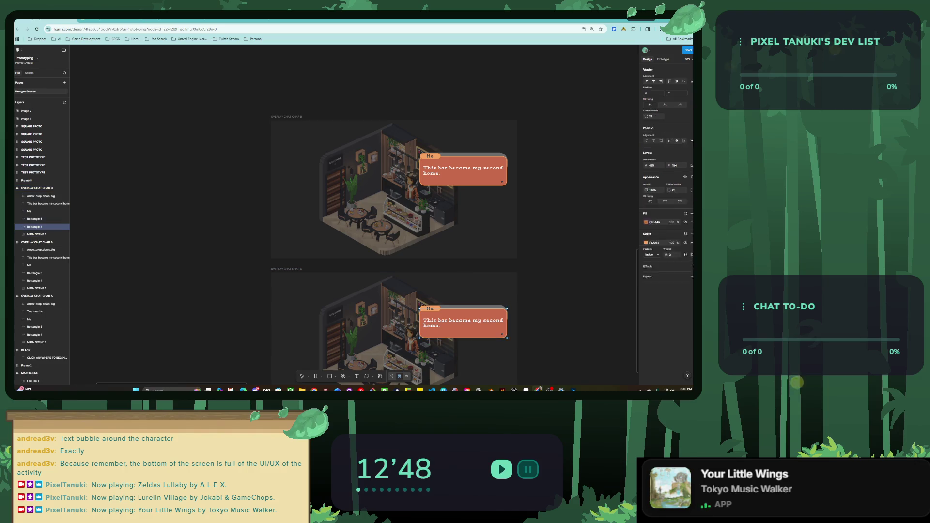
{"action": "key", "text": "Escape"}
{"action": "double_click", "coordinate": [462, 321]}
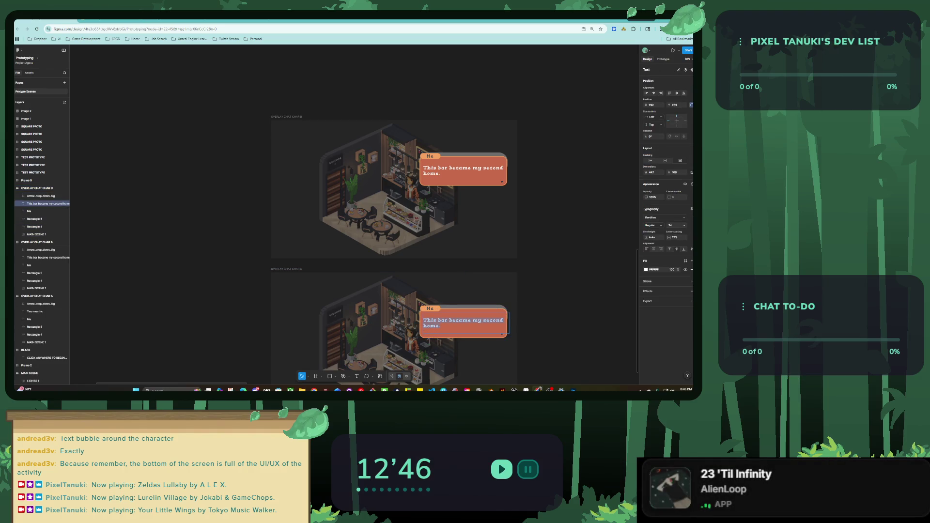
{"action": "key", "text": "ctrl+a"}
{"action": "key", "text": "ctrl+v"}
{"action": "scroll", "coordinate": [497, 354], "scroll_direction": "up", "scroll_amount": 5}
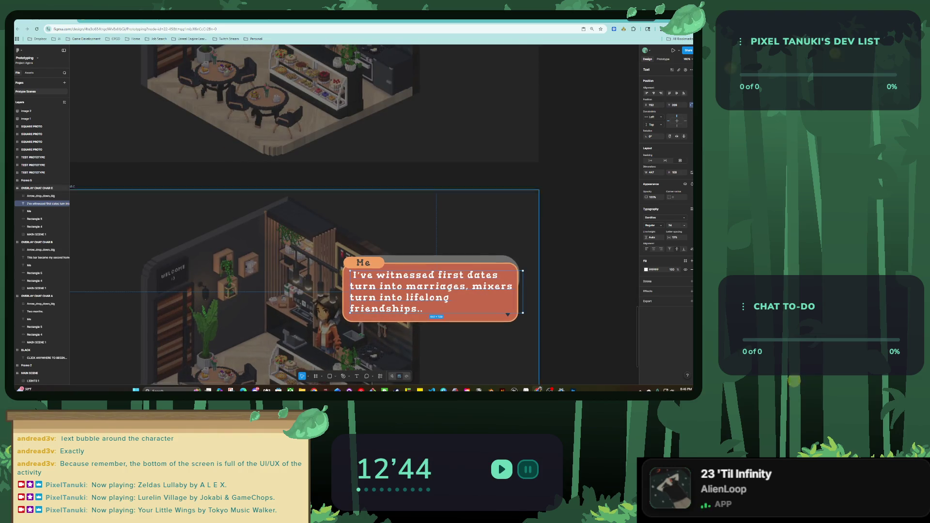
{"action": "key", "text": "Escape"}
{"action": "key", "text": "Escape"}
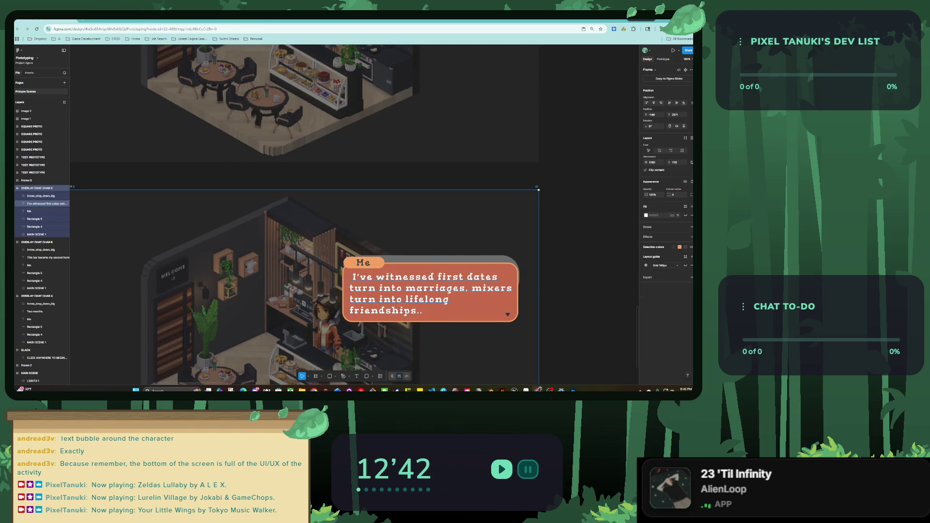
Step: Duplicate OVERLAY CHAT CHAR C into a new frame below the original
{"action": "scroll", "coordinate": [449, 114], "scroll_direction": "down", "scroll_amount": 5}
{"action": "left_click_drag", "start_coordinate": [368, 218], "coordinate": [368, 365]}
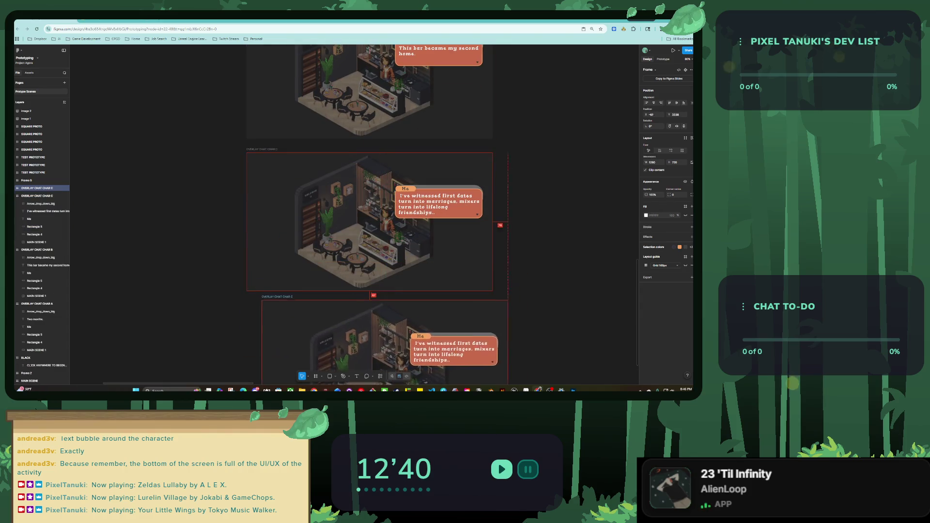
{"action": "scroll", "coordinate": [368, 218], "scroll_direction": "down", "scroll_amount": 2}
{"action": "scroll", "coordinate": [394, 223], "scroll_direction": "up", "scroll_amount": 3}
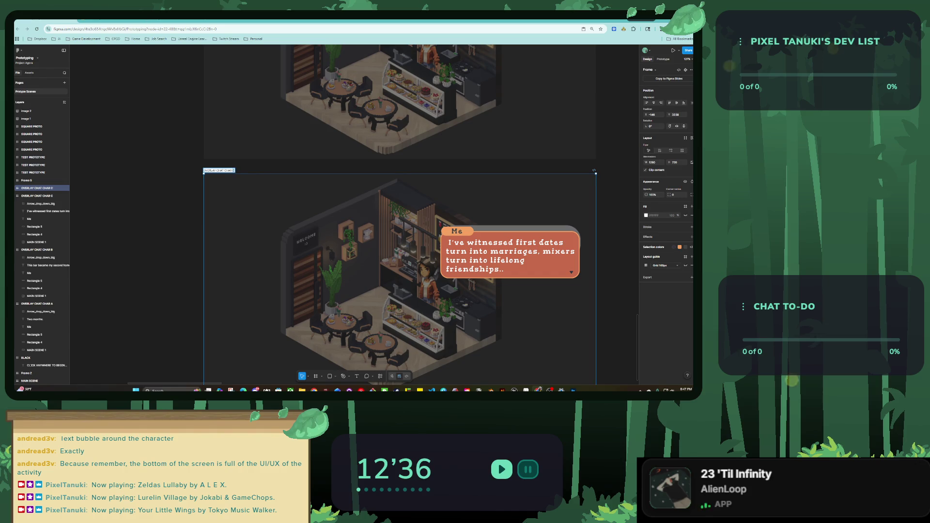
{"action": "key", "text": "Escape"}
{"action": "scroll", "coordinate": [226, 206], "scroll_direction": "down", "scroll_amount": 3}
{"action": "scroll", "coordinate": [334, 194], "scroll_direction": "up", "scroll_amount": 1}
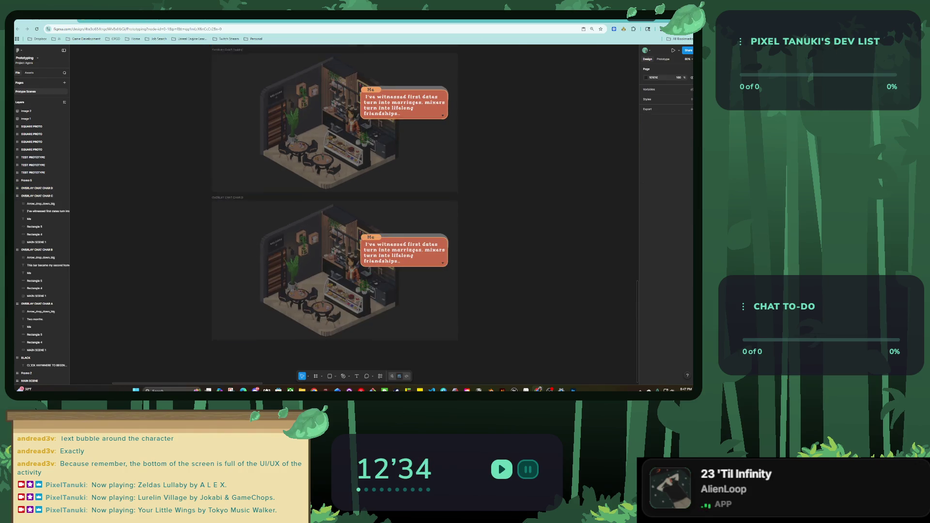
{"action": "scroll", "coordinate": [359, 218], "scroll_direction": "up", "scroll_amount": 3}
Step: Give frame B an On click interaction that swaps the overlay to OVERLAY CHAT CHAR C
{"action": "left_click", "coordinate": [450, 138]}
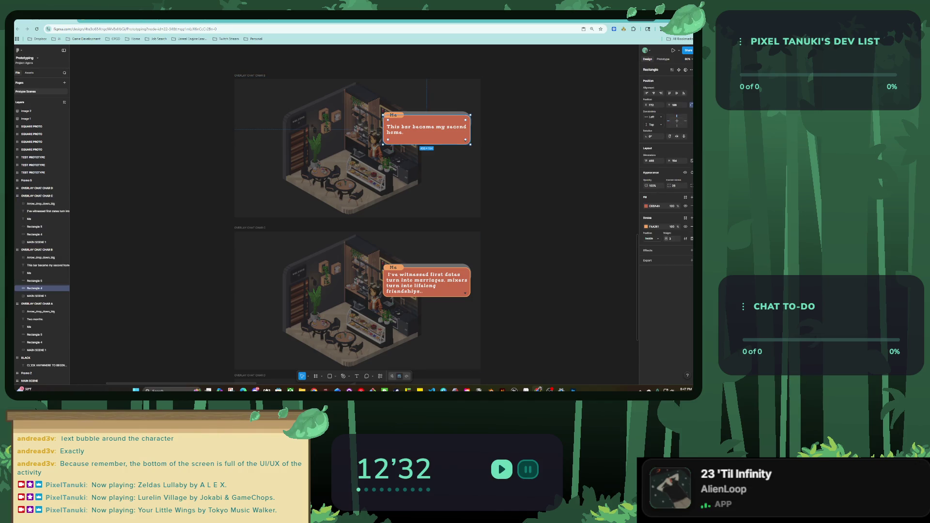
{"action": "key", "text": "shift+Return"}
{"action": "key", "text": "alt+9"}
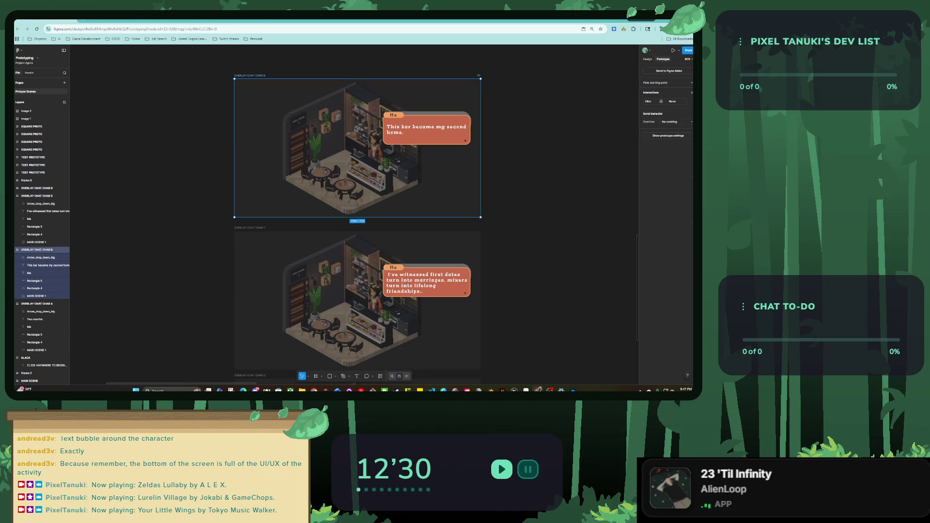
{"action": "left_click", "coordinate": [668, 101]}
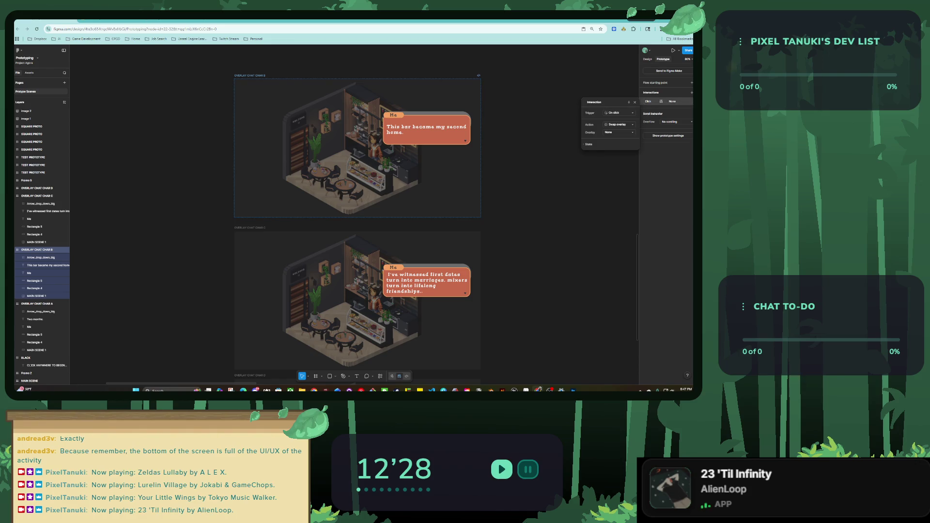
{"action": "left_click", "coordinate": [620, 132]}
{"action": "left_click", "coordinate": [624, 161]}
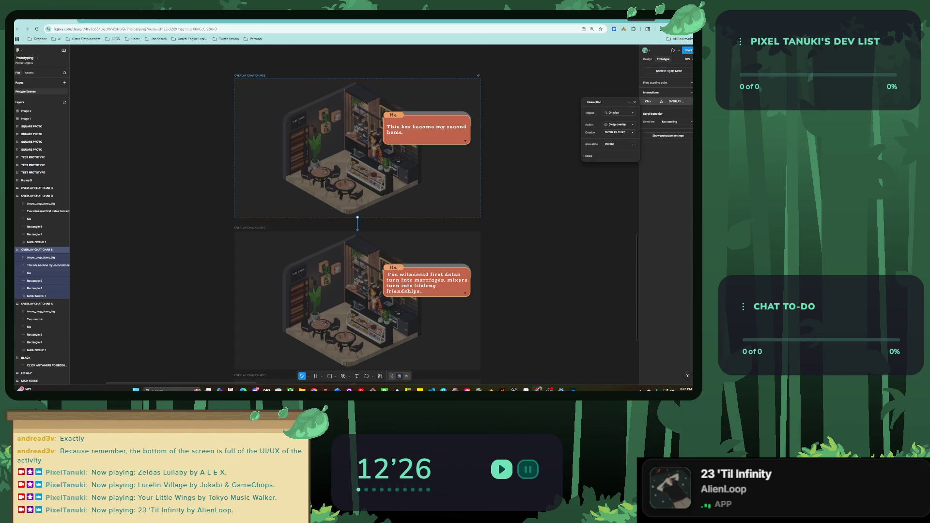
Step: Give frame C an On click interaction that swaps the overlay to OVERLAY CHAT CHAR D
{"action": "left_click", "coordinate": [228, 110]}
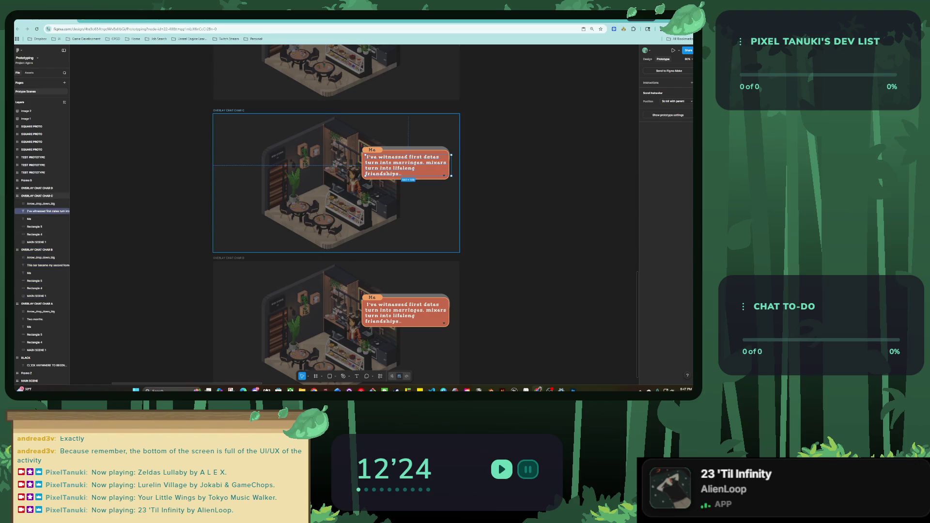
{"action": "left_click", "coordinate": [662, 101]}
{"action": "left_click", "coordinate": [617, 132]}
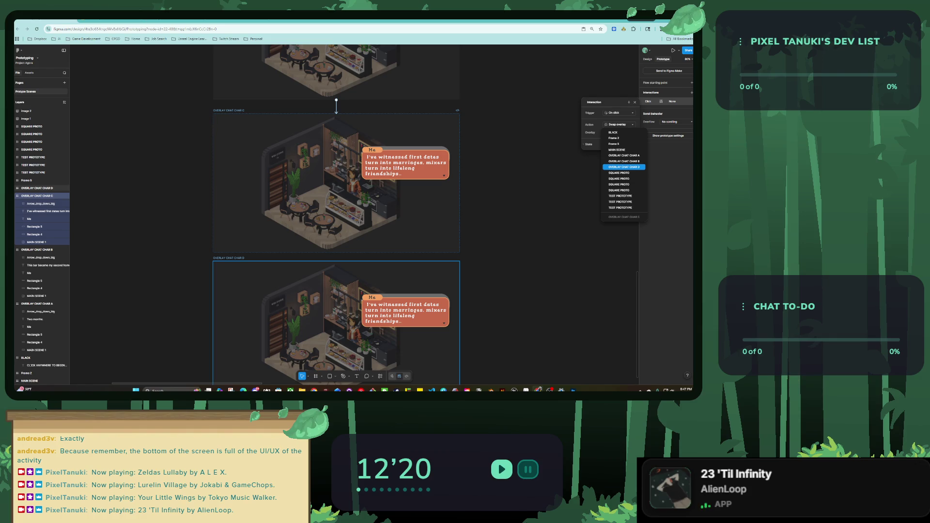
{"action": "left_click", "coordinate": [624, 167]}
{"action": "key", "text": "Escape"}
{"action": "scroll", "coordinate": [368, 233], "scroll_direction": "up", "scroll_amount": 3}
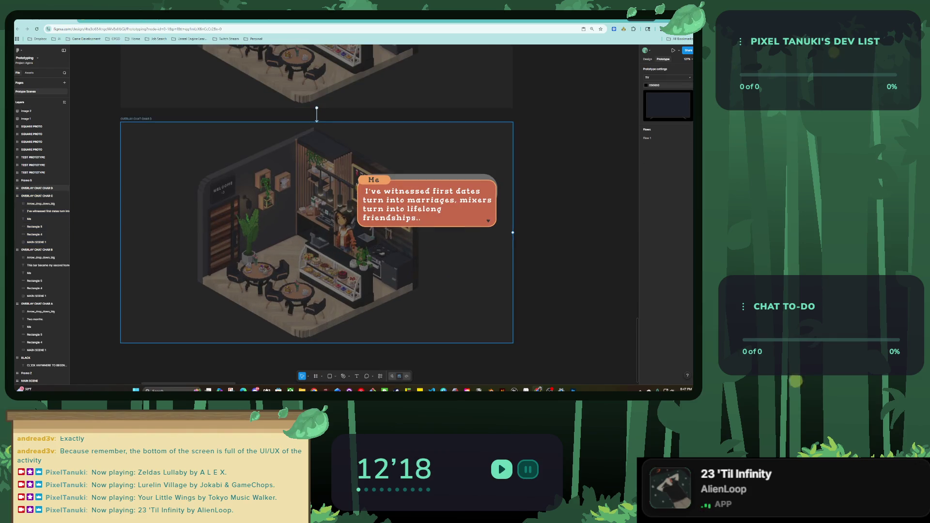
Step: Type 'If I can keep it open, for just a little while..Then I'll be happy.' into frame D's bubble and narrow the box so it rewraps
{"action": "left_click", "coordinate": [432, 189]}
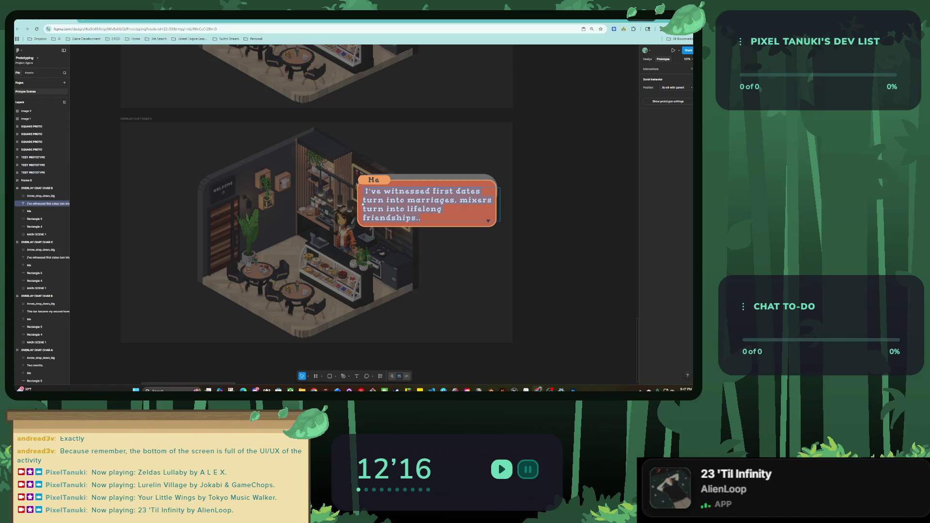
{"action": "type", "text": "If I c"}
{"action": "type", "text": "Keep it open, for just a little w"}
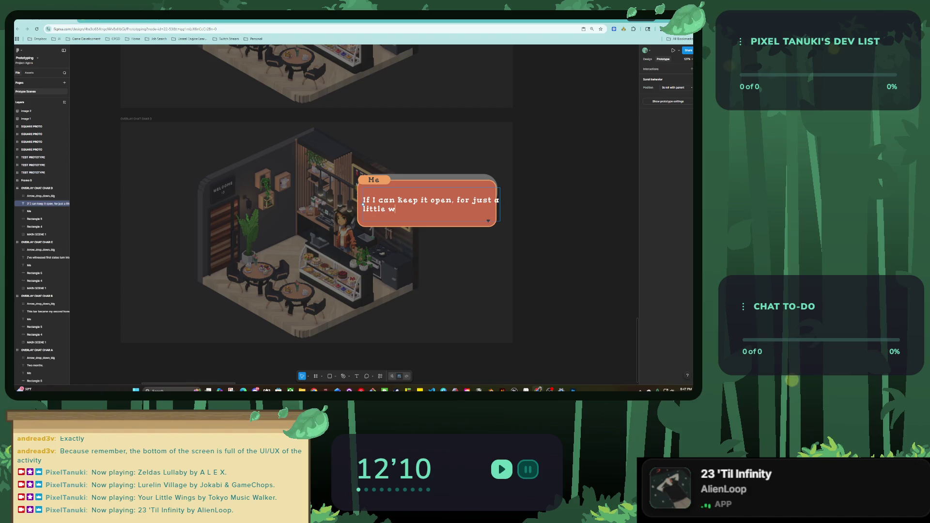
{"action": "type", "text": "hile.."}
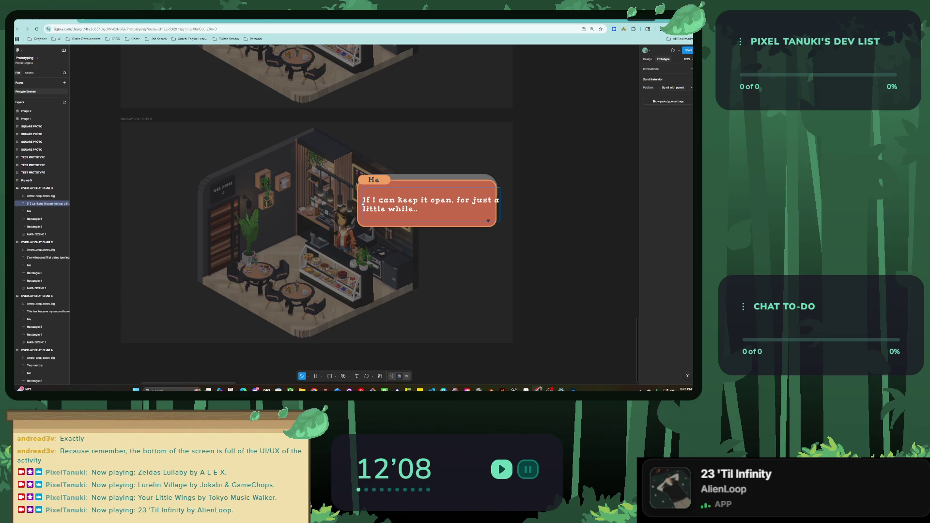
{"action": "type", "text": "hen I'll "}
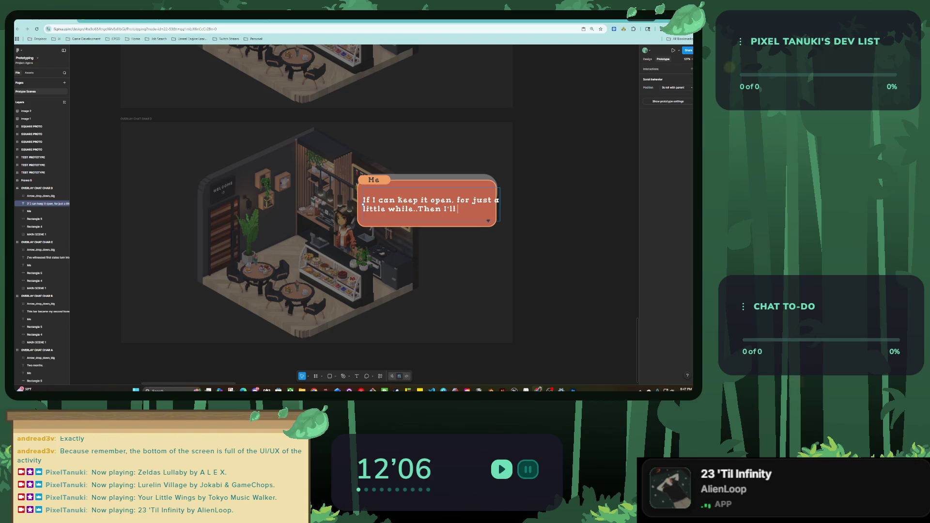
{"action": "type", "text": "be happy."}
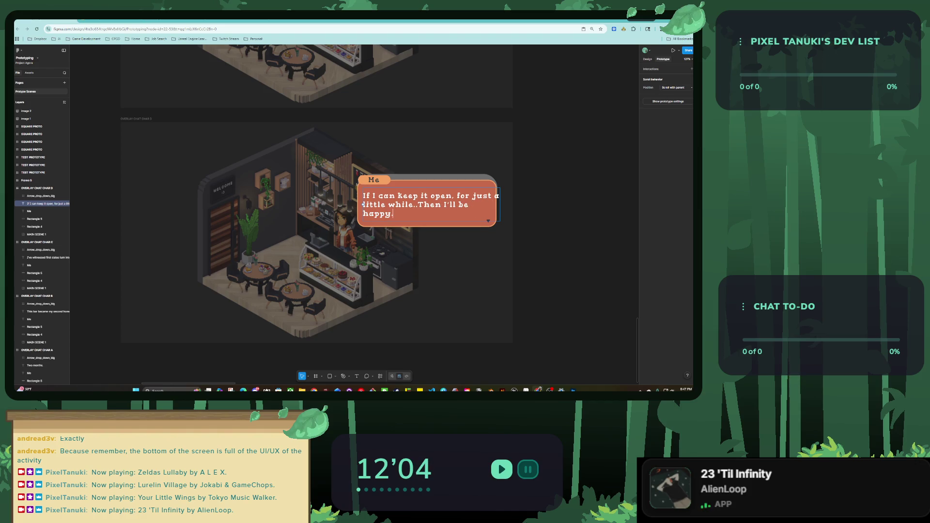
{"action": "key", "text": "Escape"}
{"action": "scroll", "coordinate": [476, 212], "scroll_direction": "up", "scroll_amount": 5}
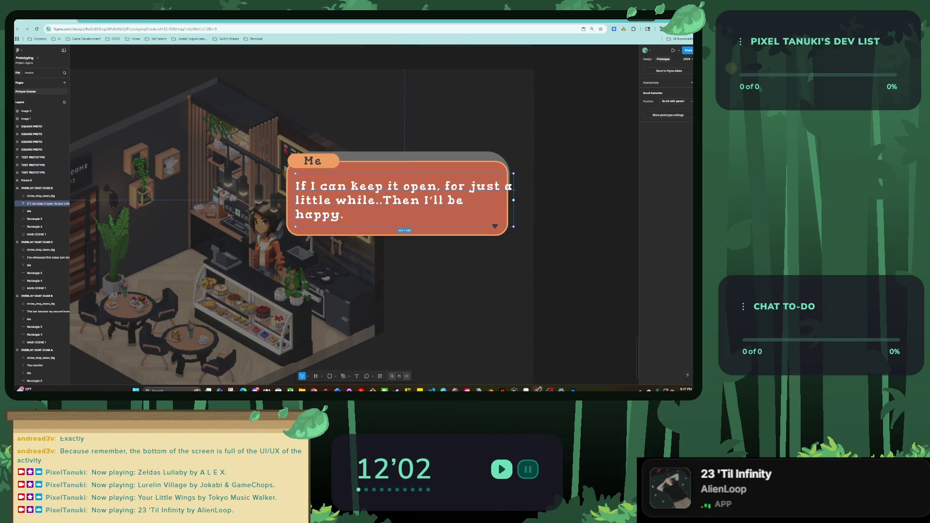
{"action": "left_click_drag", "start_coordinate": [513, 200], "coordinate": [503, 199]}
{"action": "key", "text": "Escape"}
{"action": "key", "text": "Escape"}
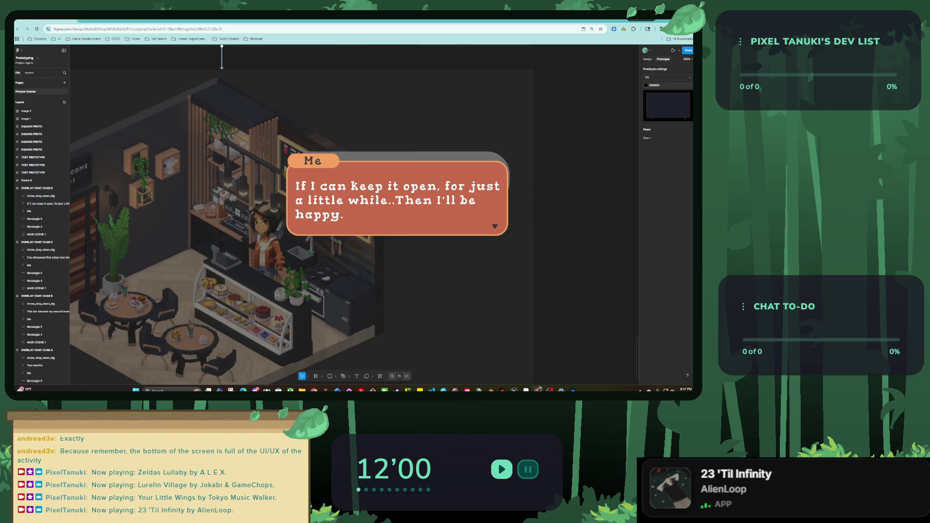
{"action": "scroll", "coordinate": [478, 234], "scroll_direction": "down", "scroll_amount": 8}
{"action": "scroll", "coordinate": [390, 184], "scroll_direction": "up", "scroll_amount": 1}
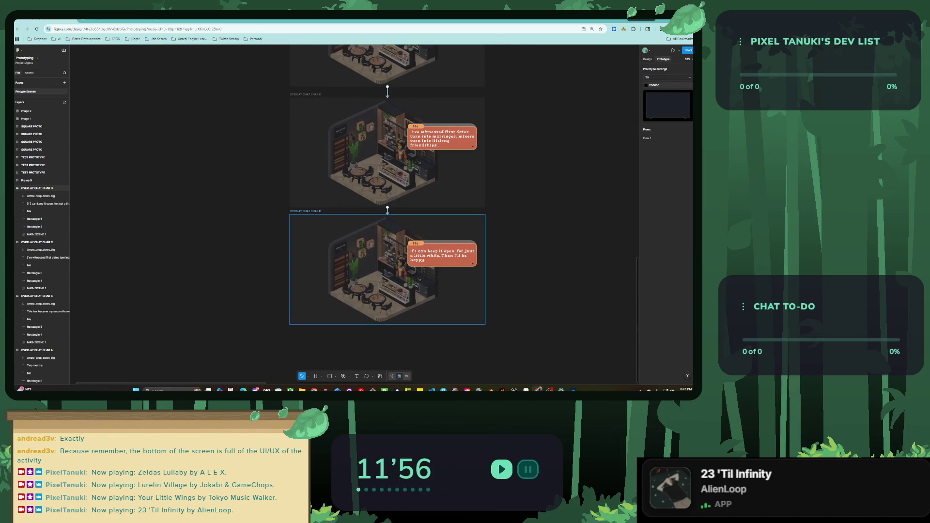
Step: Hide the MAIN SCENE 1 café image inside frames B, C and D with Ctrl+Shift+H
{"action": "scroll", "coordinate": [387, 269], "scroll_direction": "up", "scroll_amount": 2}
{"action": "scroll", "coordinate": [388, 269], "scroll_direction": "right", "scroll_amount": 3}
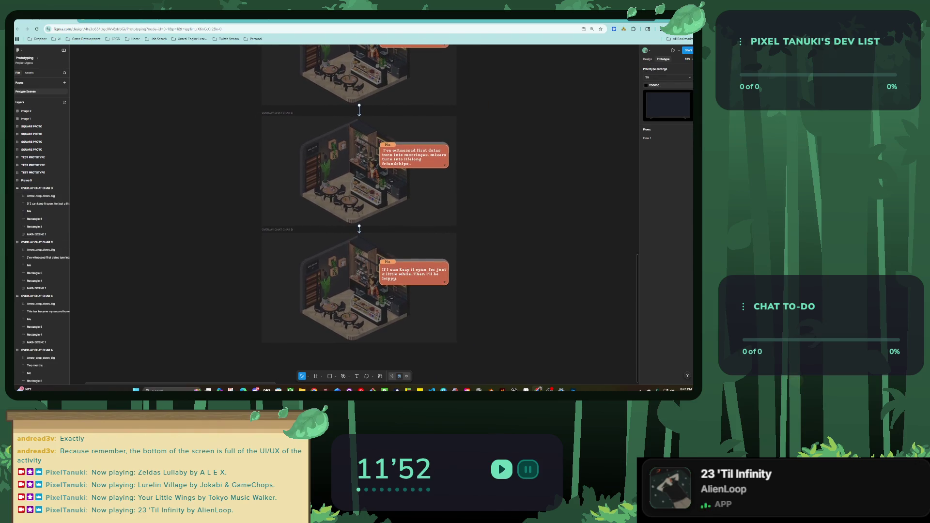
{"action": "scroll", "coordinate": [493, 225], "scroll_direction": "down", "scroll_amount": 3}
{"action": "scroll", "coordinate": [404, 218], "scroll_direction": "up", "scroll_amount": 5}
{"action": "scroll", "coordinate": [405, 218], "scroll_direction": "right", "scroll_amount": 2}
{"action": "scroll", "coordinate": [405, 218], "scroll_direction": "up", "scroll_amount": 3}
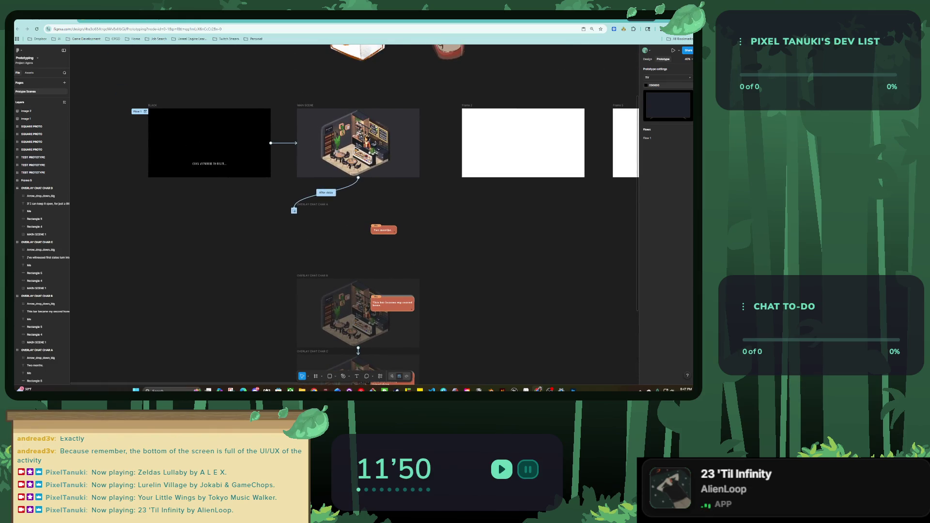
{"action": "scroll", "coordinate": [373, 218], "scroll_direction": "down", "scroll_amount": 5}
{"action": "left_click", "coordinate": [42, 296]}
{"action": "left_click", "coordinate": [373, 217]}
{"action": "key", "text": "ctrl+shift+h"}
{"action": "left_click", "coordinate": [373, 224]}
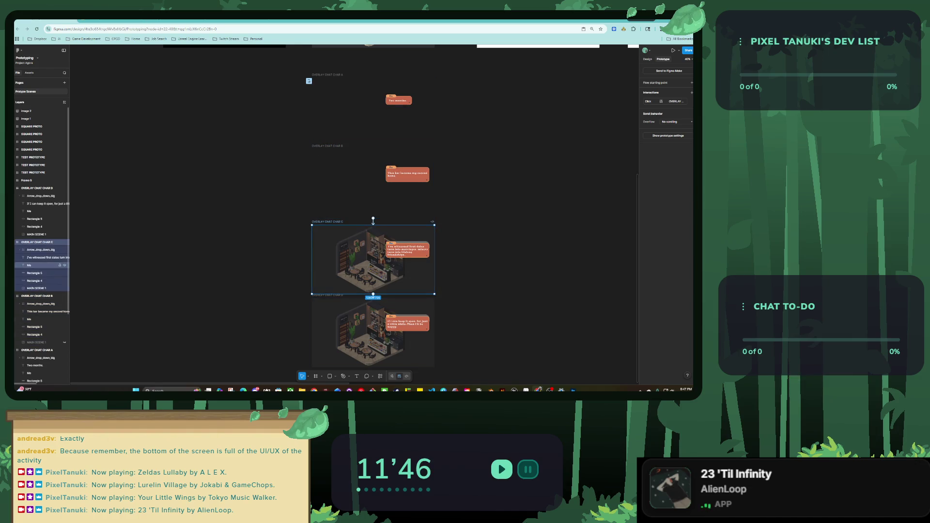
{"action": "key", "text": "ctrl+shift+h"}
{"action": "left_click", "coordinate": [373, 334]}
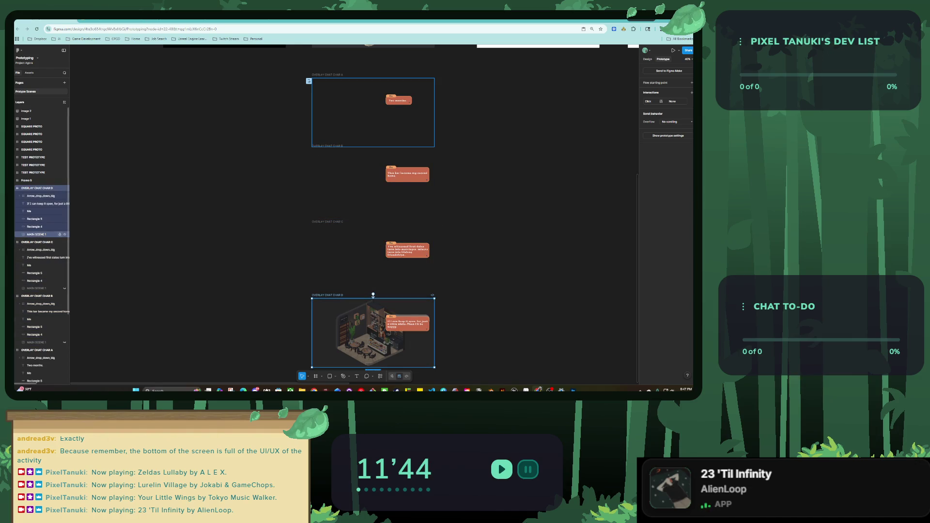
{"action": "key", "text": "ctrl+shift+h"}
Step: Select and deselect frame D to confirm only its speech bubble remains visible
{"action": "left_click", "coordinate": [373, 294]}
{"action": "left_click", "coordinate": [374, 218]}
{"action": "scroll", "coordinate": [358, 353], "scroll_direction": "up", "scroll_amount": 5}
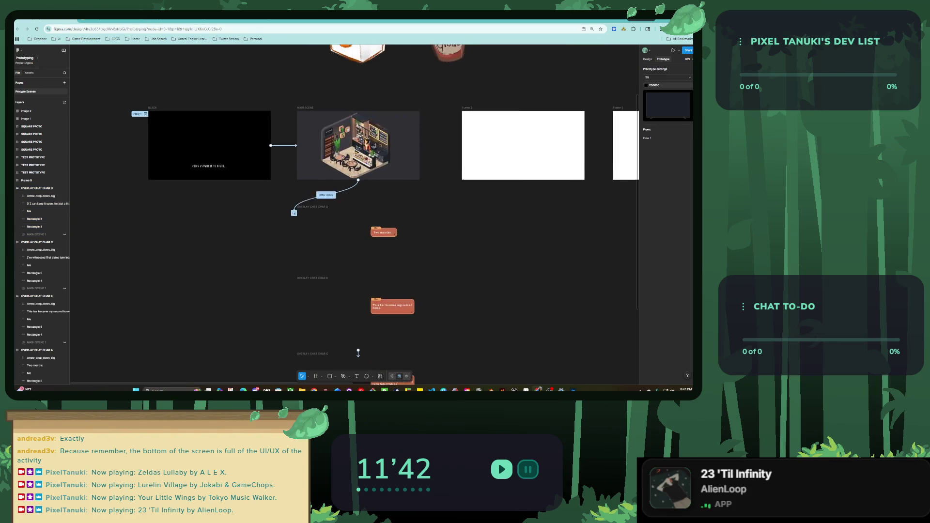
{"action": "scroll", "coordinate": [358, 353], "scroll_direction": "up", "scroll_amount": 3}
{"action": "scroll", "coordinate": [358, 291], "scroll_direction": "down", "scroll_amount": 10}
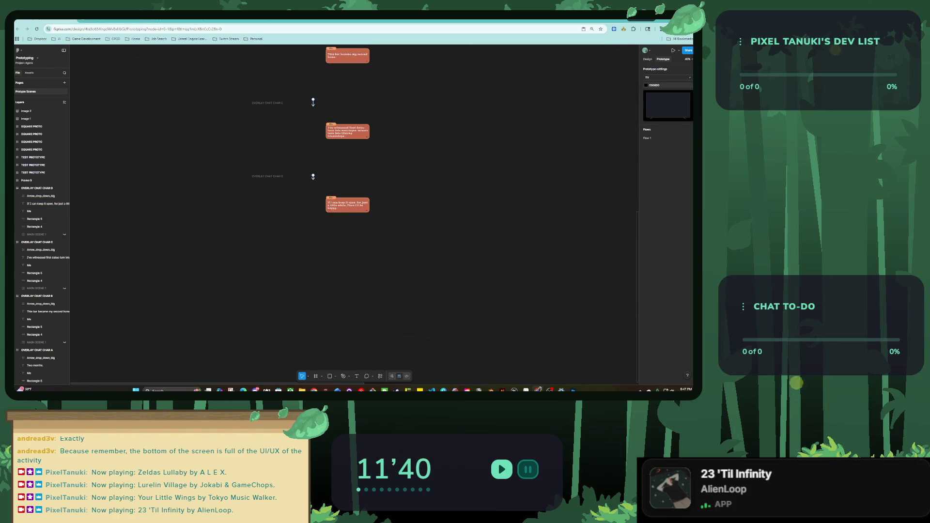
{"action": "left_click", "coordinate": [291, 223]}
{"action": "key", "text": "Escape"}
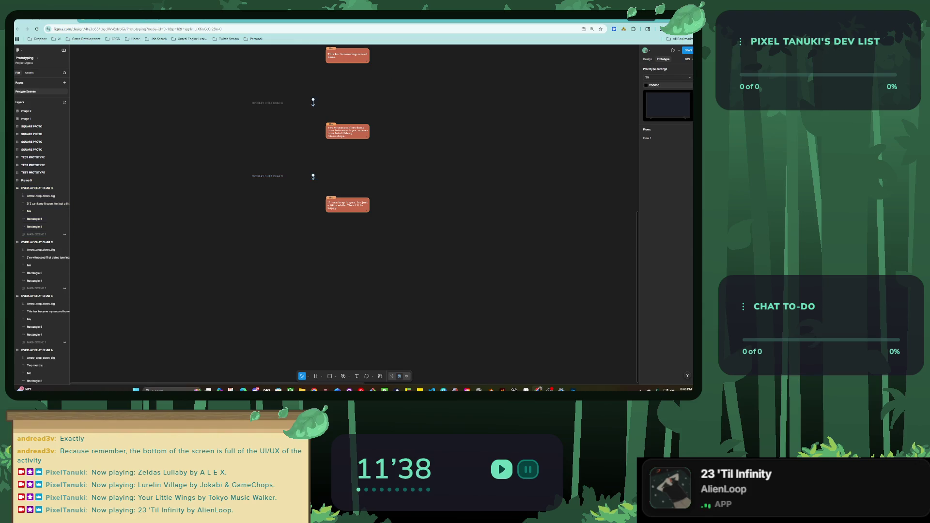
{"action": "scroll", "coordinate": [354, 218], "scroll_direction": "up", "scroll_amount": 3}
{"action": "scroll", "coordinate": [359, 218], "scroll_direction": "down", "scroll_amount": 4}
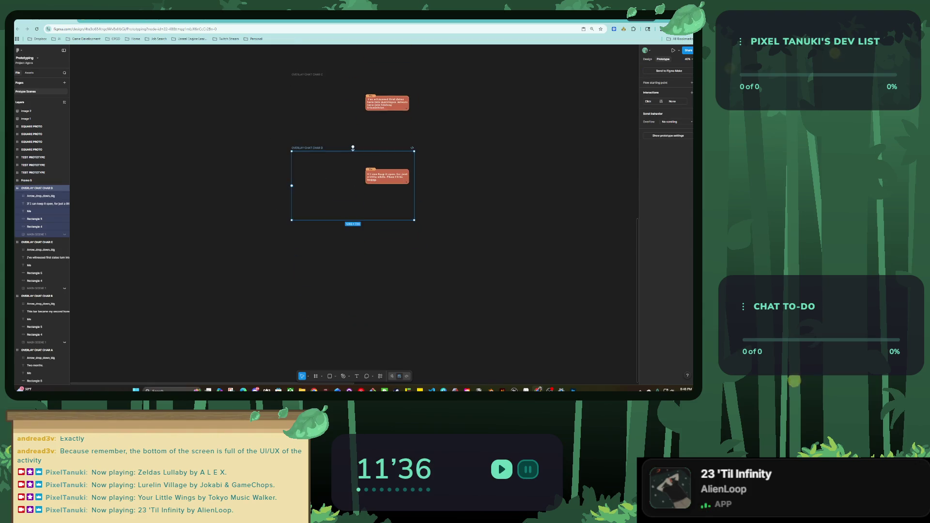
{"action": "scroll", "coordinate": [358, 218], "scroll_direction": "up", "scroll_amount": 8}
Step: Alt-drag a copy of the BLACK start frame below the overlay chats and check its prototype connection
{"action": "mouse_move", "coordinate": [267, 92]}
{"action": "left_mouse_down", "text": "alt"}
{"action": "mouse_move", "coordinate": [157, 189]}
{"action": "mouse_move", "coordinate": [337, 280]}
{"action": "left_mouse_up", "text": "alt"}
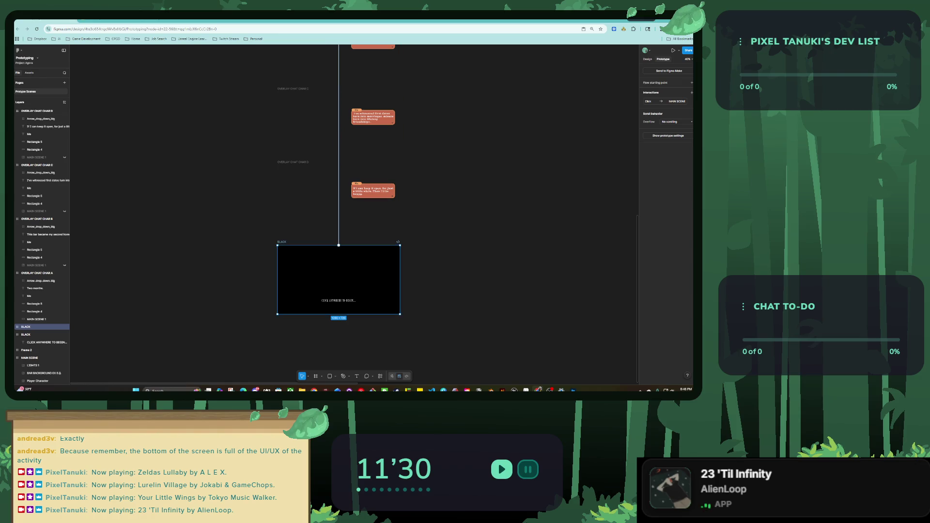
{"action": "key", "text": "Escape"}
{"action": "scroll", "coordinate": [373, 261], "scroll_direction": "up", "scroll_amount": 3}
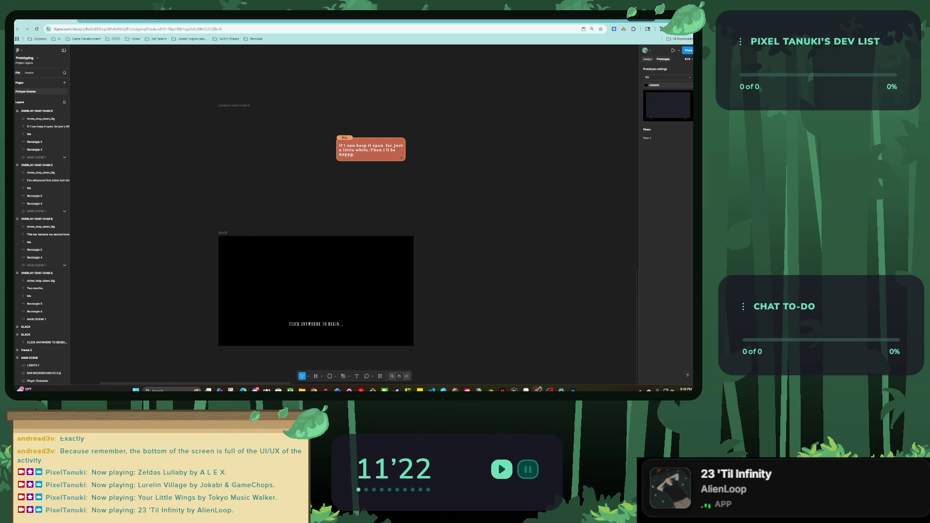
{"action": "key", "text": "alt+8"}
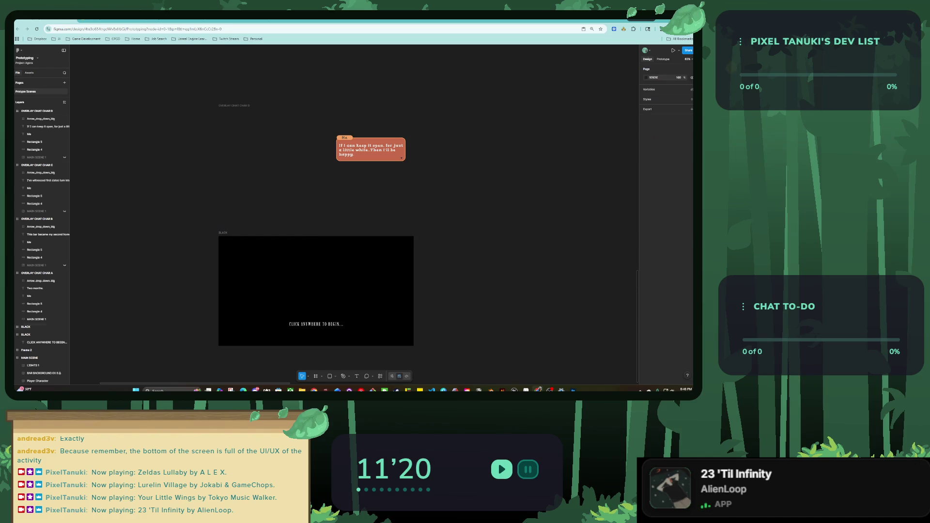
{"action": "left_click", "coordinate": [316, 290]}
{"action": "key", "text": "alt+9"}
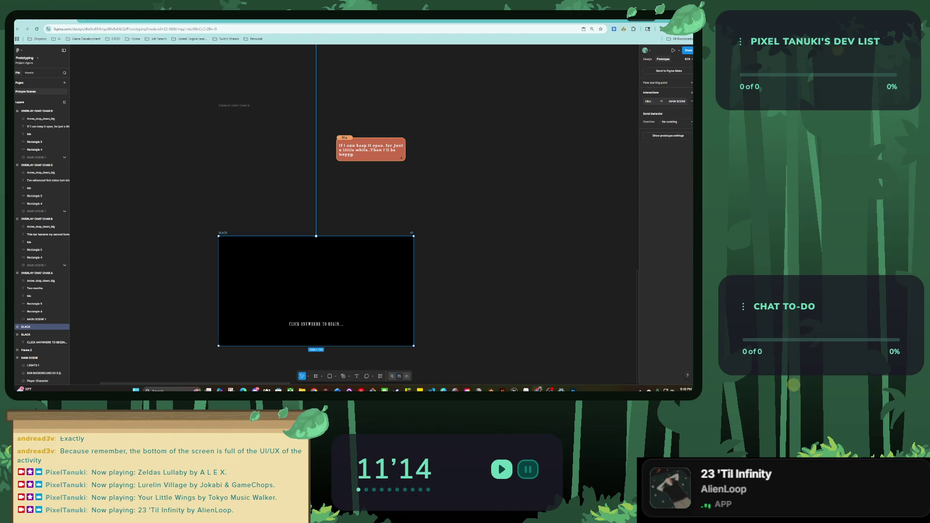
{"action": "scroll", "coordinate": [332, 268], "scroll_direction": "down", "scroll_amount": 5}
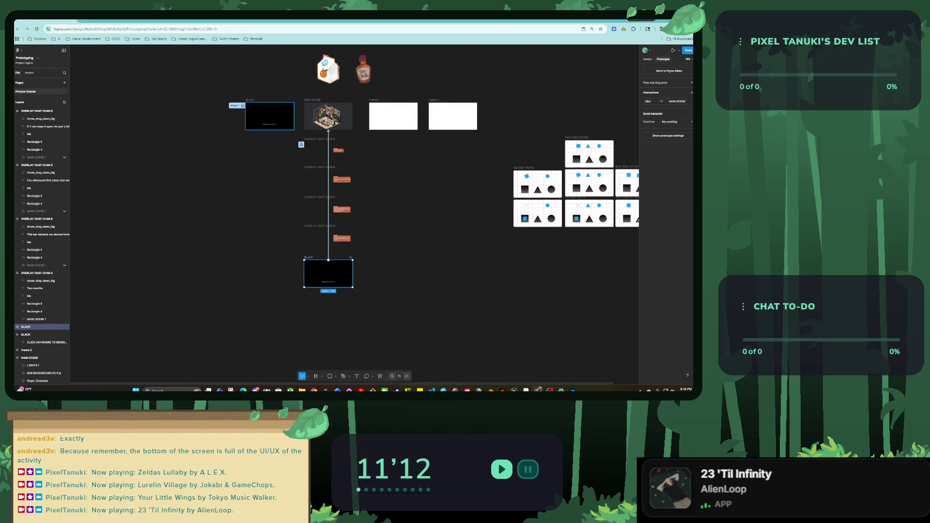
Step: Duplicate MAIN SCENE beside the lower BLACK frame and name the copy INTERACTION SCENE
{"action": "left_click", "coordinate": [328, 116]}
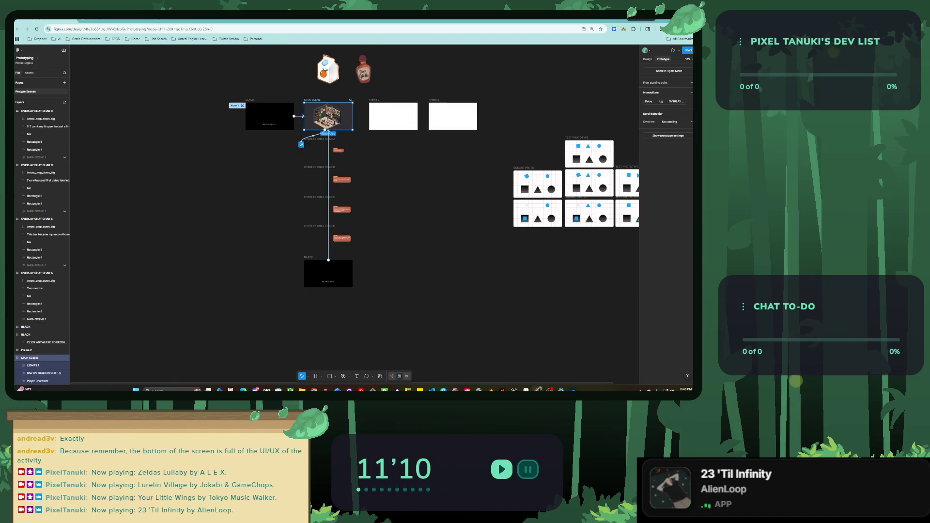
{"action": "left_click_drag", "start_coordinate": [328, 116], "coordinate": [384, 271], "text": "alt"}
{"action": "scroll", "coordinate": [346, 273], "scroll_direction": "up", "scroll_amount": 5}
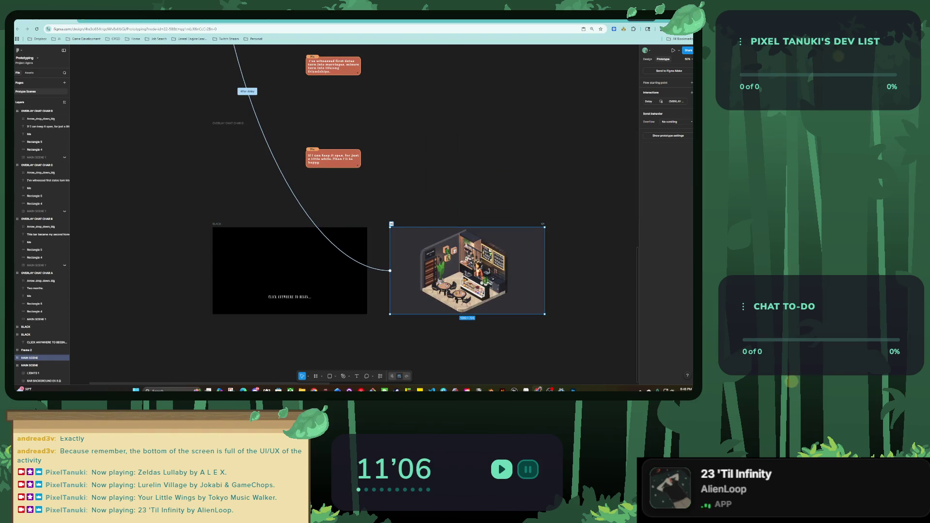
{"action": "type", "text": "ON SCENE"}
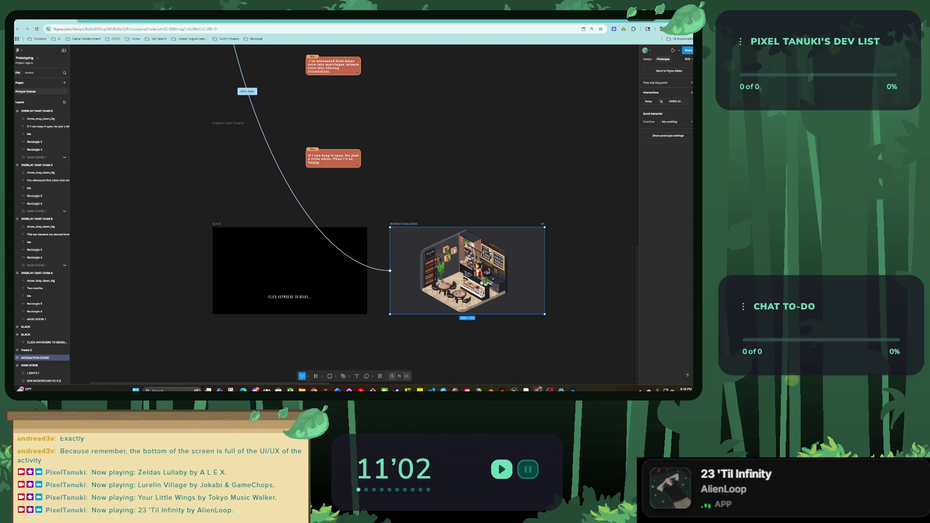
{"action": "key", "text": "Escape"}
Step: Remove all prototype interactions from the canvas via the right-click menu
{"action": "left_click", "coordinate": [393, 252]}
{"action": "right_click", "coordinate": [392, 252]}
{"action": "key", "text": "Escape"}
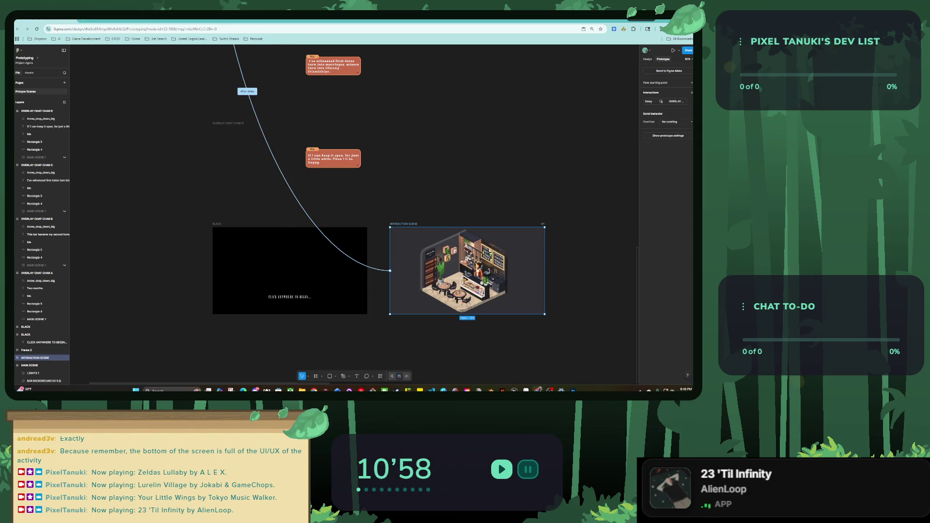
{"action": "scroll", "coordinate": [377, 248], "scroll_direction": "down", "scroll_amount": 3}
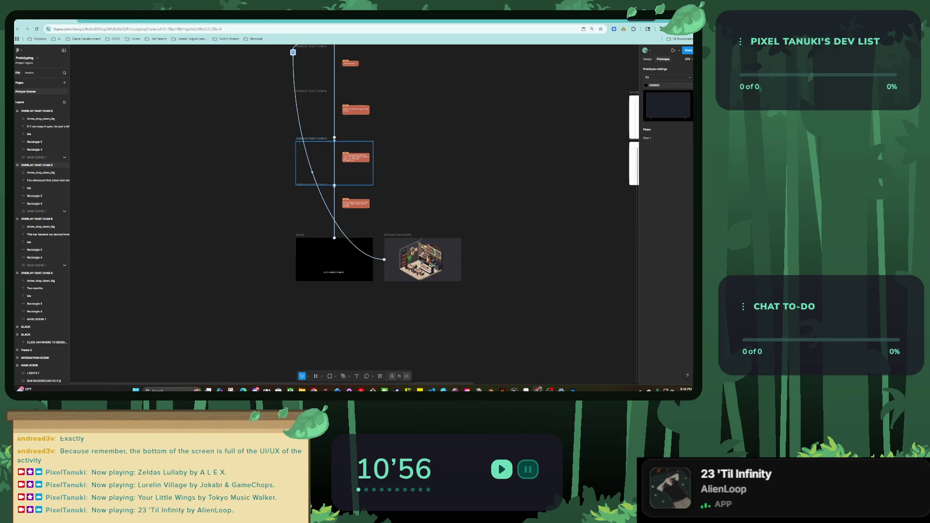
{"action": "left_click", "coordinate": [312, 172]}
{"action": "right_click", "coordinate": [308, 142]}
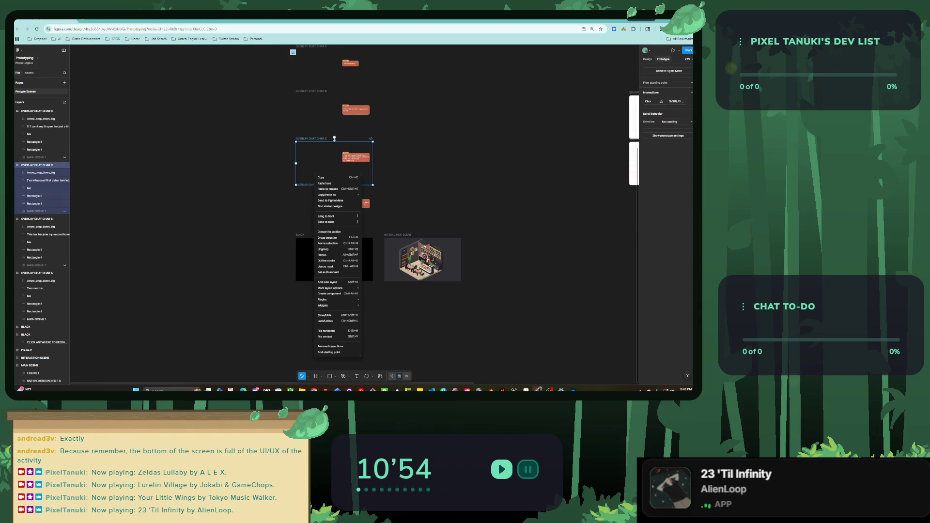
{"action": "key", "text": "Escape"}
{"action": "scroll", "coordinate": [361, 216], "scroll_direction": "up", "scroll_amount": 3}
{"action": "key", "text": "Escape"}
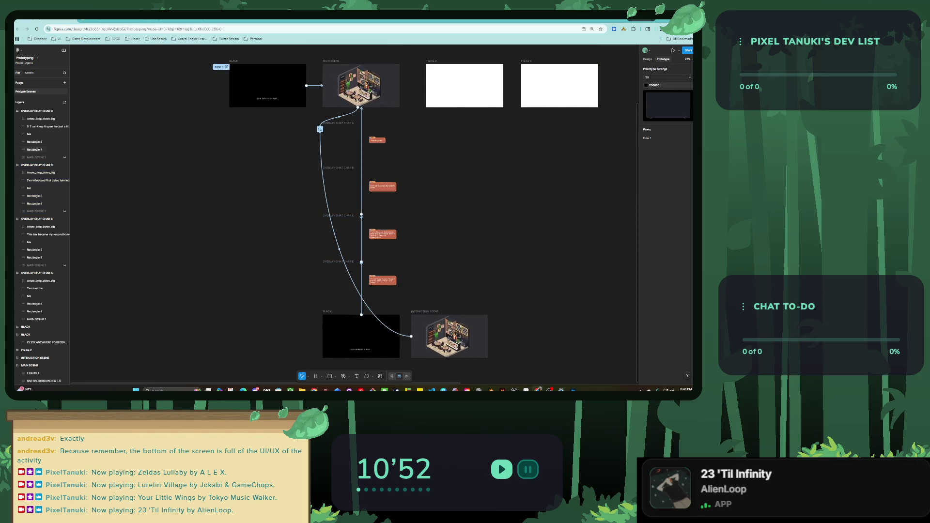
{"action": "right_click", "coordinate": [342, 116]}
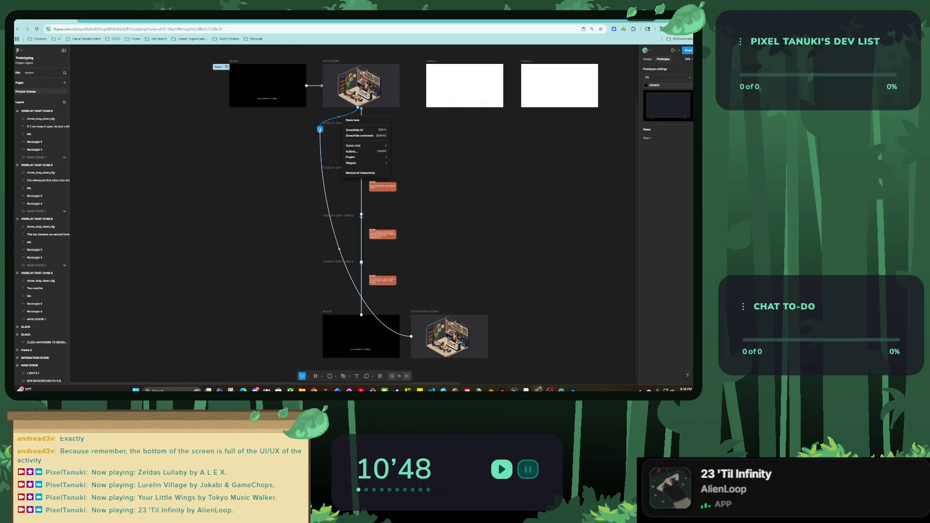
{"action": "left_click", "coordinate": [361, 173]}
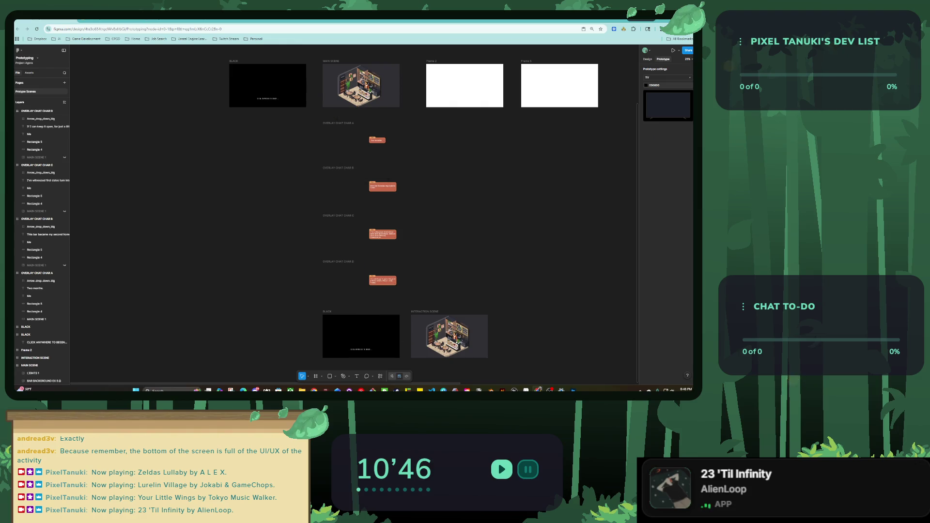
Step: Review MAIN SCENE's now-empty prototype settings
{"action": "left_click", "coordinate": [425, 311]}
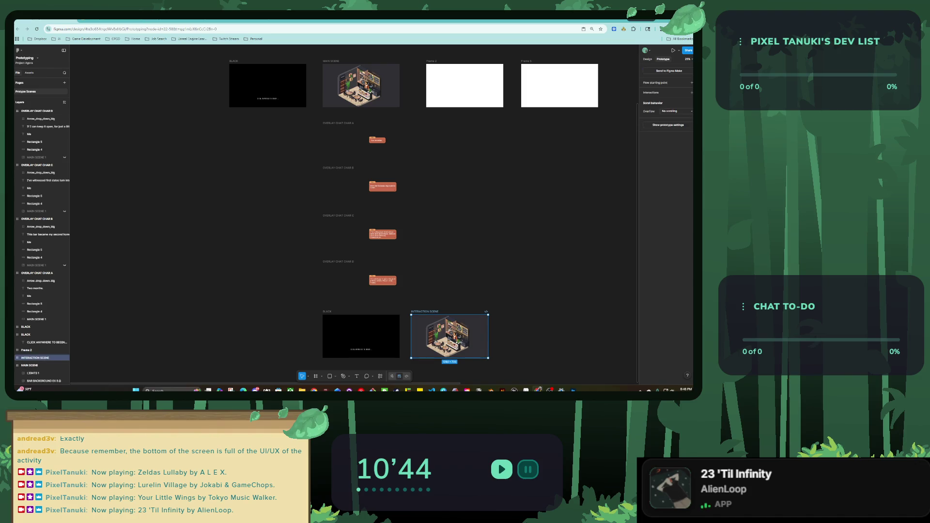
{"action": "left_click", "coordinate": [331, 61]}
{"action": "key", "text": "shift+e"}
{"action": "key", "text": "Escape"}
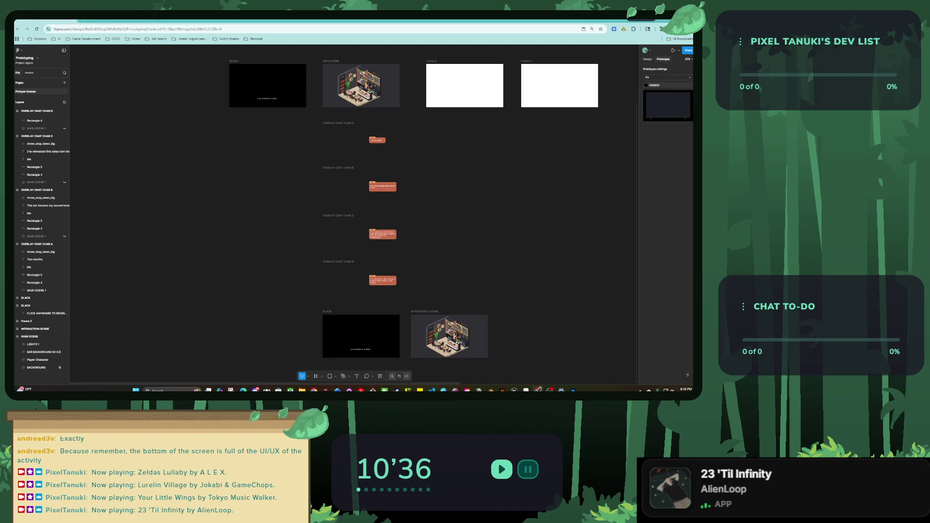
{"action": "left_click", "coordinate": [30, 336]}
{"action": "key", "text": "Escape"}
{"action": "left_click", "coordinate": [30, 336]}
{"action": "key", "text": "Escape"}
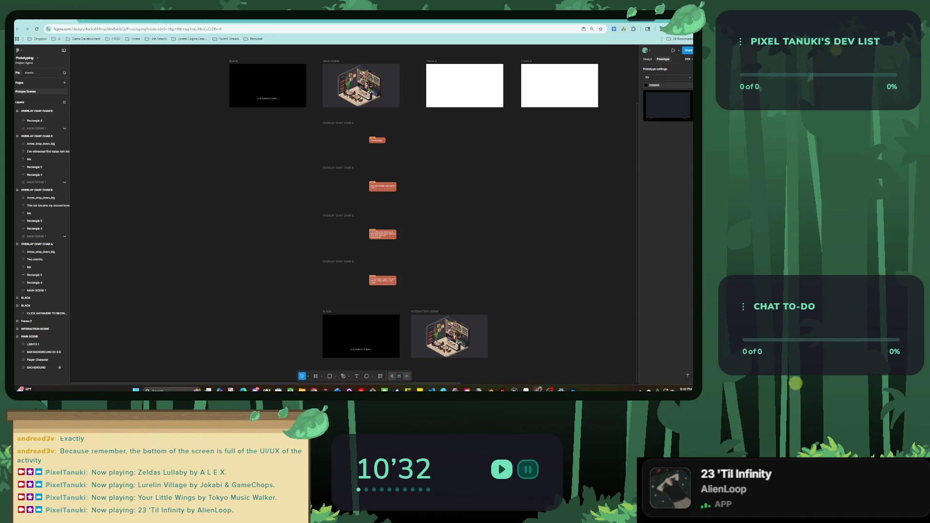
Step: Connect the top BLACK start frame to MAIN SCENE
{"action": "left_click", "coordinate": [349, 194]}
{"action": "key", "text": "Escape"}
{"action": "left_click", "coordinate": [349, 145]}
{"action": "key", "text": "Escape"}
{"action": "left_click", "coordinate": [267, 77]}
{"action": "left_click_drag", "start_coordinate": [307, 85], "coordinate": [339, 86]}
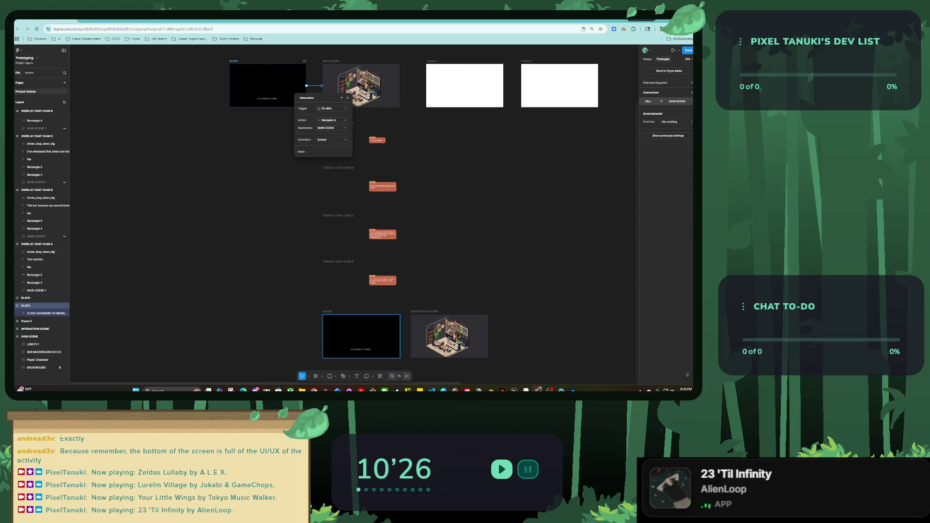
Step: Set the BLACK frame's click-to-MAIN SCENE transition animation to Dissolve
{"action": "left_click", "coordinate": [332, 108]}
{"action": "key", "text": "Escape"}
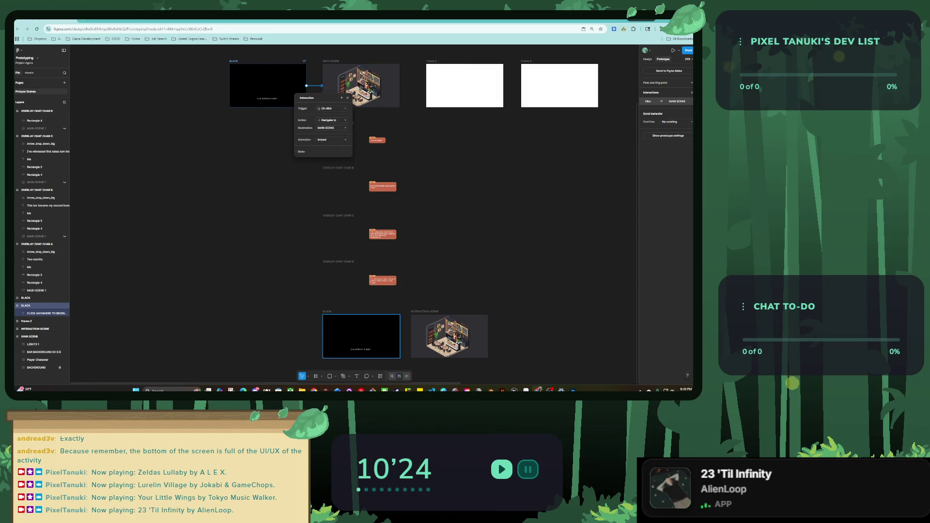
{"action": "key", "text": "Escape"}
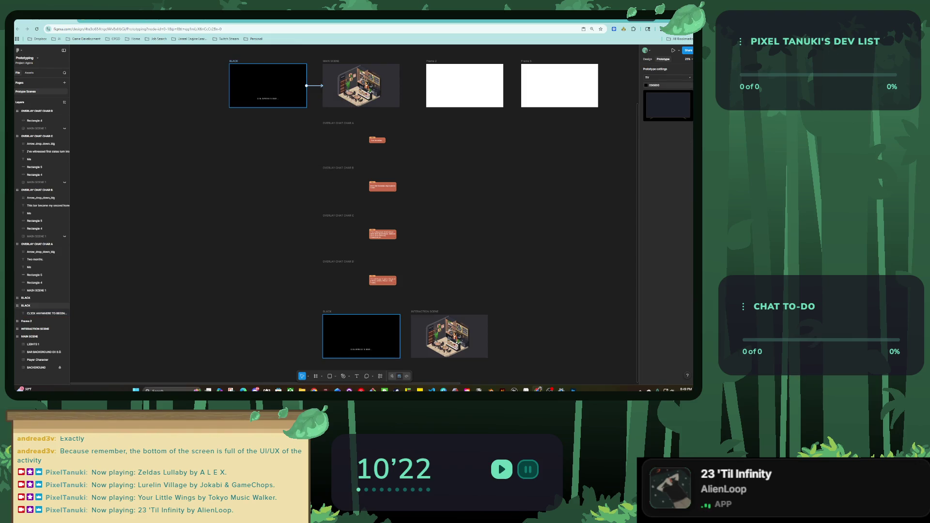
{"action": "left_click", "coordinate": [291, 87]}
{"action": "left_click", "coordinate": [668, 101]}
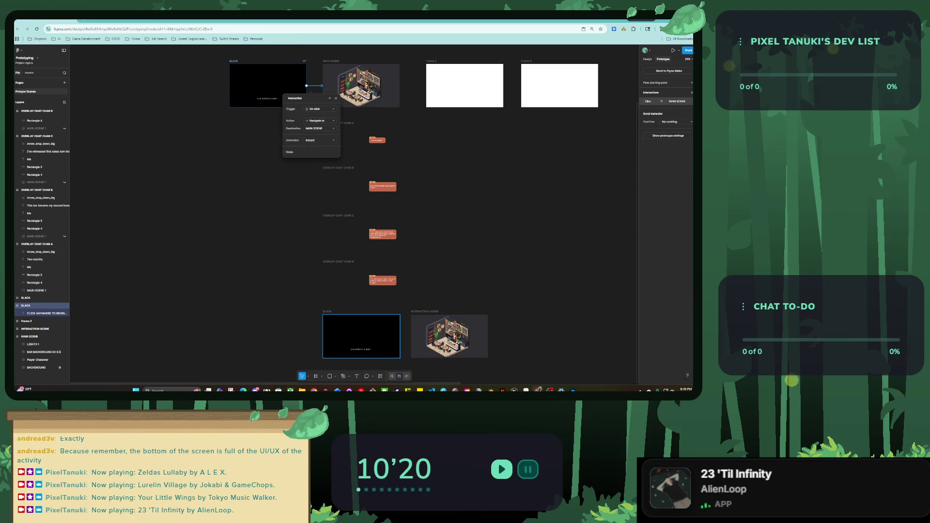
{"action": "left_click", "coordinate": [320, 140]}
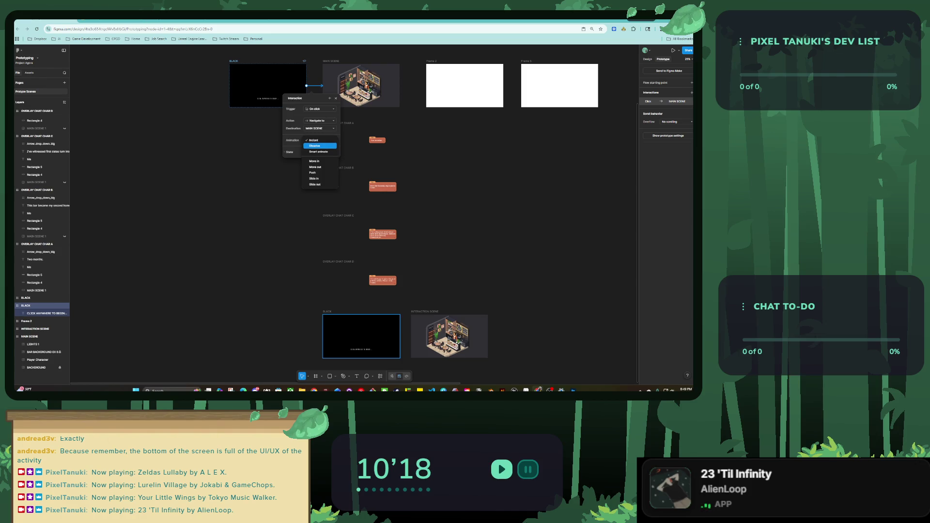
{"action": "left_click", "coordinate": [319, 146]}
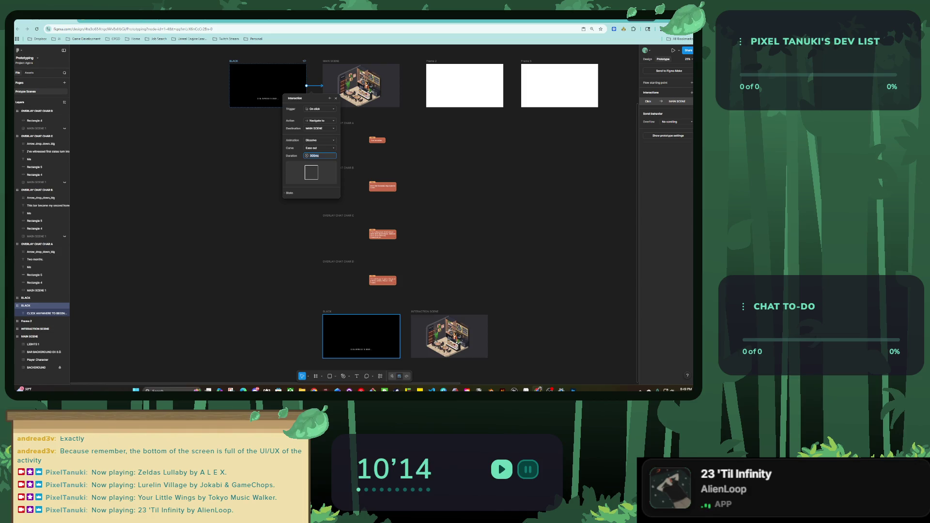
{"action": "key", "text": "Escape"}
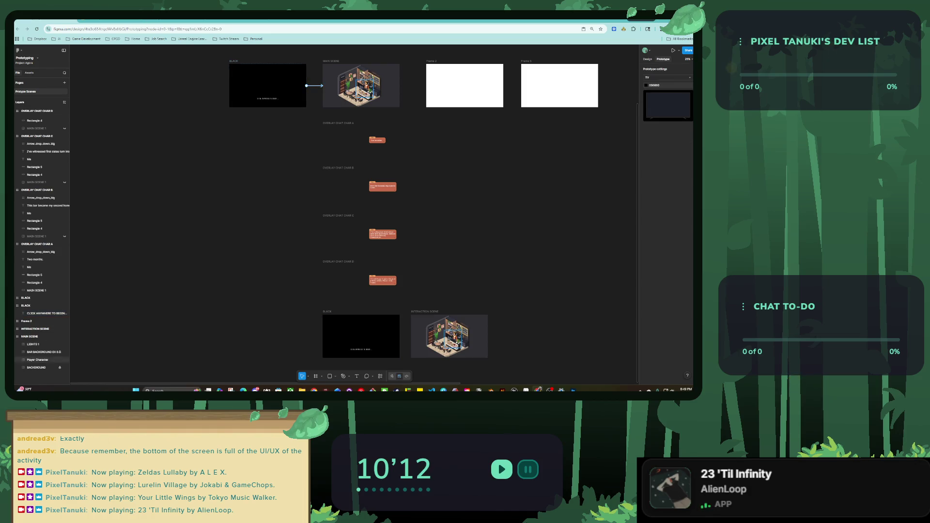
Step: Add an 800ms After delay interaction on MAIN SCENE that opens OVERLAY CHAT CHAR A as an overlay
{"action": "left_click", "coordinate": [30, 337]}
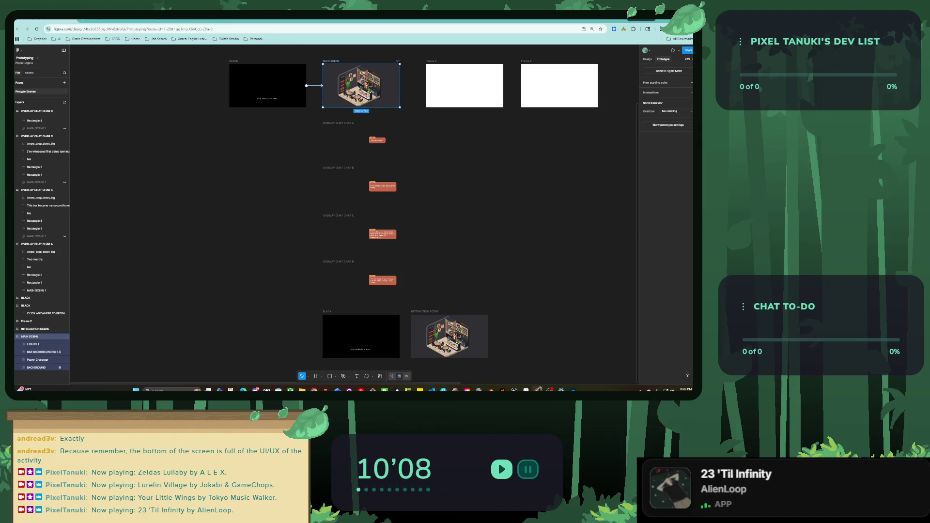
{"action": "left_click", "coordinate": [692, 92]}
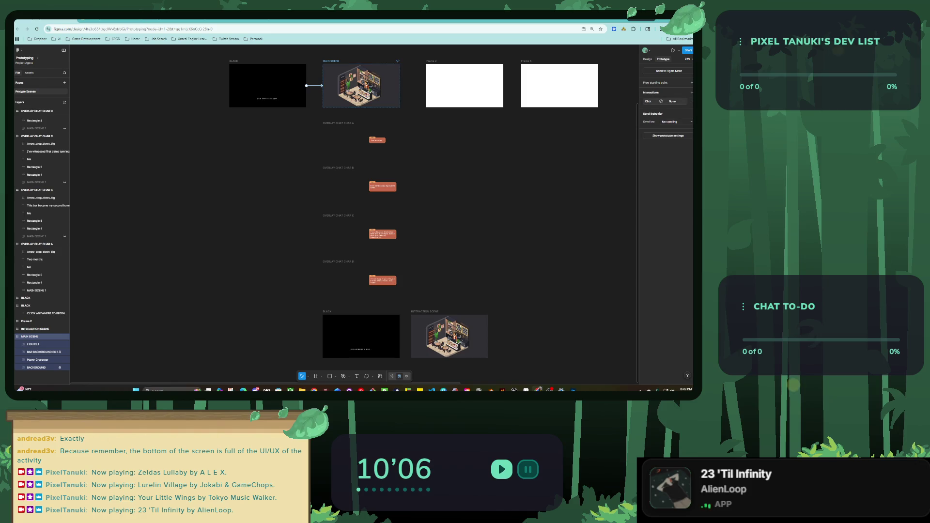
{"action": "left_click", "coordinate": [618, 113]}
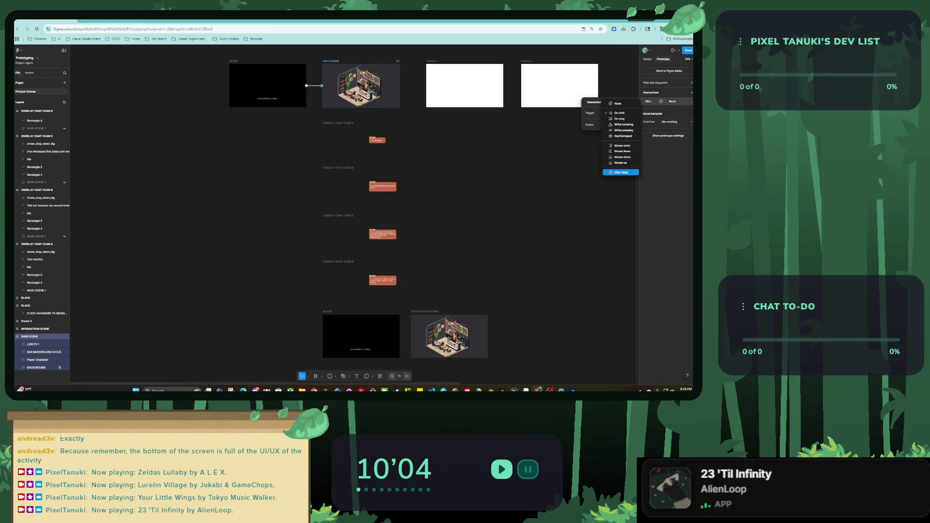
{"action": "left_click", "coordinate": [622, 172]}
{"action": "left_click", "coordinate": [619, 133]}
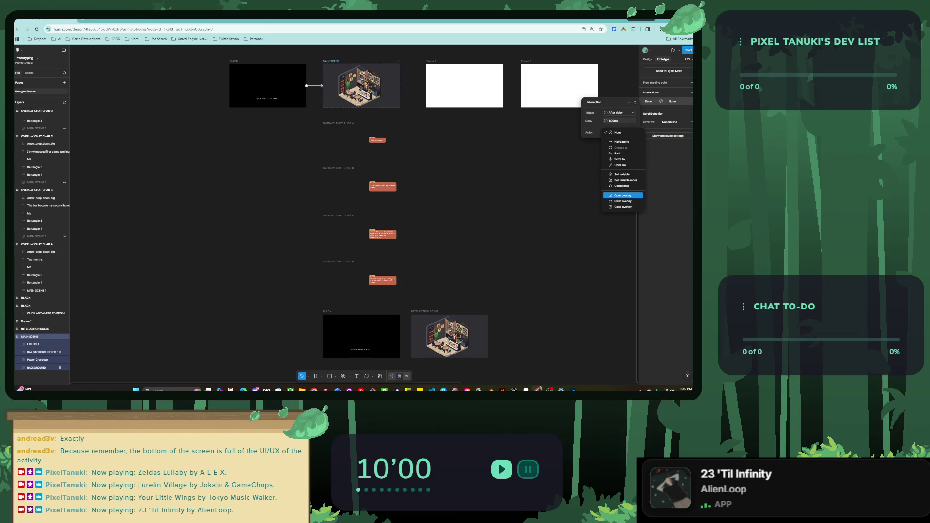
{"action": "left_click", "coordinate": [623, 195]}
{"action": "left_click", "coordinate": [619, 140]}
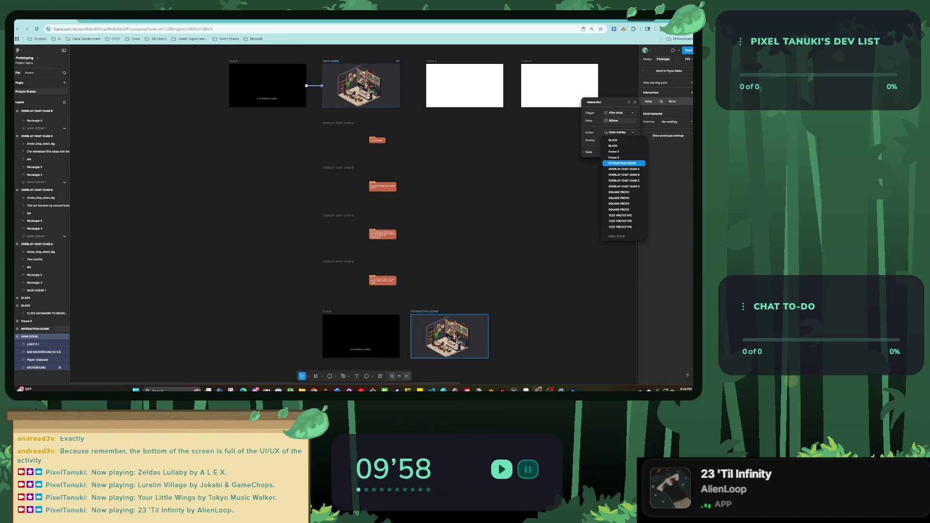
{"action": "left_click", "coordinate": [620, 166]}
{"action": "left_click", "coordinate": [338, 123]}
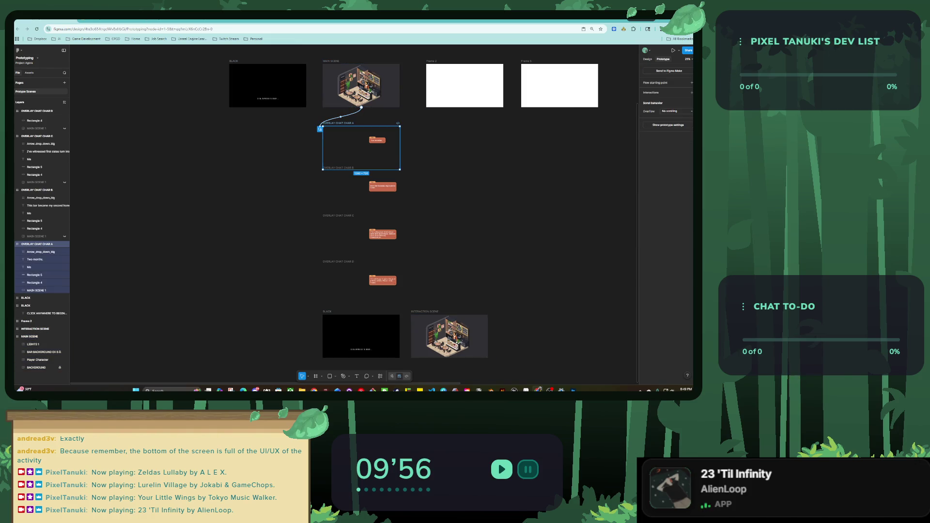
Step: Make clicking OVERLAY CHAT CHAR A swap in OVERLAY CHAT CHAR B with a Dissolve transition
{"action": "left_click", "coordinate": [691, 92]}
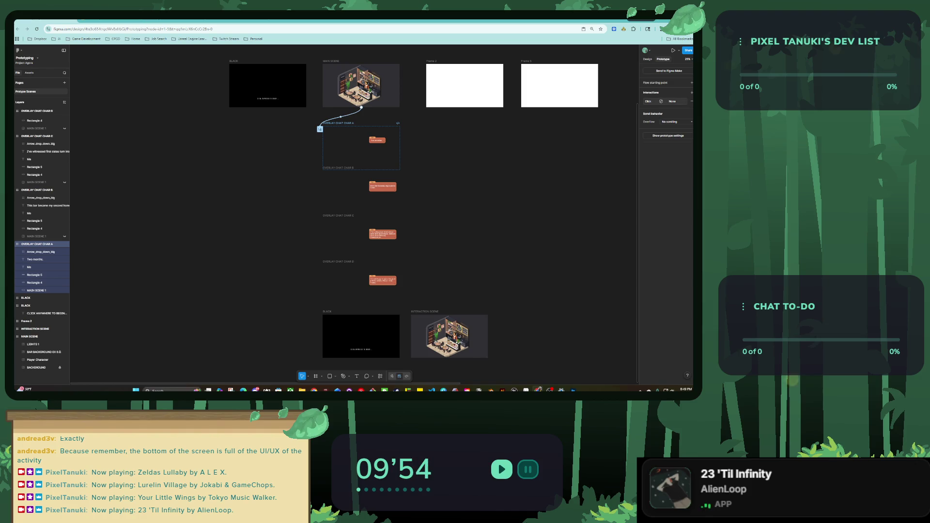
{"action": "left_click", "coordinate": [619, 125]}
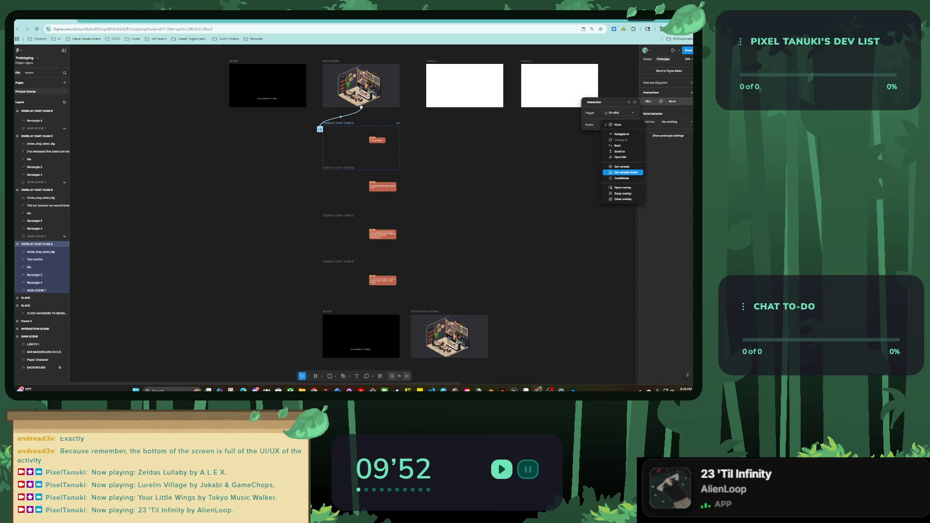
{"action": "left_click", "coordinate": [623, 193]}
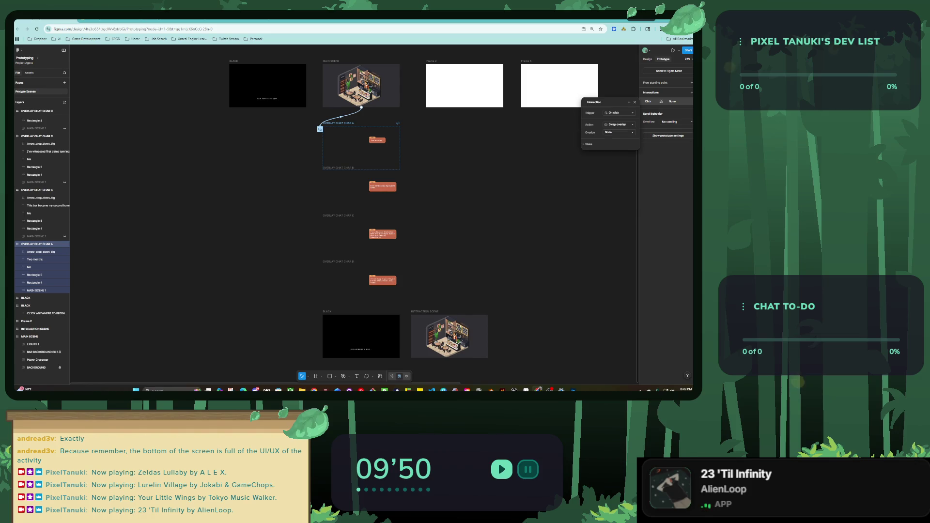
{"action": "left_click", "coordinate": [618, 132]}
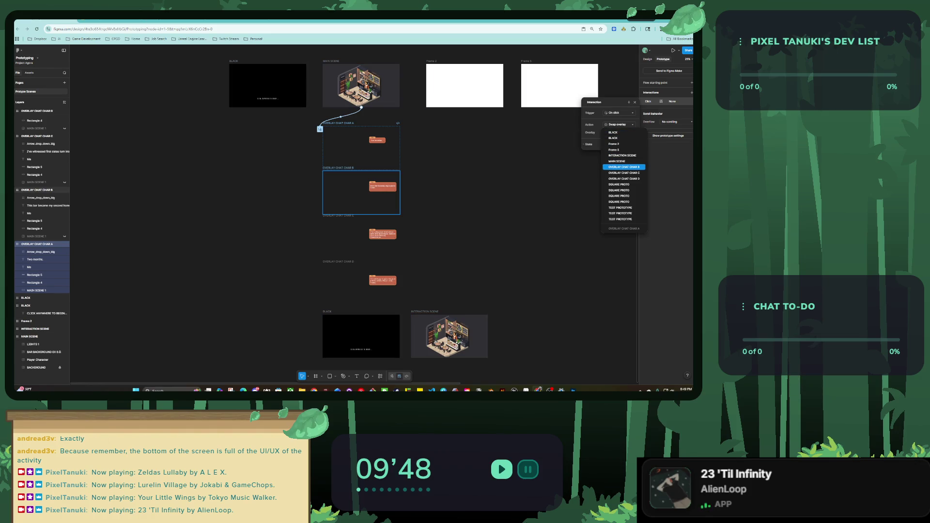
{"action": "left_click", "coordinate": [622, 164]}
{"action": "left_click", "coordinate": [619, 144]}
{"action": "left_click", "coordinate": [620, 153]}
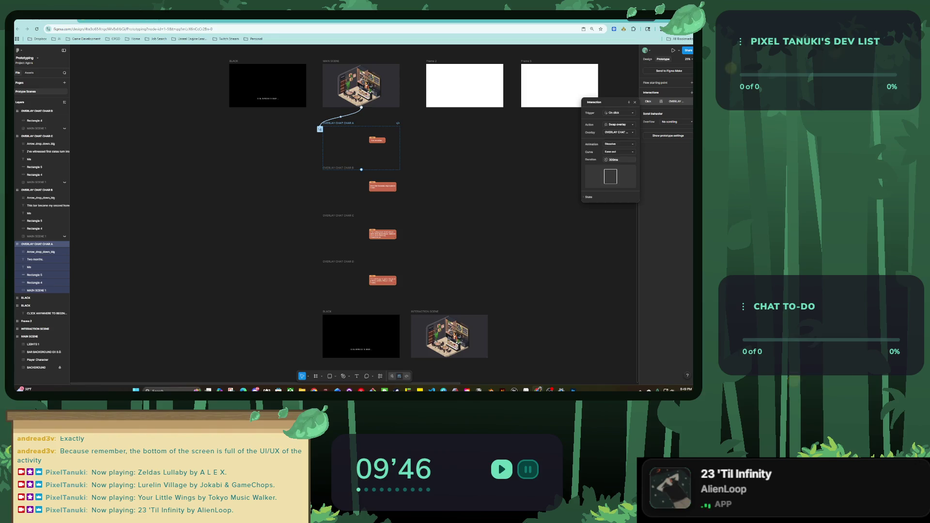
{"action": "key", "text": "Escape"}
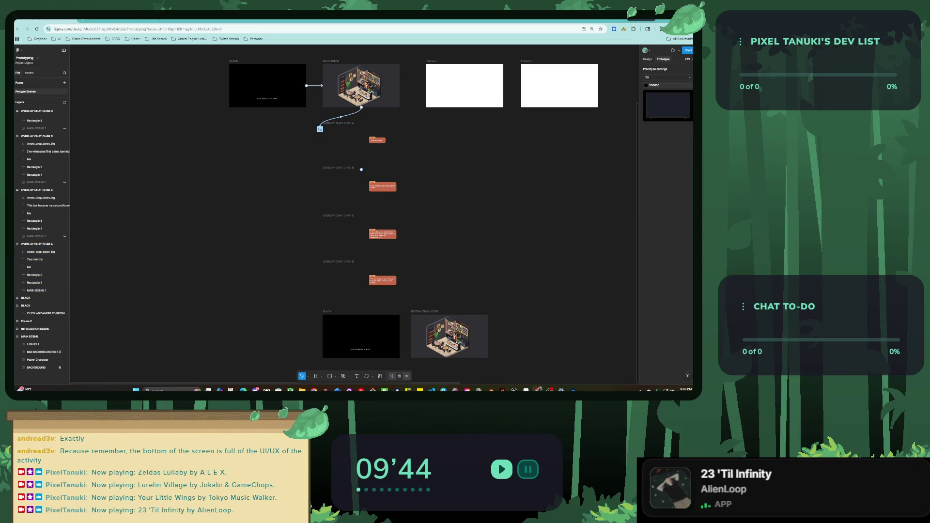
Step: Make clicking OVERLAY CHAT CHAR B swap in OVERLAY CHAT CHAR C with a Dissolve transition
{"action": "left_click", "coordinate": [337, 167]}
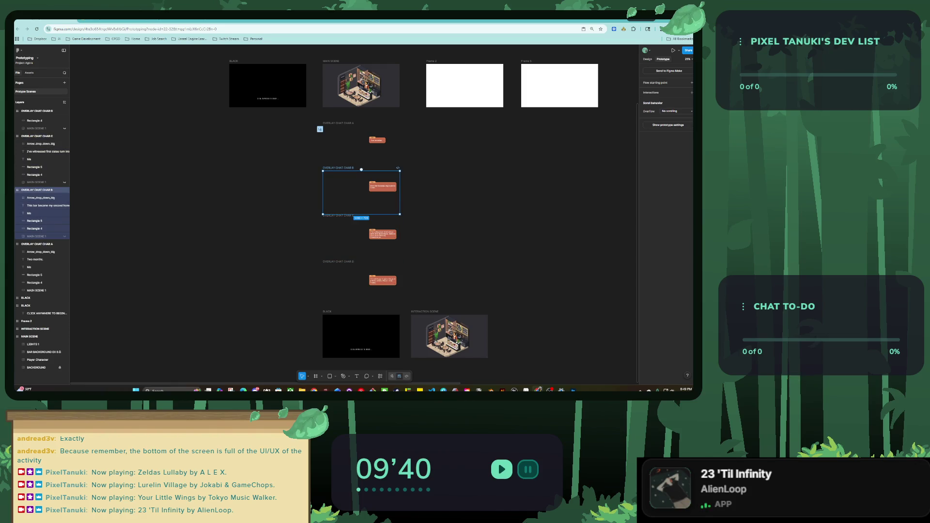
{"action": "left_click", "coordinate": [692, 92]}
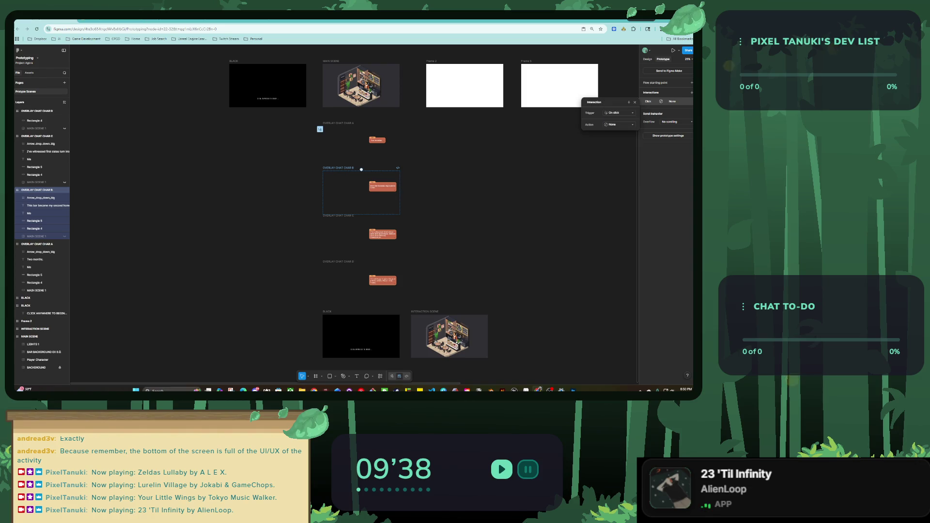
{"action": "left_click", "coordinate": [617, 124]}
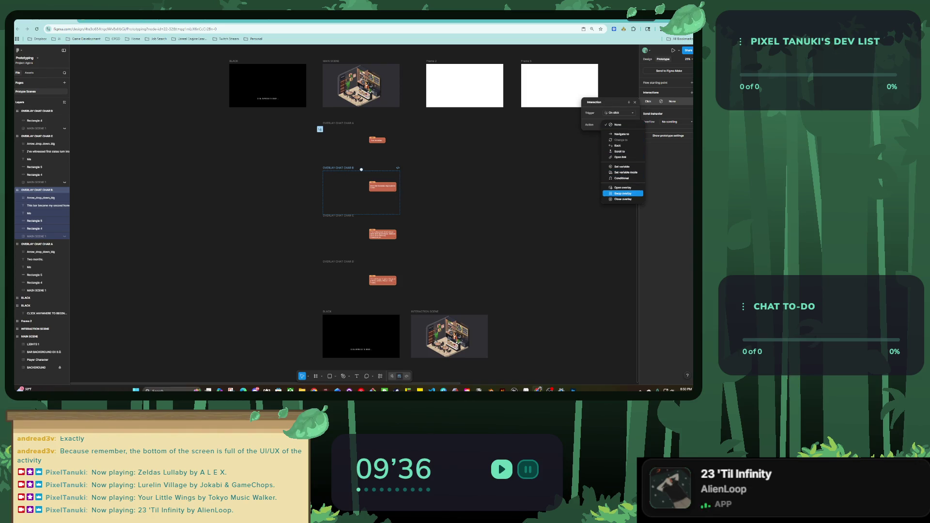
{"action": "left_click", "coordinate": [623, 193]}
{"action": "left_click", "coordinate": [619, 133]}
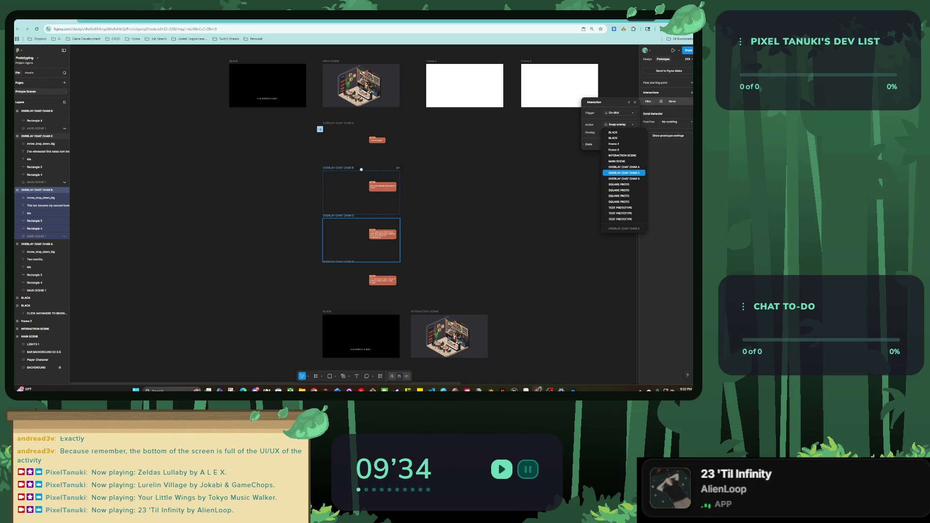
{"action": "left_click", "coordinate": [624, 173]}
{"action": "left_click", "coordinate": [619, 144]}
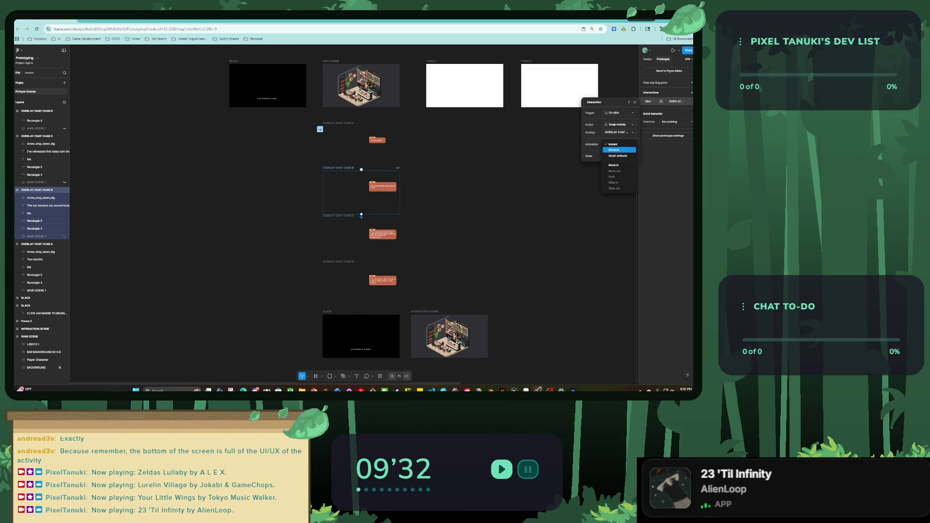
{"action": "left_click", "coordinate": [615, 150]}
{"action": "scroll", "coordinate": [354, 218], "scroll_direction": "down", "scroll_amount": 3}
{"action": "key", "text": "Escape"}
Step: Make clicking OVERLAY CHAT CHAR C swap in OVERLAY CHAT CHAR D with a Dissolve transition
{"action": "left_click", "coordinate": [342, 147]}
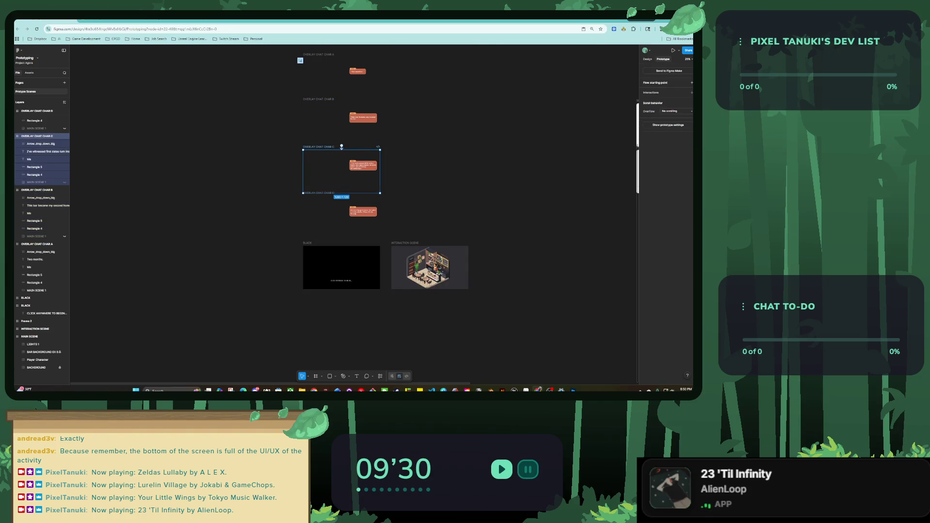
{"action": "left_click", "coordinate": [666, 101]}
{"action": "left_click", "coordinate": [617, 125]}
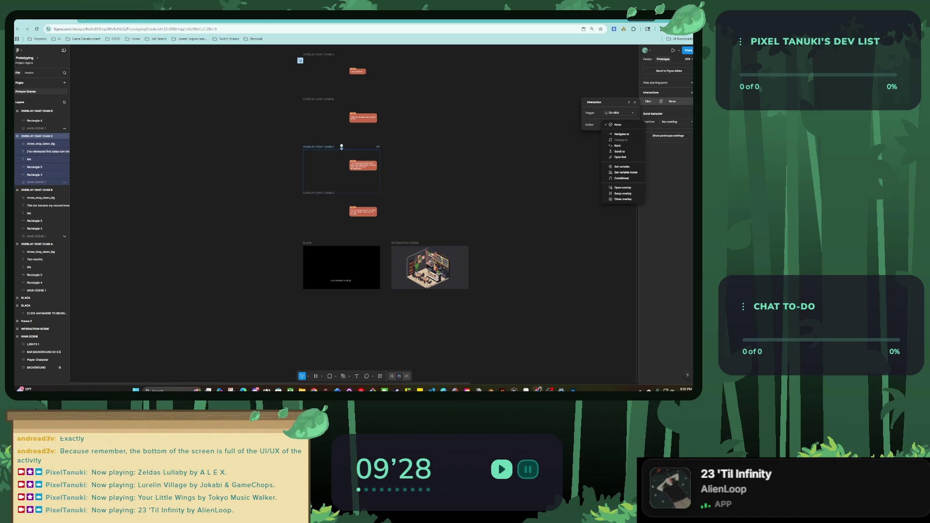
{"action": "left_click", "coordinate": [622, 193]}
{"action": "left_click", "coordinate": [619, 132]}
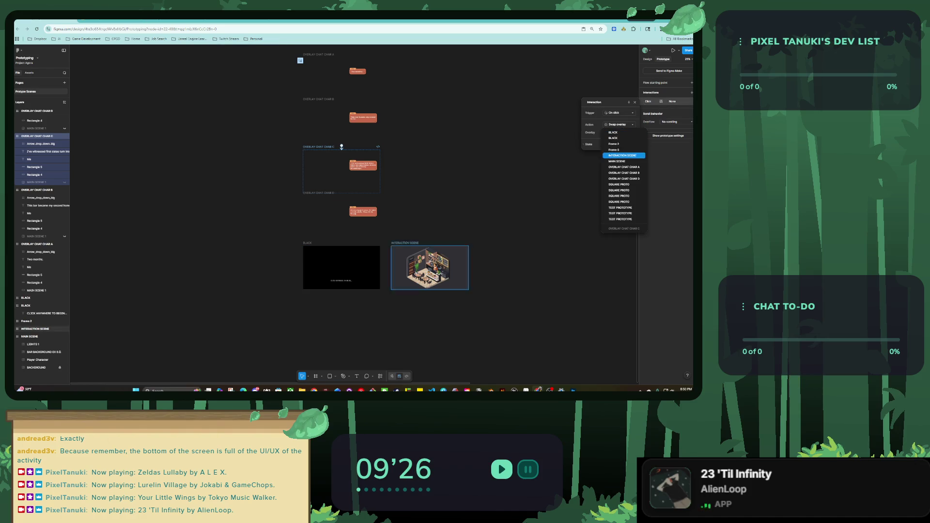
{"action": "left_click", "coordinate": [625, 179]}
{"action": "left_click", "coordinate": [619, 144]}
{"action": "left_click", "coordinate": [619, 149]}
{"action": "left_click", "coordinate": [342, 100]}
{"action": "left_click", "coordinate": [341, 193]}
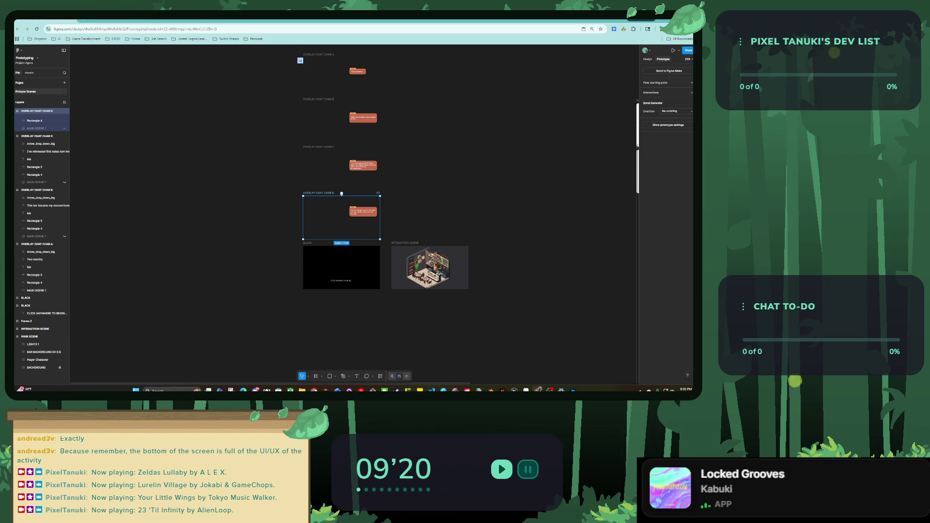
{"action": "key", "text": "Escape"}
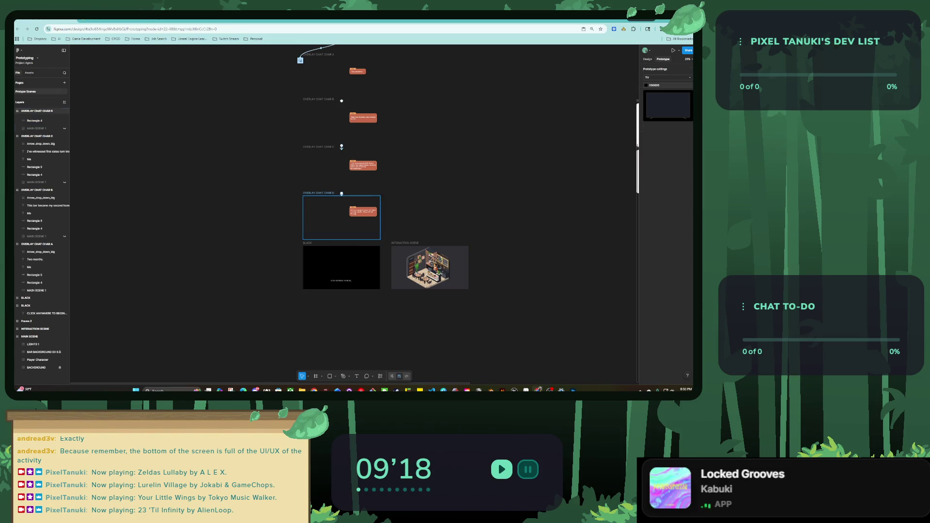
Step: Give OVERLAY CHAT CHAR D an On click Swap overlay interaction targeting the lower BLACK frame
{"action": "left_click", "coordinate": [36, 111]}
{"action": "scroll", "coordinate": [346, 218], "scroll_direction": "up", "scroll_amount": 2}
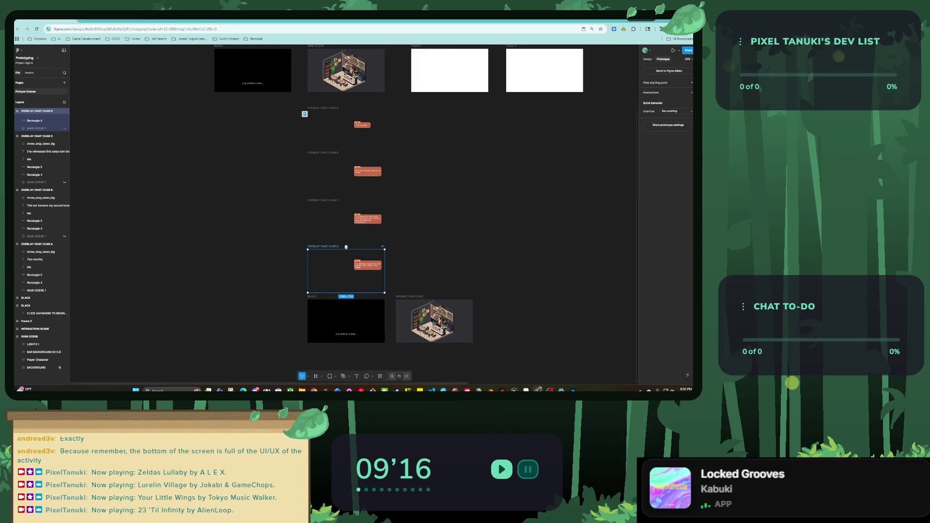
{"action": "key", "text": "Escape"}
{"action": "left_click", "coordinate": [26, 298]}
{"action": "key", "text": "Return"}
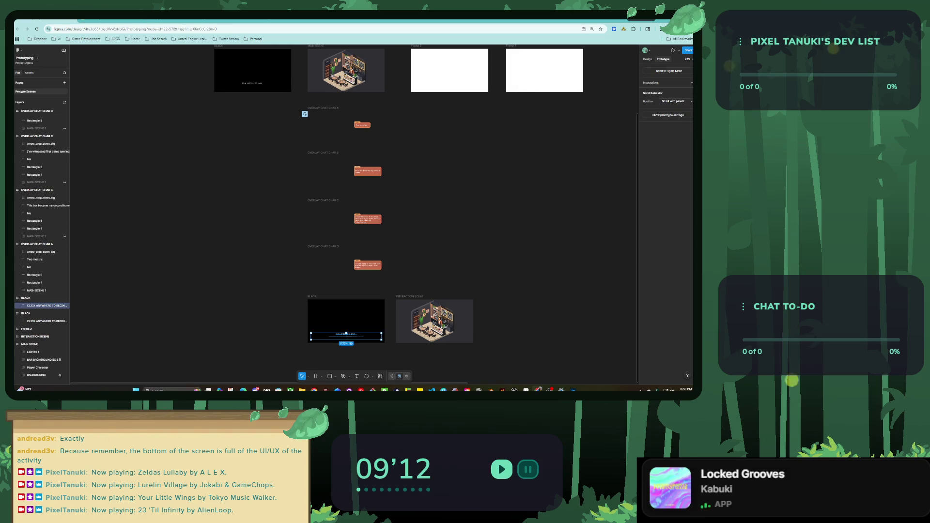
{"action": "key", "text": "Escape"}
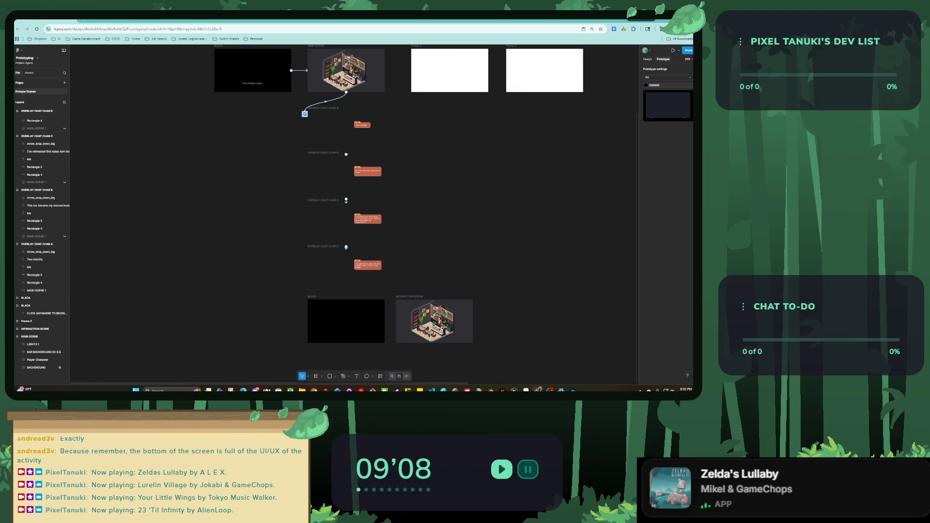
{"action": "left_click", "coordinate": [340, 273]}
{"action": "left_click", "coordinate": [692, 92]}
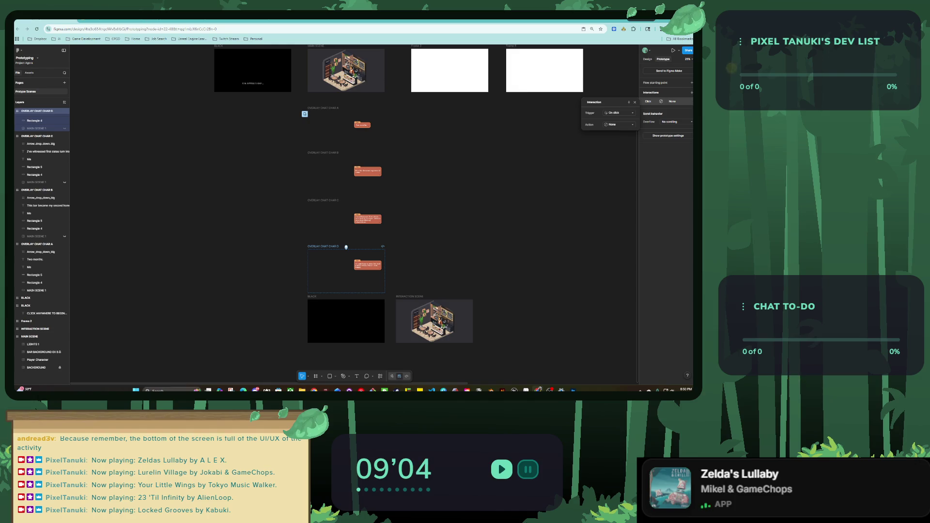
{"action": "left_click", "coordinate": [619, 125]}
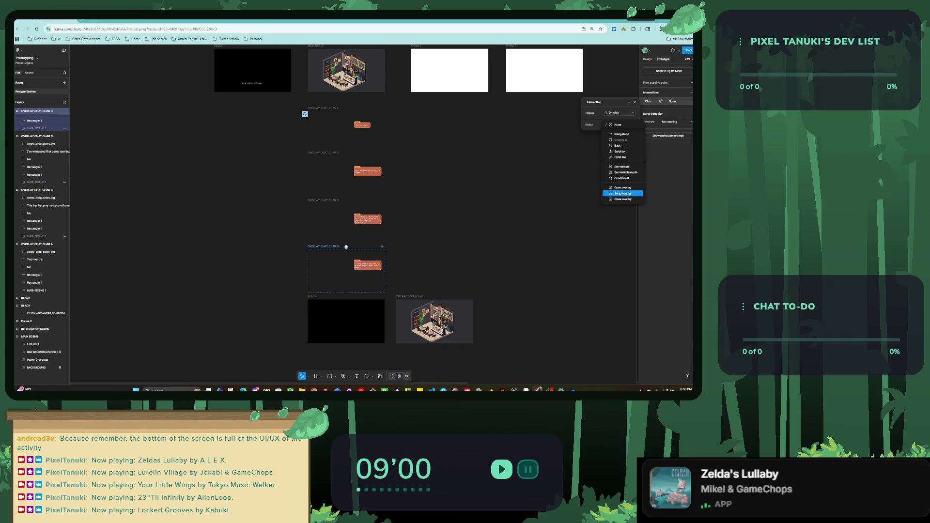
{"action": "left_click", "coordinate": [622, 193]}
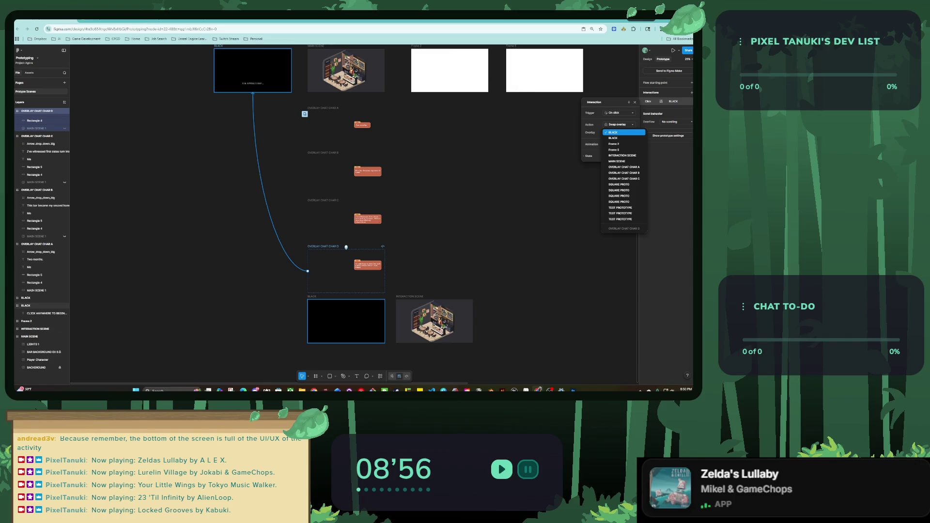
{"action": "left_click", "coordinate": [612, 132]}
Step: Rename the lower black frame to FADE OUT
{"action": "left_click", "coordinate": [339, 320]}
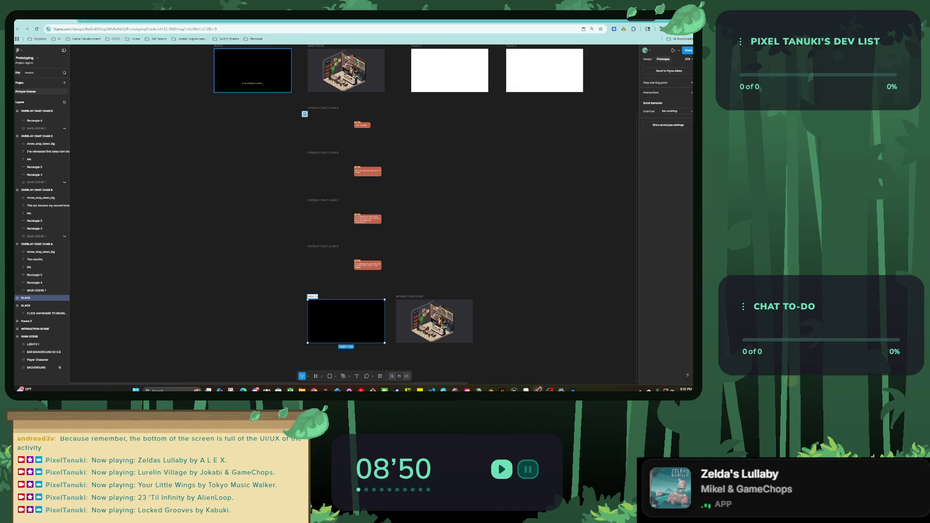
{"action": "type", "text": "UT"}
{"action": "key", "text": "Return"}
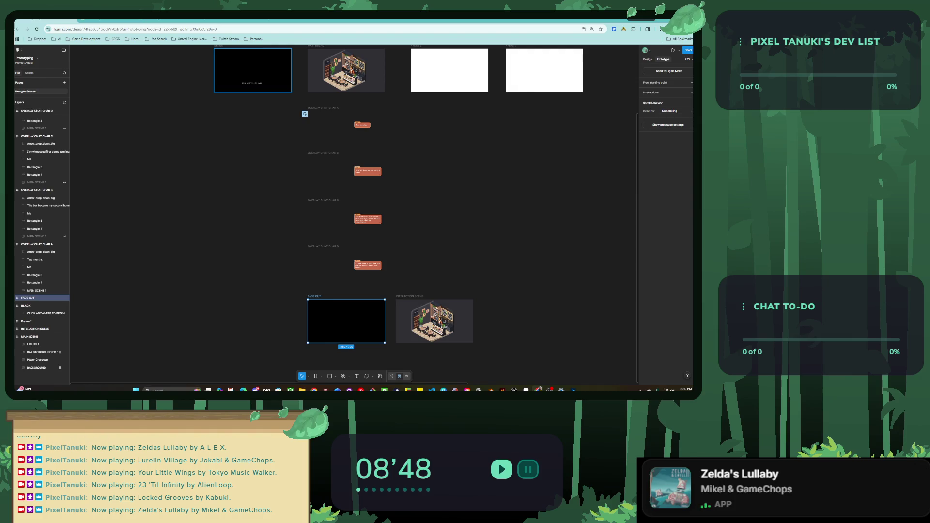
{"action": "key", "text": "Escape"}
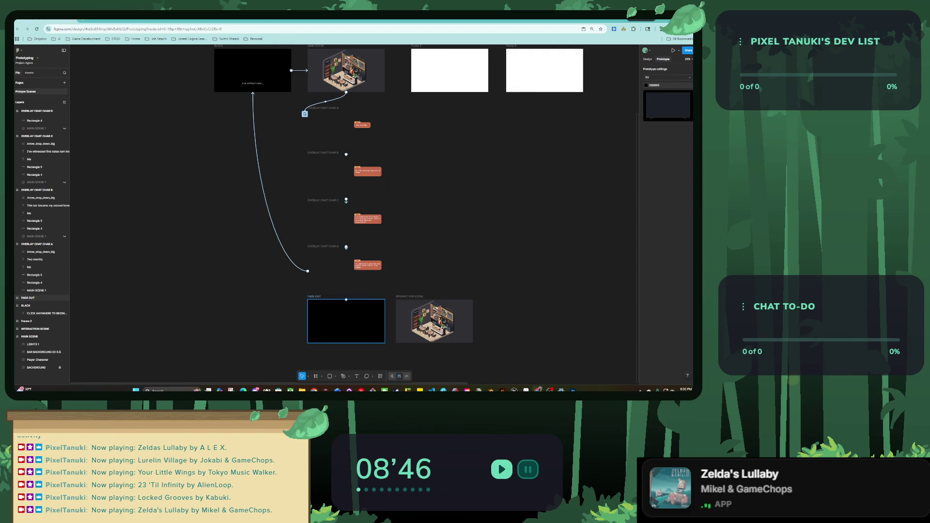
Step: Retarget CHAR D's swap overlay to FADE OUT with a Dissolve and a duration of 60
{"action": "left_click", "coordinate": [322, 246]}
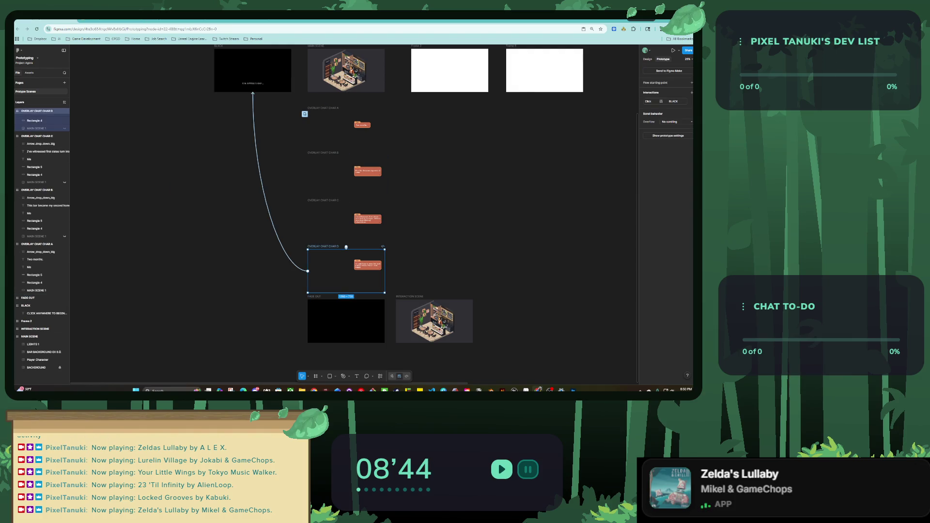
{"action": "left_click", "coordinate": [666, 101]}
{"action": "left_click", "coordinate": [619, 144]}
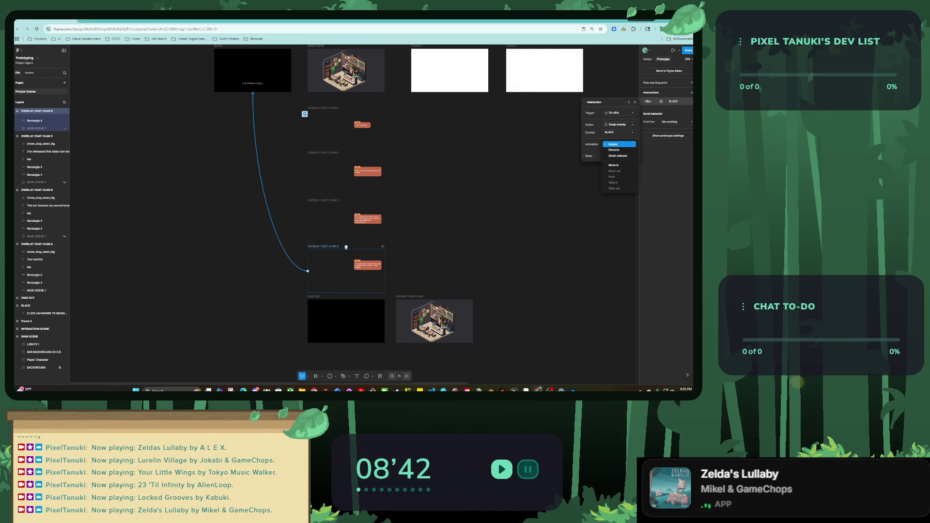
{"action": "left_click", "coordinate": [619, 132]}
{"action": "left_click", "coordinate": [622, 144]}
{"action": "left_click", "coordinate": [619, 144]}
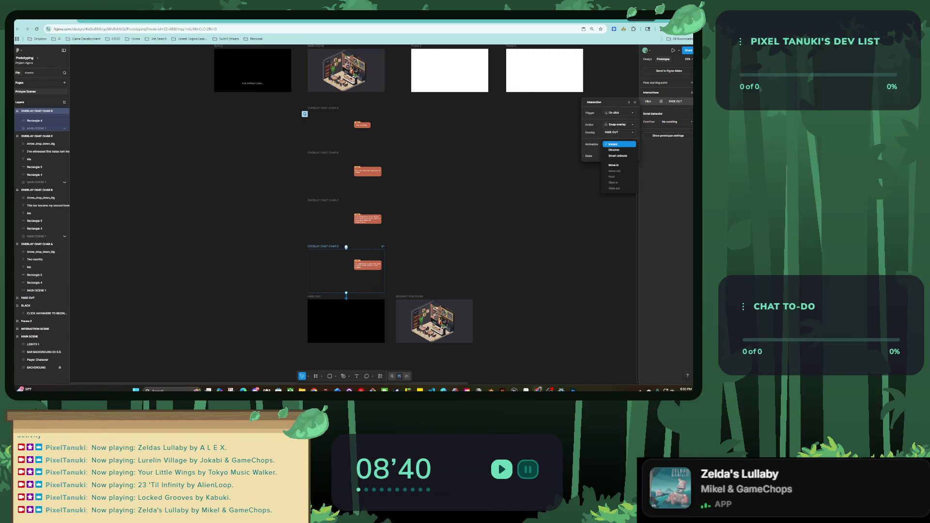
{"action": "left_click", "coordinate": [615, 156]}
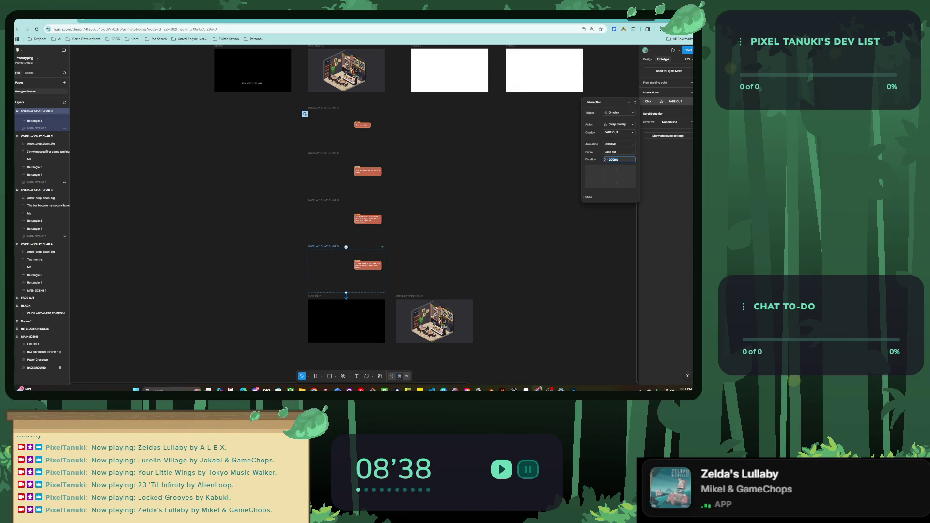
{"action": "type", "text": "60"}
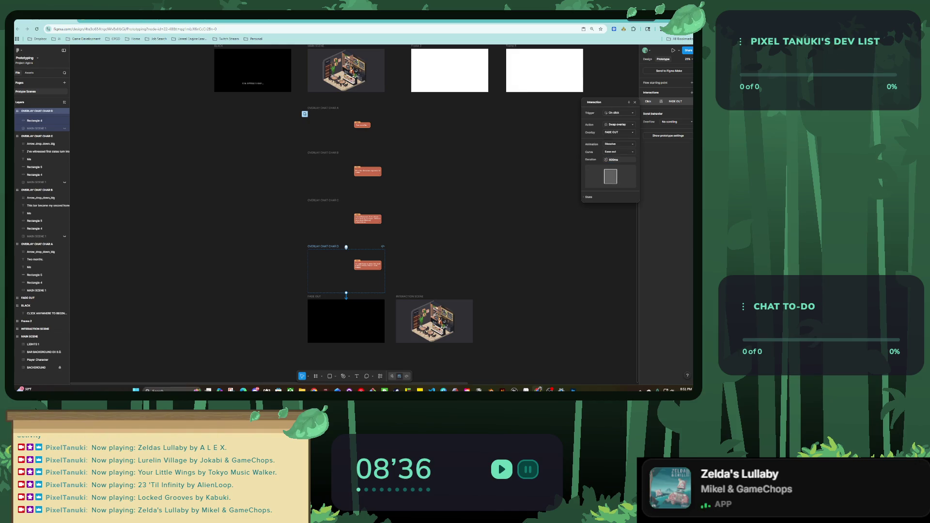
Step: Select the FADE OUT frame and add a new interaction to it
{"action": "scroll", "coordinate": [353, 213], "scroll_direction": "right", "scroll_amount": 3}
{"action": "left_click", "coordinate": [255, 290]}
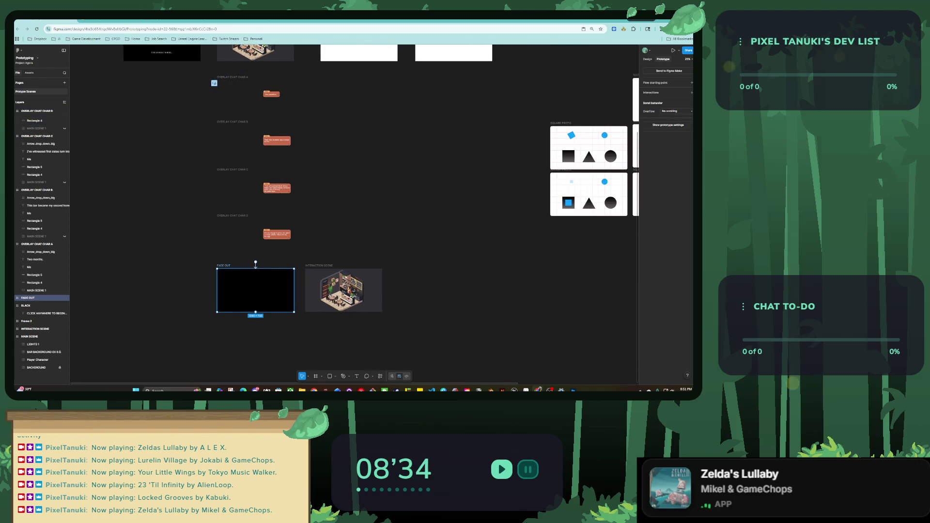
{"action": "scroll", "coordinate": [248, 263], "scroll_direction": "up", "scroll_amount": 5}
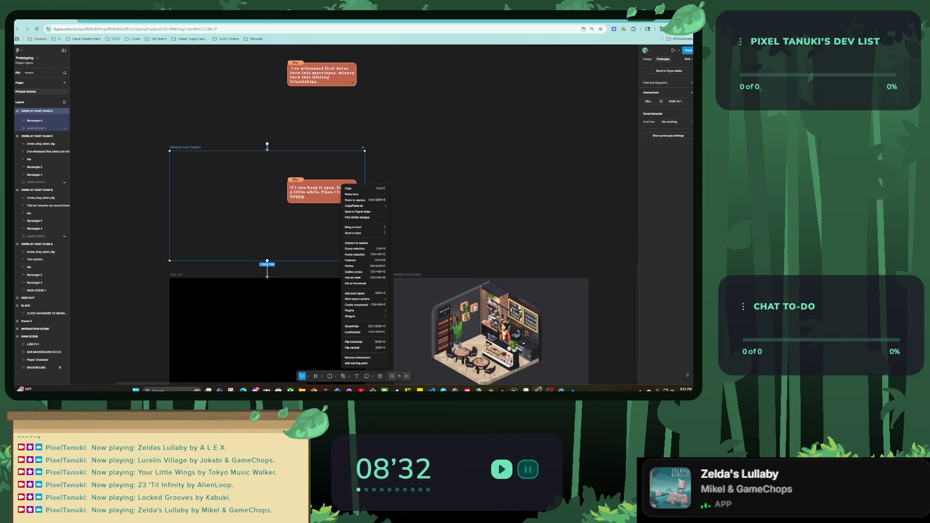
{"action": "scroll", "coordinate": [353, 242], "scroll_direction": "down", "scroll_amount": 3}
{"action": "scroll", "coordinate": [353, 242], "scroll_direction": "left", "scroll_amount": 2}
{"action": "left_click_drag", "start_coordinate": [309, 192], "coordinate": [310, 209]}
Step: Set FADE OUT's interaction to After delay 300 ms, then Navigate to INTERACTION SCENE
{"action": "left_click", "coordinate": [619, 112]}
{"action": "left_click", "coordinate": [620, 172]}
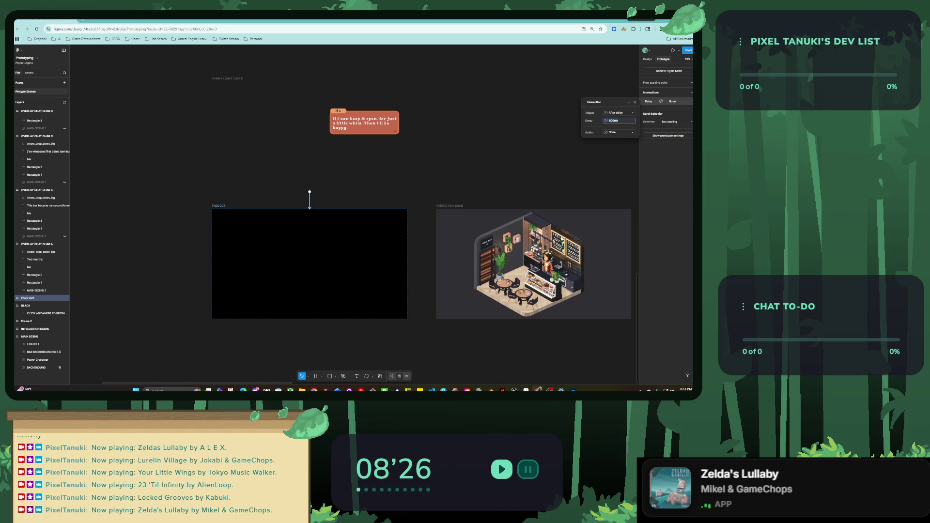
{"action": "type", "text": "300"}
{"action": "left_click", "coordinate": [619, 132]}
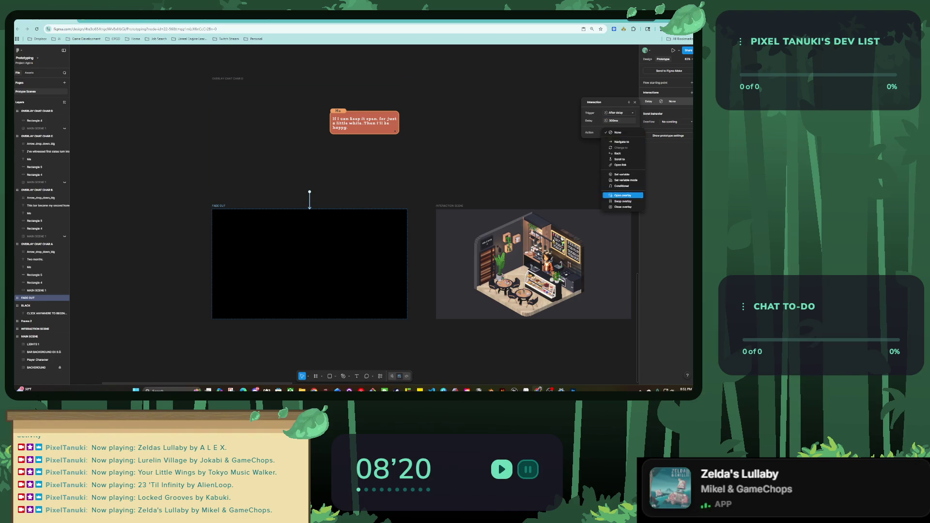
{"action": "left_click", "coordinate": [621, 142]}
{"action": "left_click", "coordinate": [619, 140]}
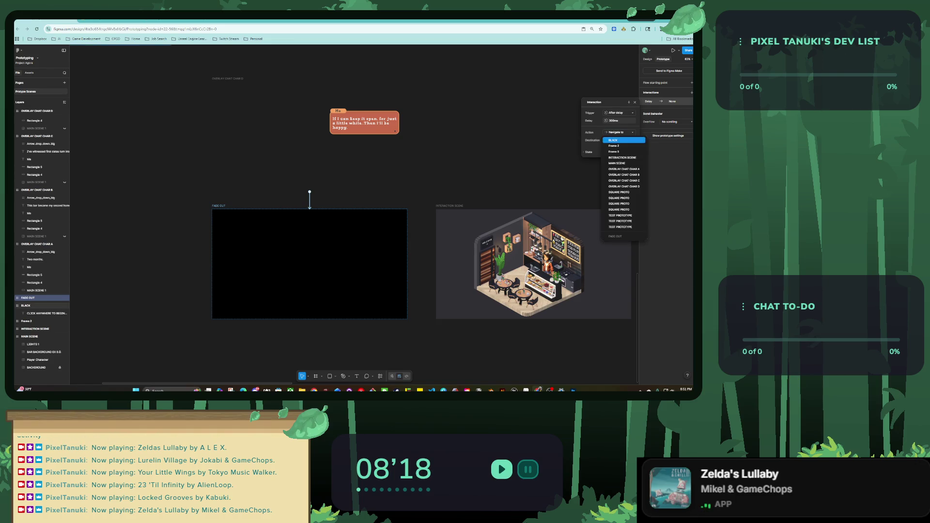
{"action": "left_click", "coordinate": [622, 157]}
{"action": "scroll", "coordinate": [436, 218], "scroll_direction": "down", "scroll_amount": 5}
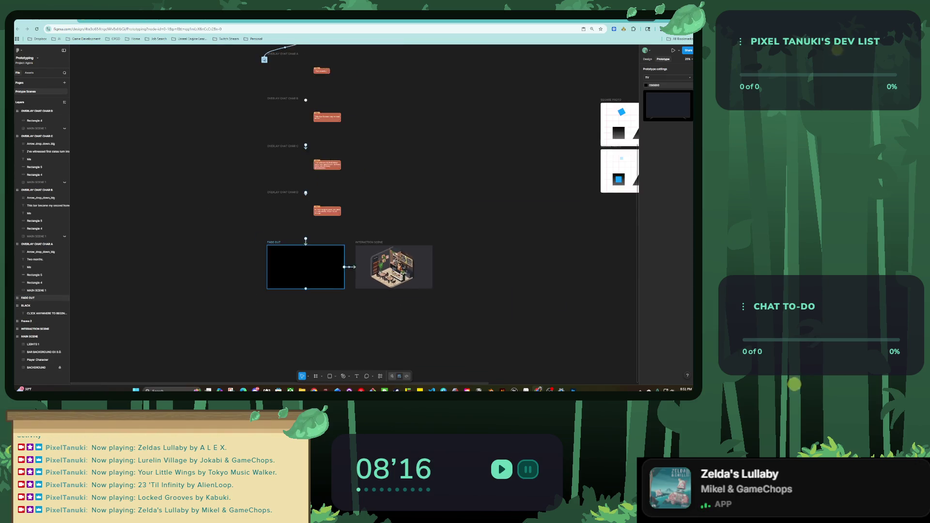
{"action": "scroll", "coordinate": [242, 126], "scroll_direction": "up", "scroll_amount": 5}
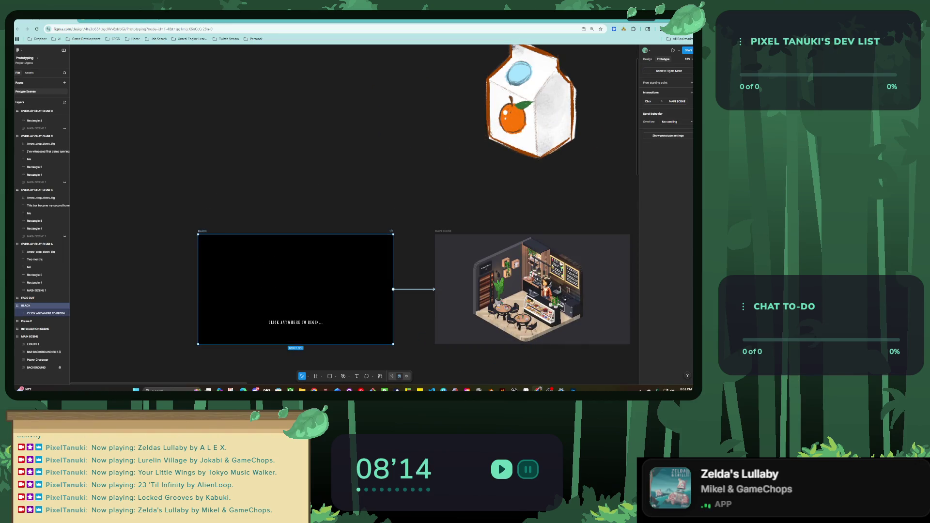
Step: Add a flow starting point named BEGINNING on the BLACK frame and preview that flow
{"action": "left_click", "coordinate": [296, 289]}
{"action": "key", "text": "Escape"}
{"action": "left_click", "coordinate": [295, 290]}
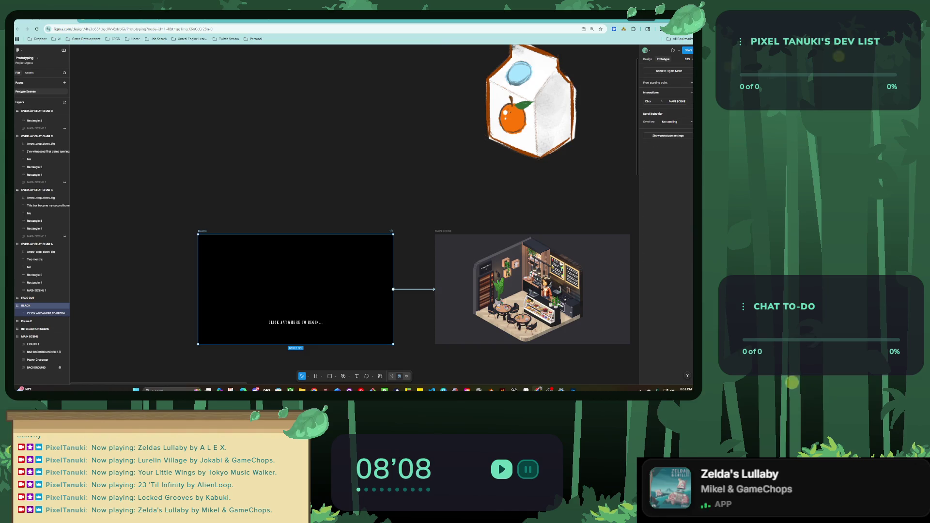
{"action": "left_click", "coordinate": [691, 83]}
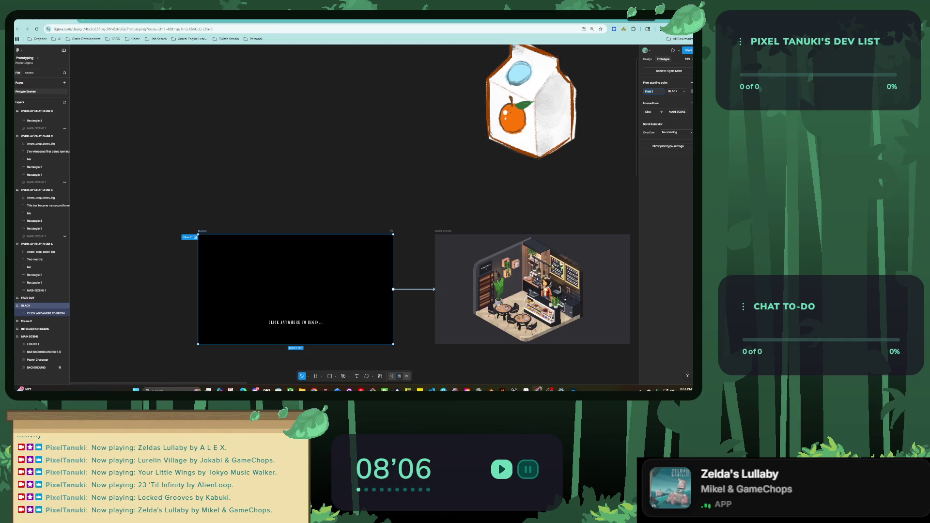
{"action": "type", "text": "Bl"}
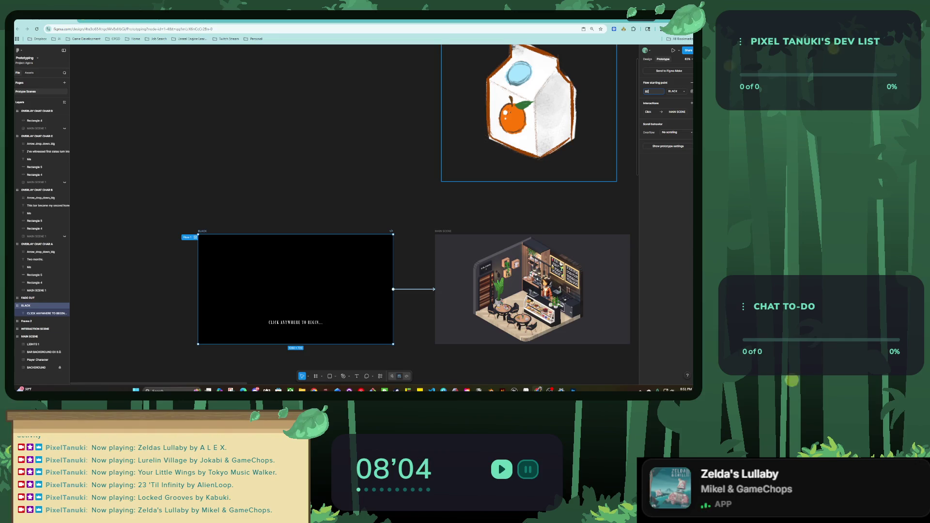
{"action": "key", "text": "Return"}
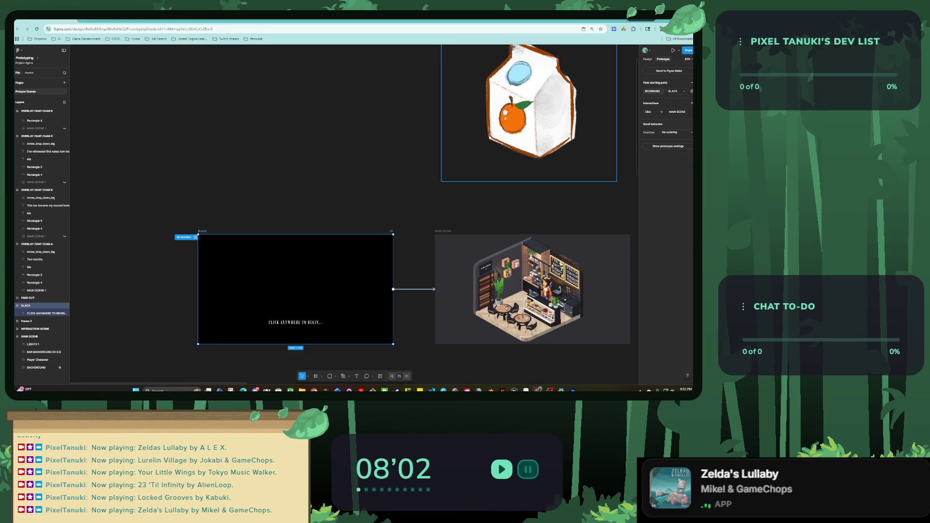
{"action": "left_click", "coordinate": [195, 237]}
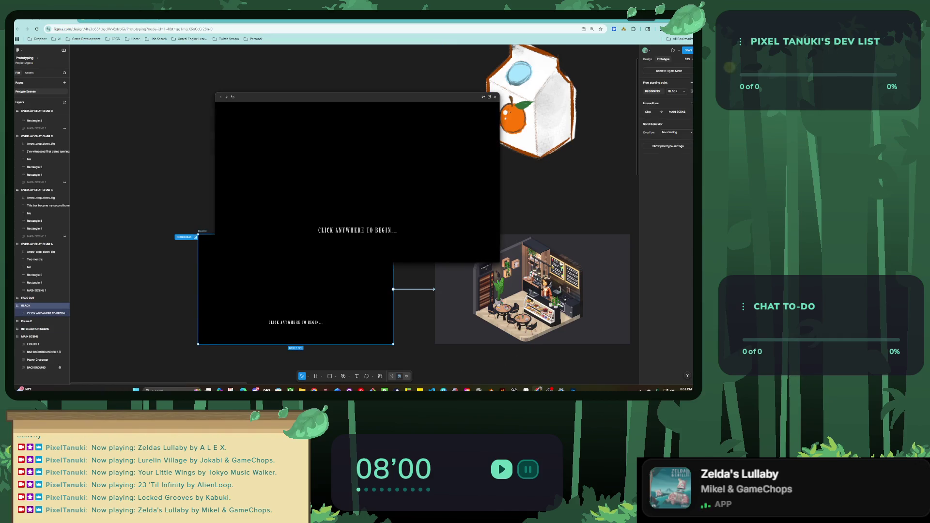
Step: Run the prototype in full presentation through the dialogue into the café scene, then close it
{"action": "left_click", "coordinate": [489, 97]}
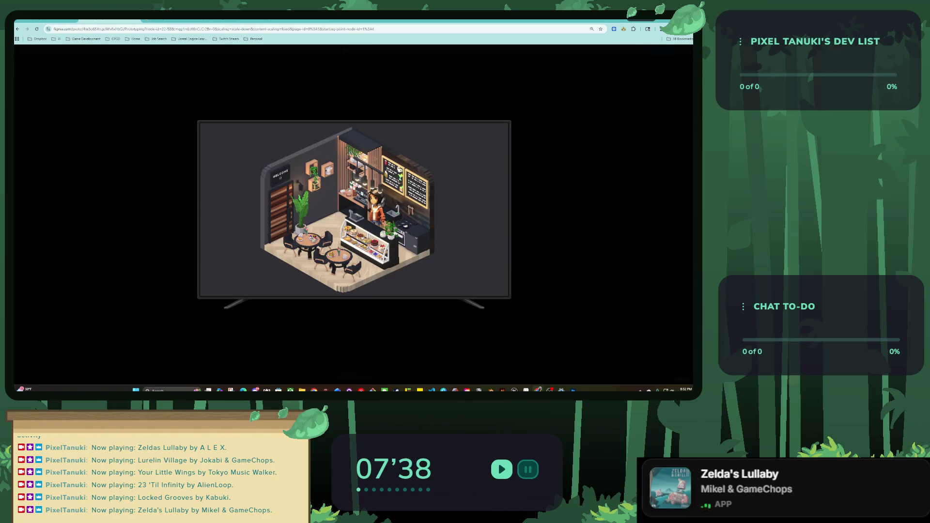
{"action": "key", "text": "ctrl+w"}
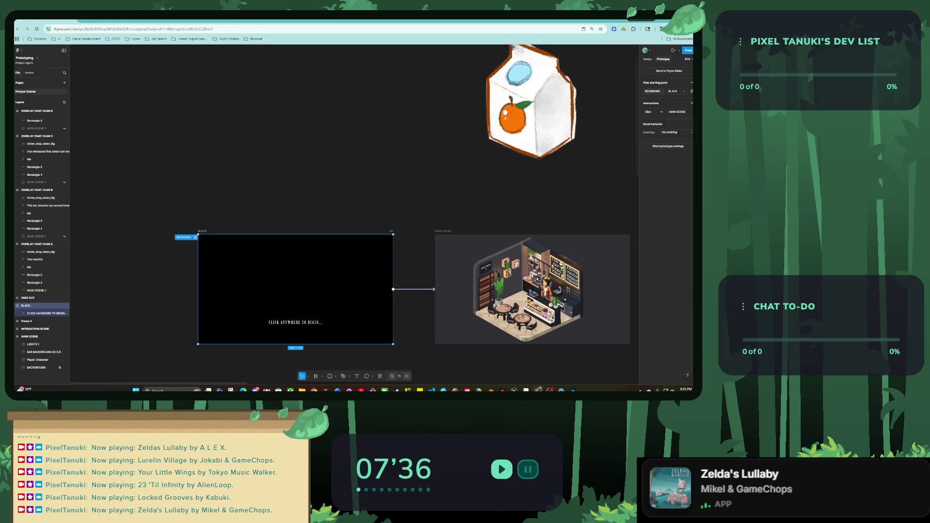
Step: Change the prototype's preview device from TV to No device
{"action": "scroll", "coordinate": [176, 109], "scroll_direction": "down", "scroll_amount": 5}
{"action": "scroll", "coordinate": [176, 109], "scroll_direction": "down", "scroll_amount": 3}
{"action": "scroll", "coordinate": [354, 213], "scroll_direction": "down", "scroll_amount": 5}
{"action": "scroll", "coordinate": [353, 213], "scroll_direction": "up", "scroll_amount": 3}
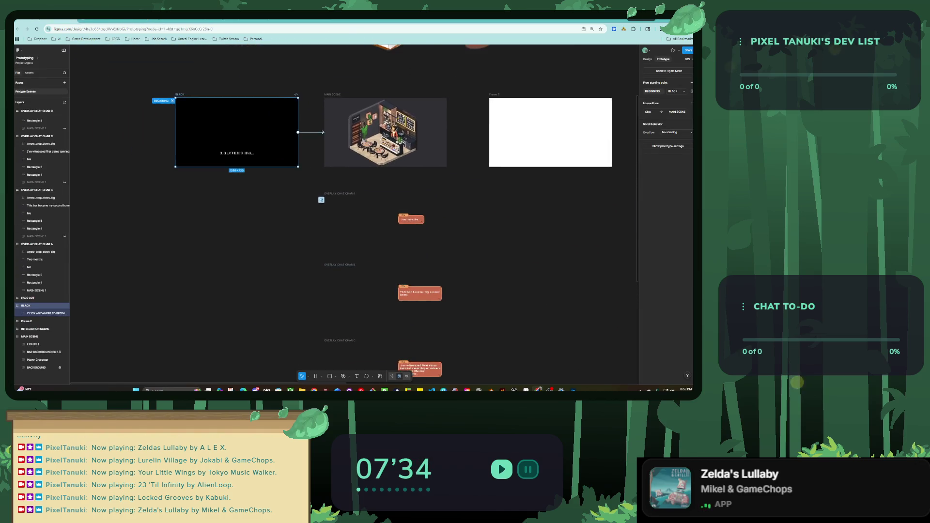
{"action": "scroll", "coordinate": [354, 213], "scroll_direction": "up", "scroll_amount": 2}
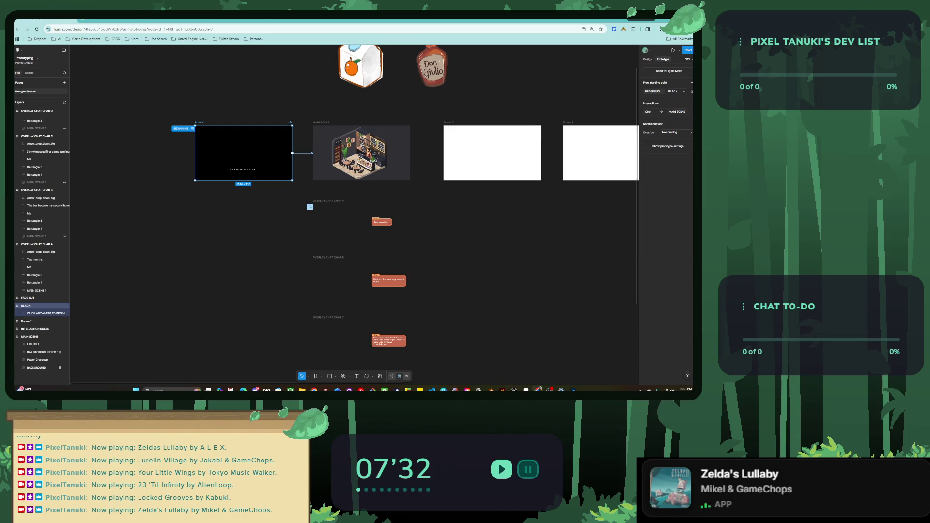
{"action": "left_click", "coordinate": [669, 146]}
{"action": "left_click", "coordinate": [652, 77]}
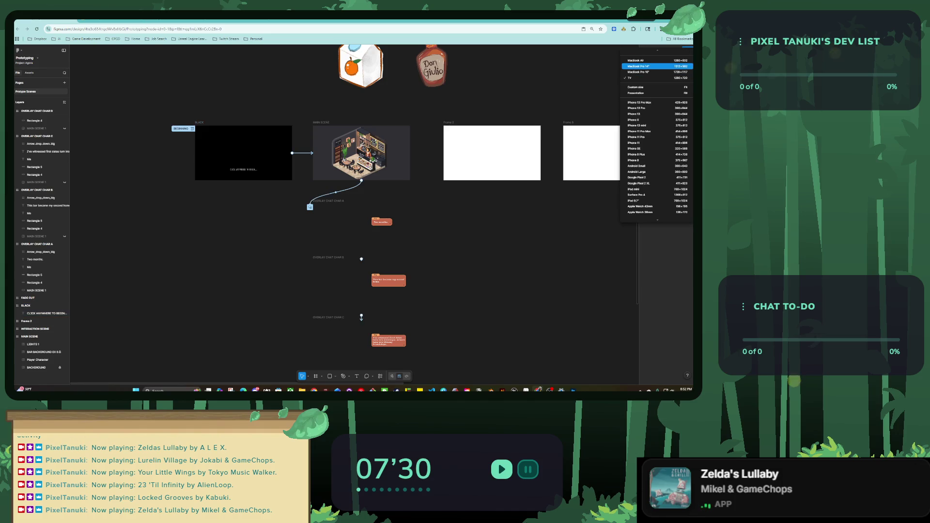
{"action": "scroll", "coordinate": [654, 119], "scroll_direction": "up", "scroll_amount": 5}
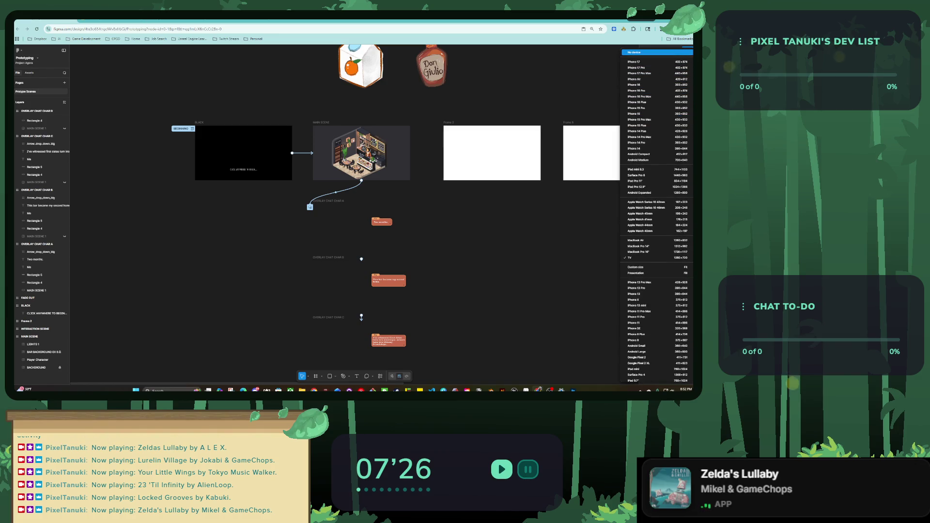
{"action": "left_click", "coordinate": [644, 52]}
{"action": "scroll", "coordinate": [354, 213], "scroll_direction": "down", "scroll_amount": 5}
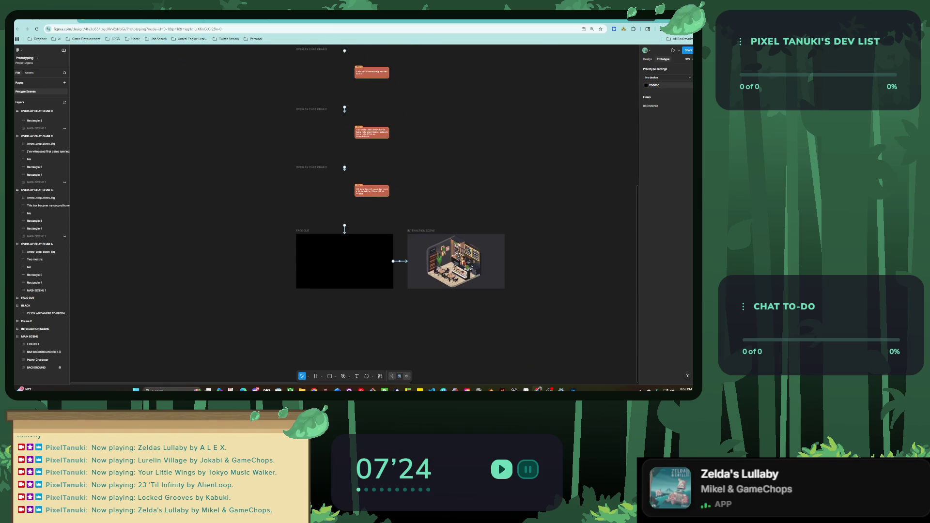
Step: Give FADE OUT's after-delay transition a Dissolve animation lasting 600 ms
{"action": "left_click", "coordinate": [345, 262]}
{"action": "left_click", "coordinate": [663, 101]}
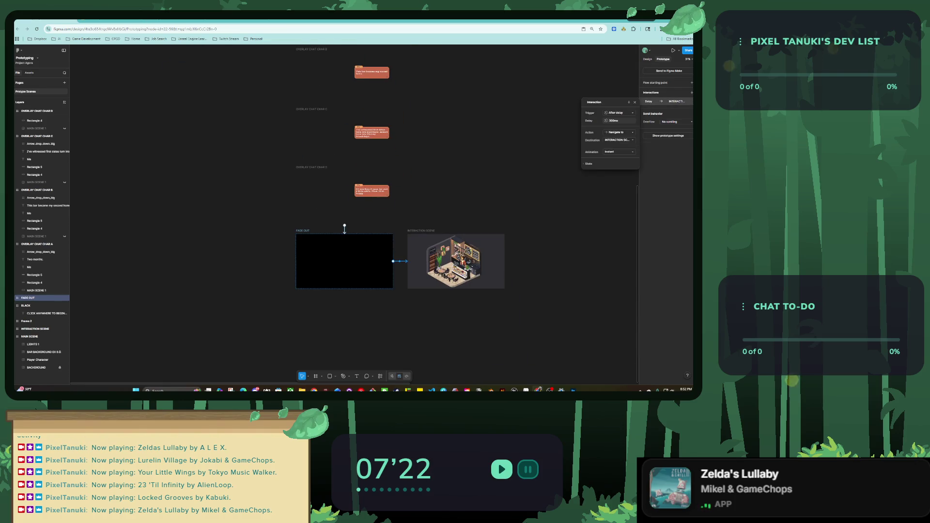
{"action": "left_click", "coordinate": [617, 120]}
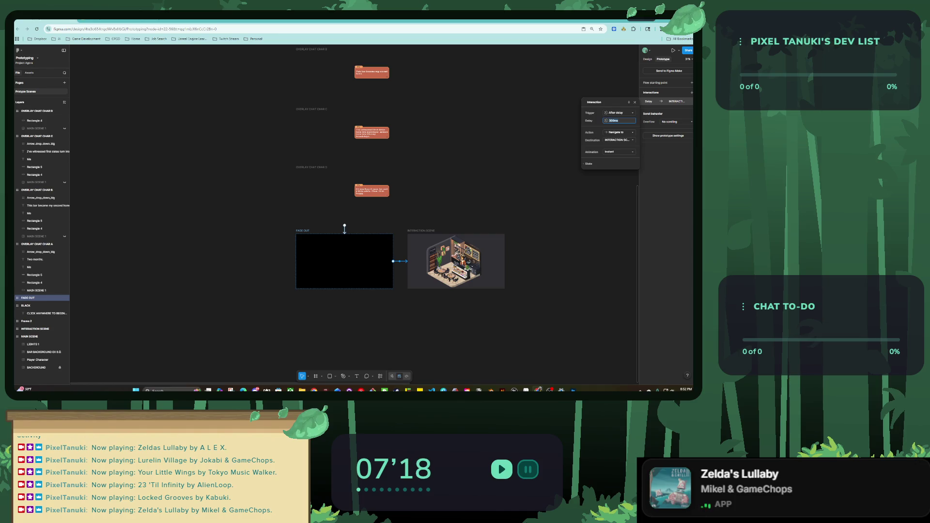
{"action": "left_click", "coordinate": [619, 151]}
{"action": "left_click", "coordinate": [618, 159]}
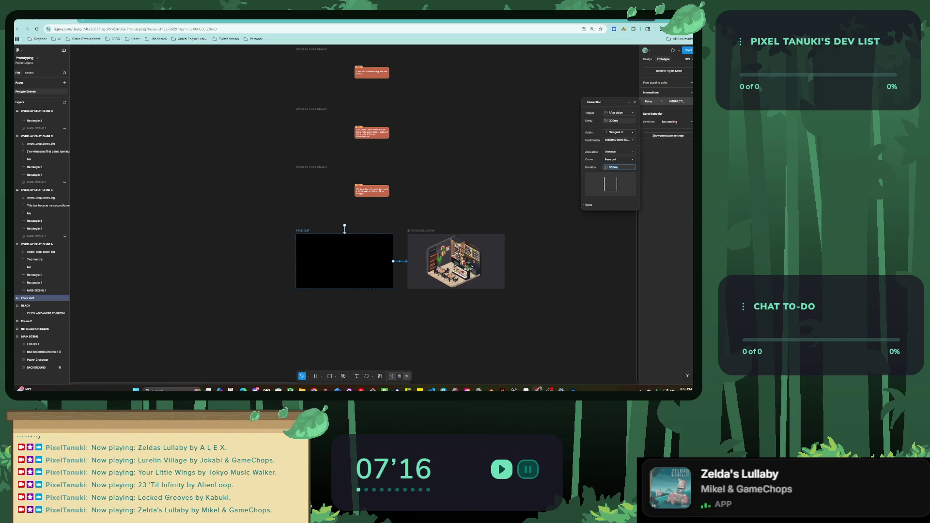
{"action": "type", "text": "00"}
{"action": "key", "text": "Return"}
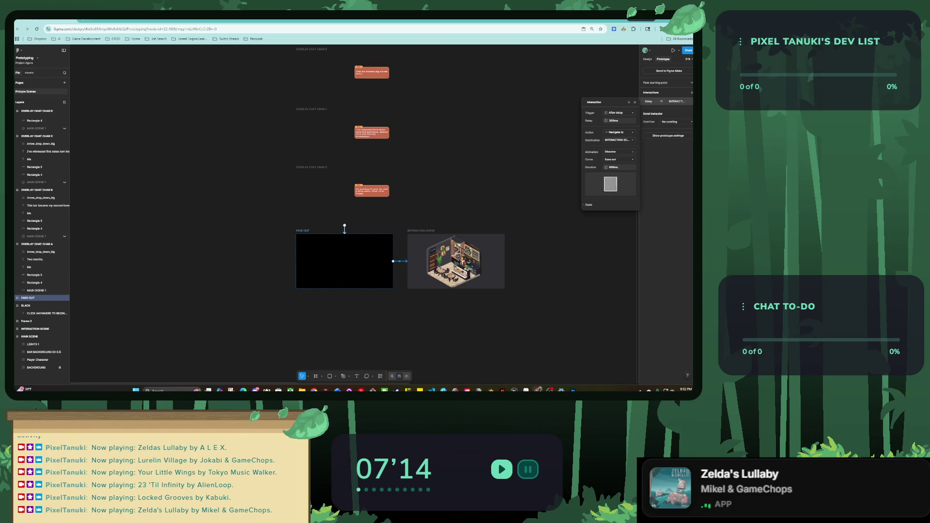
{"action": "key", "text": "Escape"}
{"action": "scroll", "coordinate": [348, 213], "scroll_direction": "up", "scroll_amount": 3}
{"action": "scroll", "coordinate": [348, 213], "scroll_direction": "up", "scroll_amount": 3}
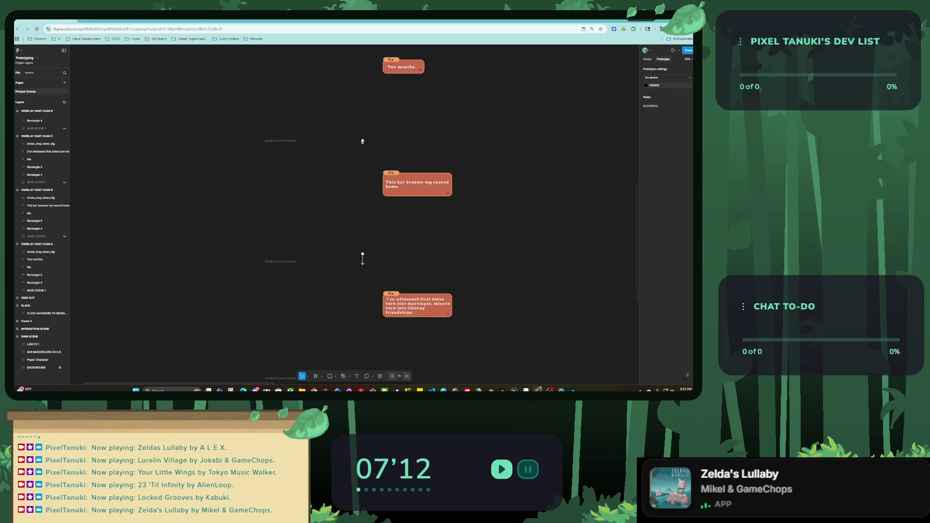
Step: Remove the On click interaction from the 'second home' bubble's down-arrow
{"action": "scroll", "coordinate": [381, 205], "scroll_direction": "up", "scroll_amount": 3}
{"action": "left_click", "coordinate": [436, 165]}
{"action": "left_click_drag", "start_coordinate": [515, 177], "coordinate": [456, 155]}
{"action": "left_click", "coordinate": [516, 177]}
{"action": "key", "text": "ctrl+z"}
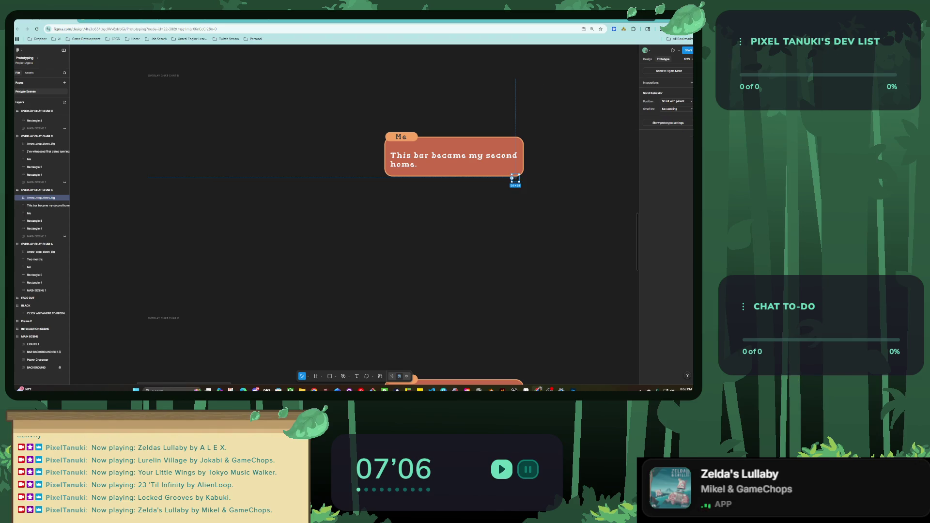
{"action": "key", "text": "Escape"}
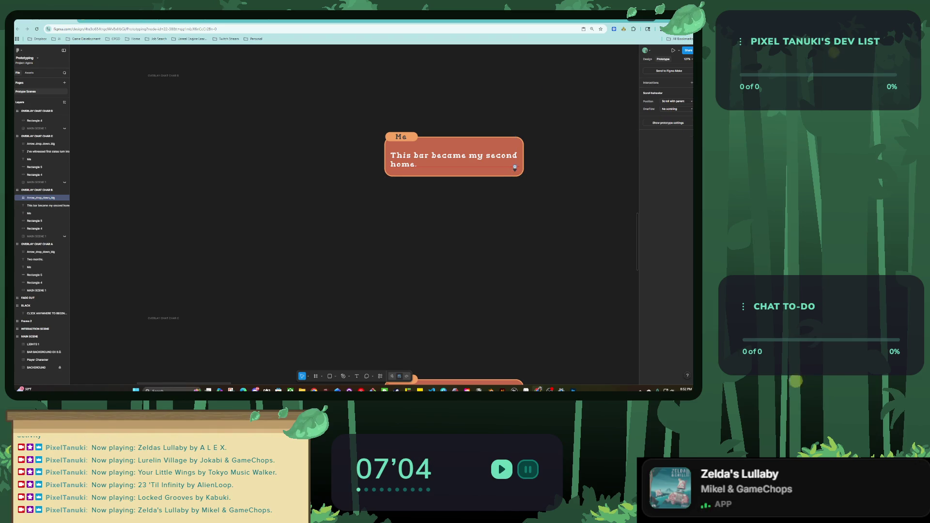
Step: Resize the CHAR C text box and add a space so 'turn' wraps down
{"action": "key", "text": "n"}
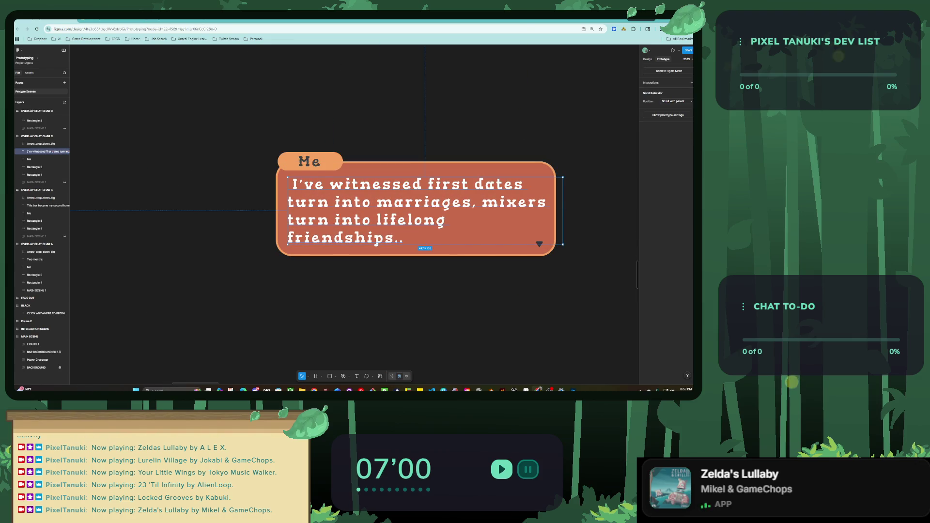
{"action": "left_click_drag", "start_coordinate": [562, 211], "coordinate": [581, 210]}
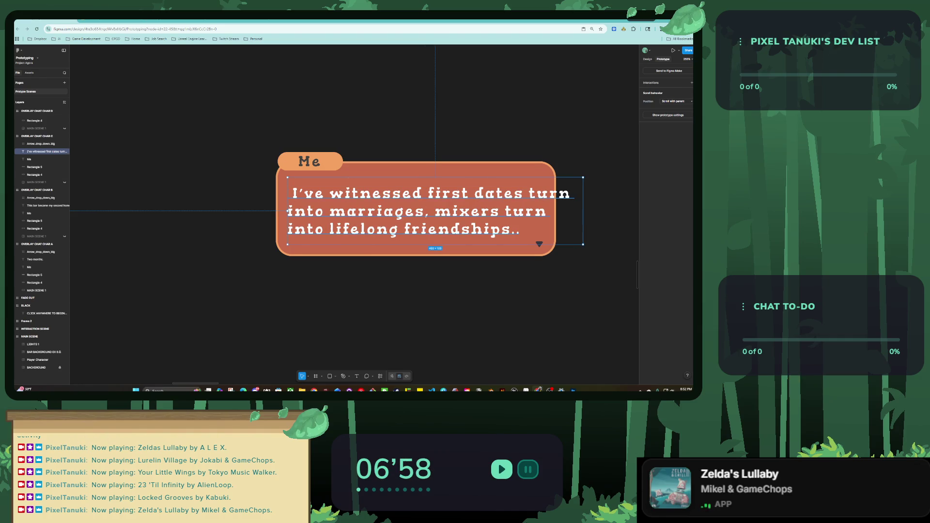
{"action": "key", "text": "Return"}
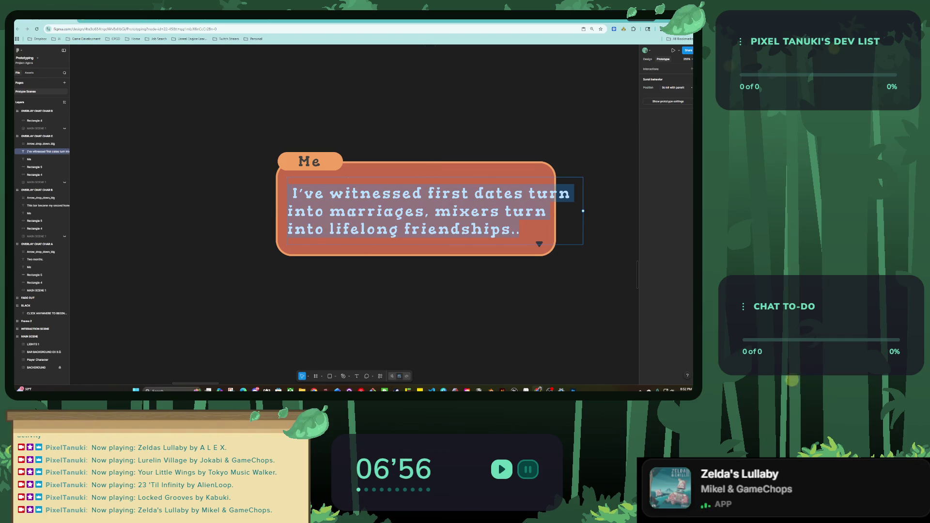
{"action": "left_click", "coordinate": [526, 193]}
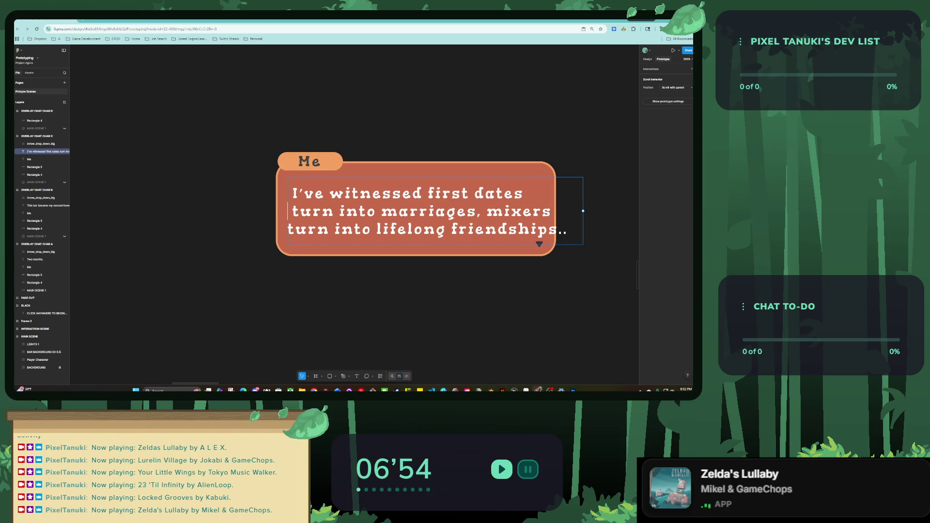
{"action": "key", "text": "Escape"}
{"action": "mouse_move", "coordinate": [435, 245]}
{"action": "left_mouse_down"}
{"action": "mouse_move", "coordinate": [435, 263]}
{"action": "mouse_move", "coordinate": [435, 221]}
{"action": "mouse_move", "coordinate": [435, 237]}
{"action": "left_mouse_up"}
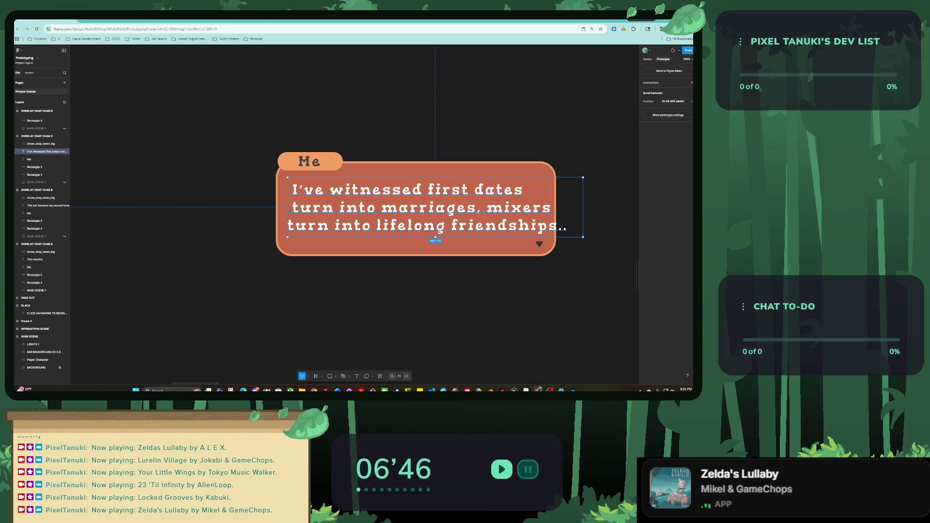
Step: Widen the first-dates bubble shape, Rectangle 4, to contain the full lines
{"action": "left_click", "coordinate": [435, 247]}
{"action": "left_click_drag", "start_coordinate": [555, 208], "coordinate": [571, 208]}
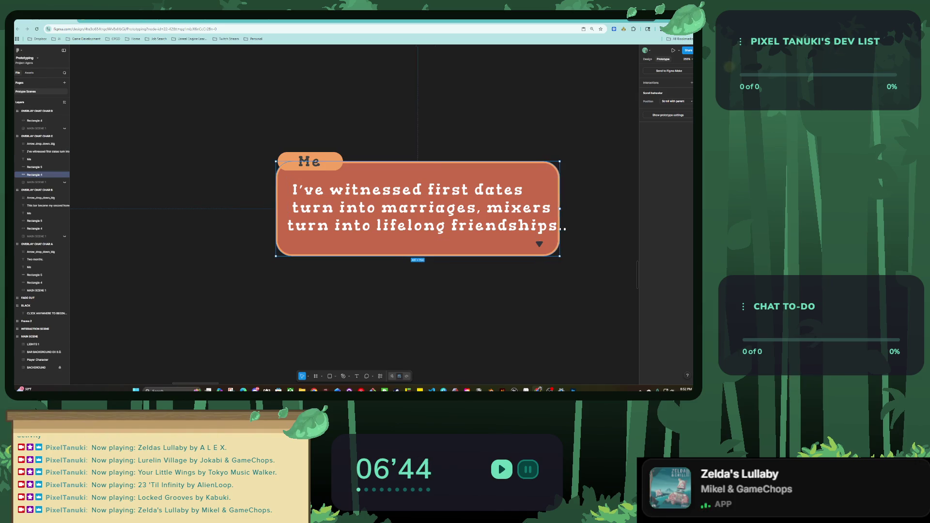
{"action": "scroll", "coordinate": [426, 209], "scroll_direction": "down", "scroll_amount": 3}
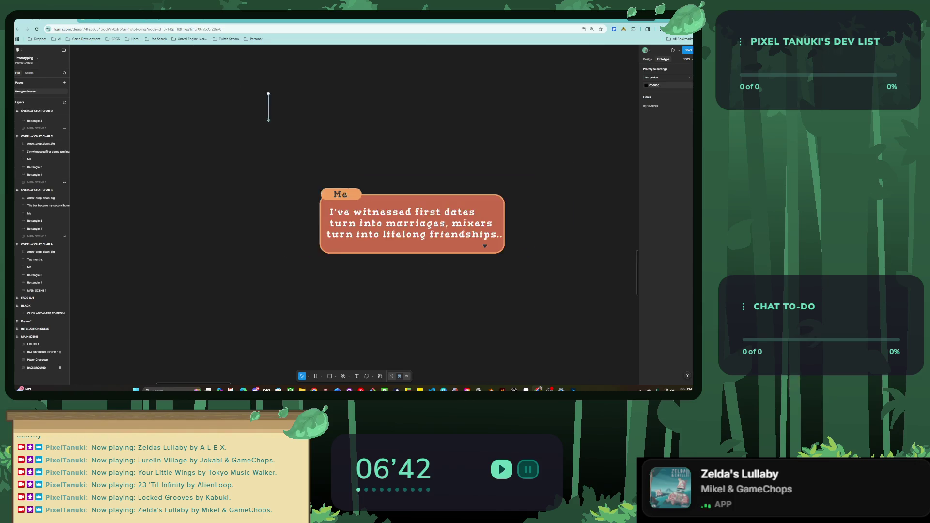
{"action": "scroll", "coordinate": [426, 218], "scroll_direction": "up", "scroll_amount": 3}
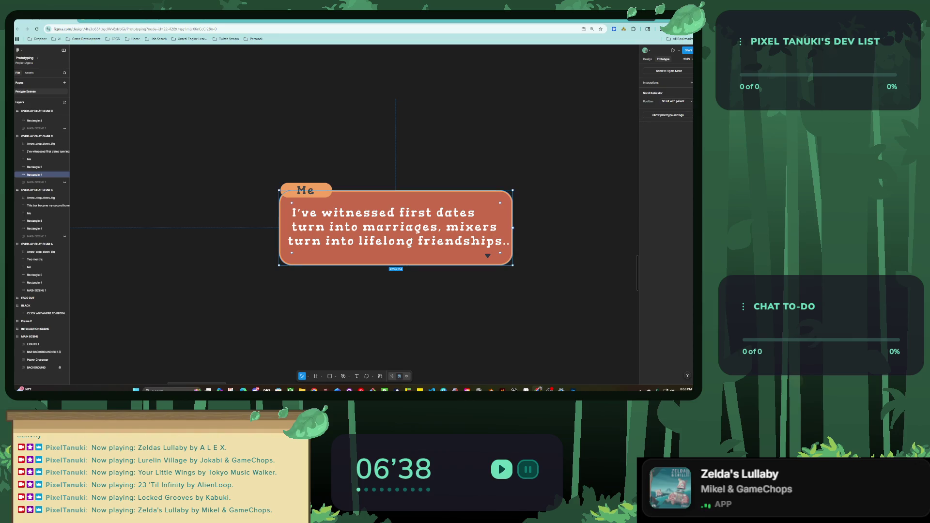
{"action": "key", "text": "Escape"}
{"action": "scroll", "coordinate": [455, 242], "scroll_direction": "down", "scroll_amount": 5}
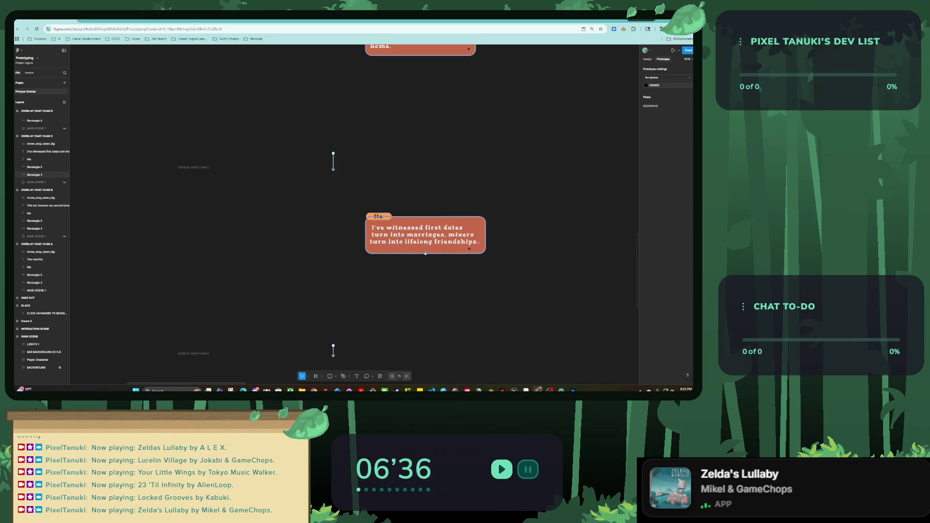
Step: Preview the prototype from the BLACK start frame and click through into the pixel café scene
{"action": "scroll", "coordinate": [460, 249], "scroll_direction": "up", "scroll_amount": 5}
{"action": "left_click", "coordinate": [481, 245]}
{"action": "scroll", "coordinate": [485, 247], "scroll_direction": "down", "scroll_amount": 5}
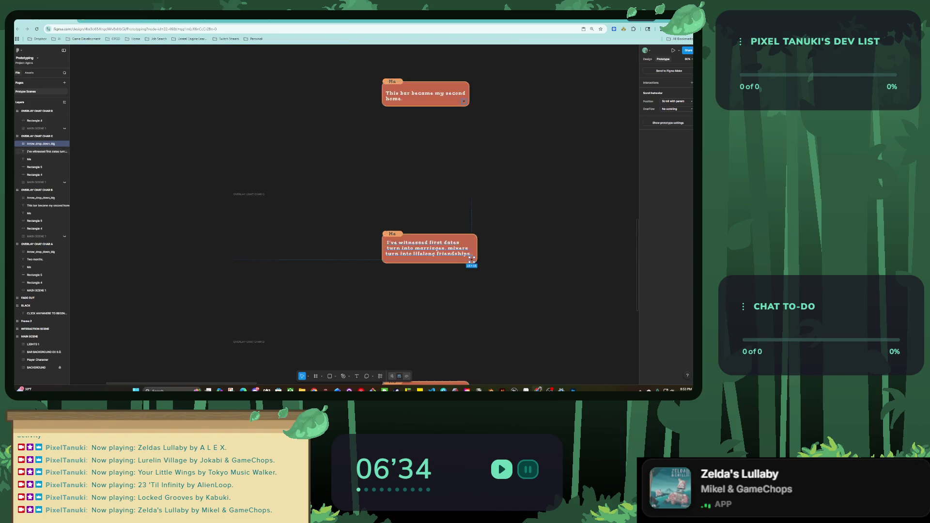
{"action": "scroll", "coordinate": [460, 259], "scroll_direction": "down", "scroll_amount": 5}
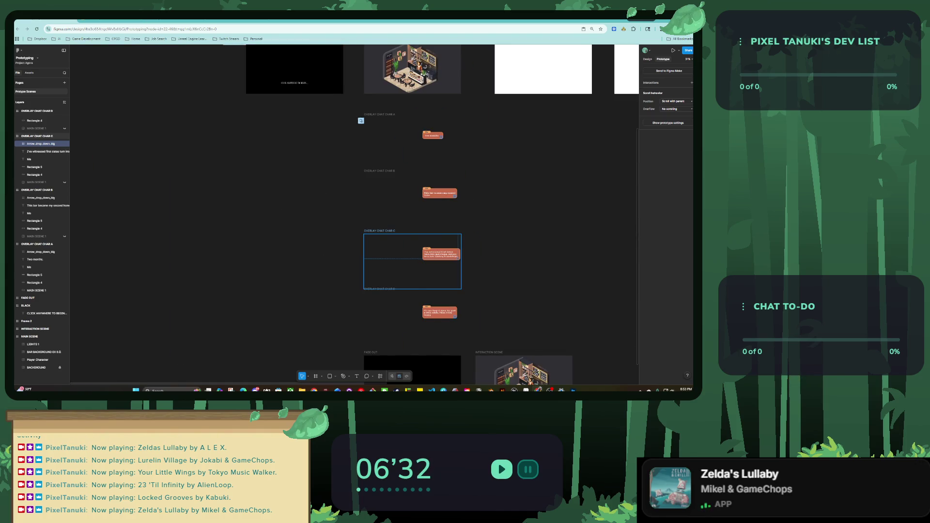
{"action": "key", "text": "Escape"}
{"action": "scroll", "coordinate": [413, 235], "scroll_direction": "down", "scroll_amount": 1}
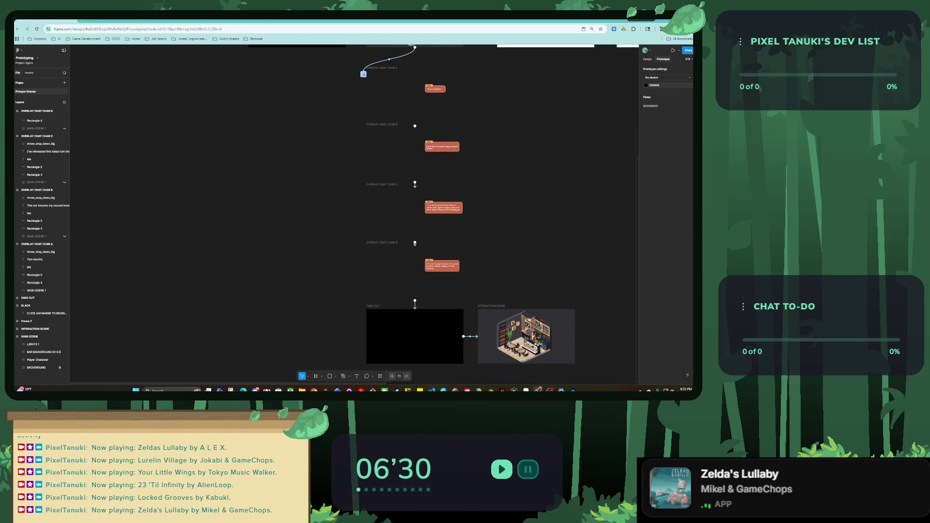
{"action": "scroll", "coordinate": [443, 277], "scroll_direction": "up", "scroll_amount": 10}
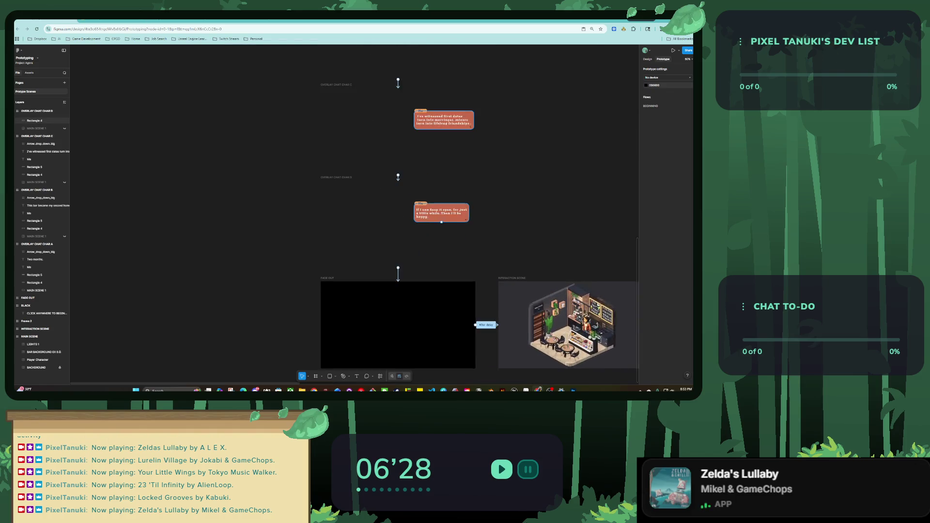
{"action": "scroll", "coordinate": [443, 278], "scroll_direction": "down", "scroll_amount": 8}
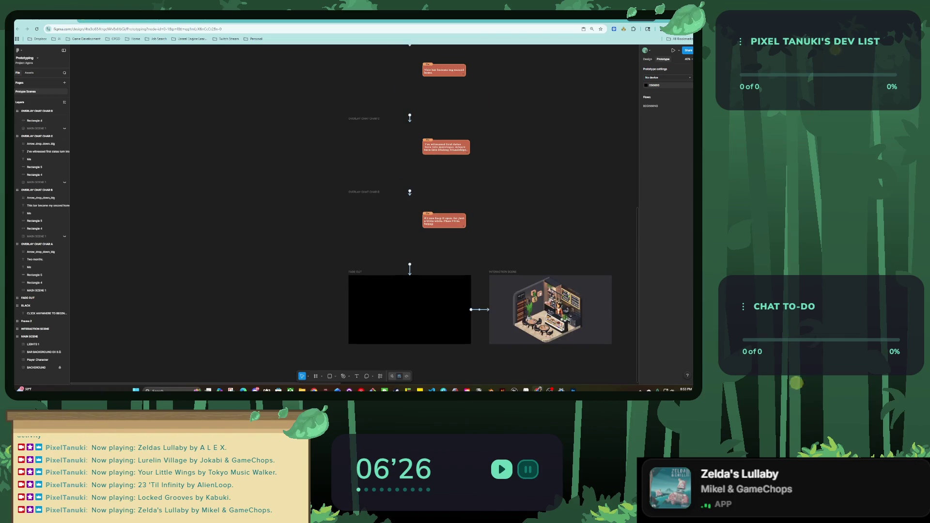
{"action": "scroll", "coordinate": [443, 277], "scroll_direction": "up", "scroll_amount": 2}
{"action": "scroll", "coordinate": [443, 277], "scroll_direction": "down", "scroll_amount": 2}
{"action": "scroll", "coordinate": [443, 277], "scroll_direction": "up", "scroll_amount": 5}
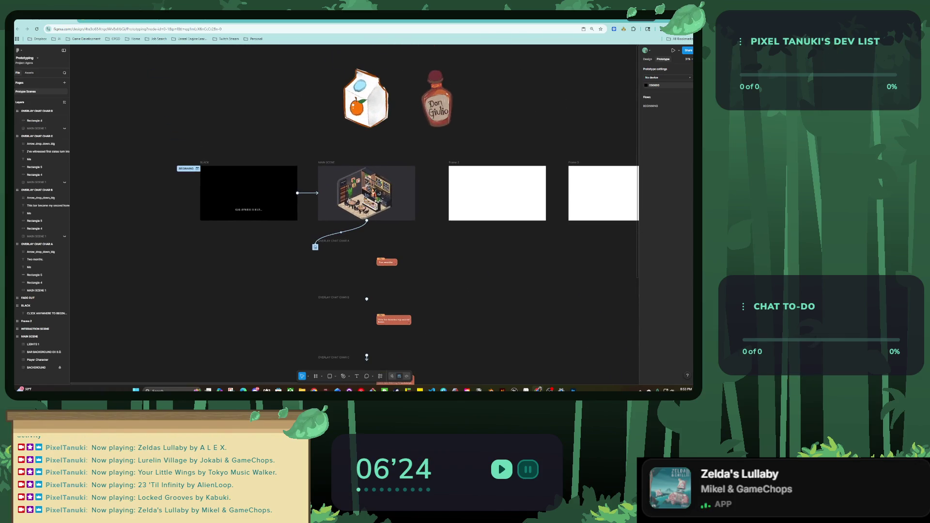
{"action": "left_click", "coordinate": [197, 169]}
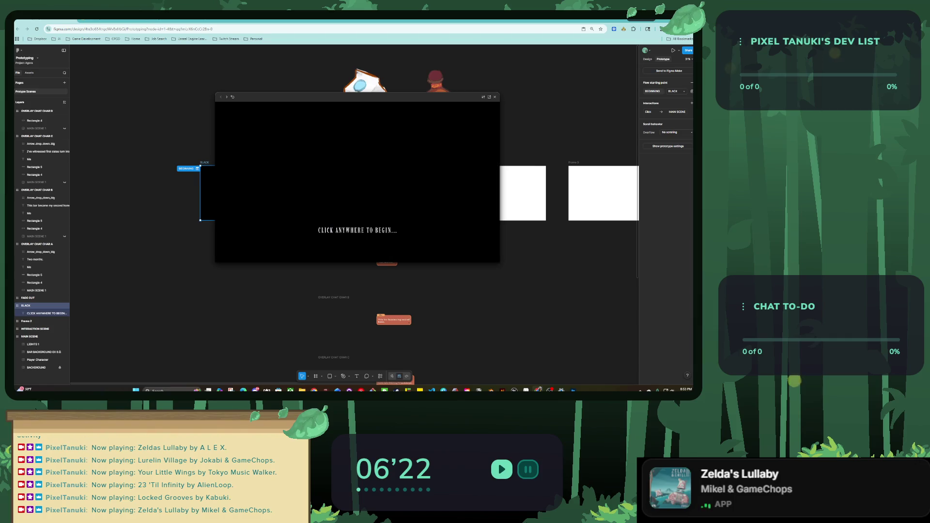
{"action": "left_click", "coordinate": [357, 227]}
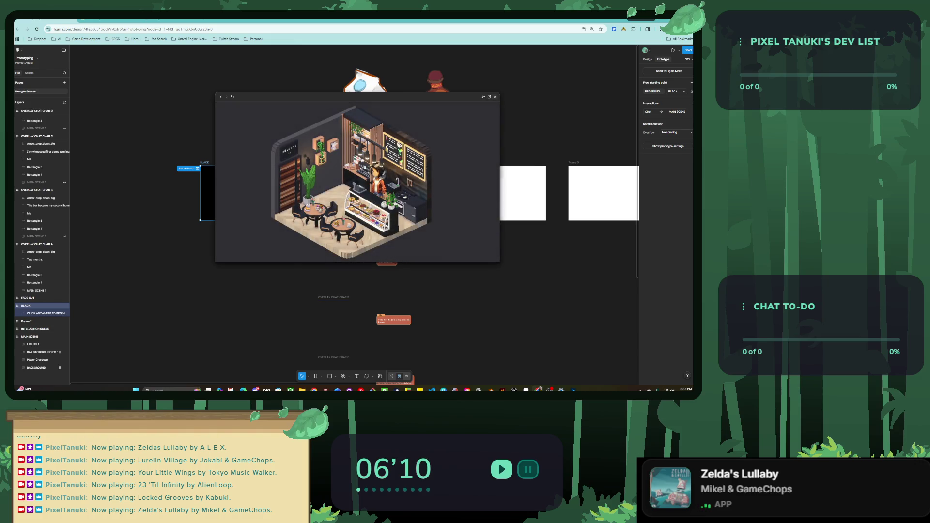
Step: Shrink the 'This bar became my second home' bubble to about 100 px and its text box to 97 px
{"action": "key", "text": "Escape"}
{"action": "scroll", "coordinate": [383, 272], "scroll_direction": "up", "scroll_amount": 5}
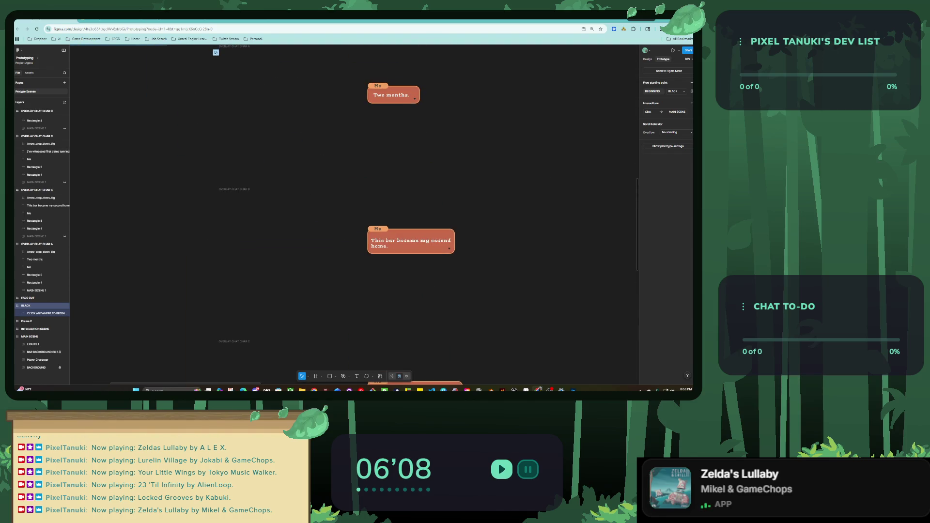
{"action": "left_click", "coordinate": [34, 228]}
{"action": "key", "text": "shift+2"}
{"action": "key", "text": "ctrl+shift+Up"}
{"action": "key", "text": "ctrl+shift+Up"}
{"action": "key", "text": "ctrl+shift+Up"}
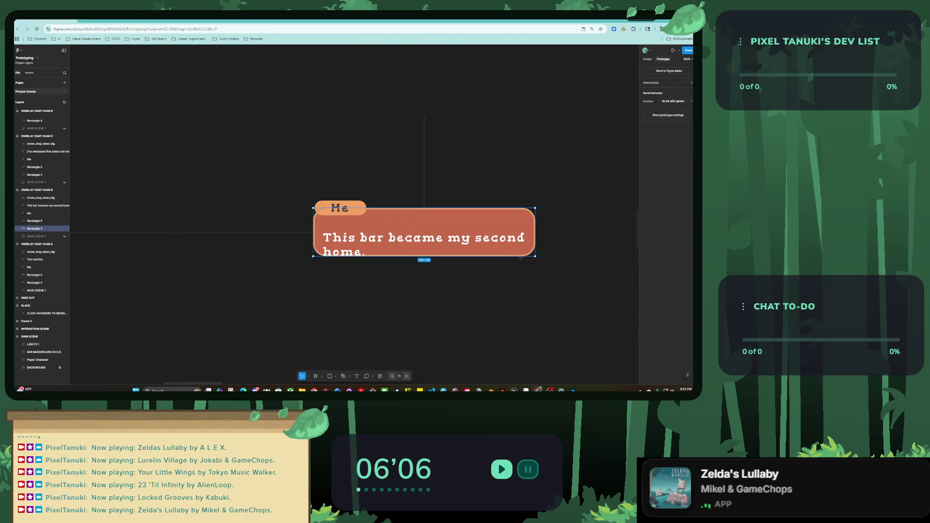
{"action": "left_click", "coordinate": [44, 205]}
{"action": "key", "text": "shift+Up"}
{"action": "key", "text": "shift+Up"}
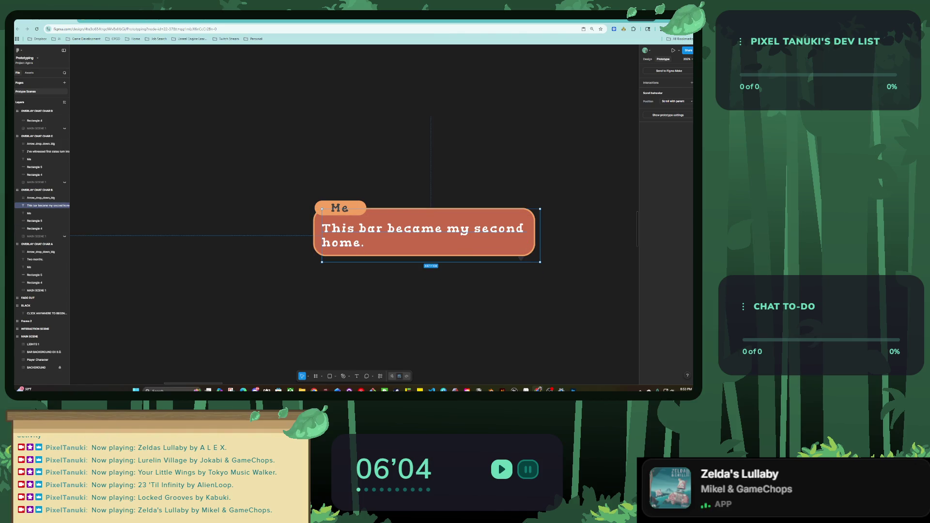
{"action": "key", "text": "ctrl+shift+Up"}
{"action": "key", "text": "ctrl+Up"}
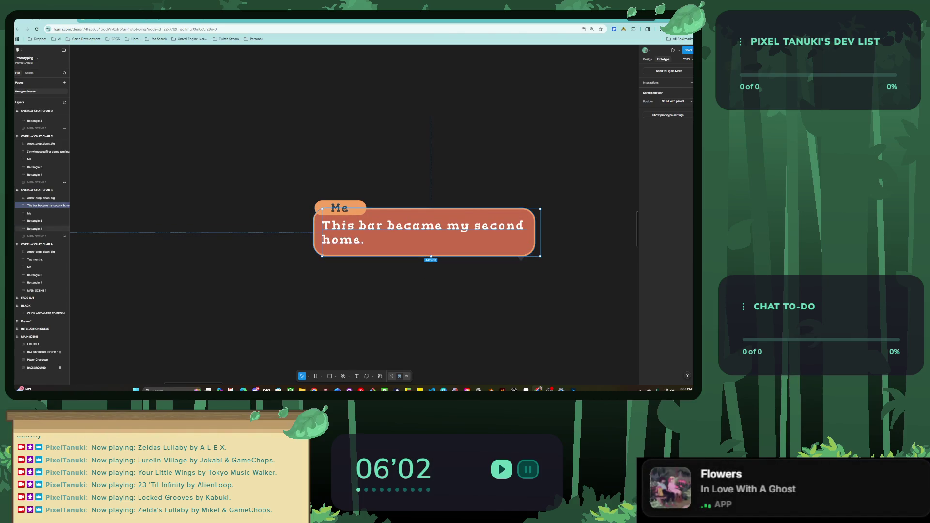
Step: Stretch the 'If I can keep it open' text box's top and bottom edges to fill its bubble
{"action": "key", "text": "ctrl+minus"}
{"action": "scroll", "coordinate": [417, 218], "scroll_direction": "down", "scroll_amount": 5}
{"action": "scroll", "coordinate": [417, 218], "scroll_direction": "down", "scroll_amount": 5}
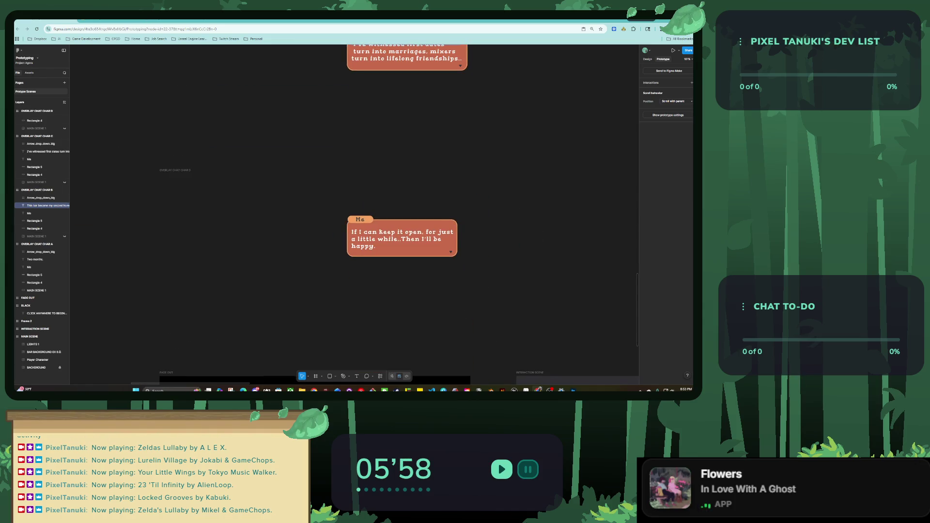
{"action": "left_click", "coordinate": [397, 233]}
{"action": "key", "text": "shift+2"}
{"action": "left_click_drag", "start_coordinate": [423, 208], "coordinate": [423, 194]}
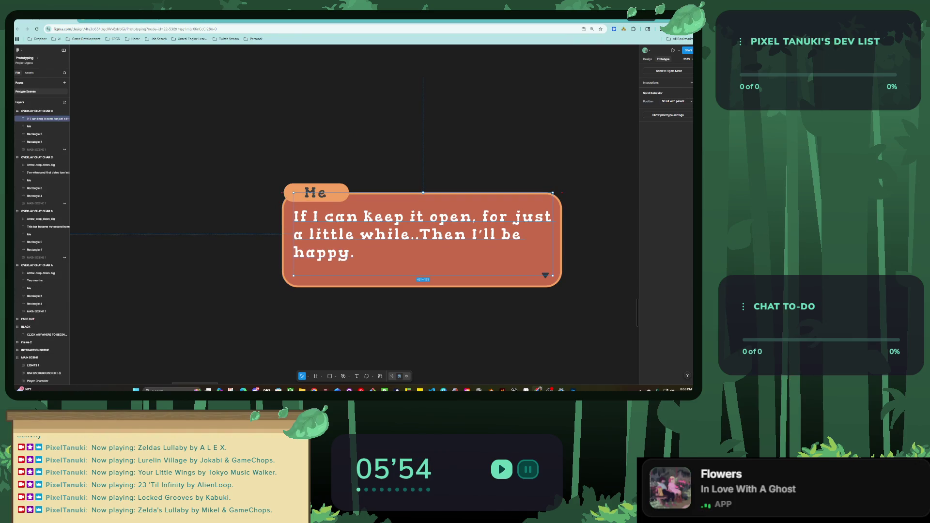
{"action": "left_click_drag", "start_coordinate": [423, 276], "coordinate": [423, 288]}
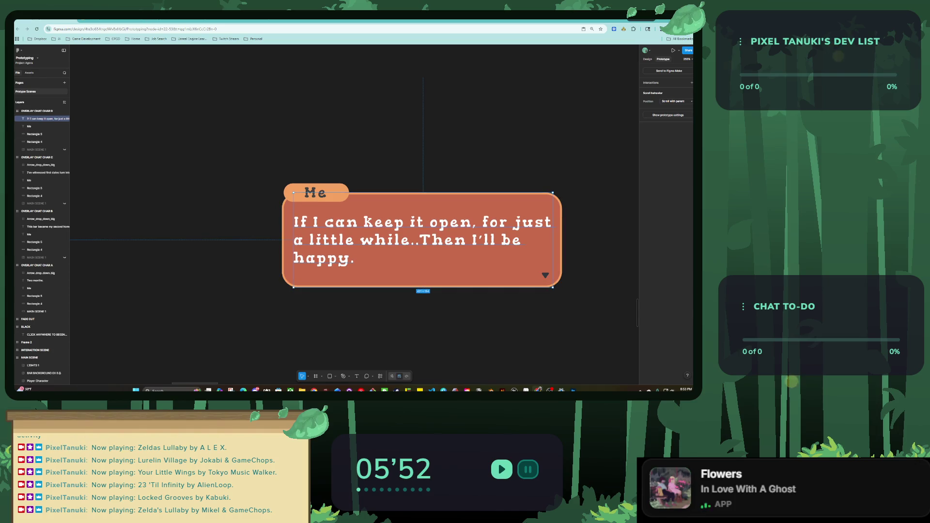
{"action": "scroll", "coordinate": [404, 360], "scroll_direction": "down", "scroll_amount": 5, "text": "ctrl"}
{"action": "scroll", "coordinate": [403, 291], "scroll_direction": "up", "scroll_amount": 2}
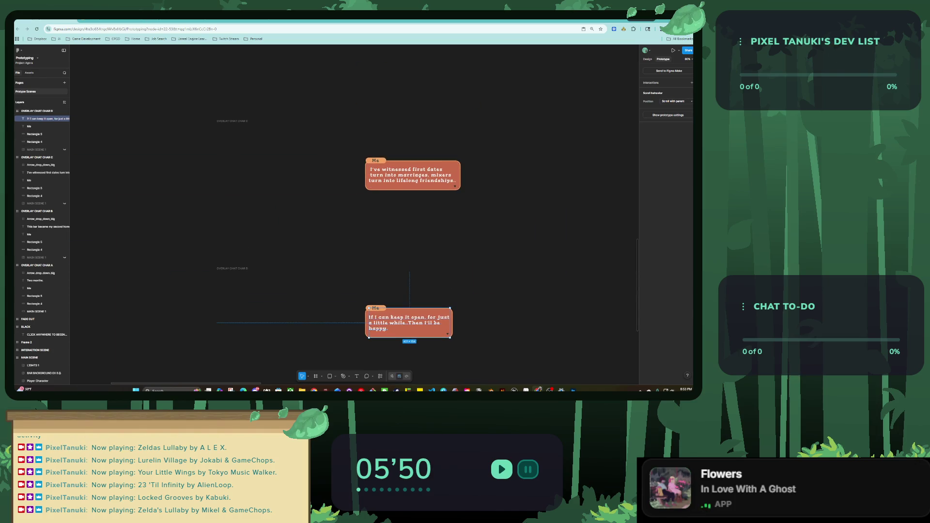
{"action": "left_click", "coordinate": [46, 173]}
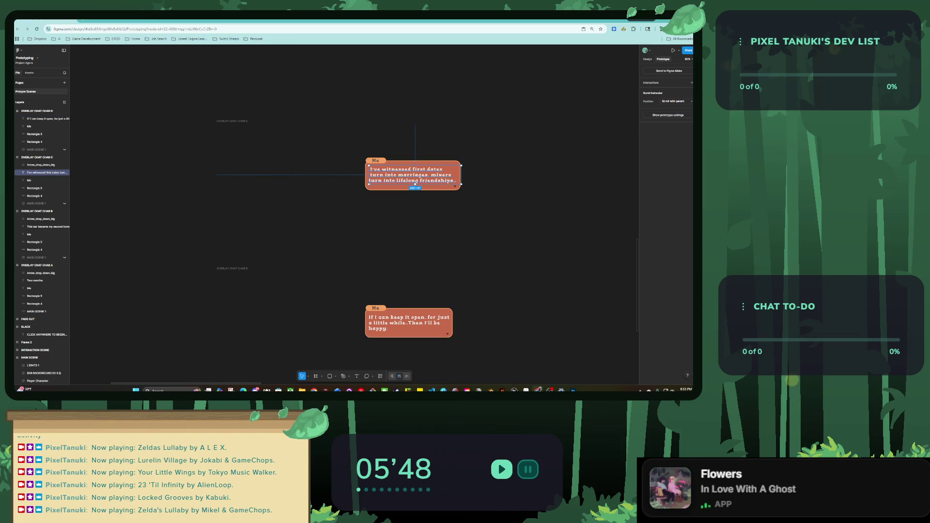
{"action": "key", "text": "Escape"}
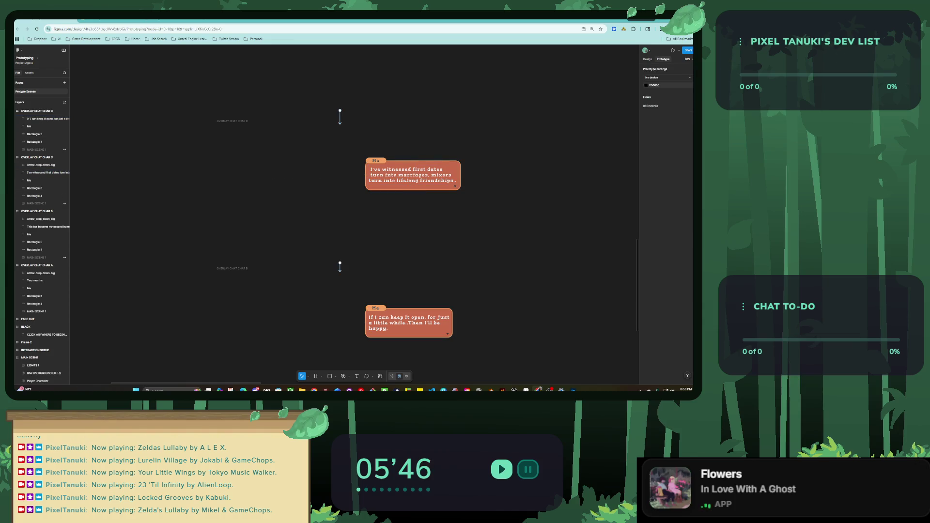
{"action": "scroll", "coordinate": [415, 105], "scroll_direction": "down", "scroll_amount": 3}
{"action": "scroll", "coordinate": [354, 213], "scroll_direction": "down", "scroll_amount": 2}
{"action": "scroll", "coordinate": [354, 213], "scroll_direction": "right", "scroll_amount": 3}
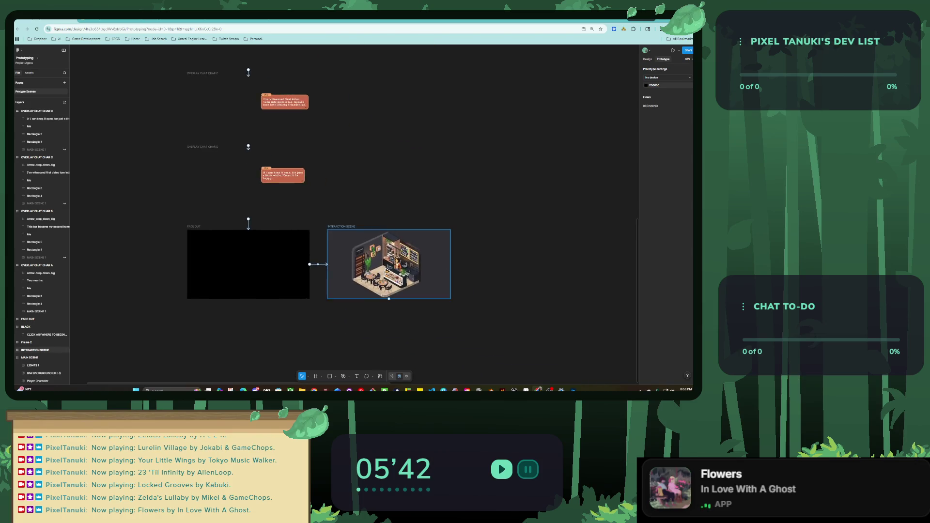
{"action": "scroll", "coordinate": [416, 194], "scroll_direction": "up", "scroll_amount": 5}
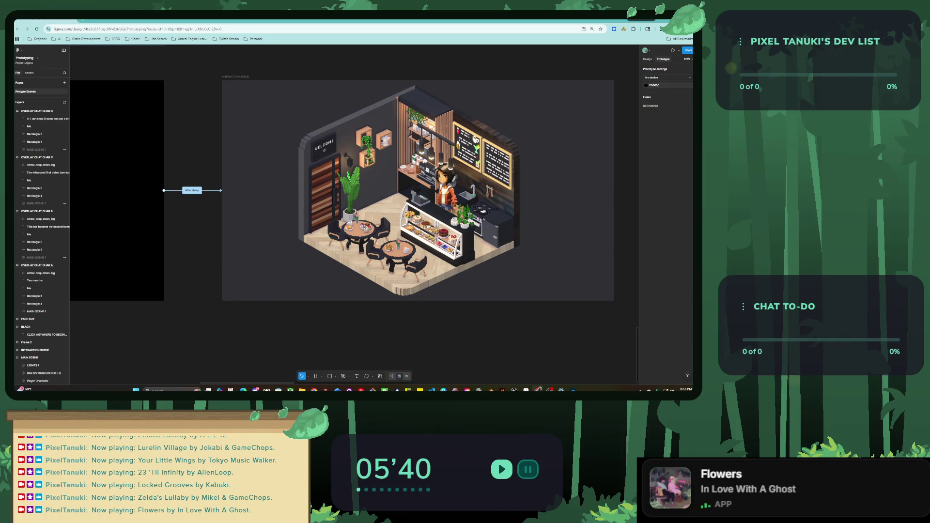
{"action": "scroll", "coordinate": [342, 202], "scroll_direction": "up", "scroll_amount": 1}
{"action": "scroll", "coordinate": [341, 202], "scroll_direction": "right", "scroll_amount": 2}
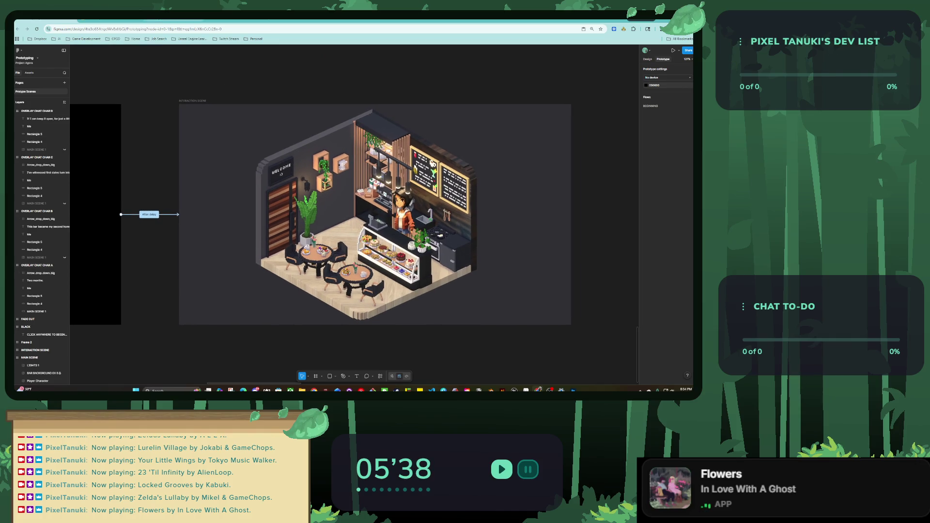
{"action": "key", "text": "ctrl+shift+Tab"}
{"action": "key", "text": "ctrl+shift+Tab"}
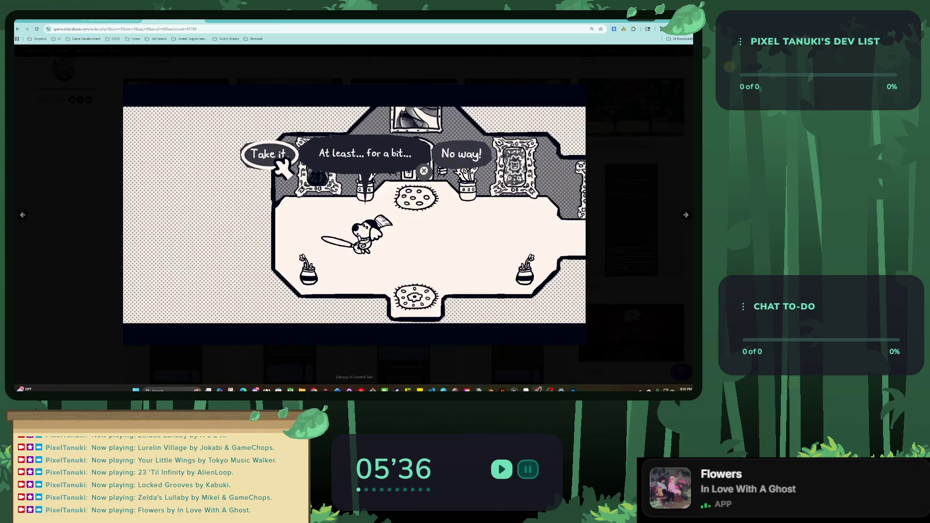
{"action": "key", "text": "ctrl+shift+Tab"}
{"action": "key", "text": "ctrl+shift+Tab"}
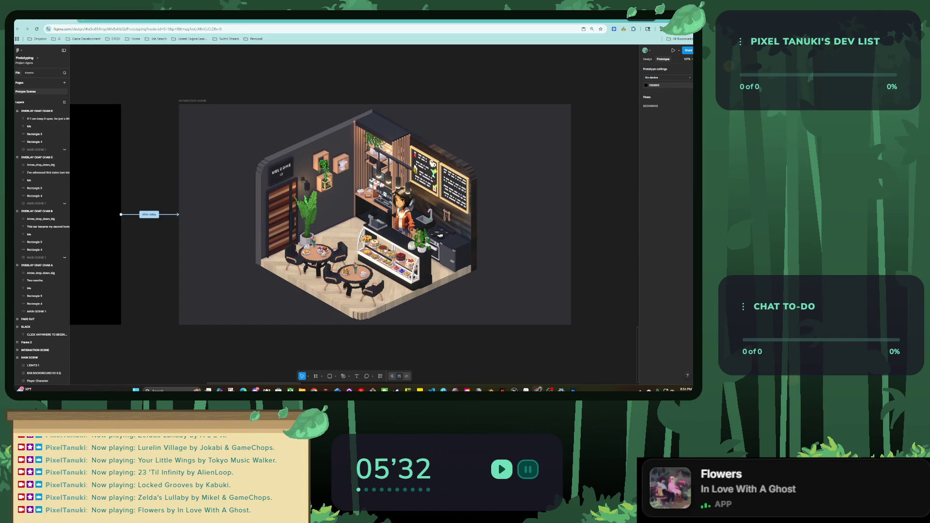
{"action": "scroll", "coordinate": [323, 203], "scroll_direction": "down", "scroll_amount": 3}
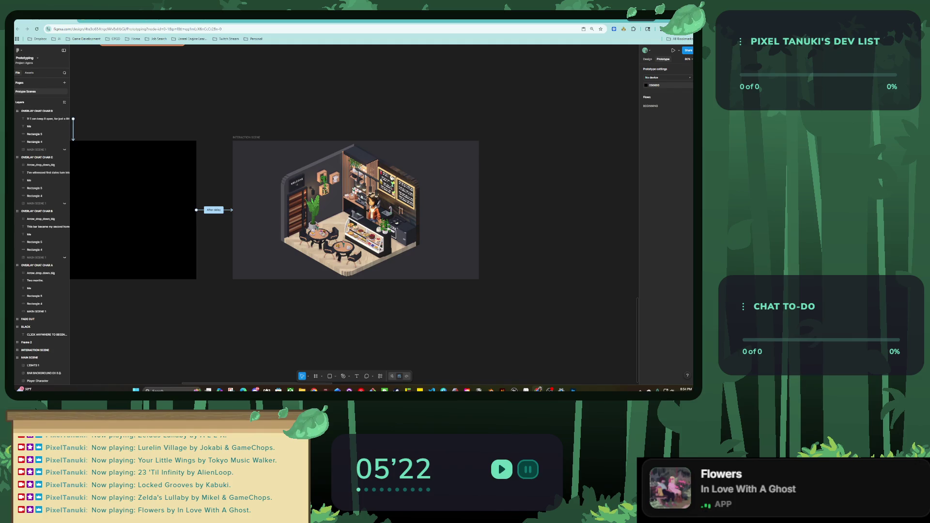
{"action": "scroll", "coordinate": [381, 263], "scroll_direction": "down", "scroll_amount": 3}
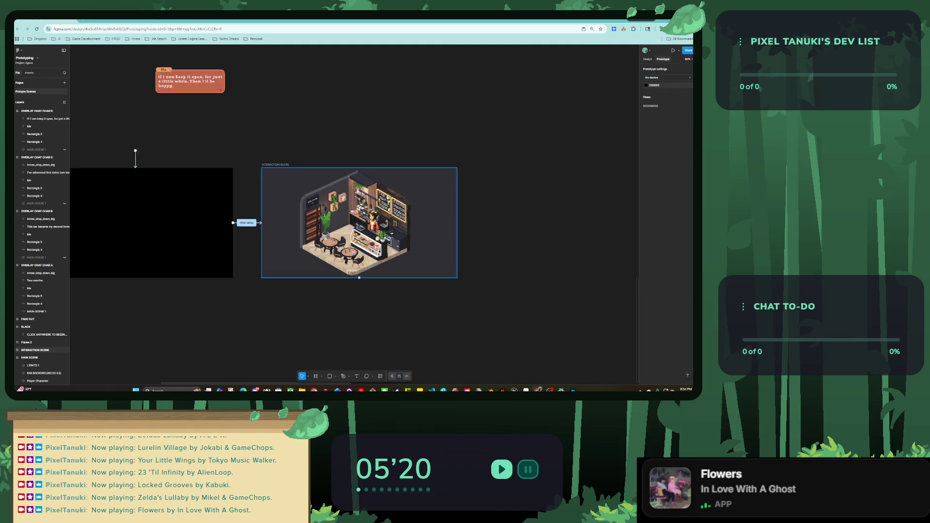
{"action": "scroll", "coordinate": [381, 263], "scroll_direction": "down", "scroll_amount": 3}
{"action": "scroll", "coordinate": [381, 263], "scroll_direction": "down", "scroll_amount": 3}
{"action": "scroll", "coordinate": [381, 263], "scroll_direction": "down", "scroll_amount": 1}
{"action": "scroll", "coordinate": [353, 213], "scroll_direction": "down", "scroll_amount": 5}
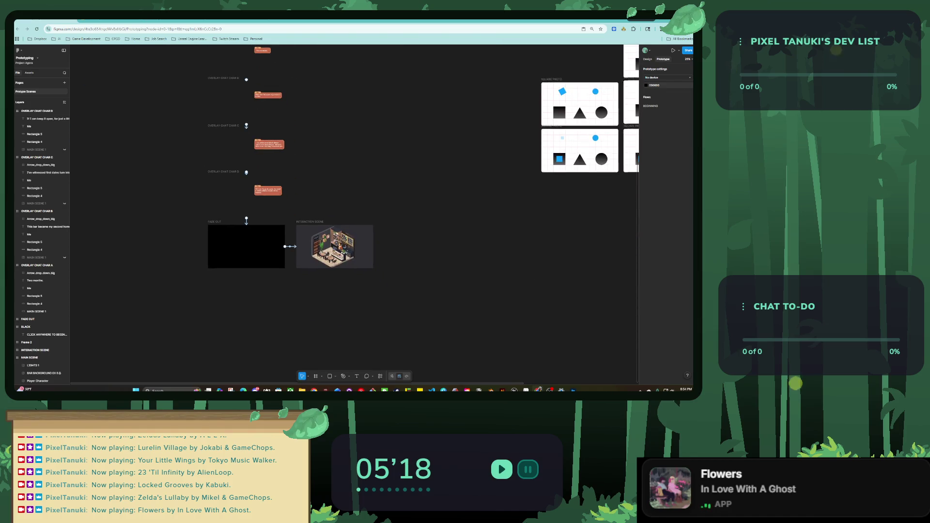
{"action": "scroll", "coordinate": [325, 310], "scroll_direction": "up", "scroll_amount": 1}
{"action": "scroll", "coordinate": [326, 310], "scroll_direction": "up", "scroll_amount": 3}
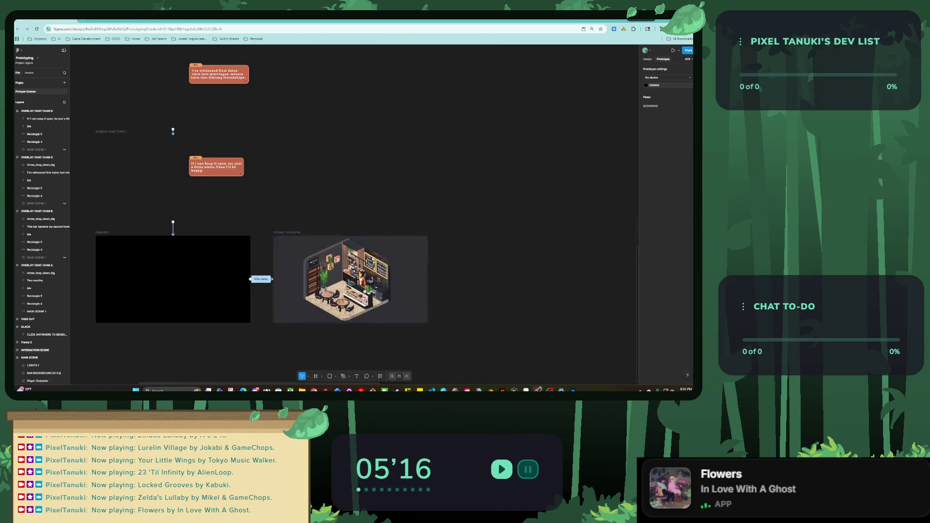
{"action": "scroll", "coordinate": [326, 310], "scroll_direction": "up", "scroll_amount": 3}
{"action": "scroll", "coordinate": [326, 310], "scroll_direction": "up", "scroll_amount": 2}
{"action": "scroll", "coordinate": [334, 221], "scroll_direction": "up", "scroll_amount": 2}
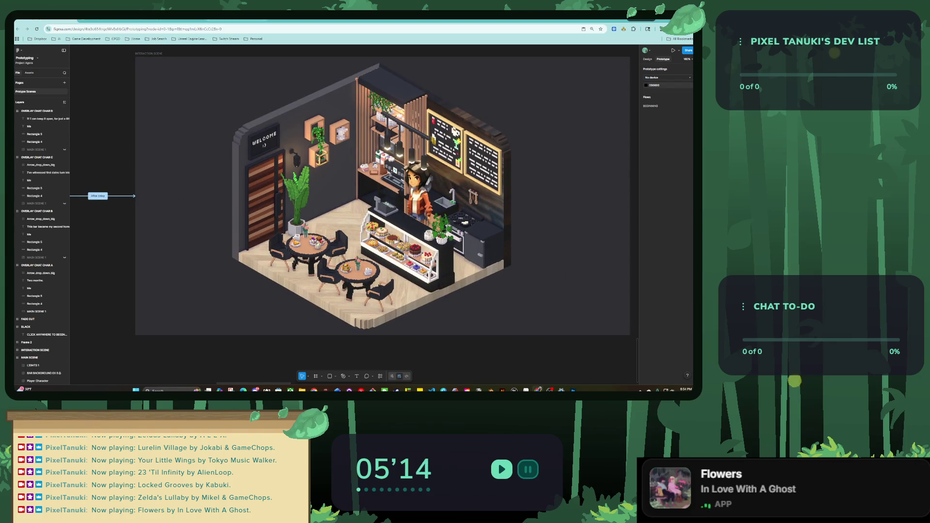
{"action": "key", "text": "ctrl+Tab"}
{"action": "key", "text": "ctrl+Tab"}
Step: Look over the arrow icon pack, then bring up the 'isometric characters' Google Images results
{"action": "key", "text": "ctrl+shift+Tab"}
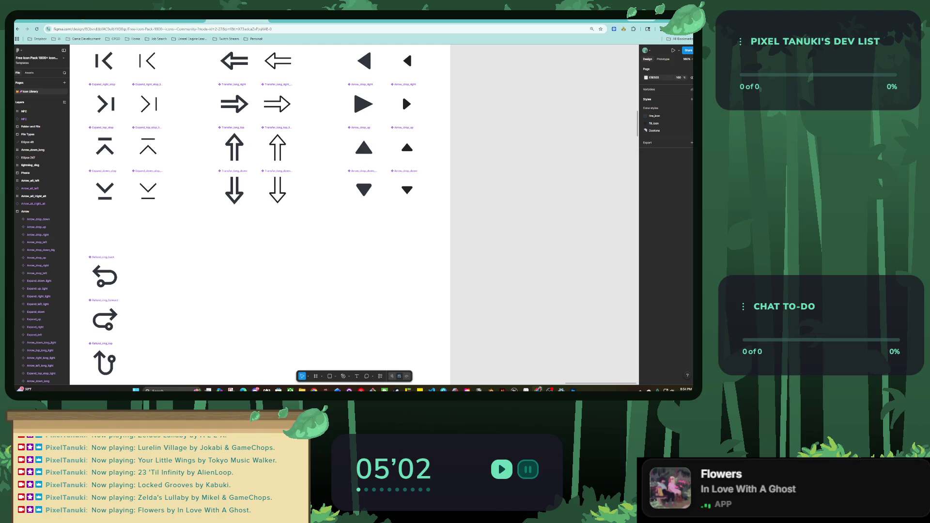
{"action": "key", "text": "alt+Tab"}
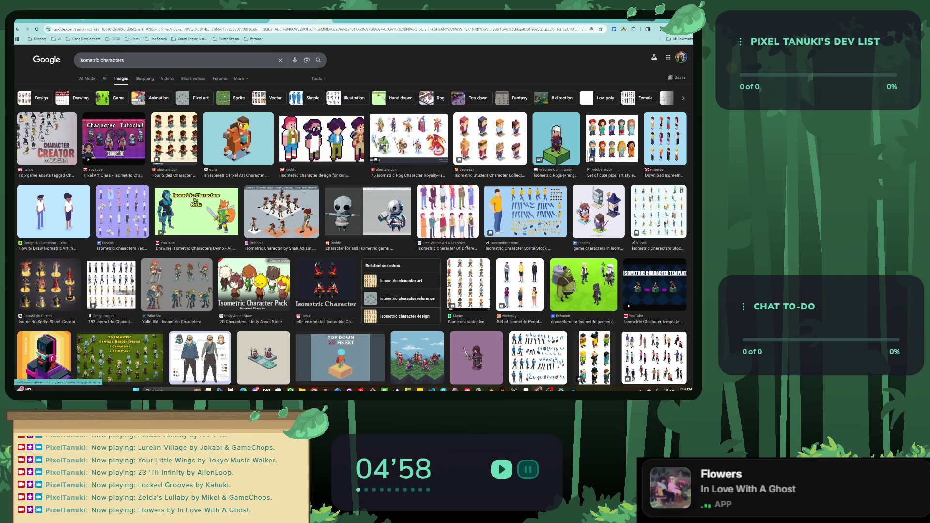
Step: Browse the isometric character results, previewing pixel-art characters, a Fiverr sprite sheet and a pixel-art girl
{"action": "scroll", "coordinate": [386, 170], "scroll_direction": "down", "scroll_amount": 5}
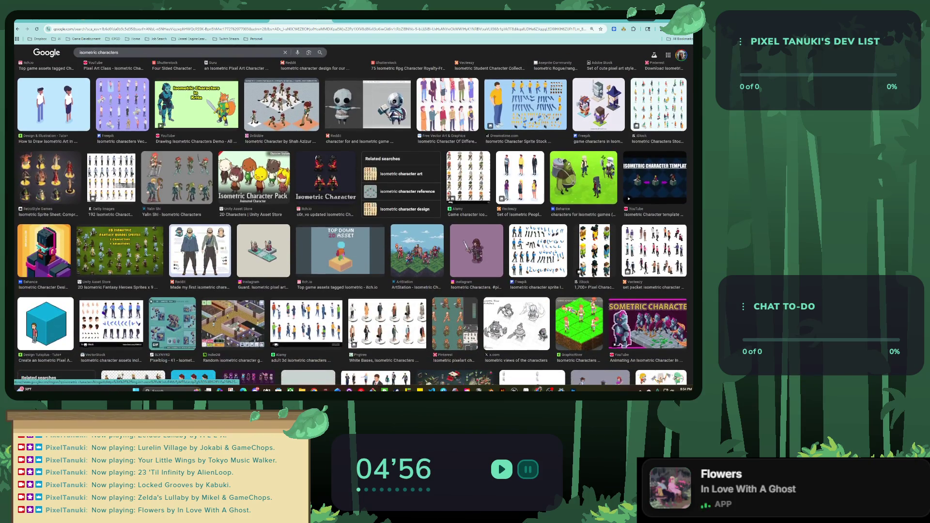
{"action": "scroll", "coordinate": [388, 164], "scroll_direction": "down", "scroll_amount": 3}
{"action": "scroll", "coordinate": [387, 193], "scroll_direction": "down", "scroll_amount": 3}
{"action": "scroll", "coordinate": [387, 194], "scroll_direction": "down", "scroll_amount": 3}
{"action": "scroll", "coordinate": [388, 194], "scroll_direction": "down", "scroll_amount": 2}
{"action": "scroll", "coordinate": [387, 193], "scroll_direction": "down", "scroll_amount": 2}
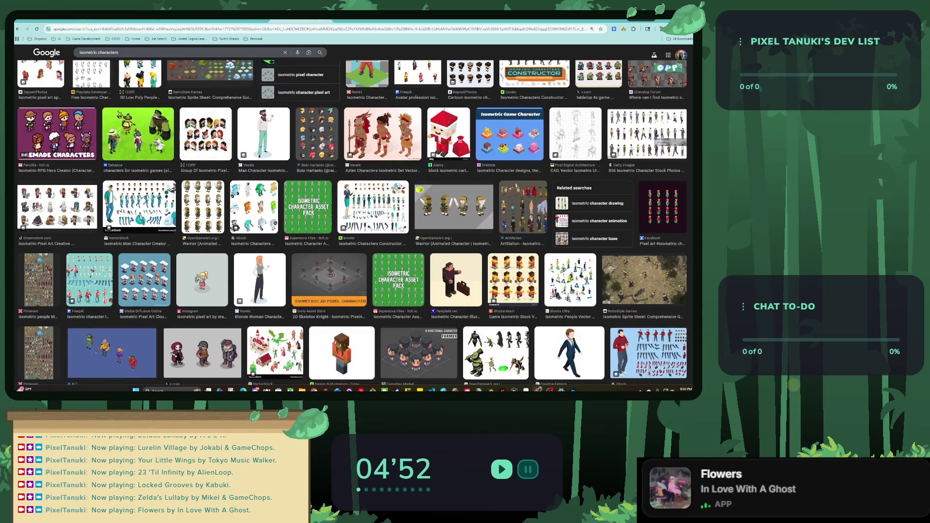
{"action": "scroll", "coordinate": [388, 193], "scroll_direction": "down", "scroll_amount": 3}
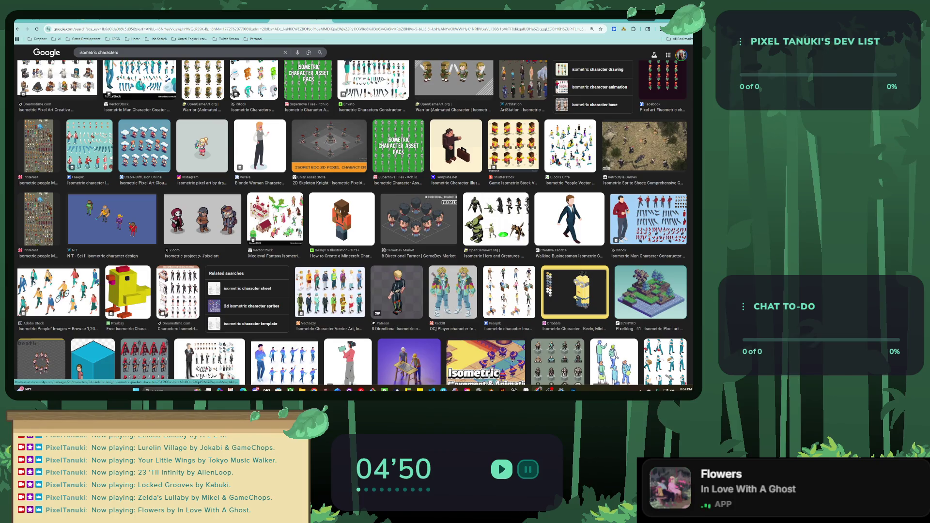
{"action": "scroll", "coordinate": [388, 193], "scroll_direction": "down", "scroll_amount": 3}
{"action": "scroll", "coordinate": [388, 194], "scroll_direction": "down", "scroll_amount": 2}
{"action": "scroll", "coordinate": [388, 194], "scroll_direction": "down", "scroll_amount": 1}
{"action": "scroll", "coordinate": [387, 194], "scroll_direction": "down", "scroll_amount": 1}
{"action": "scroll", "coordinate": [352, 223], "scroll_direction": "down", "scroll_amount": 1}
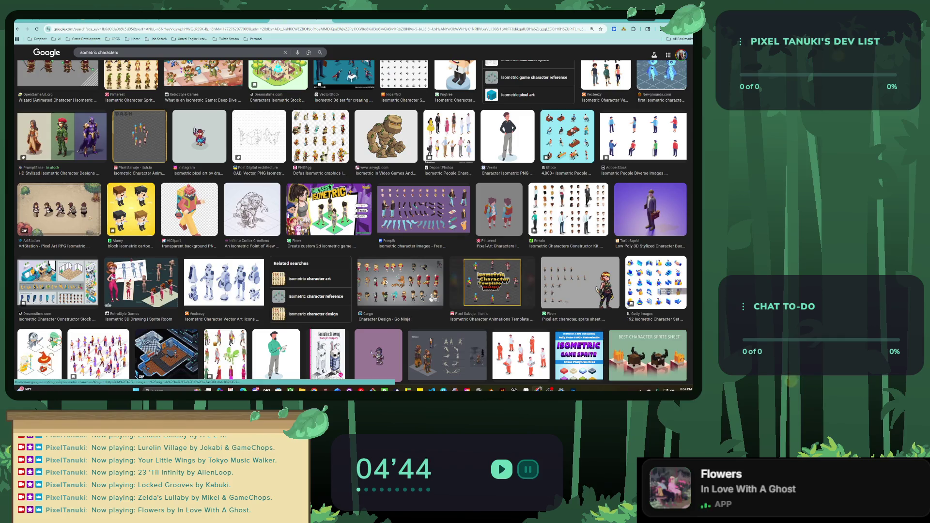
{"action": "left_click", "coordinate": [499, 210]}
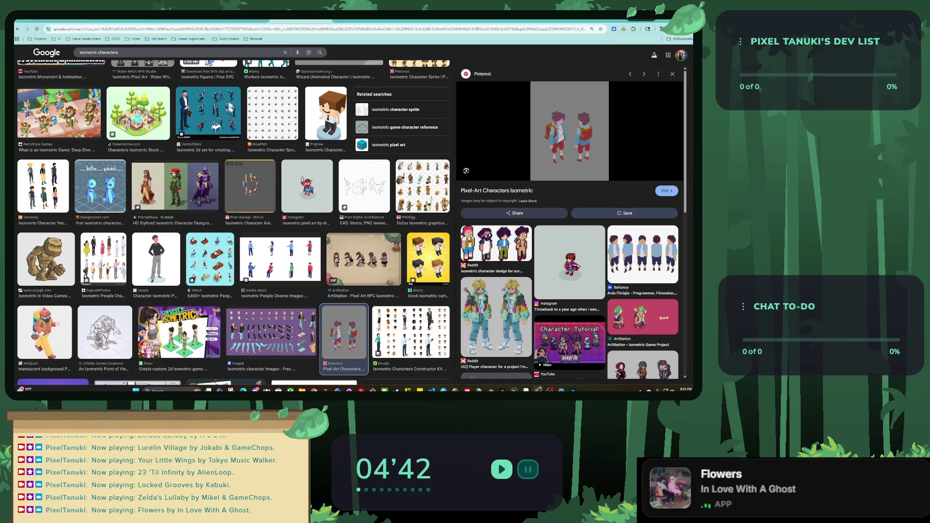
{"action": "scroll", "coordinate": [569, 222], "scroll_direction": "down", "scroll_amount": 2}
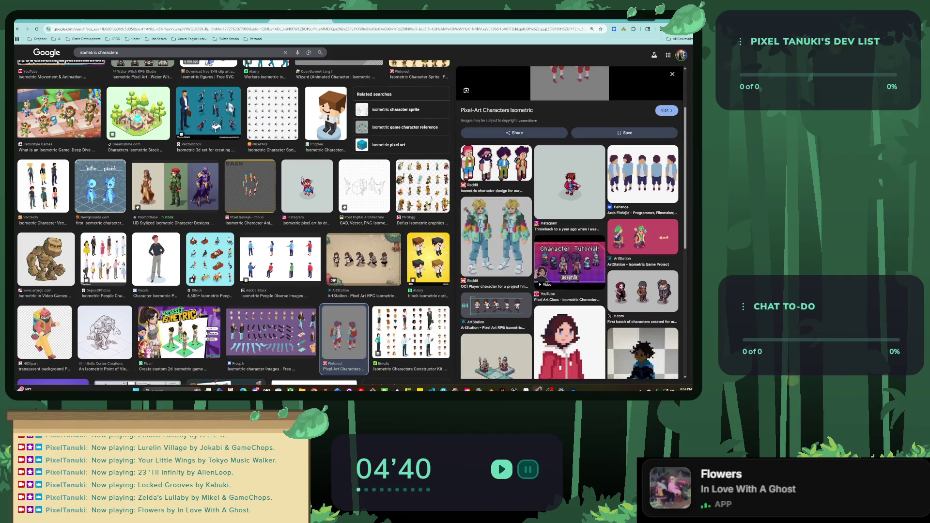
{"action": "scroll", "coordinate": [569, 223], "scroll_direction": "down", "scroll_amount": 1}
{"action": "scroll", "coordinate": [570, 222], "scroll_direction": "down", "scroll_amount": 1}
{"action": "scroll", "coordinate": [570, 222], "scroll_direction": "down", "scroll_amount": 1}
{"action": "scroll", "coordinate": [570, 223], "scroll_direction": "down", "scroll_amount": 2}
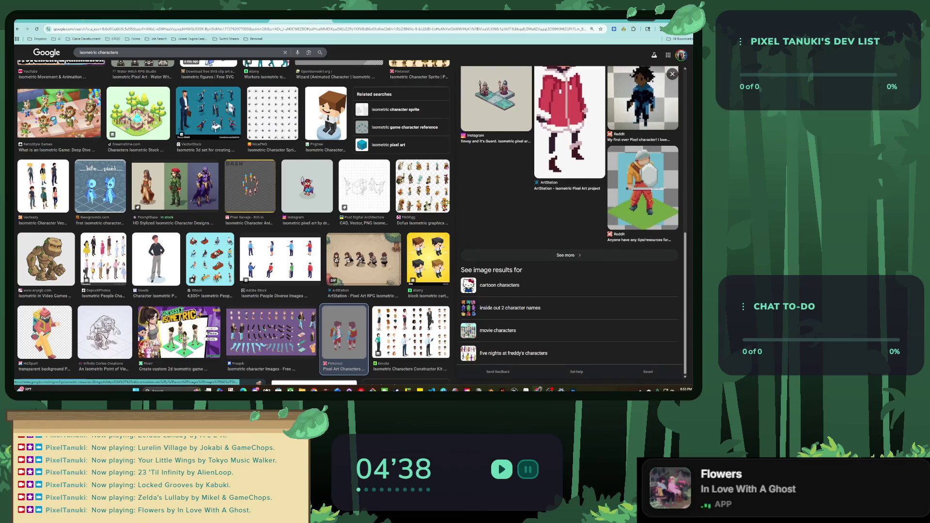
{"action": "scroll", "coordinate": [570, 222], "scroll_direction": "down", "scroll_amount": 3}
{"action": "scroll", "coordinate": [570, 222], "scroll_direction": "down", "scroll_amount": 2}
{"action": "left_click", "coordinate": [232, 237]}
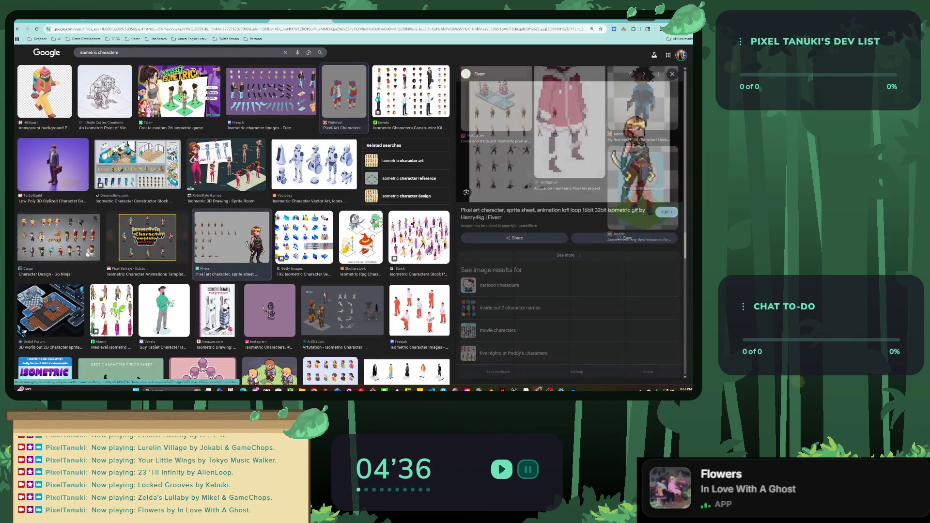
{"action": "scroll", "coordinate": [232, 222], "scroll_direction": "down", "scroll_amount": 3}
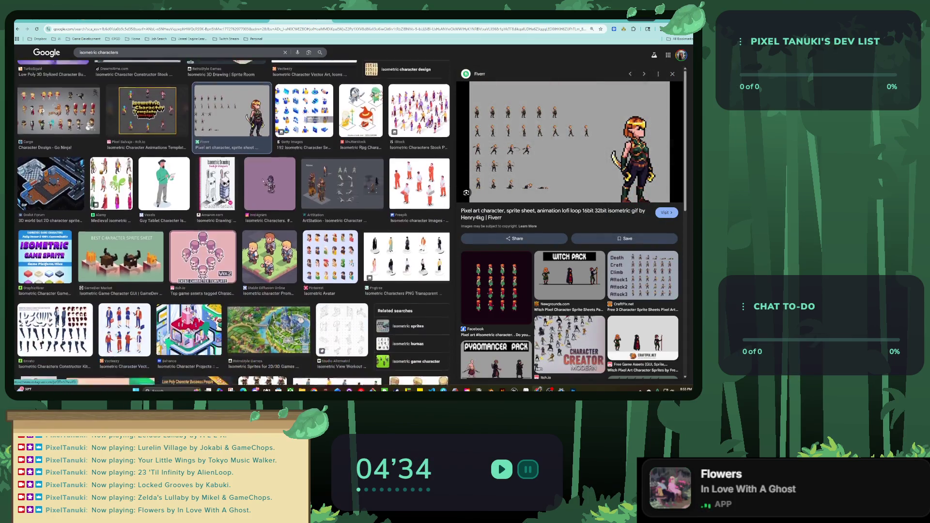
{"action": "scroll", "coordinate": [232, 223], "scroll_direction": "down", "scroll_amount": 3}
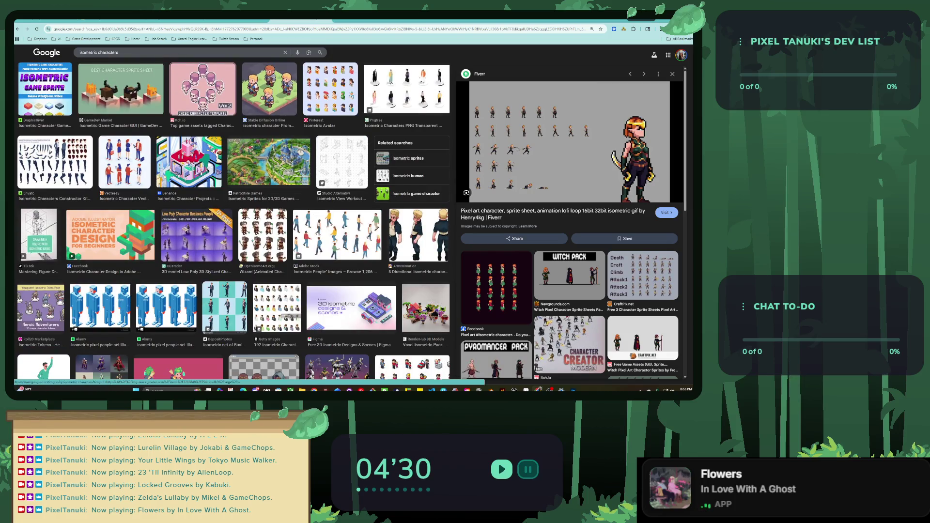
{"action": "scroll", "coordinate": [232, 223], "scroll_direction": "down", "scroll_amount": 2}
{"action": "scroll", "coordinate": [233, 223], "scroll_direction": "down", "scroll_amount": 2}
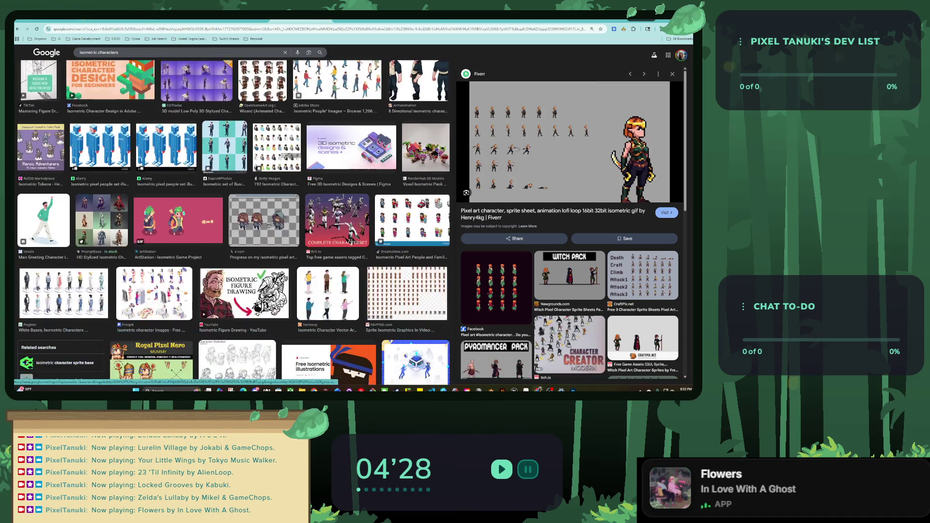
{"action": "scroll", "coordinate": [233, 223], "scroll_direction": "down", "scroll_amount": 1}
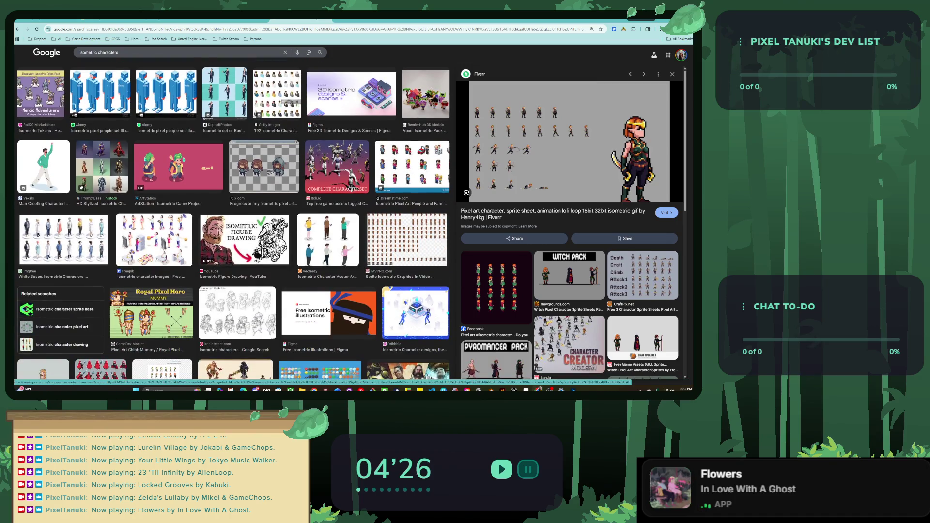
{"action": "scroll", "coordinate": [213, 218], "scroll_direction": "down", "scroll_amount": 1}
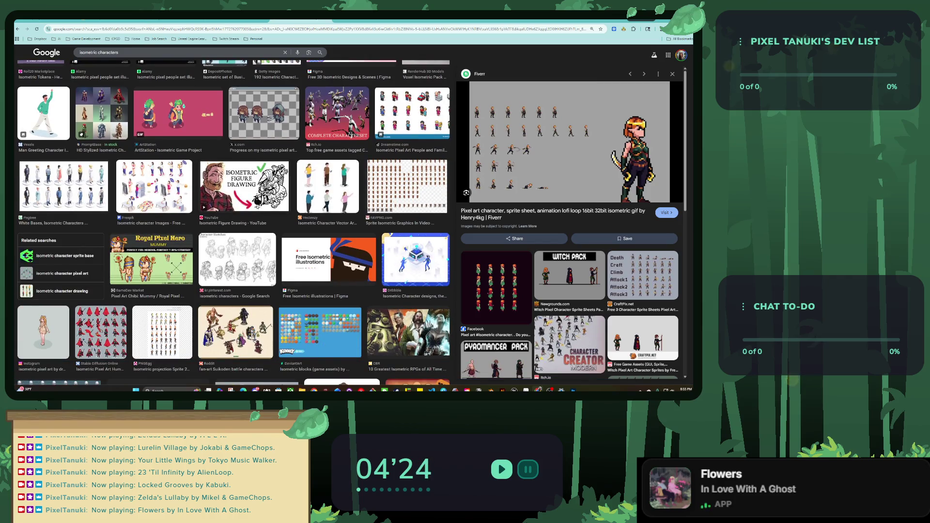
{"action": "scroll", "coordinate": [232, 223], "scroll_direction": "down", "scroll_amount": 1}
{"action": "scroll", "coordinate": [232, 223], "scroll_direction": "down", "scroll_amount": 1}
{"action": "left_click", "coordinate": [43, 252]}
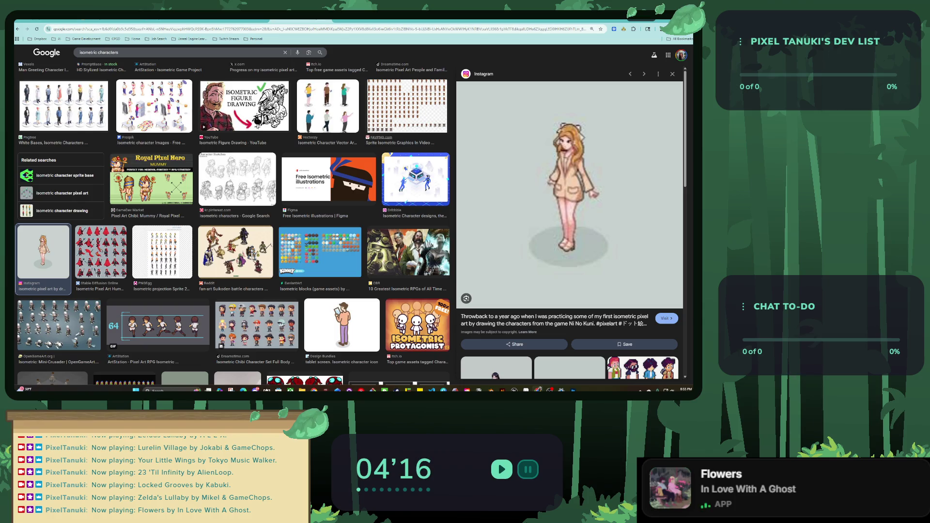
{"action": "scroll", "coordinate": [232, 223], "scroll_direction": "down", "scroll_amount": 3}
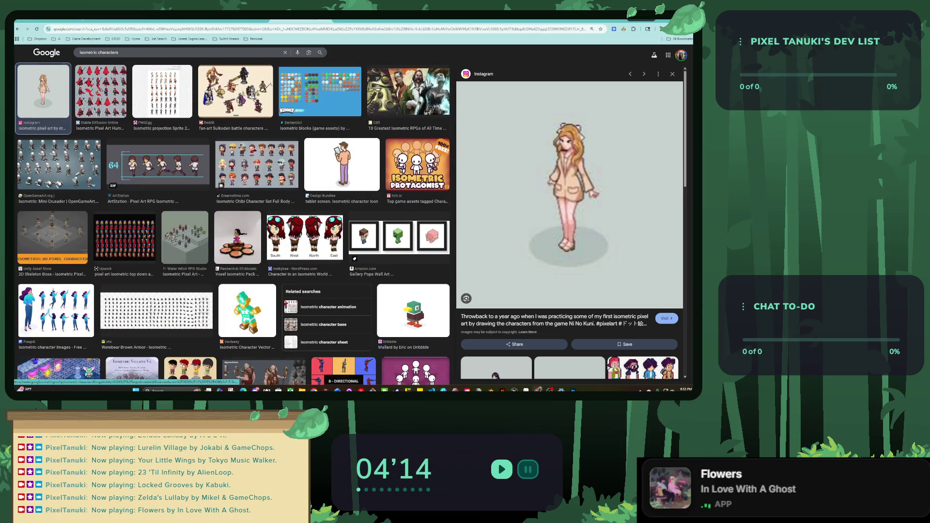
Step: Refine the search to '3d isometric characters' and scroll through the results
{"action": "left_click", "coordinate": [80, 52]}
{"action": "type", "text": "d"}
{"action": "key", "text": "Return"}
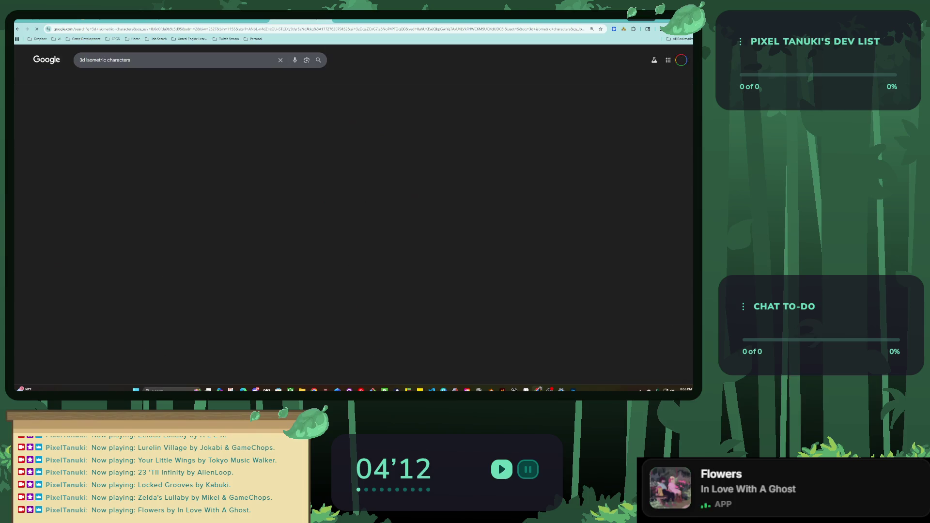
{"action": "scroll", "coordinate": [354, 218], "scroll_direction": "down", "scroll_amount": 1}
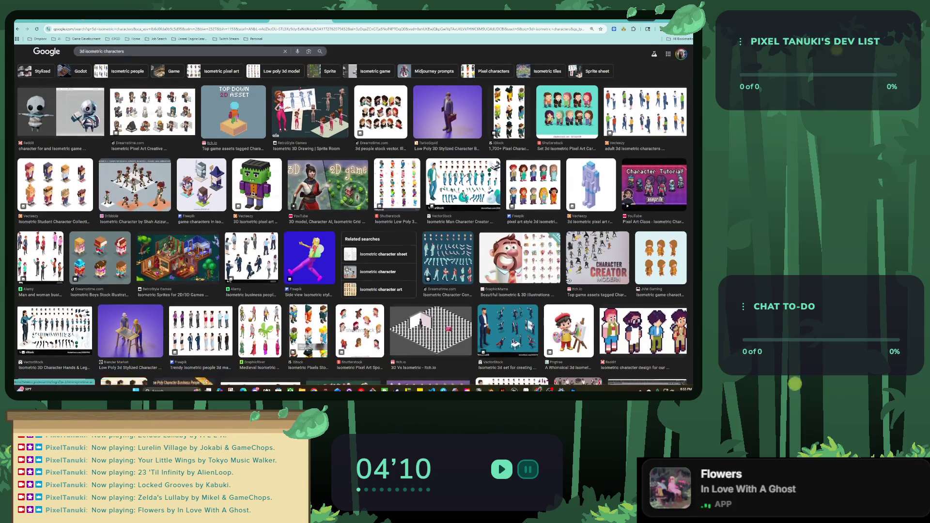
{"action": "key", "text": "ctrl+Tab"}
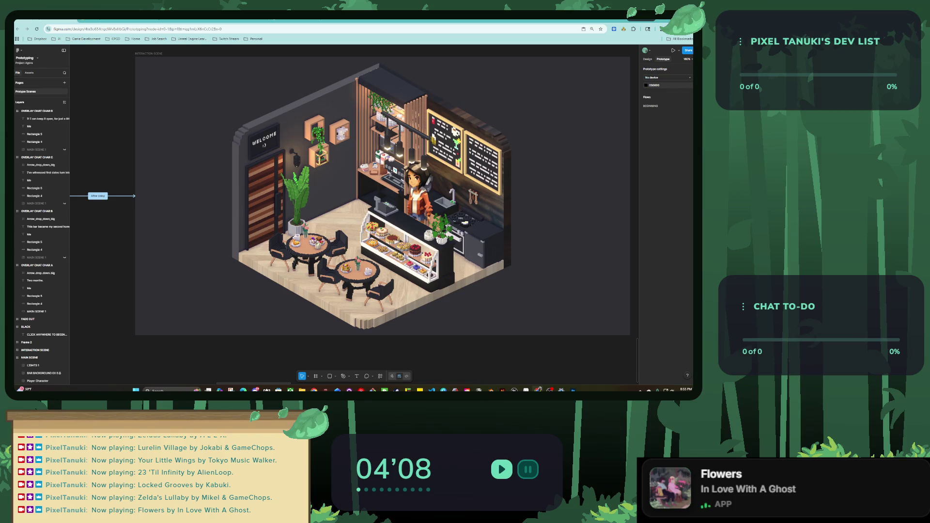
{"action": "key", "text": "ctrl+shift+Tab"}
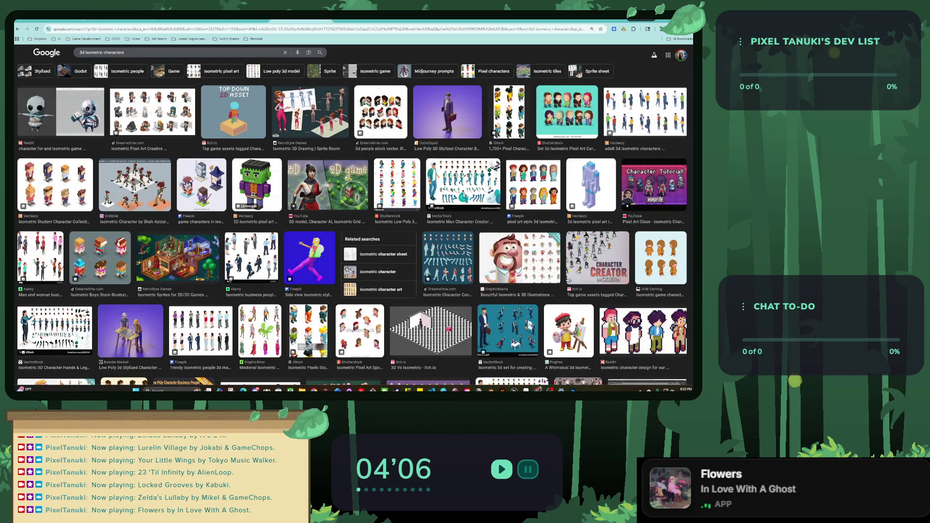
{"action": "scroll", "coordinate": [352, 222], "scroll_direction": "down", "scroll_amount": 5}
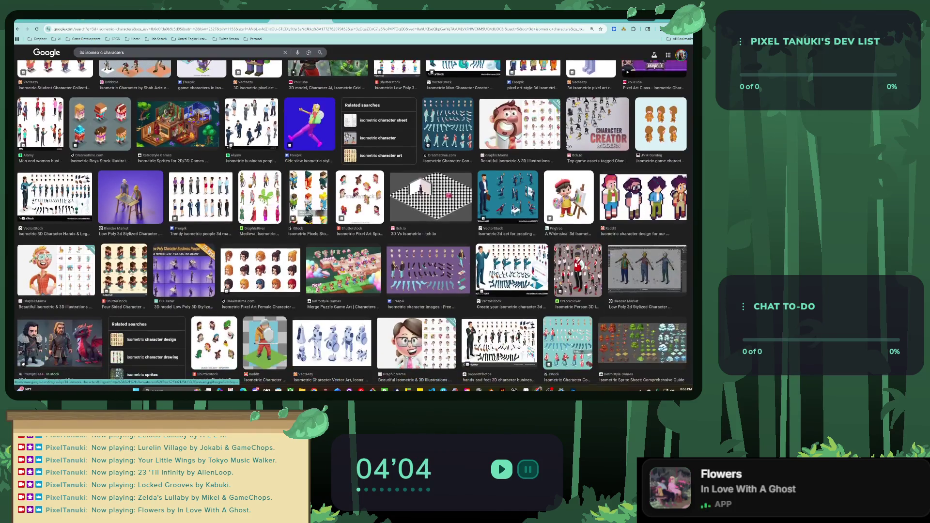
{"action": "scroll", "coordinate": [352, 223], "scroll_direction": "down", "scroll_amount": 2}
{"action": "scroll", "coordinate": [352, 222], "scroll_direction": "down", "scroll_amount": 2}
{"action": "scroll", "coordinate": [352, 222], "scroll_direction": "down", "scroll_amount": 2}
{"action": "scroll", "coordinate": [352, 223], "scroll_direction": "down", "scroll_amount": 3}
{"action": "scroll", "coordinate": [352, 222], "scroll_direction": "down", "scroll_amount": 2}
{"action": "scroll", "coordinate": [352, 222], "scroll_direction": "down", "scroll_amount": 2}
{"action": "scroll", "coordinate": [352, 223], "scroll_direction": "down", "scroll_amount": 1}
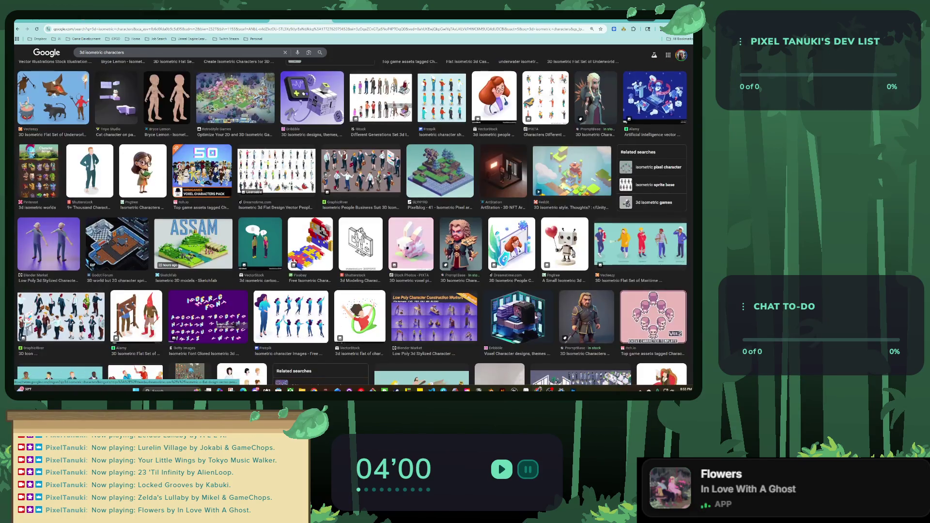
{"action": "scroll", "coordinate": [353, 222], "scroll_direction": "down", "scroll_amount": 2}
{"action": "scroll", "coordinate": [352, 222], "scroll_direction": "down", "scroll_amount": 2}
{"action": "scroll", "coordinate": [352, 222], "scroll_direction": "down", "scroll_amount": 2}
{"action": "scroll", "coordinate": [352, 223], "scroll_direction": "down", "scroll_amount": 1}
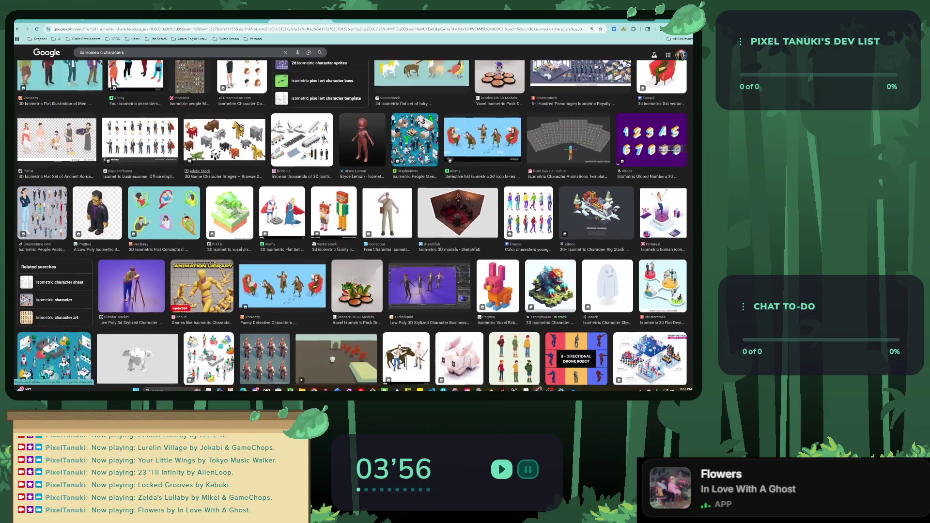
{"action": "scroll", "coordinate": [353, 222], "scroll_direction": "down", "scroll_amount": 1}
Step: Search '3d isometric characters low poly' and preview the low-poly anime girl in orange shorts
{"action": "left_click", "coordinate": [126, 53]}
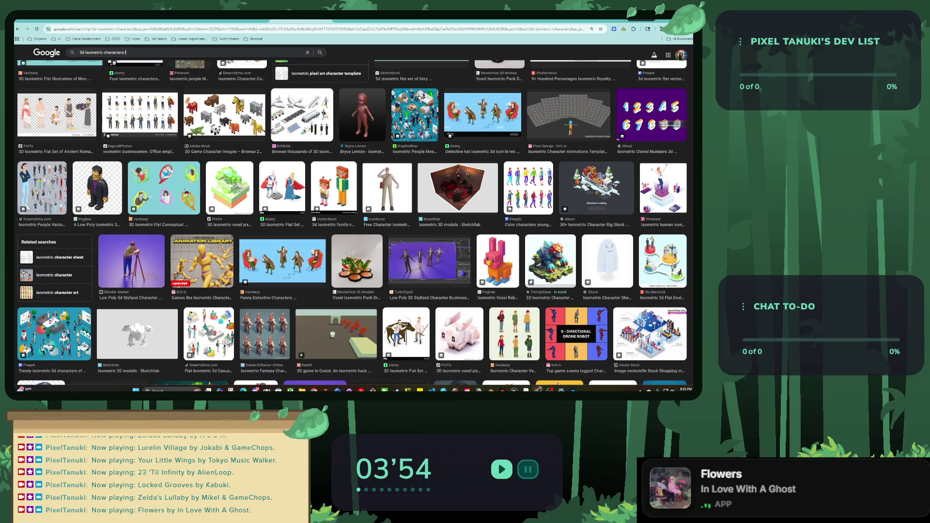
{"action": "type", "text": "low poly"}
{"action": "key", "text": "Return"}
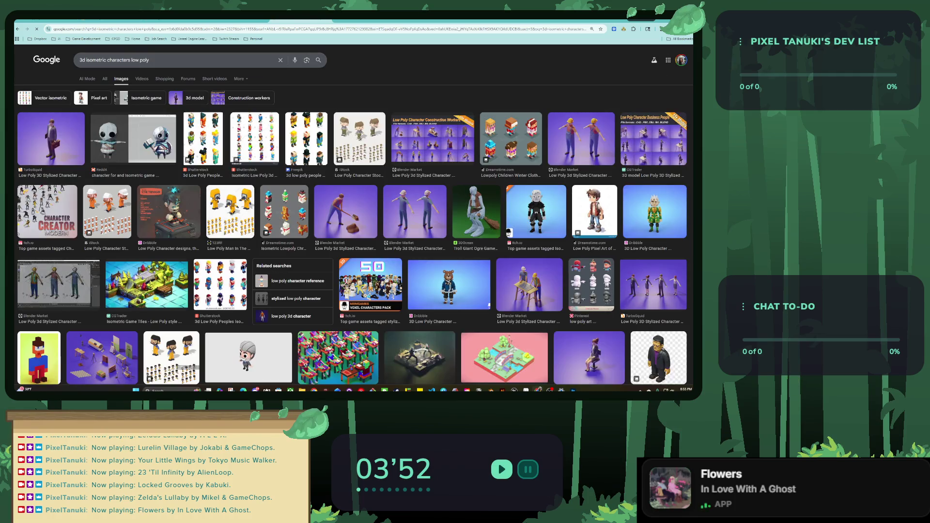
{"action": "scroll", "coordinate": [353, 223], "scroll_direction": "down", "scroll_amount": 1}
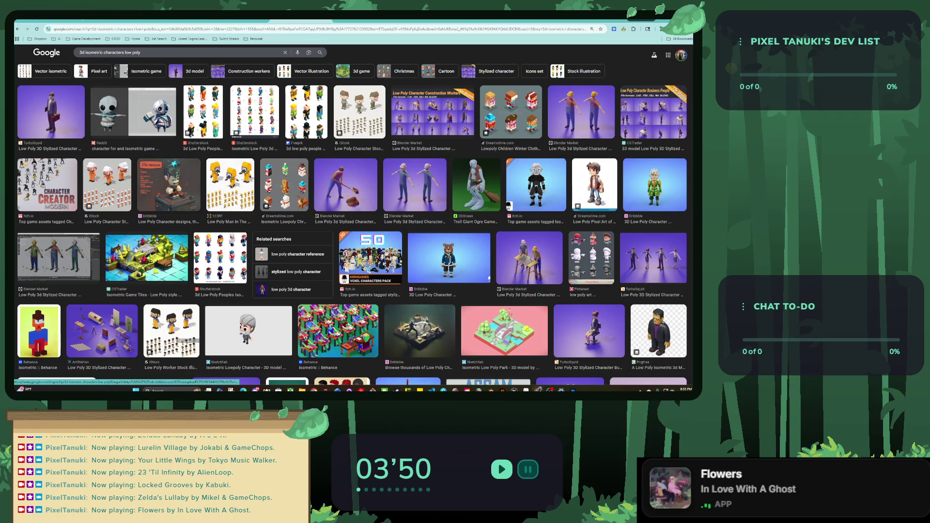
{"action": "scroll", "coordinate": [353, 223], "scroll_direction": "down", "scroll_amount": 2}
{"action": "scroll", "coordinate": [354, 223], "scroll_direction": "down", "scroll_amount": 2}
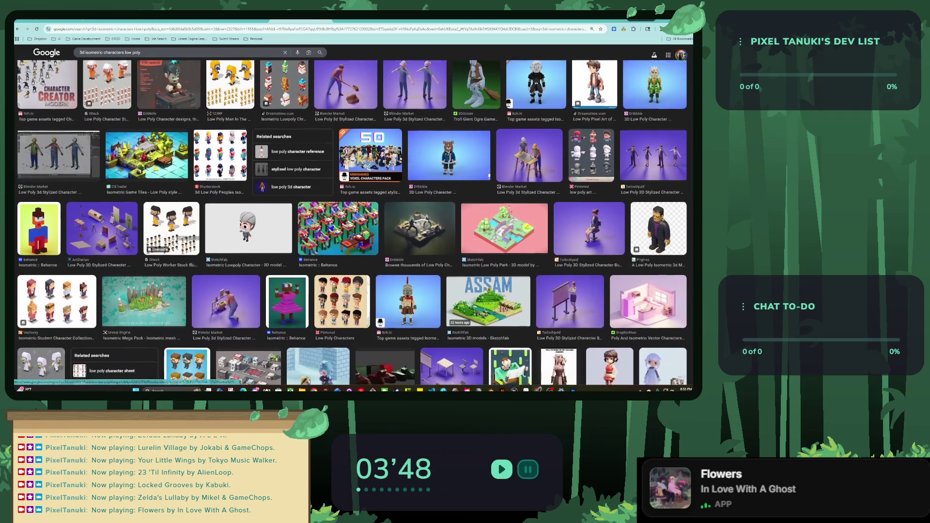
{"action": "scroll", "coordinate": [353, 223], "scroll_direction": "down", "scroll_amount": 2}
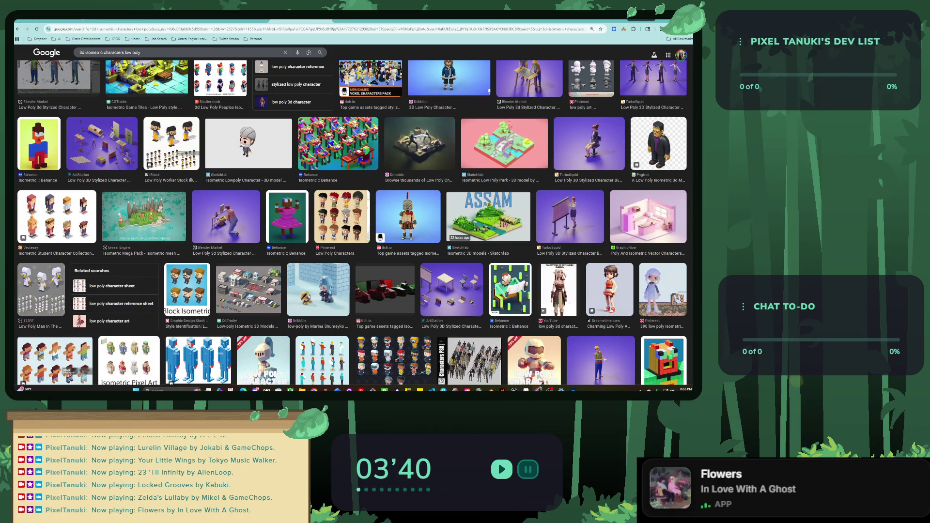
{"action": "scroll", "coordinate": [354, 223], "scroll_direction": "down", "scroll_amount": 2}
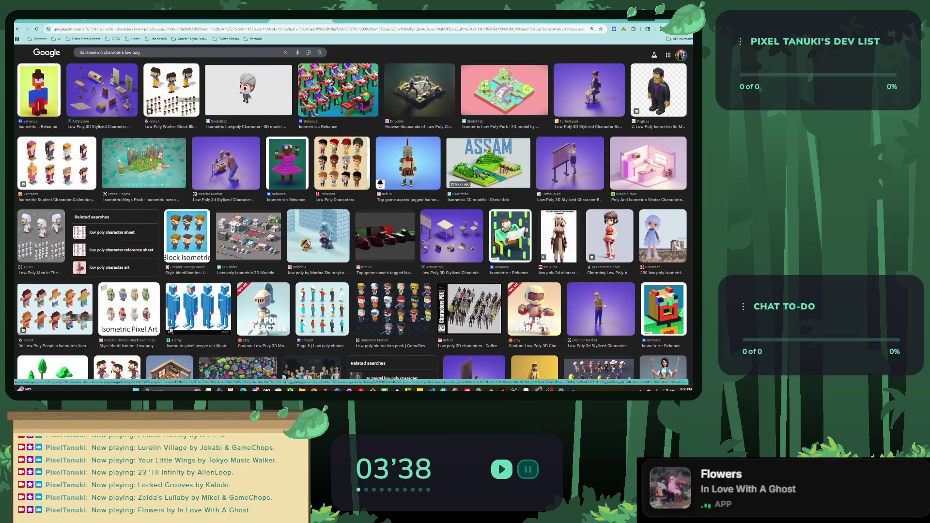
{"action": "left_click", "coordinate": [610, 236]}
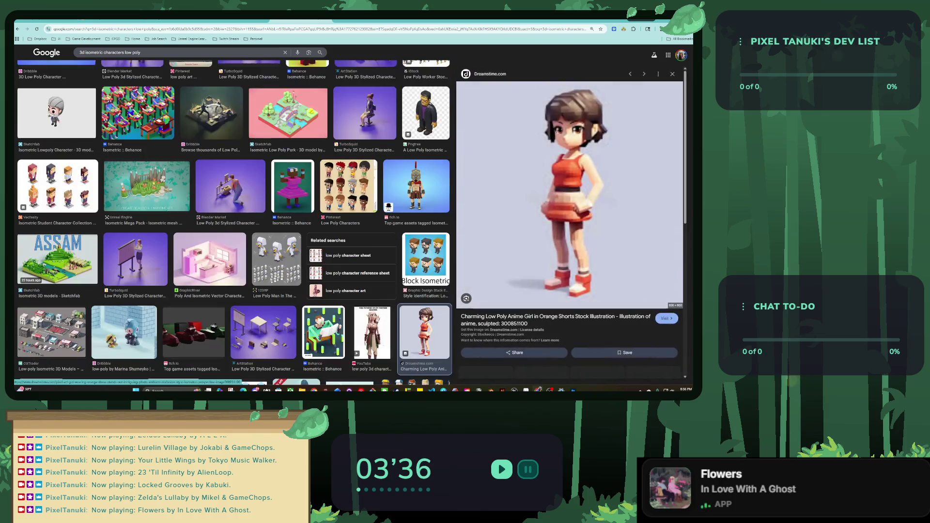
{"action": "scroll", "coordinate": [570, 223], "scroll_direction": "down", "scroll_amount": 5}
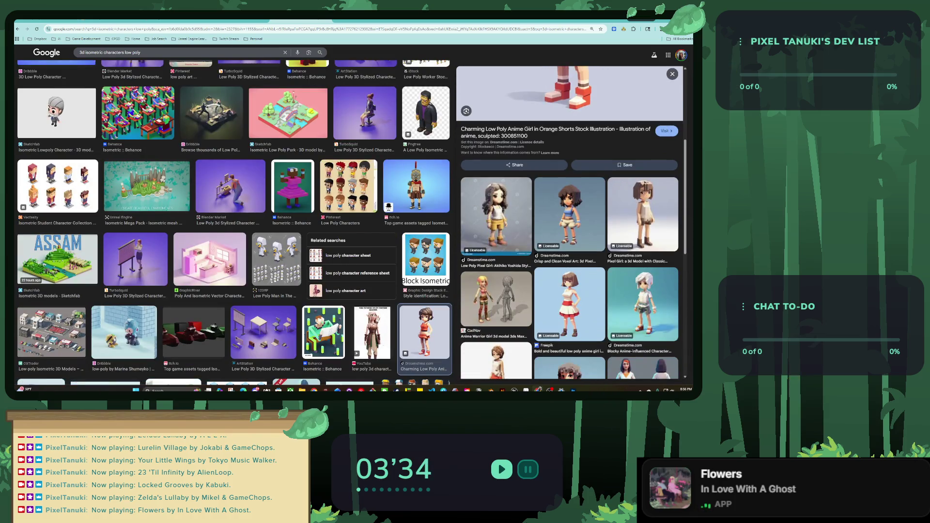
{"action": "scroll", "coordinate": [568, 244], "scroll_direction": "down", "scroll_amount": 3}
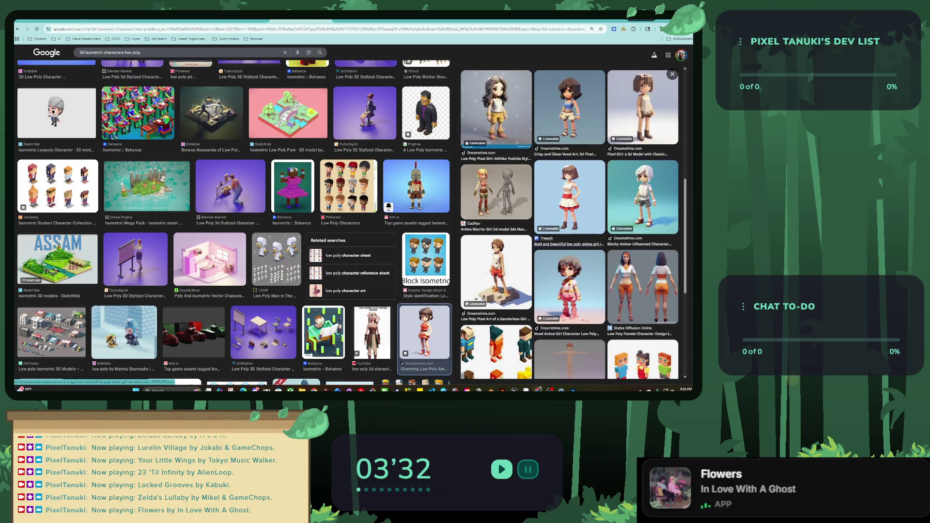
{"action": "scroll", "coordinate": [568, 244], "scroll_direction": "down", "scroll_amount": 2}
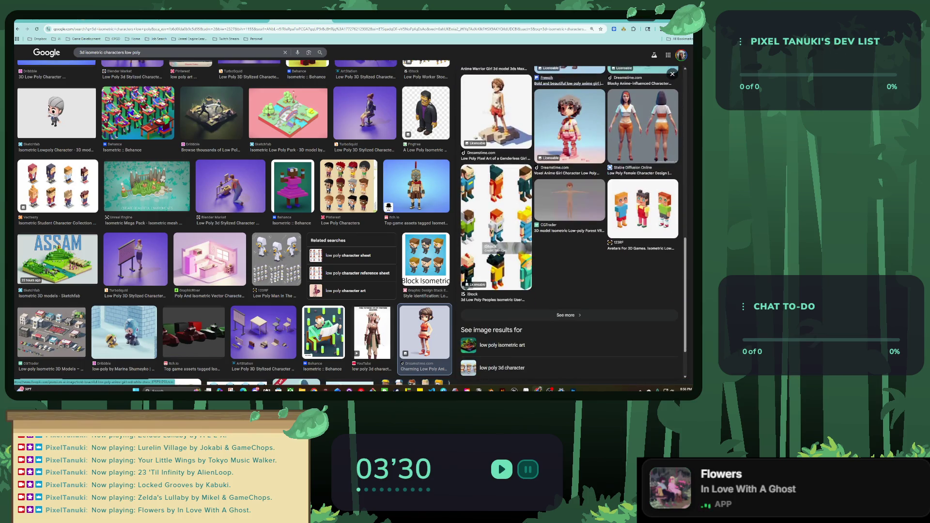
{"action": "scroll", "coordinate": [570, 223], "scroll_direction": "up", "scroll_amount": 8}
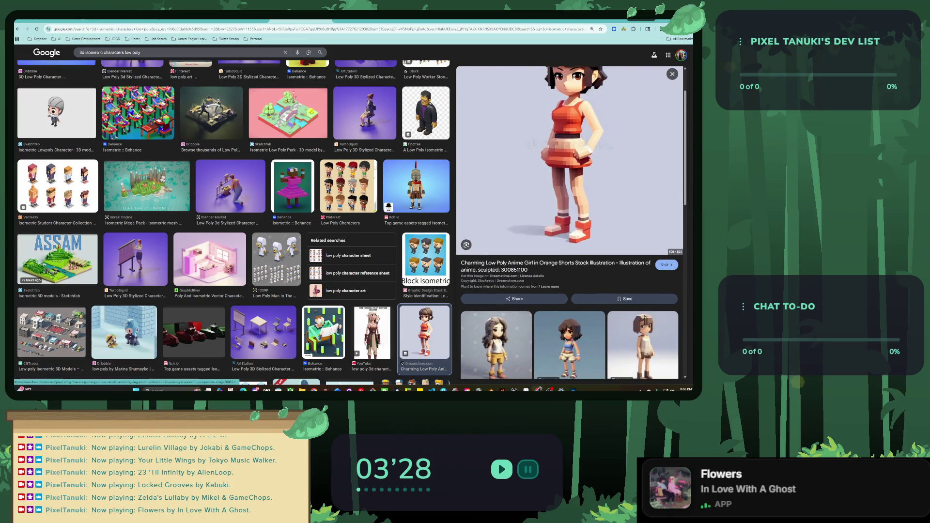
Step: Copy the low-poly girl image and paste it into the Figma prototype canvas
{"action": "right_click", "coordinate": [563, 175]}
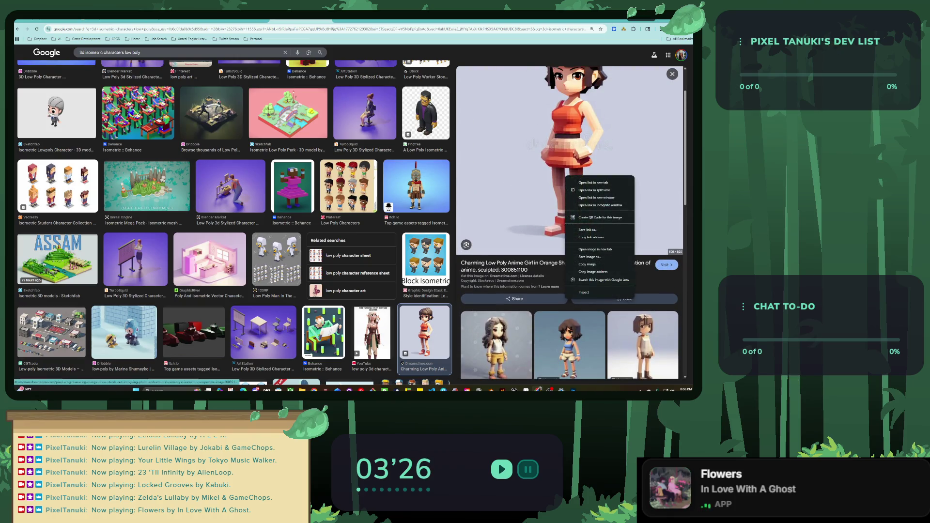
{"action": "left_click", "coordinate": [564, 267]}
{"action": "key", "text": "ctrl+Tab"}
{"action": "key", "text": "ctrl+v"}
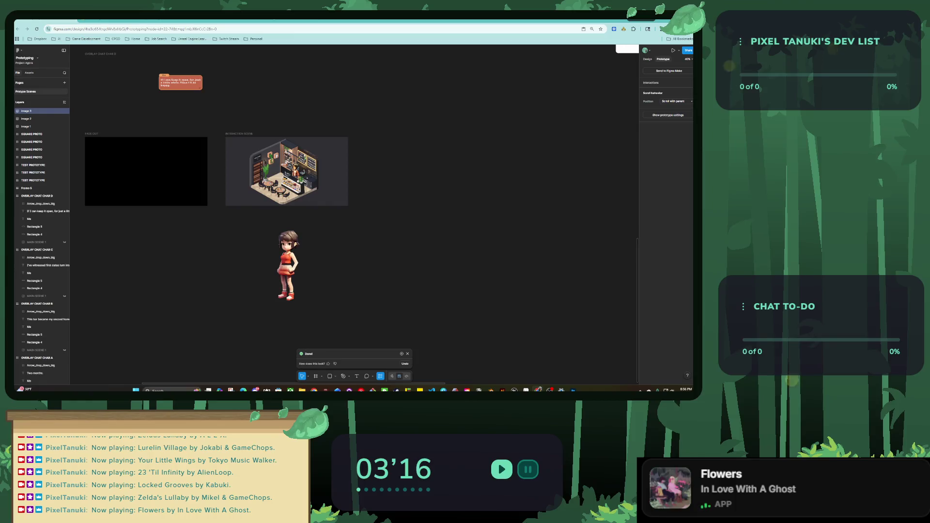
Step: Move the pasted character image just below the café scene and duplicate it to the right
{"action": "left_click", "coordinate": [286, 265]}
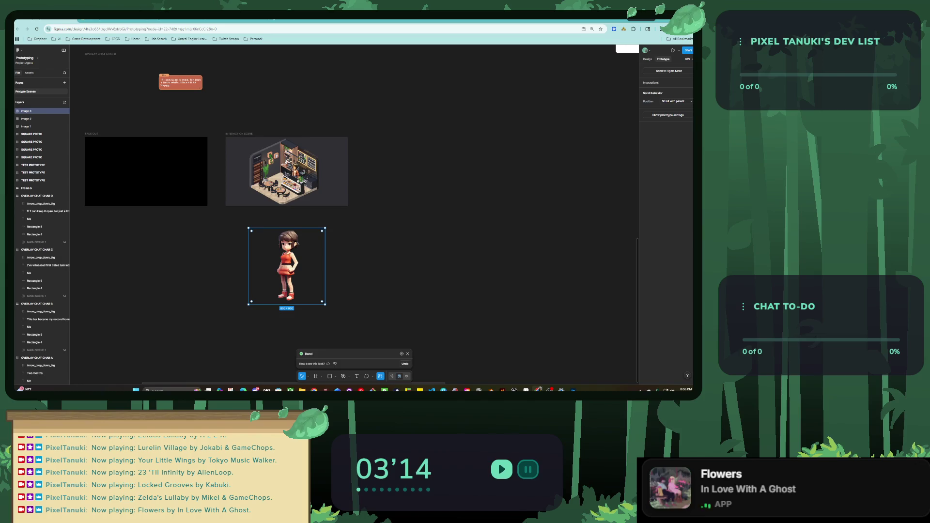
{"action": "scroll", "coordinate": [284, 249], "scroll_direction": "up", "scroll_amount": 5}
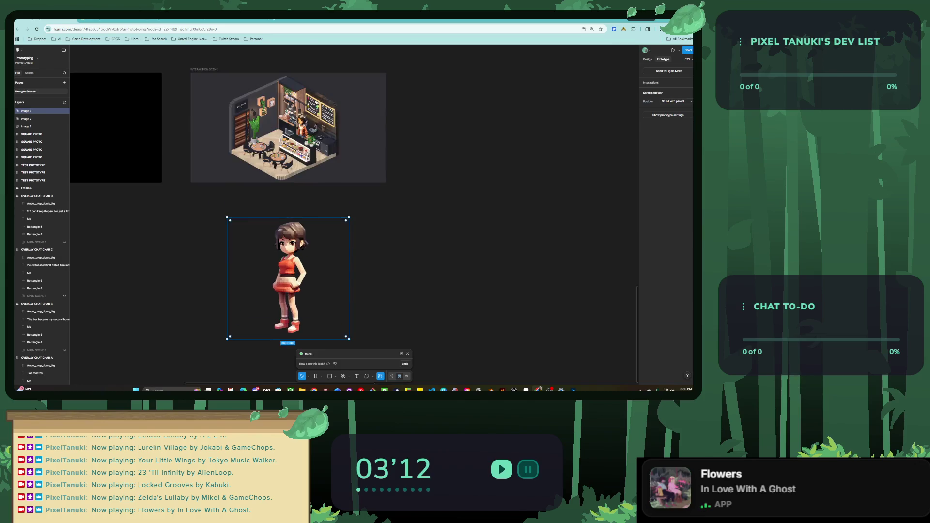
{"action": "scroll", "coordinate": [310, 242], "scroll_direction": "left", "scroll_amount": 2}
{"action": "scroll", "coordinate": [310, 243], "scroll_direction": "down", "scroll_amount": 1}
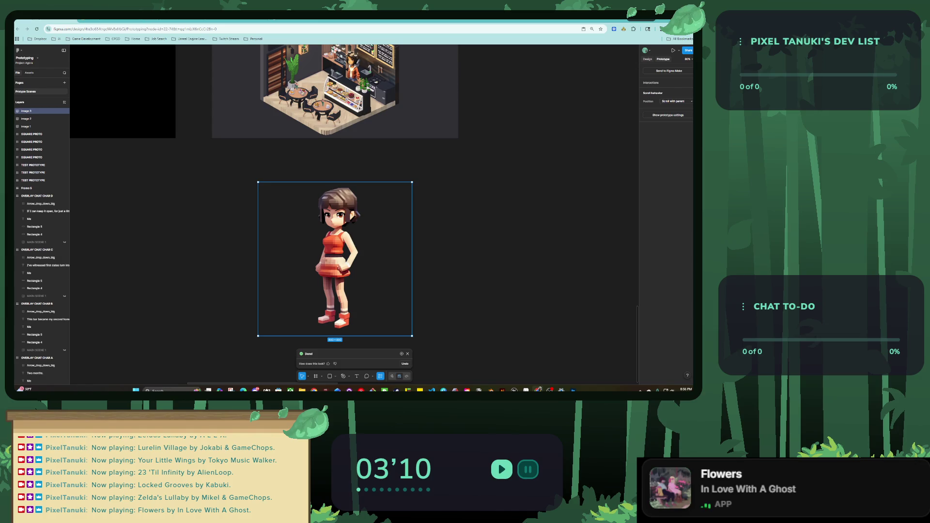
{"action": "left_click_drag", "start_coordinate": [334, 257], "coordinate": [332, 206]}
{"action": "scroll", "coordinate": [356, 218], "scroll_direction": "up", "scroll_amount": 2}
{"action": "scroll", "coordinate": [356, 270], "scroll_direction": "up", "scroll_amount": 5}
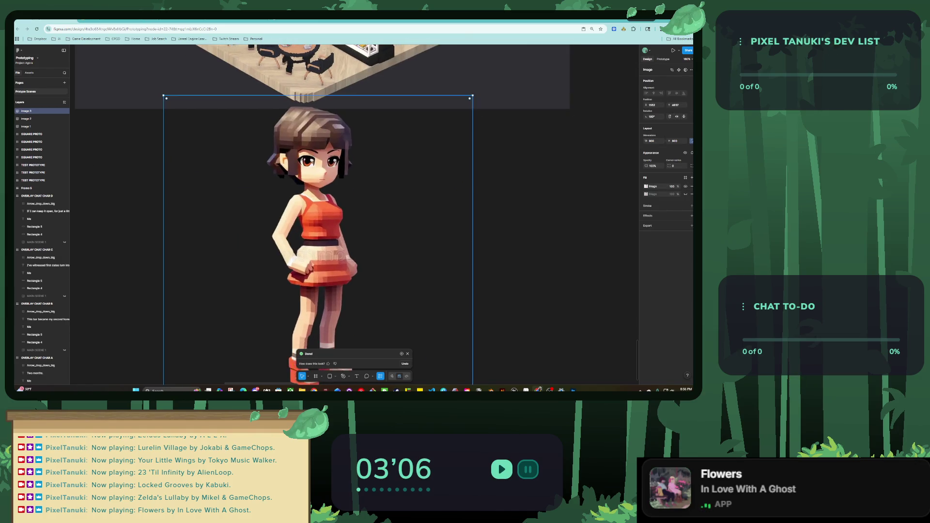
{"action": "scroll", "coordinate": [318, 237], "scroll_direction": "down", "scroll_amount": 5}
{"action": "left_click_drag", "start_coordinate": [320, 238], "coordinate": [468, 256]}
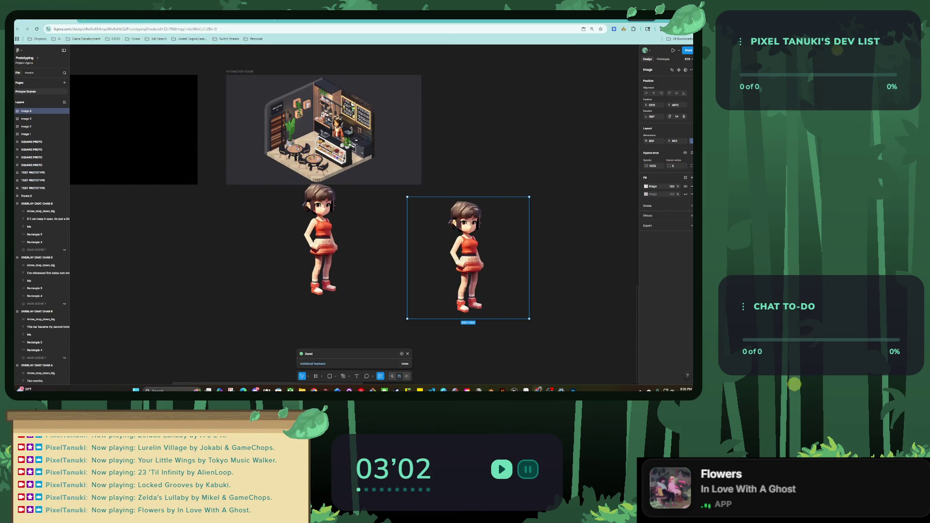
Step: Drag the left standing girl into the Interaction Scene frame beside the café
{"action": "left_click", "coordinate": [322, 240]}
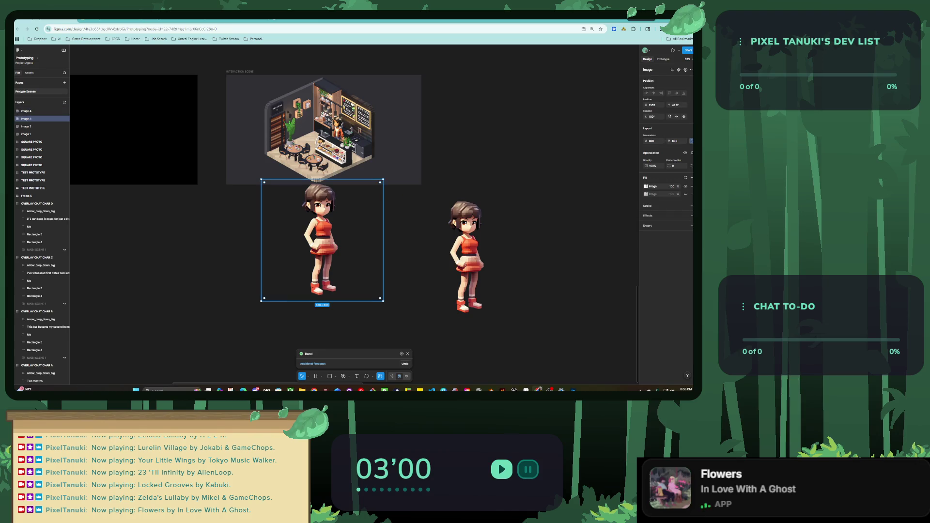
{"action": "mouse_move", "coordinate": [322, 240]}
{"action": "left_mouse_down"}
{"action": "mouse_move", "coordinate": [295, 257]}
{"action": "mouse_move", "coordinate": [313, 143]}
{"action": "mouse_move", "coordinate": [272, 254]}
{"action": "left_mouse_up"}
{"action": "scroll", "coordinate": [299, 262], "scroll_direction": "down", "scroll_amount": 2}
{"action": "scroll", "coordinate": [313, 143], "scroll_direction": "up", "scroll_amount": 5}
Step: Resize the girl to about 255 px and position her beside the plant near the tables
{"action": "mouse_move", "coordinate": [406, 128]}
{"action": "left_mouse_down"}
{"action": "mouse_move", "coordinate": [216, 319]}
{"action": "mouse_move", "coordinate": [294, 194]}
{"action": "left_mouse_up"}
{"action": "scroll", "coordinate": [291, 172], "scroll_direction": "up", "scroll_amount": 3}
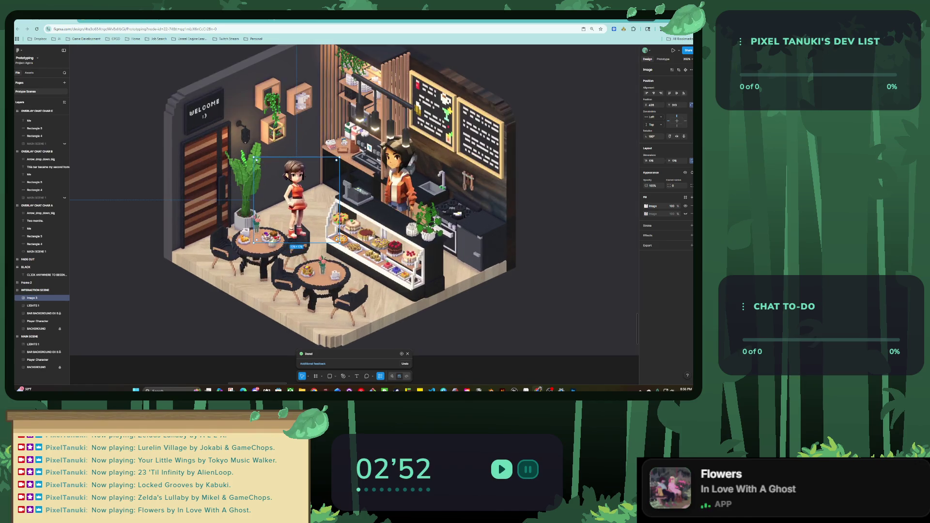
{"action": "left_click_drag", "start_coordinate": [339, 158], "coordinate": [399, 98]}
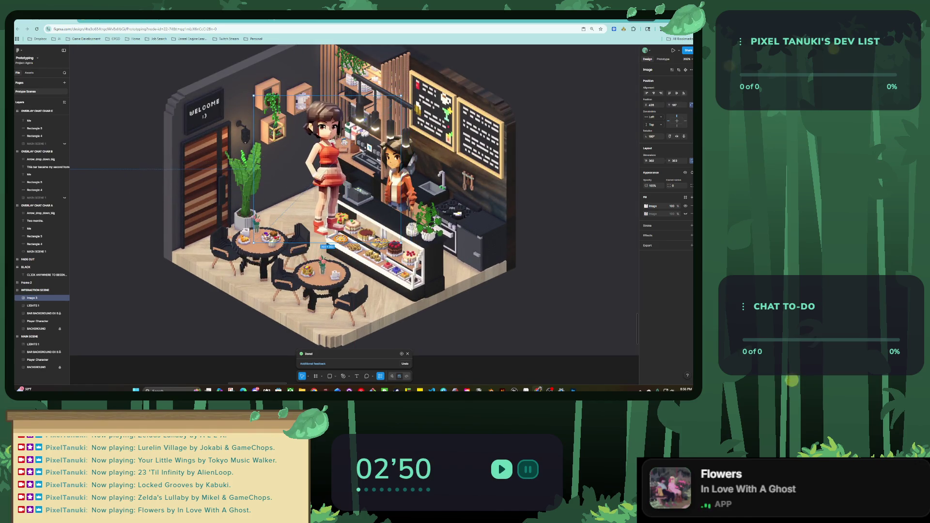
{"action": "left_click_drag", "start_coordinate": [324, 169], "coordinate": [251, 180]}
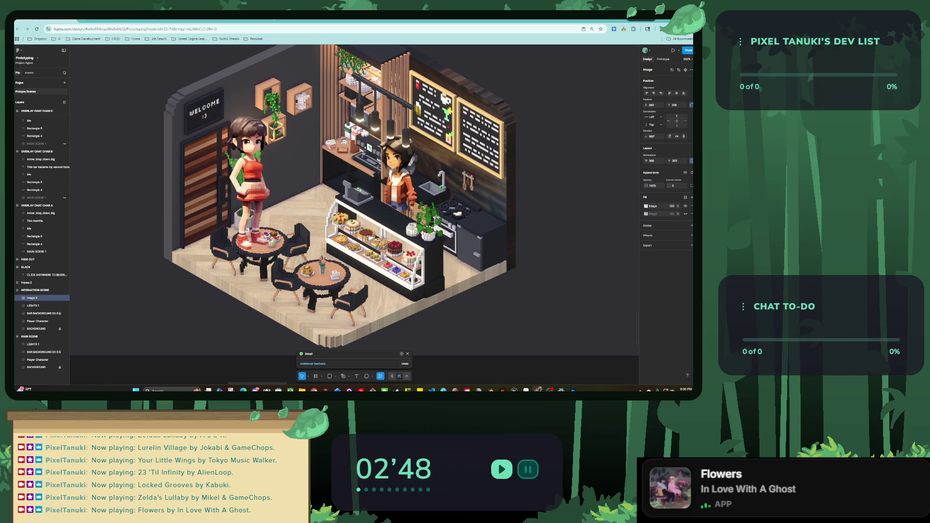
{"action": "left_click_drag", "start_coordinate": [325, 108], "coordinate": [303, 131]}
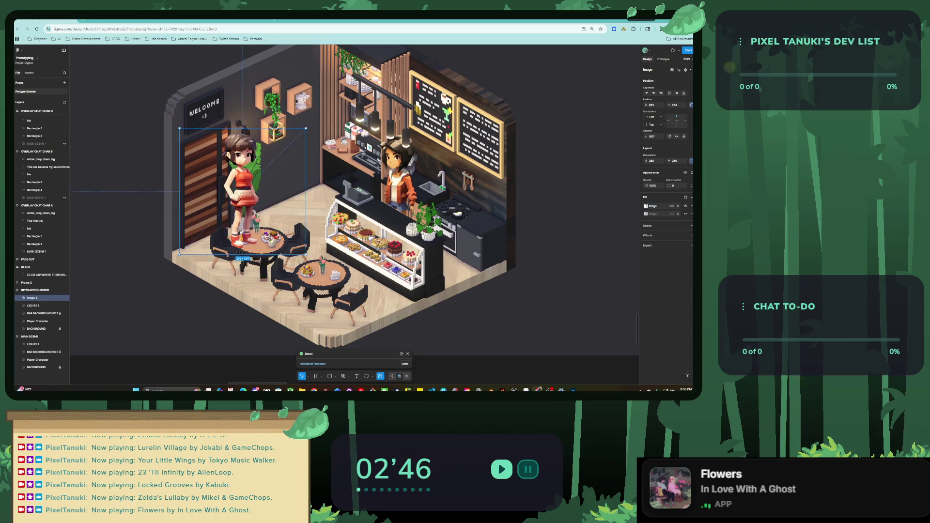
{"action": "mouse_move", "coordinate": [240, 189]}
{"action": "left_mouse_down"}
{"action": "mouse_move", "coordinate": [287, 172]}
{"action": "mouse_move", "coordinate": [314, 200]}
{"action": "left_mouse_up"}
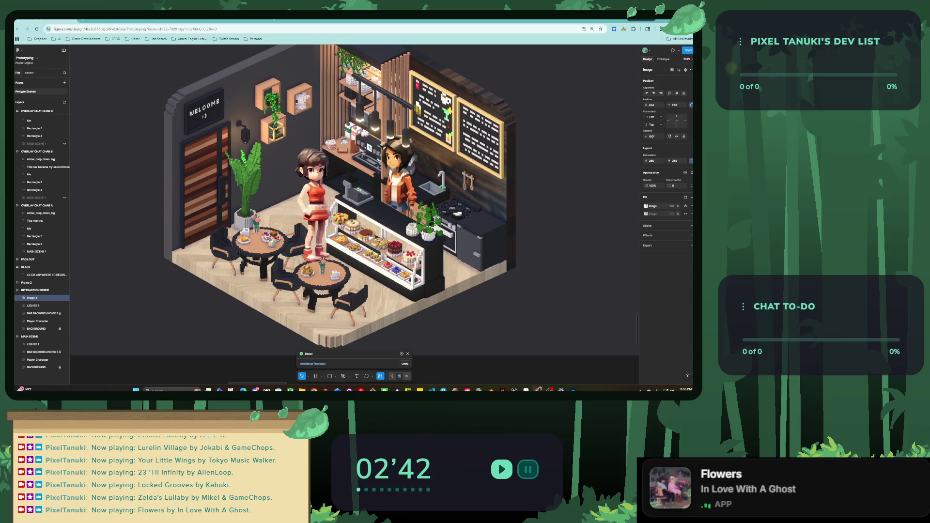
{"action": "key", "text": "minus"}
{"action": "mouse_move", "coordinate": [314, 200]}
{"action": "left_mouse_down"}
{"action": "mouse_move", "coordinate": [292, 186]}
{"action": "mouse_move", "coordinate": [290, 209]}
{"action": "left_mouse_up"}
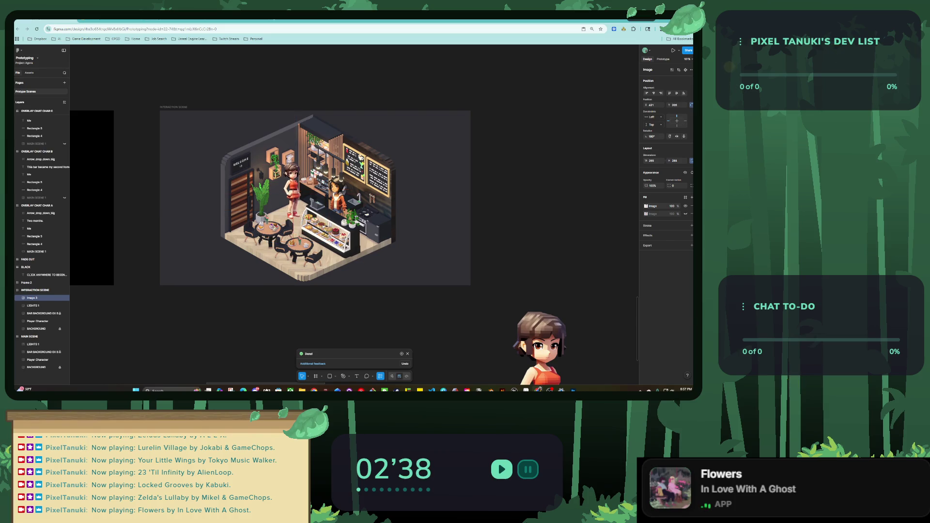
{"action": "key", "text": "ctrl+v"}
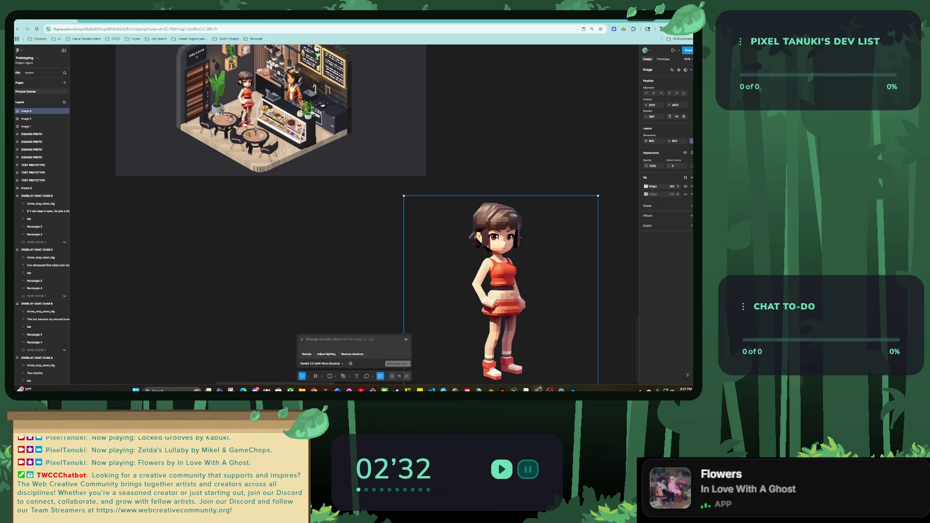
Step: Run the AI edit 'Change the character to be facing away but still isometric' on the girl's copy
{"action": "type", "text": "Change"}
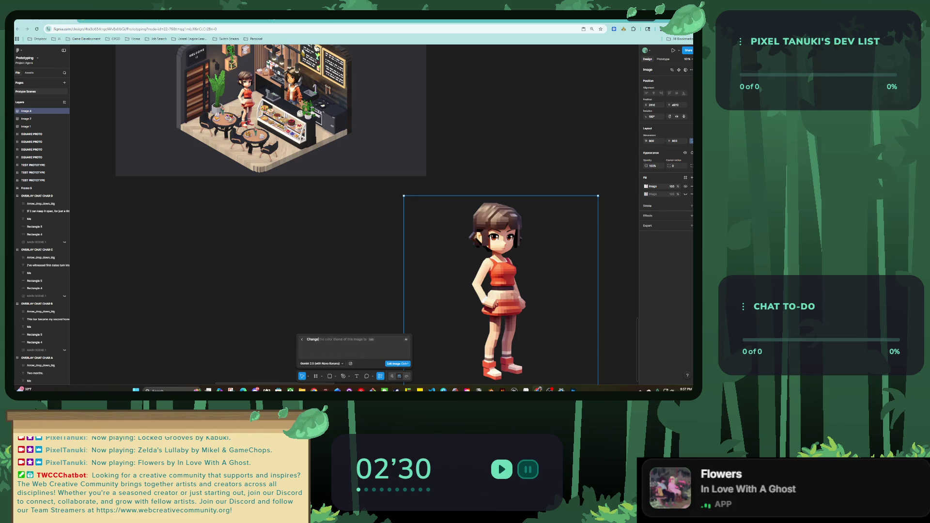
{"action": "type", "text": " the character to be facing away"}
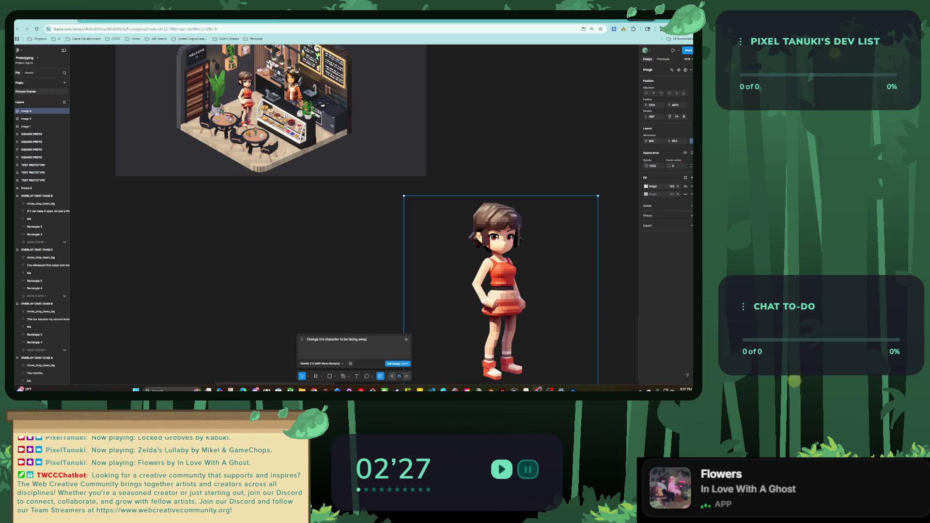
{"action": "key", "text": "Return"}
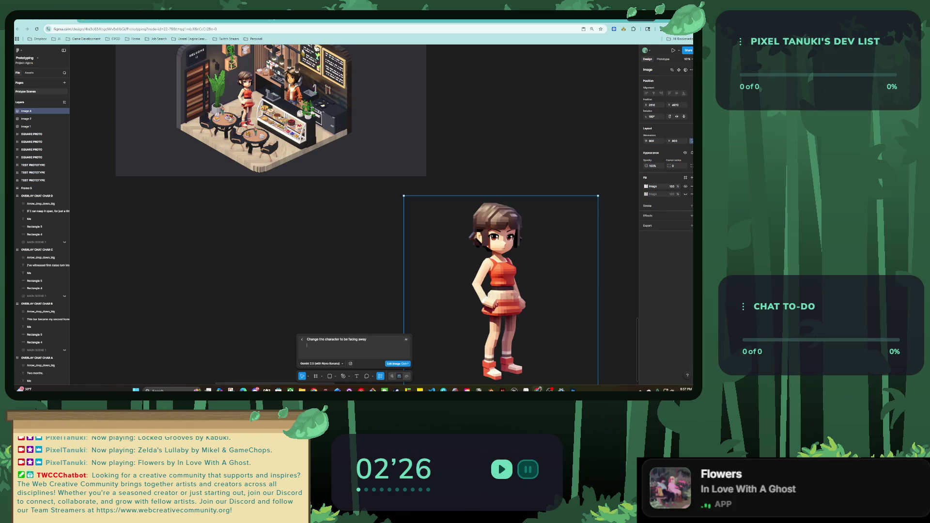
{"action": "type", "text": "isometric"}
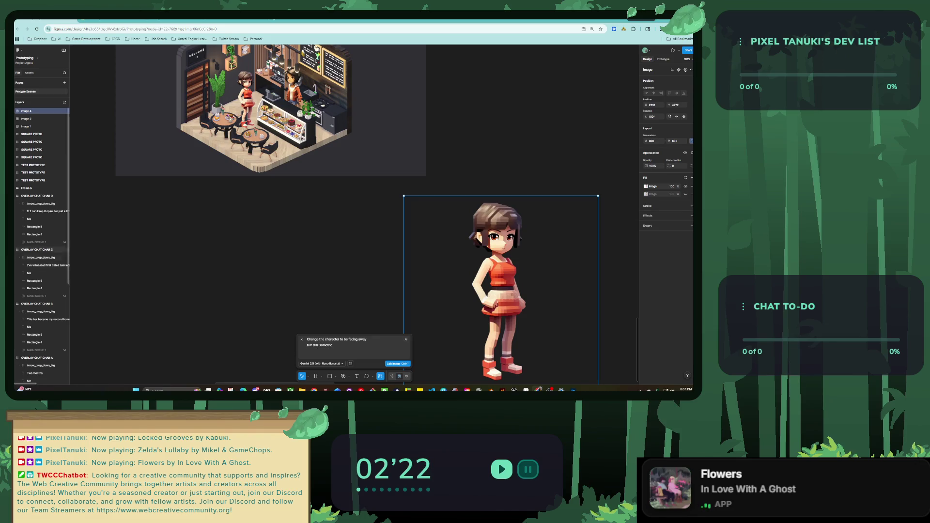
{"action": "key", "text": "ctrl+Return"}
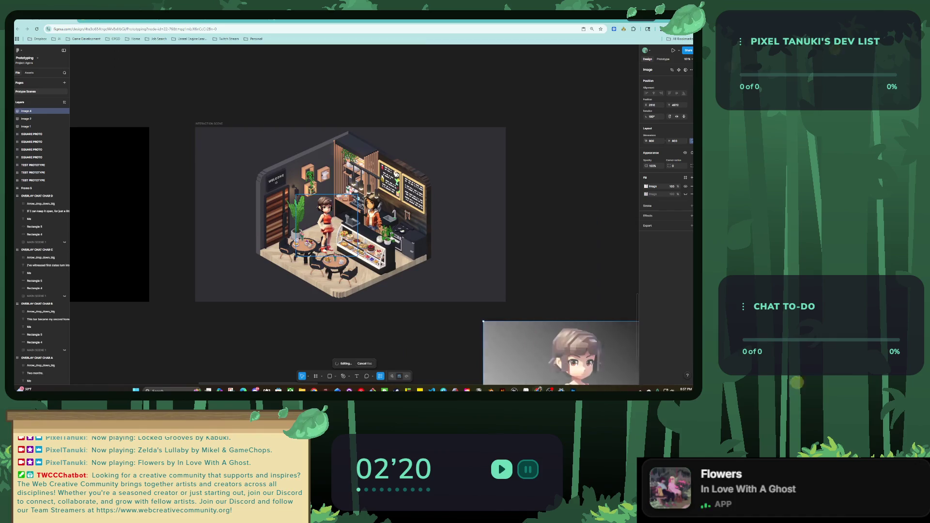
{"action": "scroll", "coordinate": [323, 220], "scroll_direction": "up", "scroll_amount": 2}
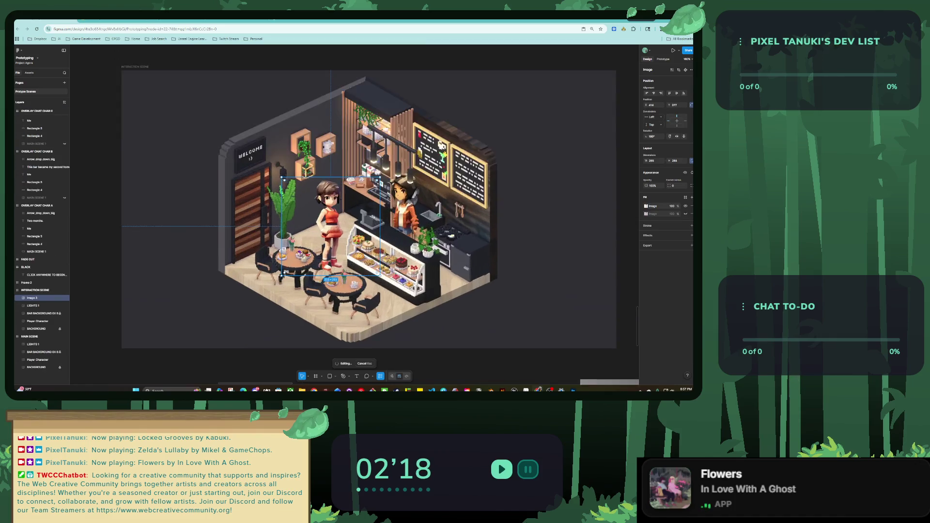
{"action": "scroll", "coordinate": [322, 221], "scroll_direction": "up", "scroll_amount": 3}
{"action": "key", "text": "Up"}
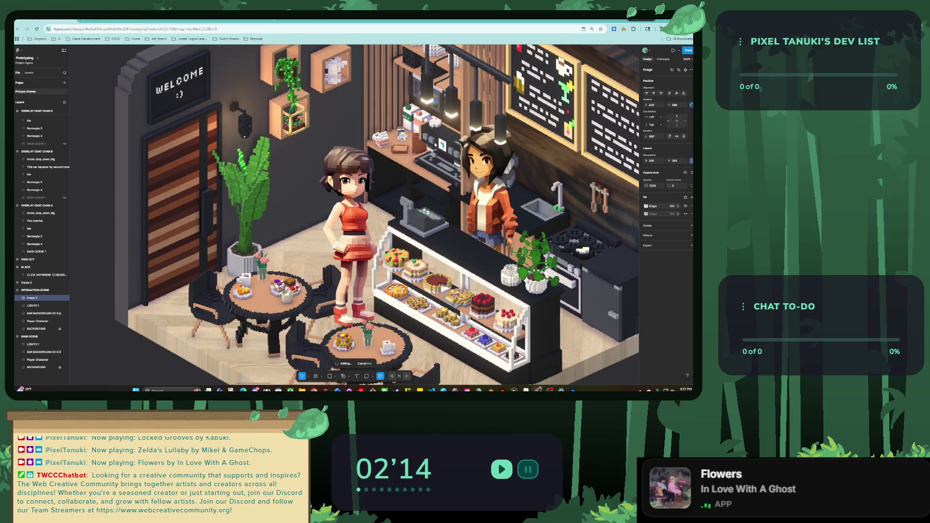
{"action": "scroll", "coordinate": [322, 220], "scroll_direction": "down", "scroll_amount": 4}
{"action": "scroll", "coordinate": [276, 233], "scroll_direction": "down", "scroll_amount": 1}
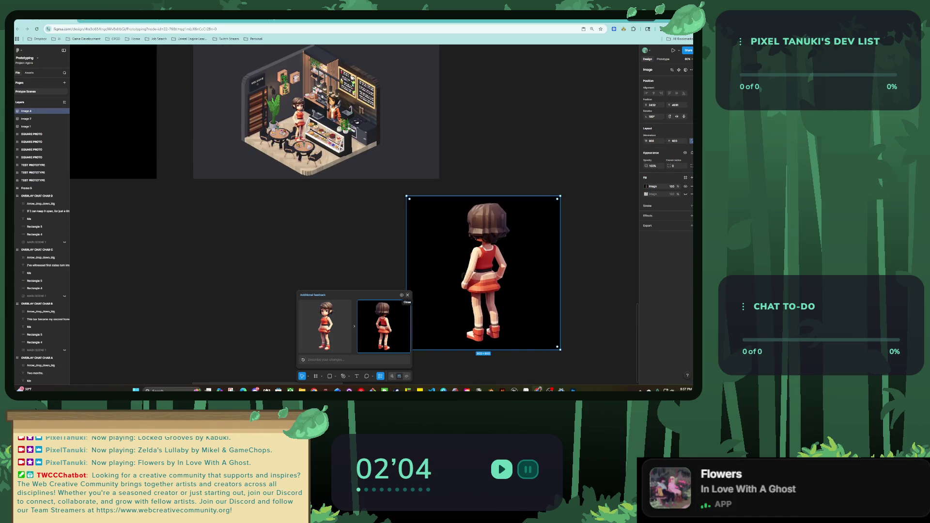
Step: Accept the generated back-facing girl, remove its black background, and shrink it to 330
{"action": "left_click", "coordinate": [407, 295]}
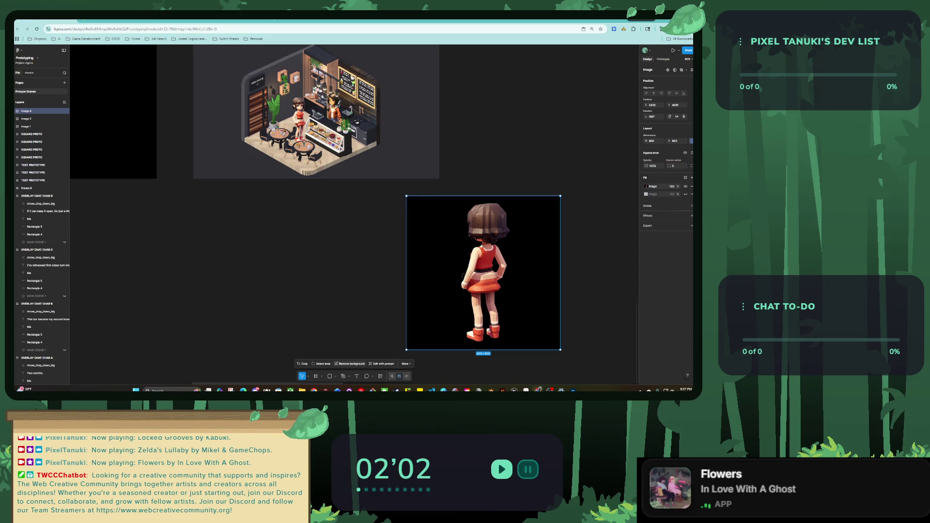
{"action": "left_click", "coordinate": [350, 364]}
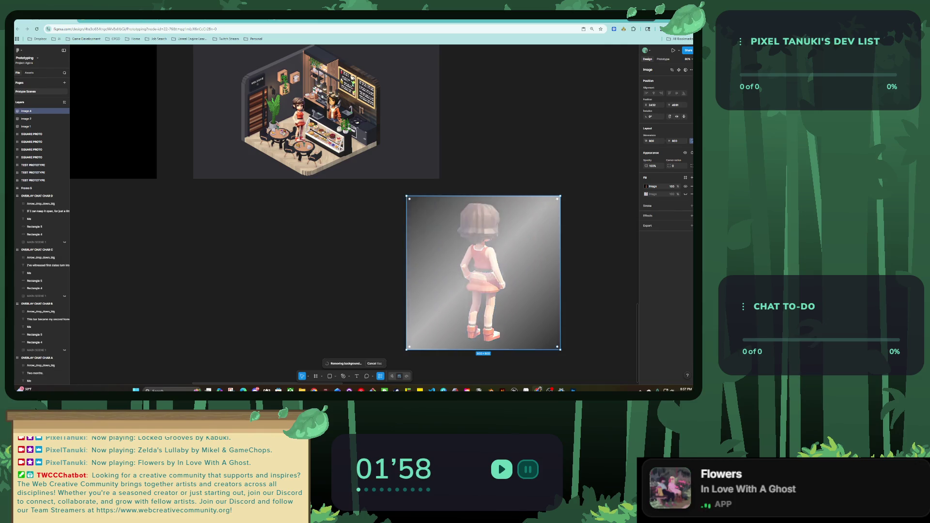
{"action": "left_click_drag", "start_coordinate": [441, 271], "coordinate": [356, 228]}
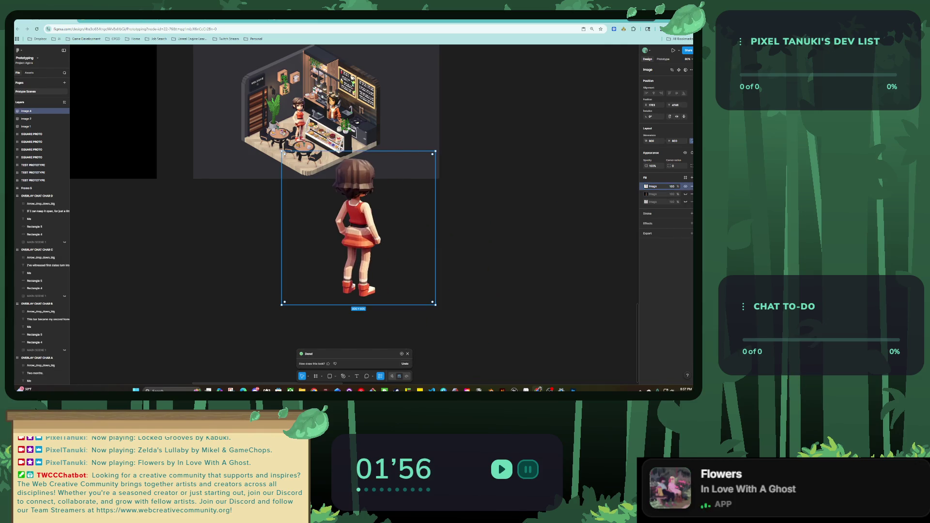
{"action": "left_click_drag", "start_coordinate": [440, 309], "coordinate": [441, 306]}
{"action": "key", "text": "ctrl+z"}
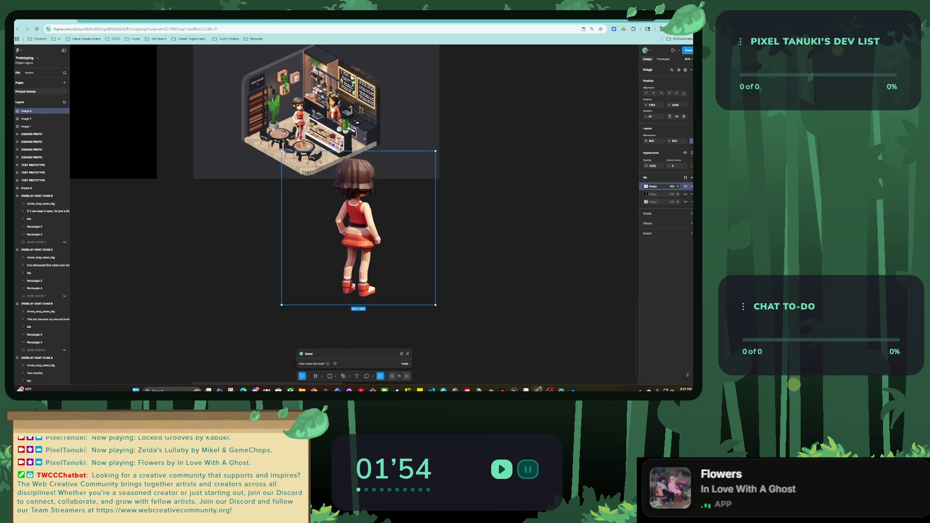
{"action": "left_click_drag", "start_coordinate": [435, 151], "coordinate": [345, 241]}
Step: Place the back-facing girl at the pastry counter, resized to about 222
{"action": "scroll", "coordinate": [345, 242], "scroll_direction": "up", "scroll_amount": 2}
{"action": "mouse_move", "coordinate": [348, 315]}
{"action": "left_mouse_down"}
{"action": "mouse_move", "coordinate": [339, 291]}
{"action": "mouse_move", "coordinate": [333, 161]}
{"action": "left_mouse_up"}
{"action": "scroll", "coordinate": [332, 161], "scroll_direction": "up", "scroll_amount": 5}
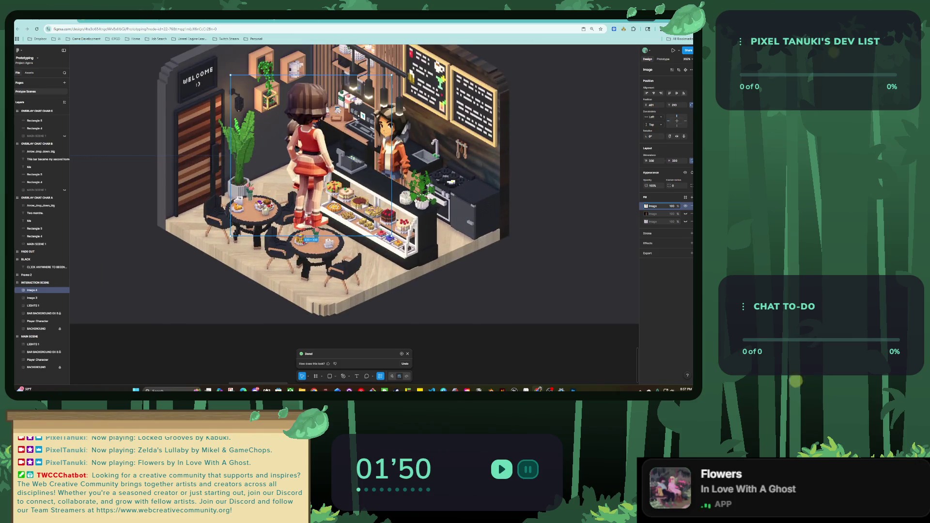
{"action": "key", "text": "ctrl+z"}
{"action": "key", "text": "ctrl+z"}
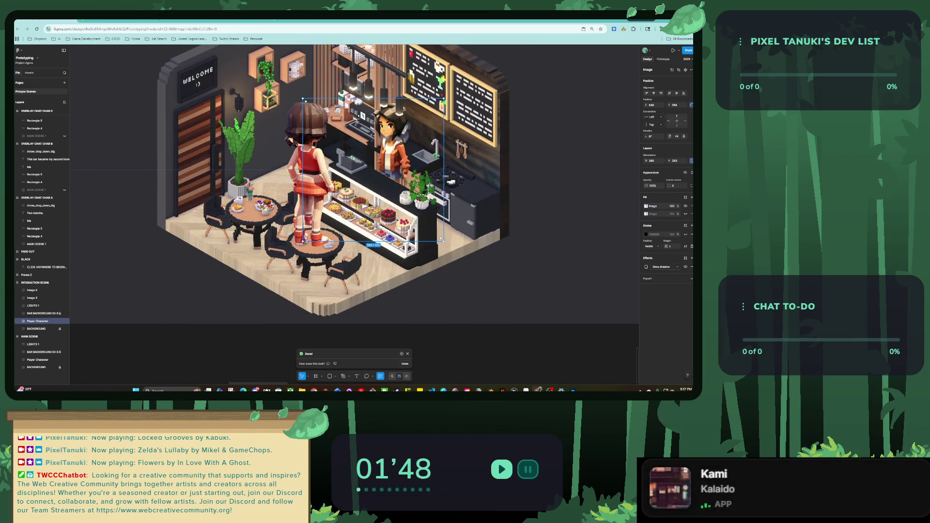
{"action": "left_click", "coordinate": [32, 291]}
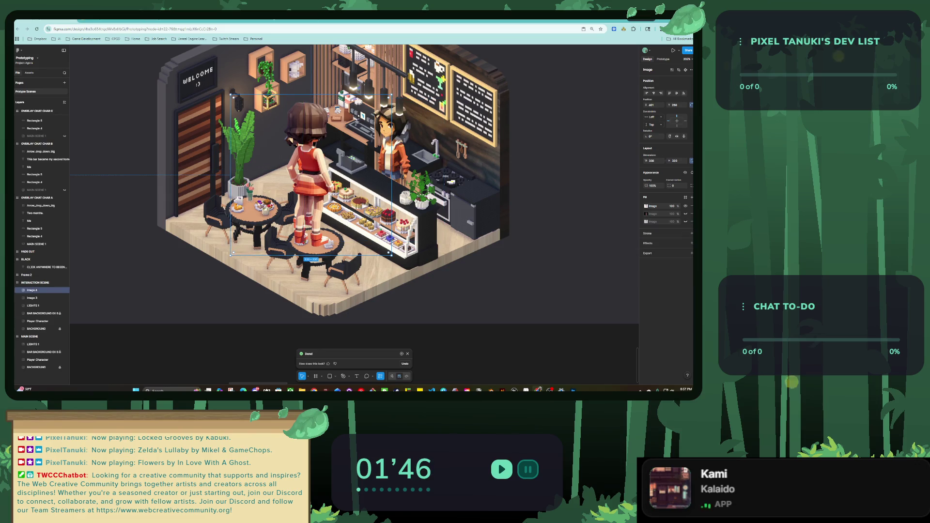
{"action": "left_click_drag", "start_coordinate": [231, 94], "coordinate": [289, 152]}
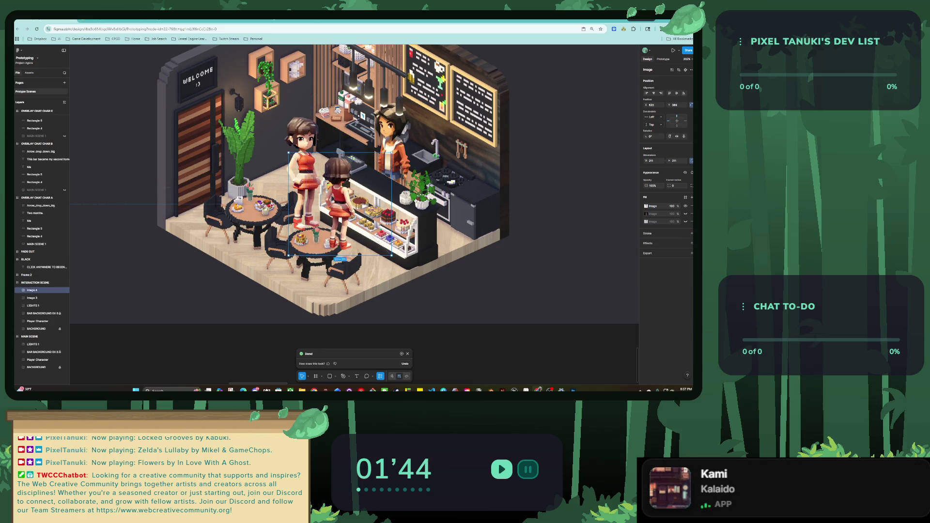
{"action": "left_click_drag", "start_coordinate": [339, 203], "coordinate": [357, 207]}
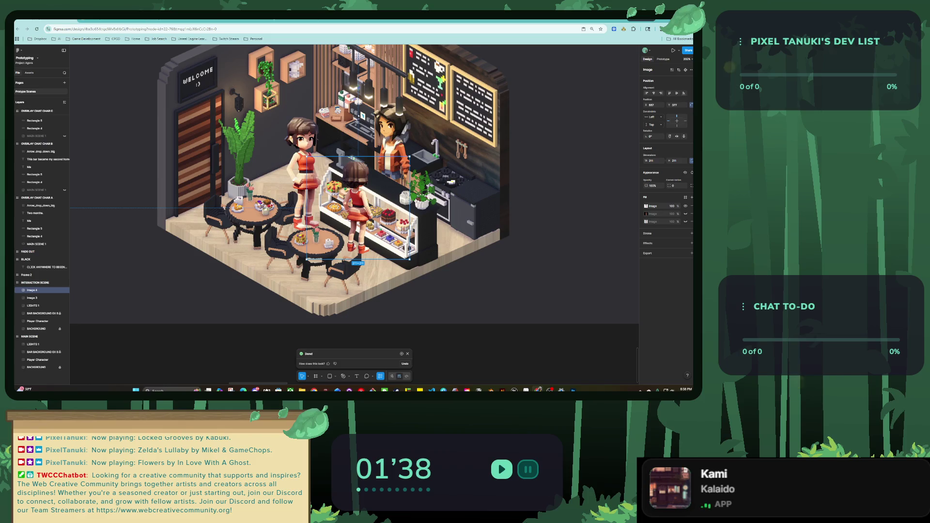
{"action": "left_click_drag", "start_coordinate": [357, 208], "coordinate": [360, 210]}
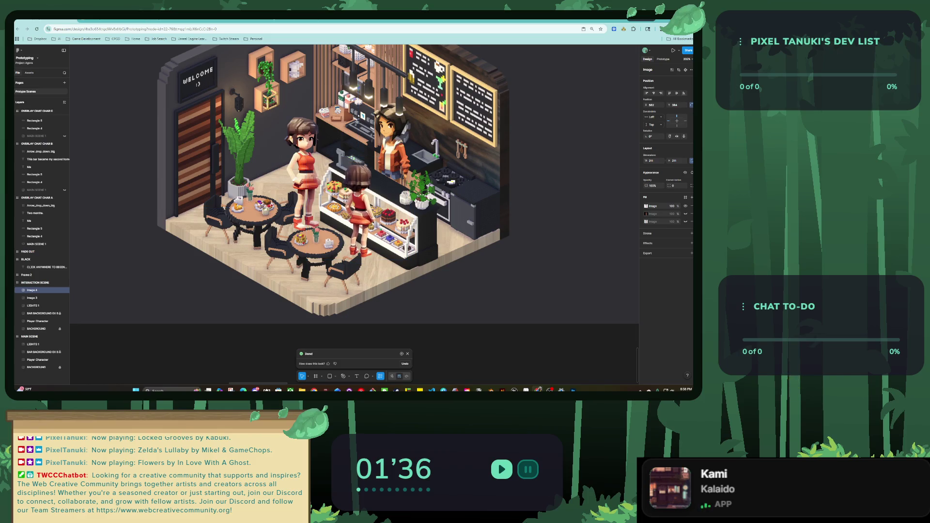
{"action": "scroll", "coordinate": [355, 194], "scroll_direction": "up", "scroll_amount": 2}
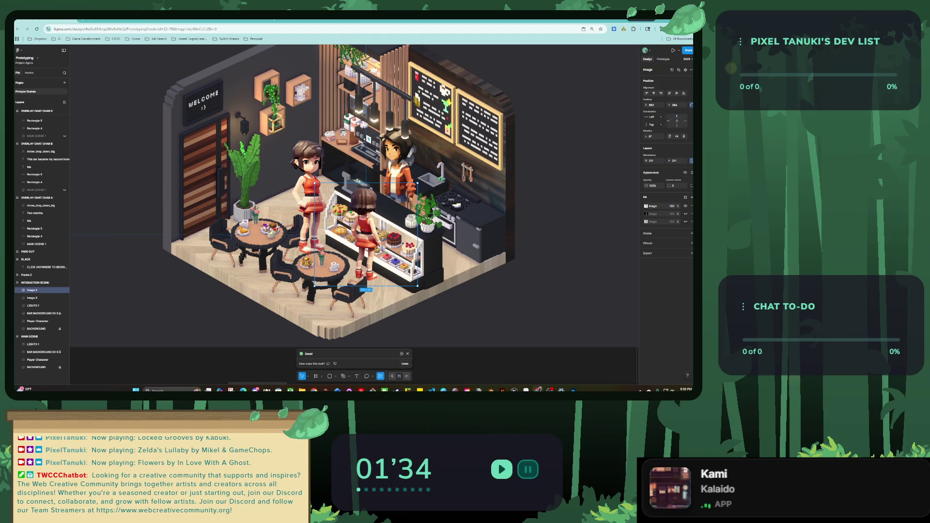
{"action": "left_click_drag", "start_coordinate": [417, 183], "coordinate": [422, 178]}
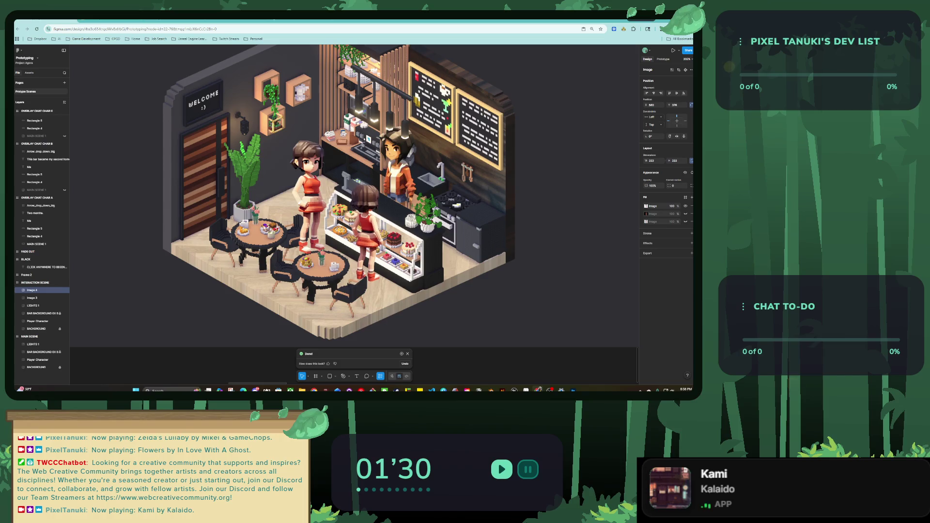
{"action": "left_click_drag", "start_coordinate": [368, 218], "coordinate": [367, 220]}
Step: Move the front-facing standing girl out of the café scene and zoom out to the chat frames
{"action": "left_click", "coordinate": [32, 298]}
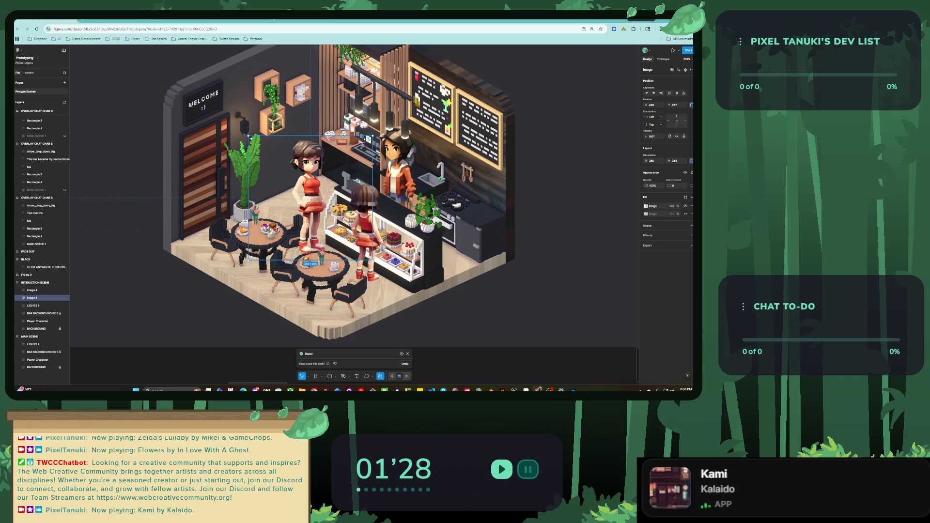
{"action": "key", "text": "minus"}
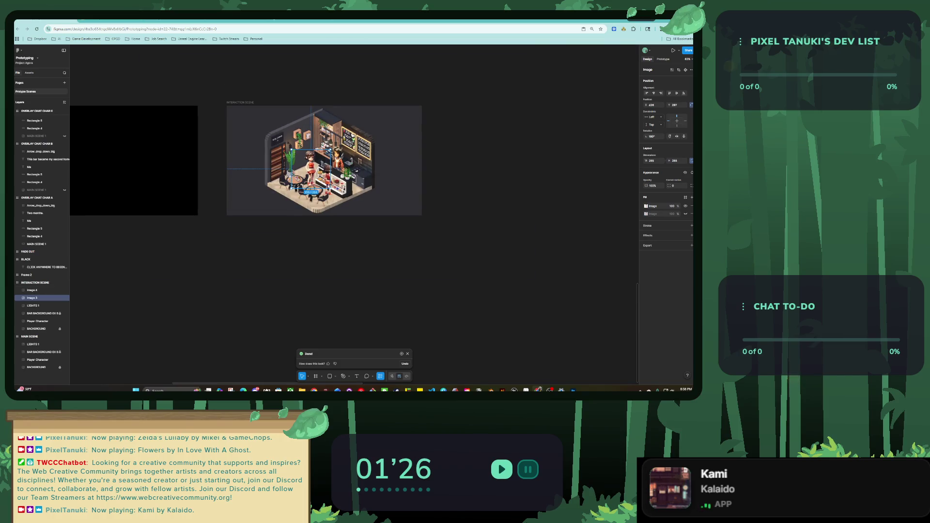
{"action": "left_click_drag", "start_coordinate": [295, 186], "coordinate": [189, 368]}
{"action": "scroll", "coordinate": [237, 315], "scroll_direction": "up", "scroll_amount": 2}
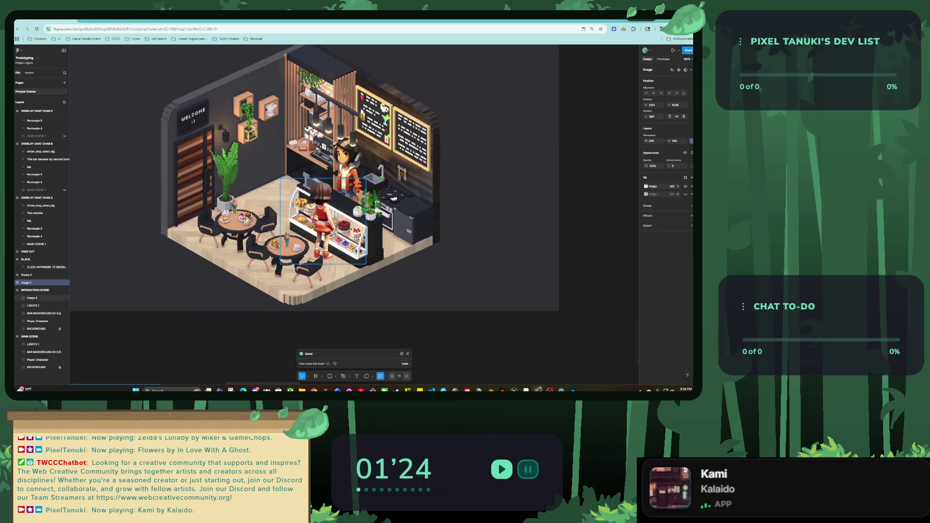
{"action": "scroll", "coordinate": [237, 315], "scroll_direction": "up", "scroll_amount": 2}
{"action": "scroll", "coordinate": [351, 181], "scroll_direction": "up", "scroll_amount": 3}
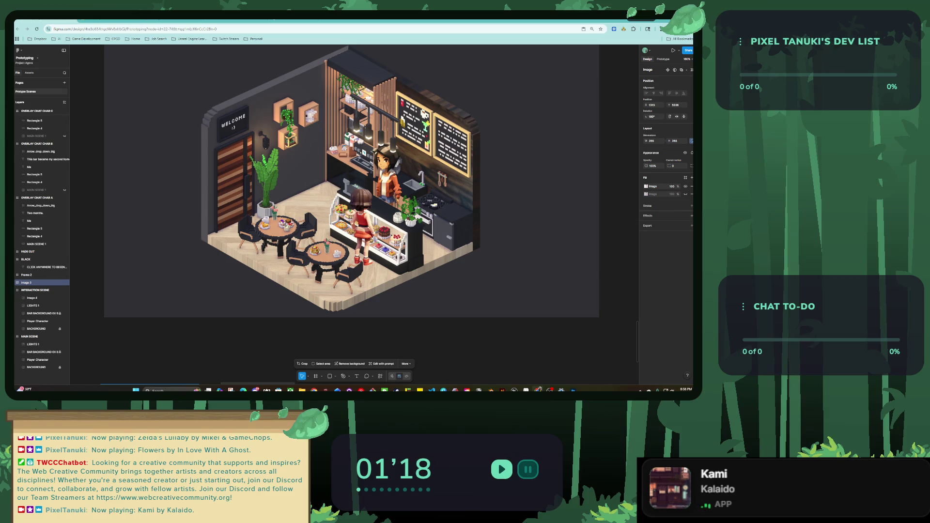
{"action": "scroll", "coordinate": [335, 194], "scroll_direction": "down", "scroll_amount": 8}
{"action": "scroll", "coordinate": [318, 238], "scroll_direction": "up", "scroll_amount": 5}
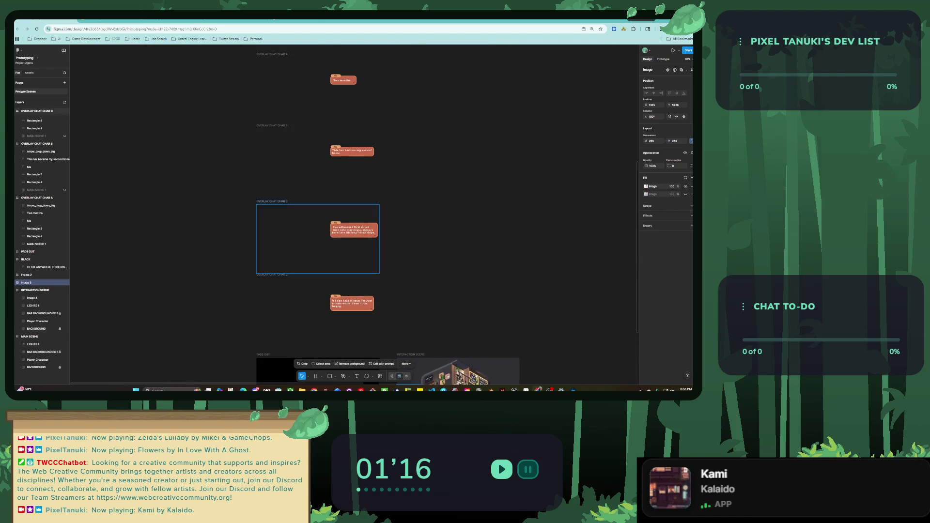
Step: Alt-drag a copy of the prompt text upward, retyped as '2016.' at font size 128
{"action": "key", "text": "n"}
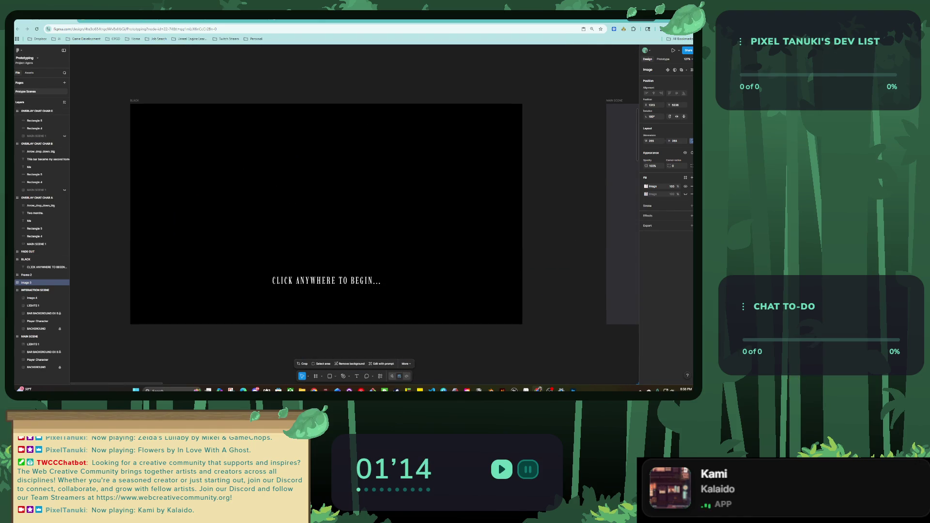
{"action": "left_click", "coordinate": [326, 280]}
{"action": "left_click_drag", "start_coordinate": [326, 280], "coordinate": [326, 173]}
{"action": "key", "text": "Return"}
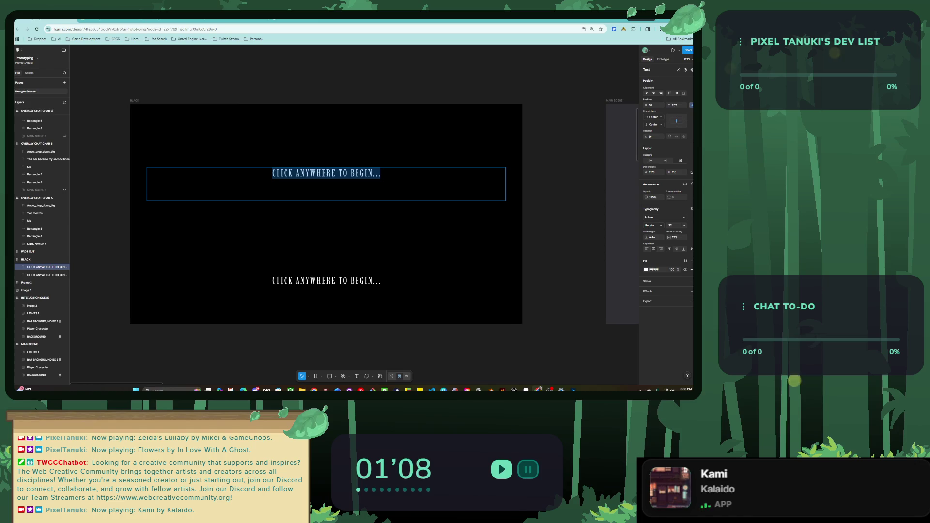
{"action": "type", "text": "2016."}
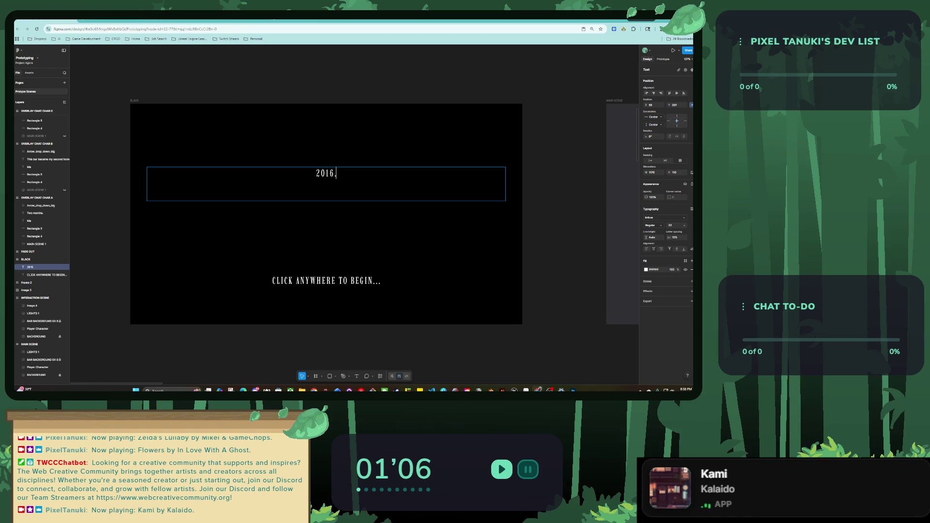
{"action": "key", "text": "ctrl+a"}
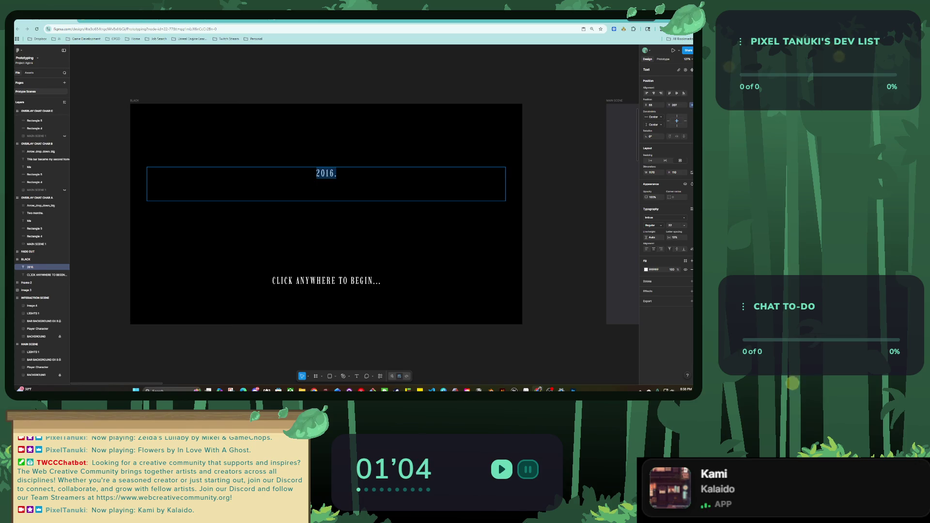
{"action": "left_click", "coordinate": [684, 225]}
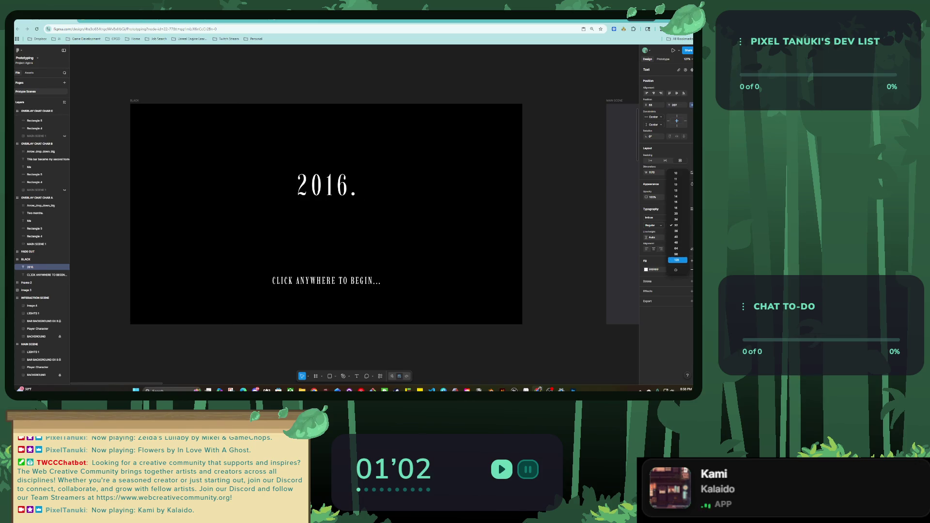
{"action": "left_click", "coordinate": [676, 274]}
{"action": "key", "text": "Escape"}
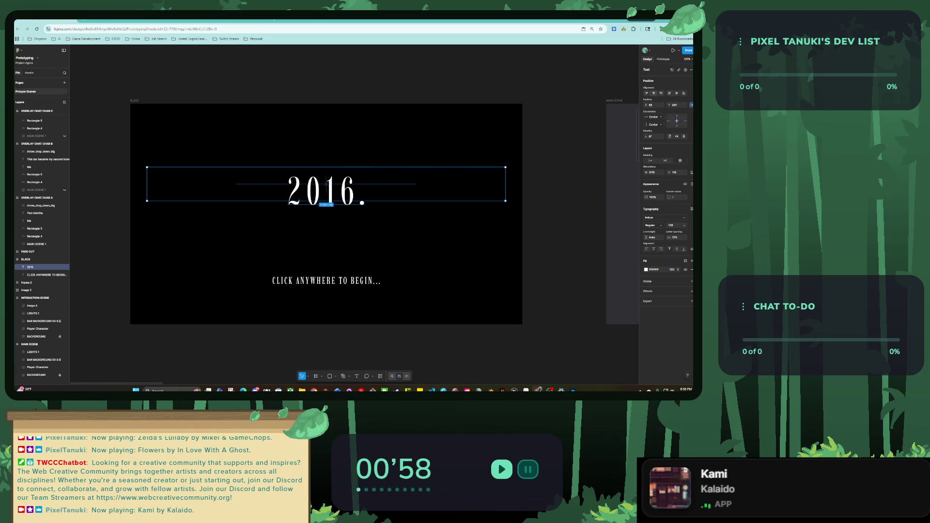
Step: Position the 2016 title above the prompt and delete its trailing period
{"action": "left_click_drag", "start_coordinate": [326, 184], "coordinate": [327, 214]}
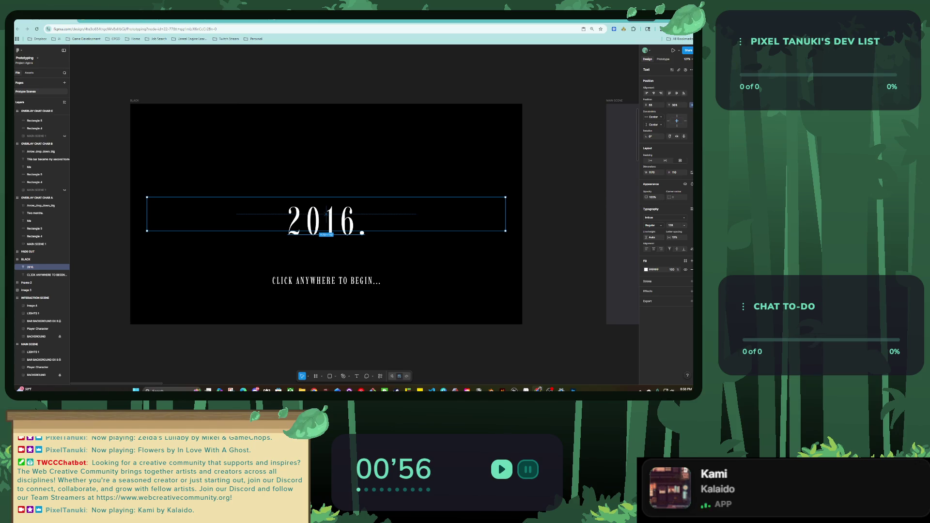
{"action": "left_click_drag", "start_coordinate": [326, 213], "coordinate": [327, 206]}
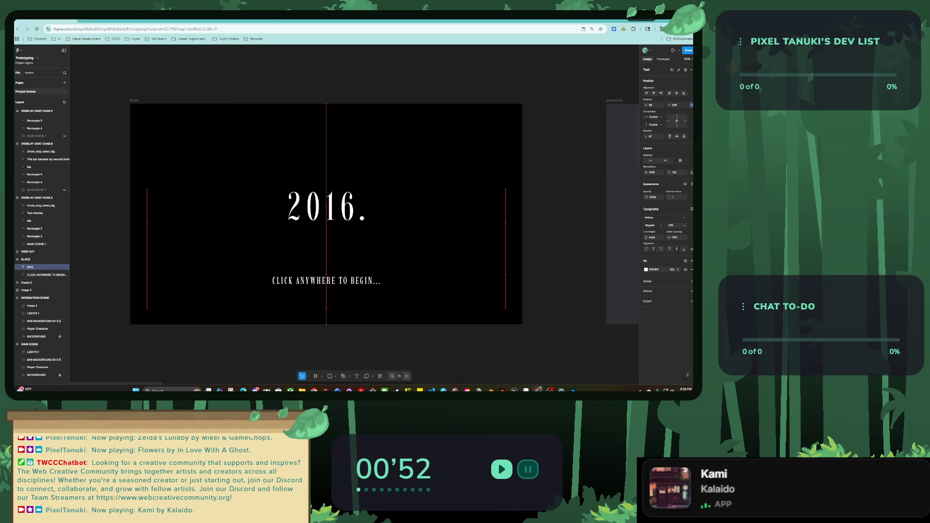
{"action": "double_click", "coordinate": [326, 207]}
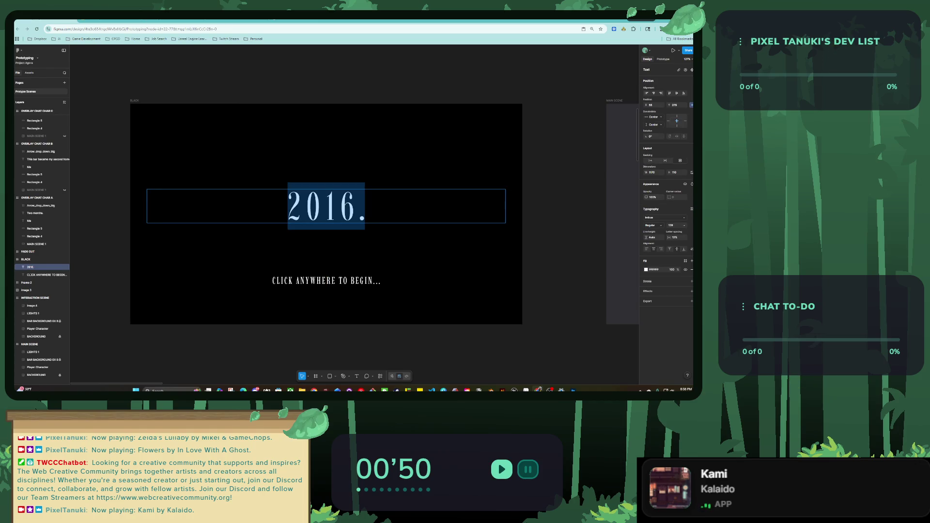
{"action": "left_click", "coordinate": [364, 206]}
{"action": "key", "text": "BackSpace"}
{"action": "key", "text": "Escape"}
{"action": "scroll", "coordinate": [320, 144], "scroll_direction": "down", "scroll_amount": 5}
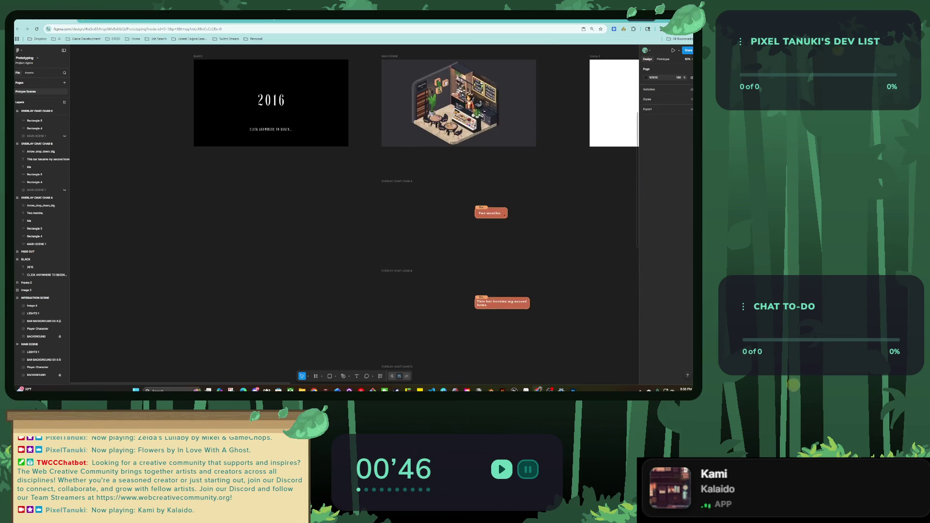
Step: Move the character sprite left below FADE OUT and drop INTERACTION SCENE.png onto the canvas
{"action": "scroll", "coordinate": [353, 213], "scroll_direction": "down", "scroll_amount": 5}
{"action": "scroll", "coordinate": [429, 293], "scroll_direction": "up", "scroll_amount": 5}
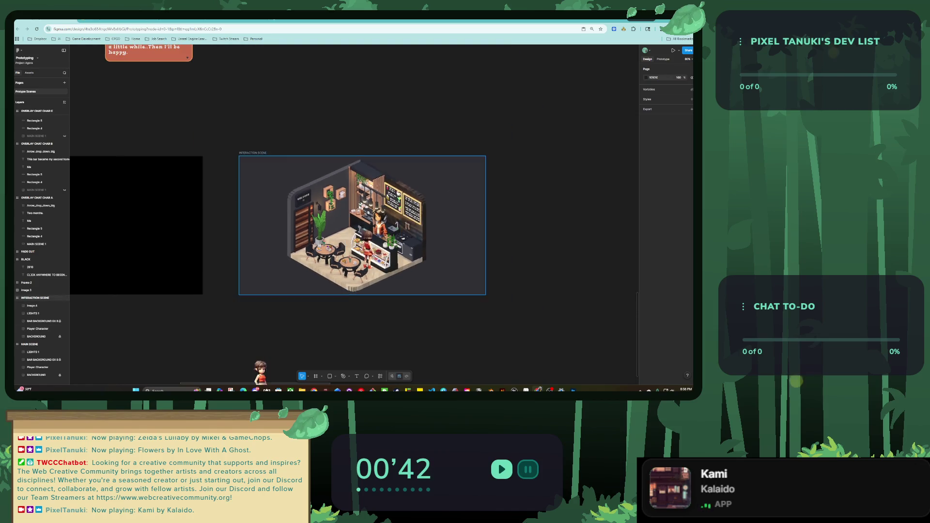
{"action": "scroll", "coordinate": [388, 262], "scroll_direction": "down", "scroll_amount": 5}
{"action": "left_click", "coordinate": [187, 125]}
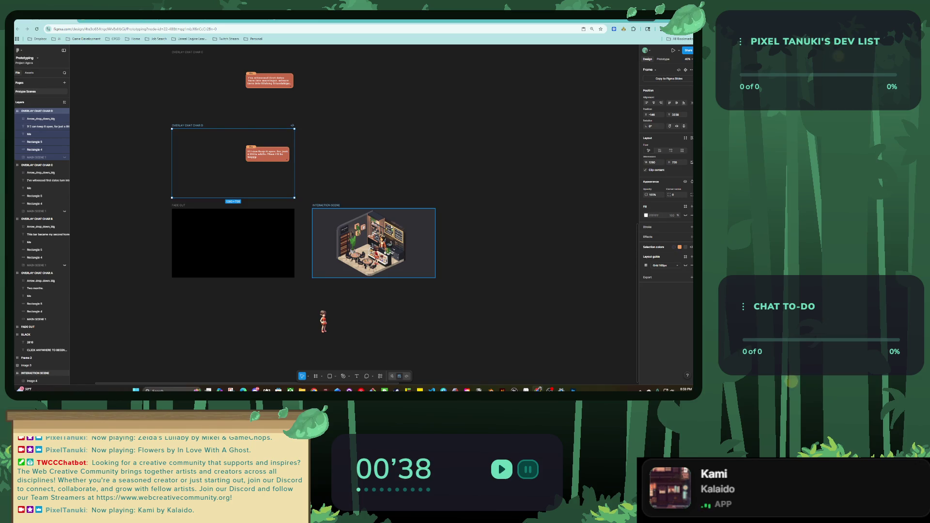
{"action": "left_click", "coordinate": [326, 206]}
{"action": "scroll", "coordinate": [339, 218], "scroll_direction": "down", "scroll_amount": 2}
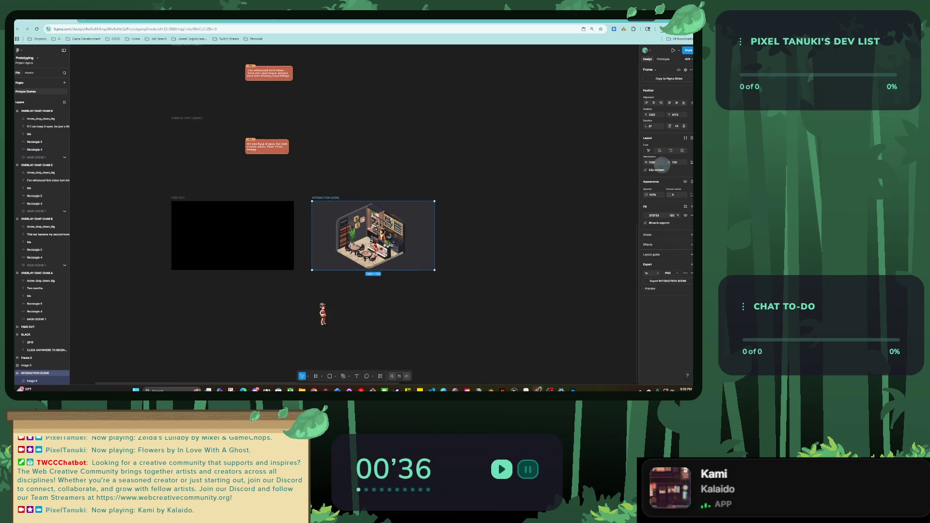
{"action": "left_click", "coordinate": [322, 270]}
{"action": "left_click_drag", "start_coordinate": [323, 270], "coordinate": [166, 244]}
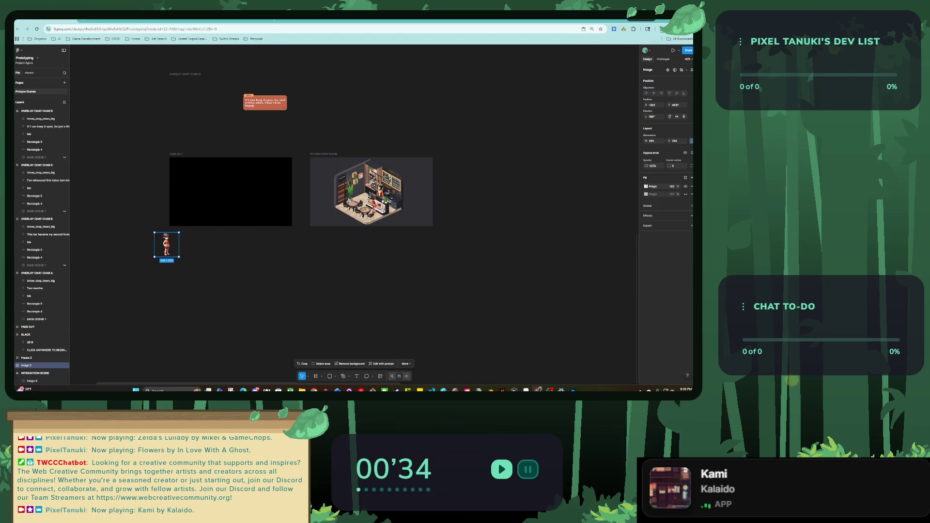
{"action": "scroll", "coordinate": [310, 218], "scroll_direction": "left", "scroll_amount": 1}
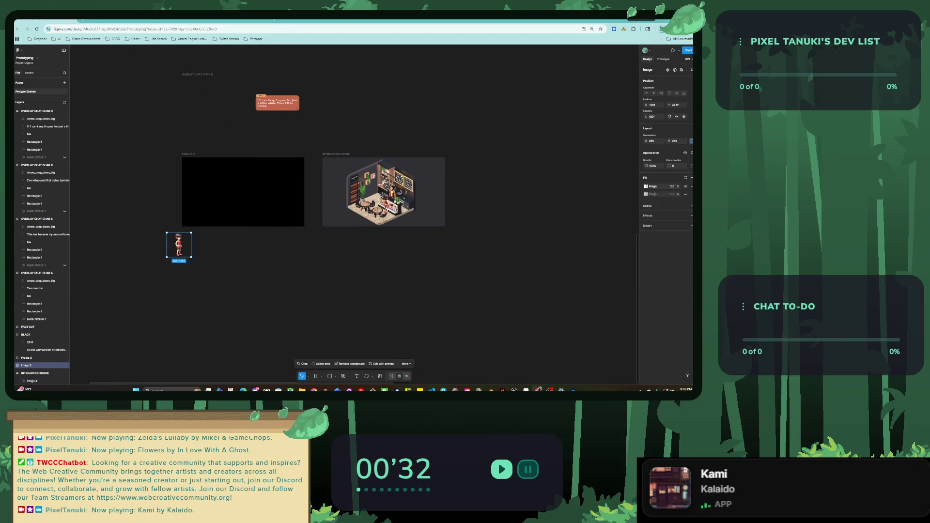
{"action": "mouse_move", "coordinate": [616, 52]}
{"action": "left_mouse_down"}
{"action": "mouse_move", "coordinate": [372, 278]}
{"action": "mouse_move", "coordinate": [383, 276]}
{"action": "left_mouse_up"}
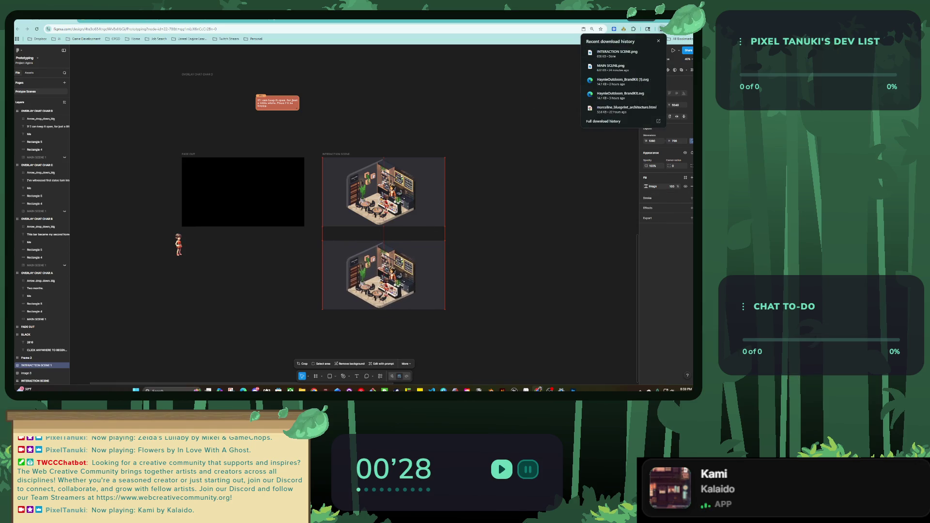
Step: Move OVERLAY CHAT CHAR D beside the scene and check the MAIN SCENE 1 image fill
{"action": "mouse_move", "coordinate": [196, 74]}
{"action": "left_mouse_down"}
{"action": "mouse_move", "coordinate": [244, 269]}
{"action": "mouse_move", "coordinate": [211, 288]}
{"action": "left_mouse_up"}
{"action": "scroll", "coordinate": [215, 288], "scroll_direction": "up", "scroll_amount": 5}
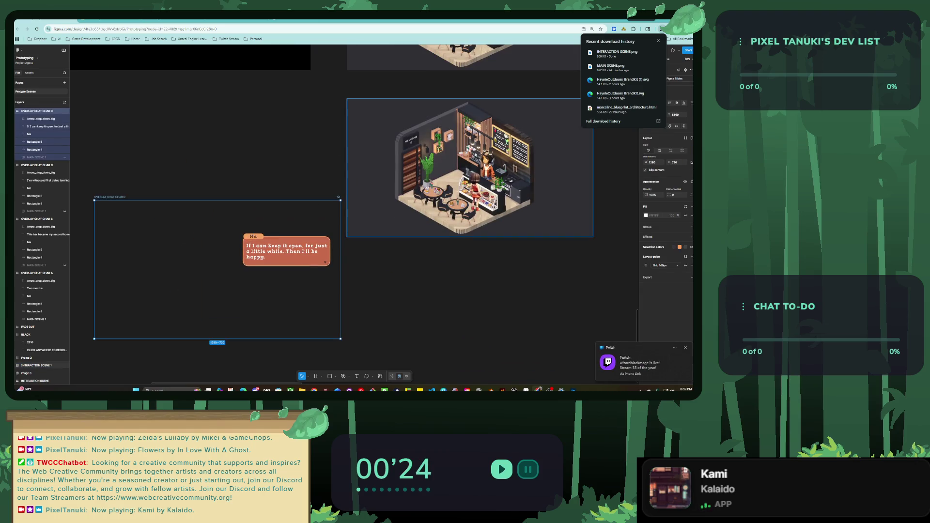
{"action": "left_click_drag", "start_coordinate": [470, 170], "coordinate": [483, 248]}
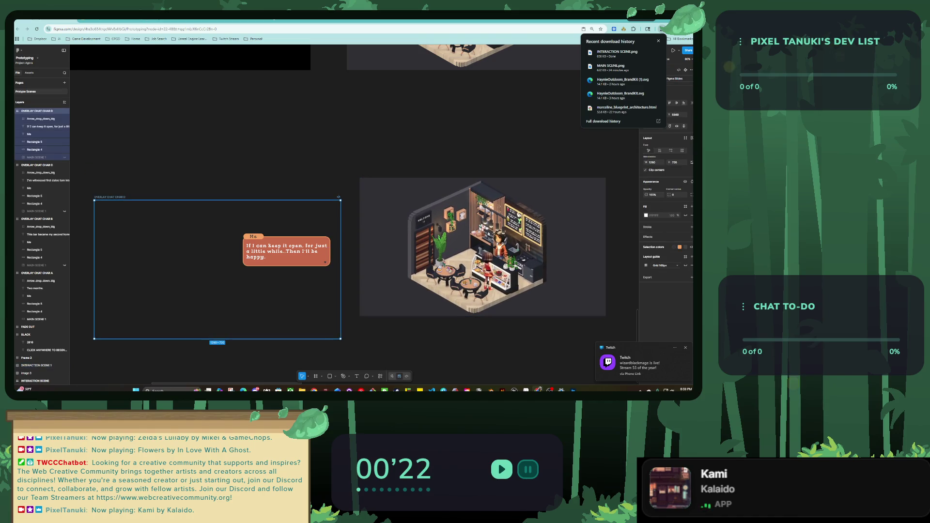
{"action": "left_click", "coordinate": [36, 156]}
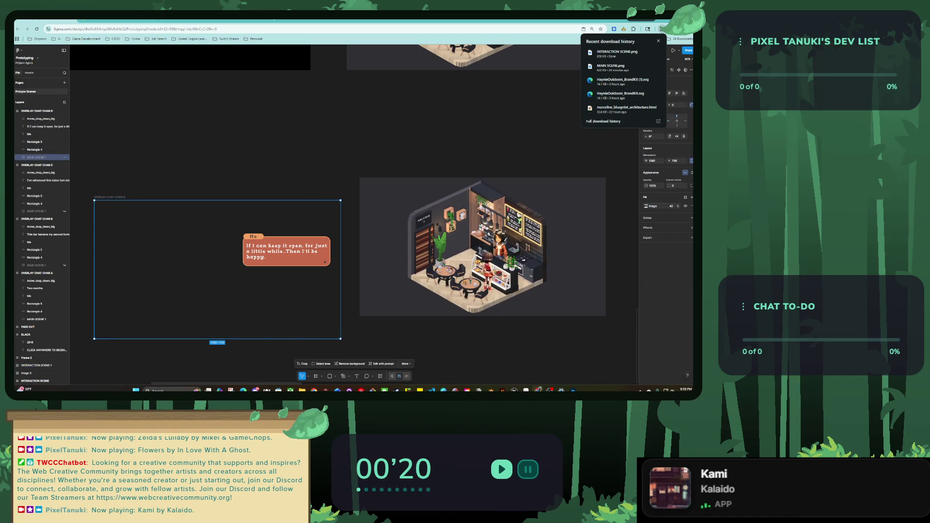
{"action": "key", "text": "ctrl+shift+h"}
{"action": "key", "text": "Return"}
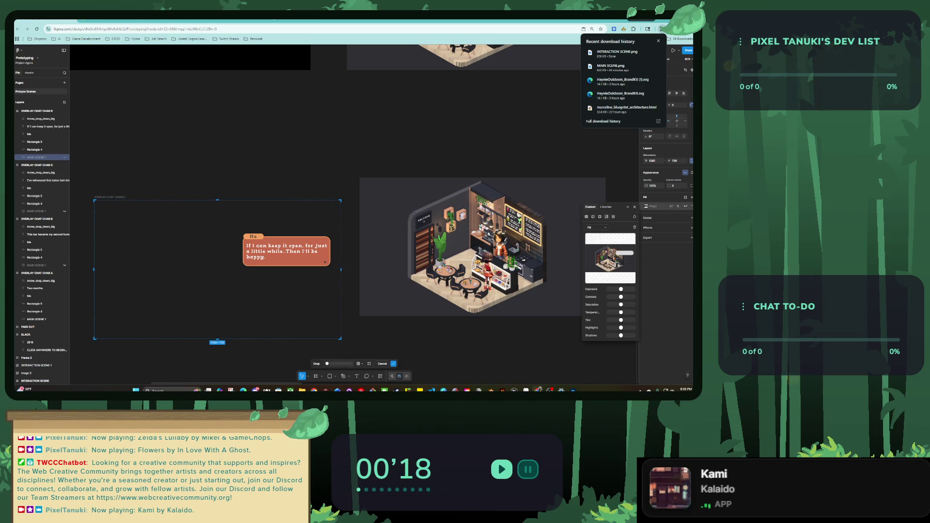
{"action": "left_click", "coordinate": [611, 254]}
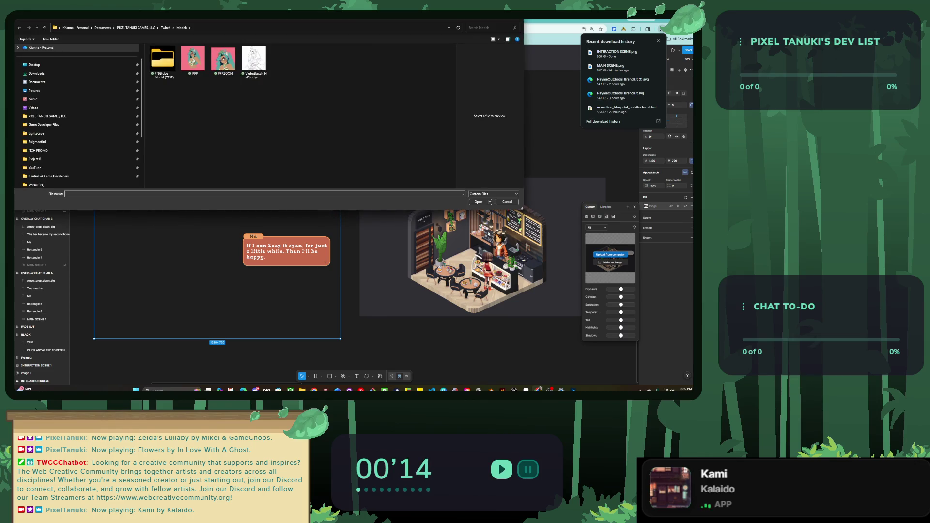
{"action": "key", "text": "Escape"}
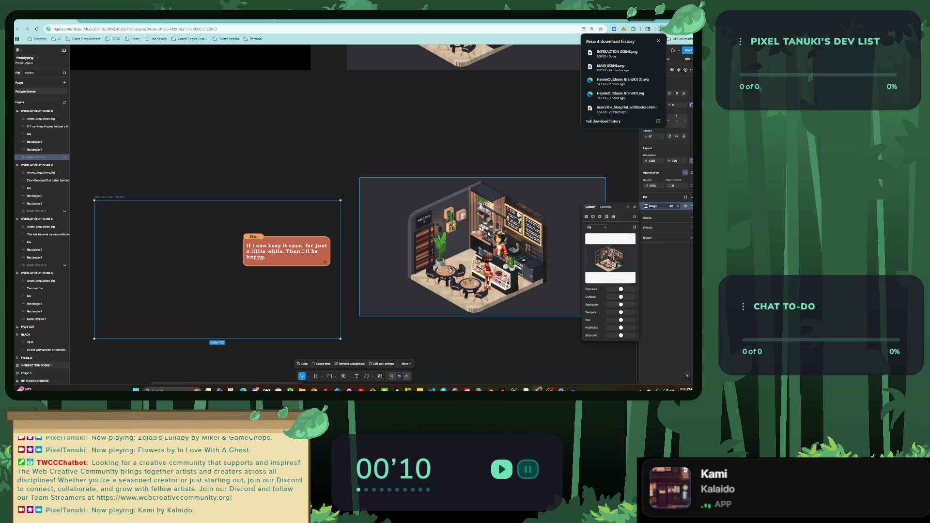
{"action": "key", "text": "Escape"}
Step: Unhide MAIN SCENE 1 in the chat frame and delete the INTERACTION SCENE 1 image
{"action": "scroll", "coordinate": [339, 218], "scroll_direction": "down", "scroll_amount": 2}
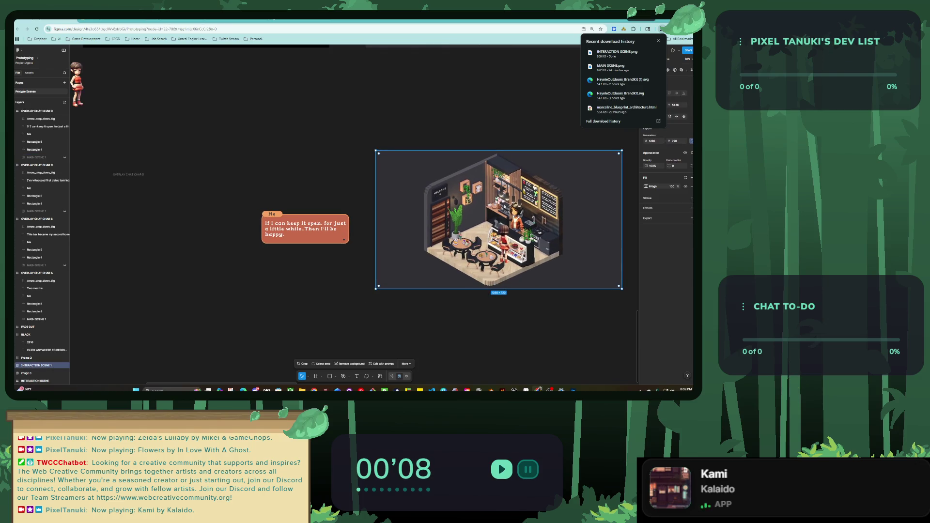
{"action": "key", "text": "Escape"}
{"action": "scroll", "coordinate": [375, 233], "scroll_direction": "left", "scroll_amount": 3}
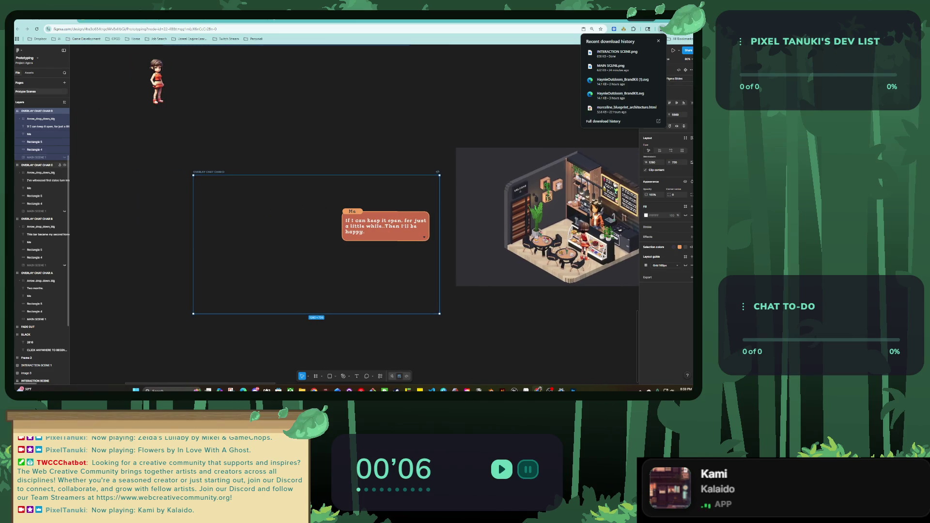
{"action": "left_click", "coordinate": [60, 156]}
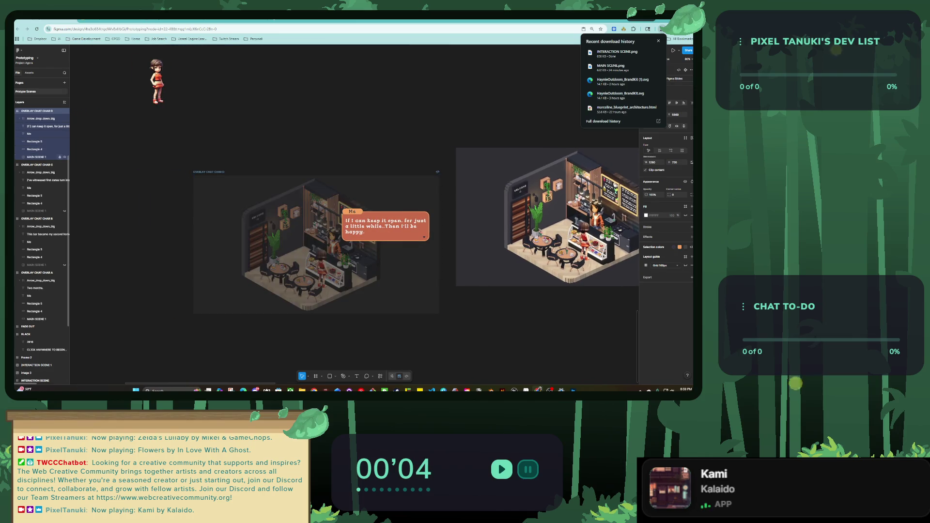
{"action": "left_click", "coordinate": [547, 218]}
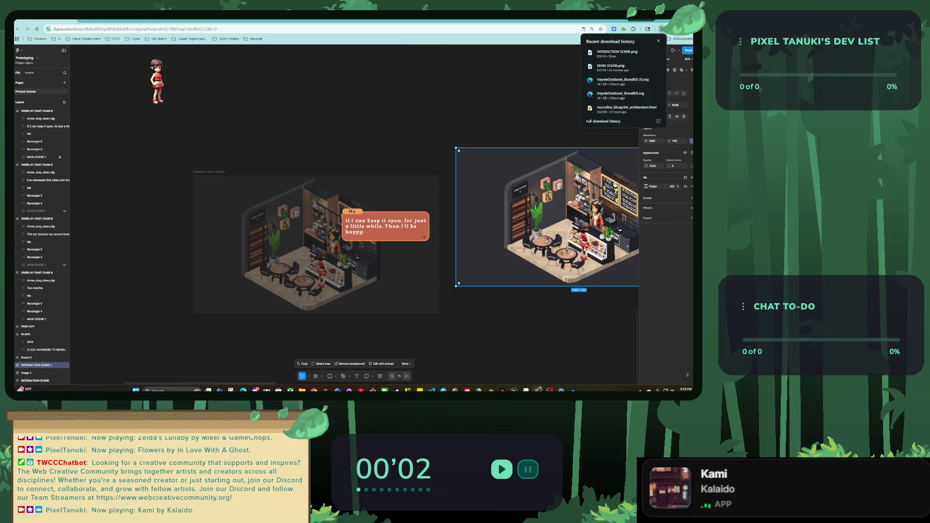
{"action": "key", "text": "Delete"}
{"action": "key", "text": "shift+2"}
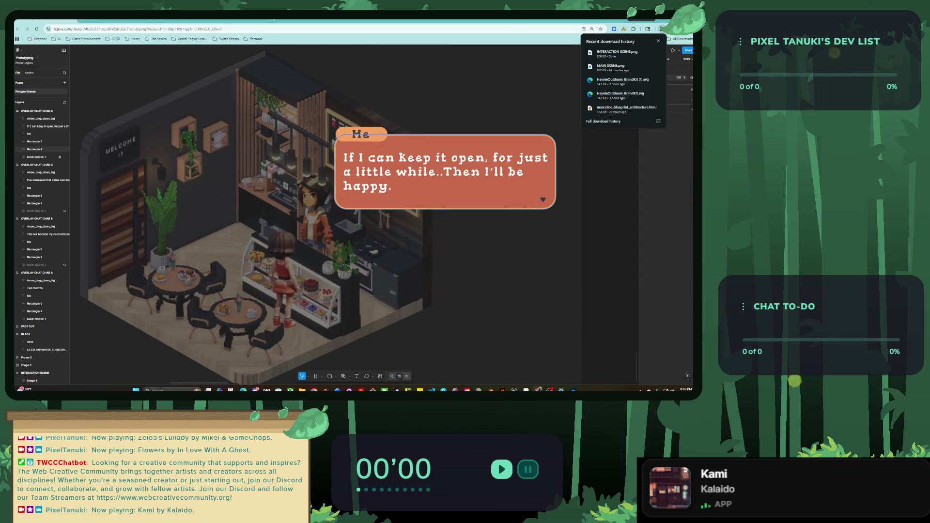
{"action": "left_click", "coordinate": [34, 141]}
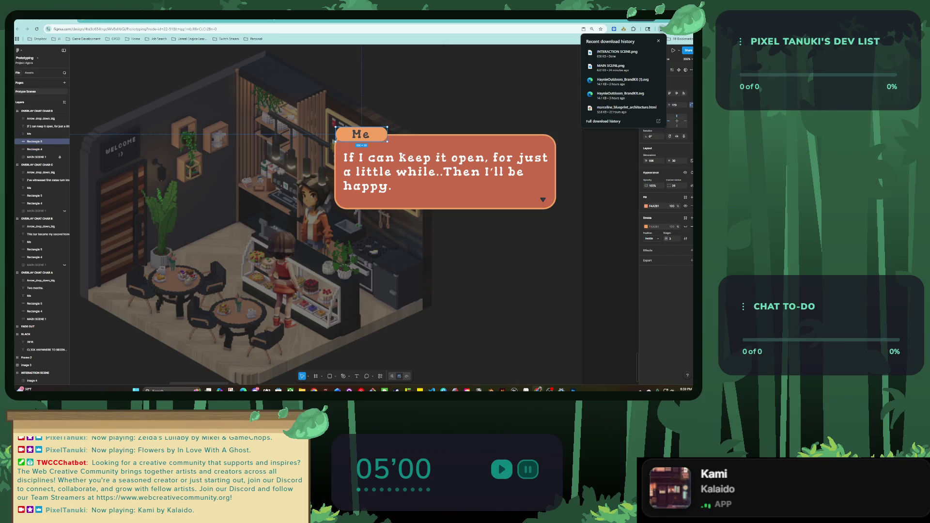
{"action": "left_click", "coordinate": [46, 126]}
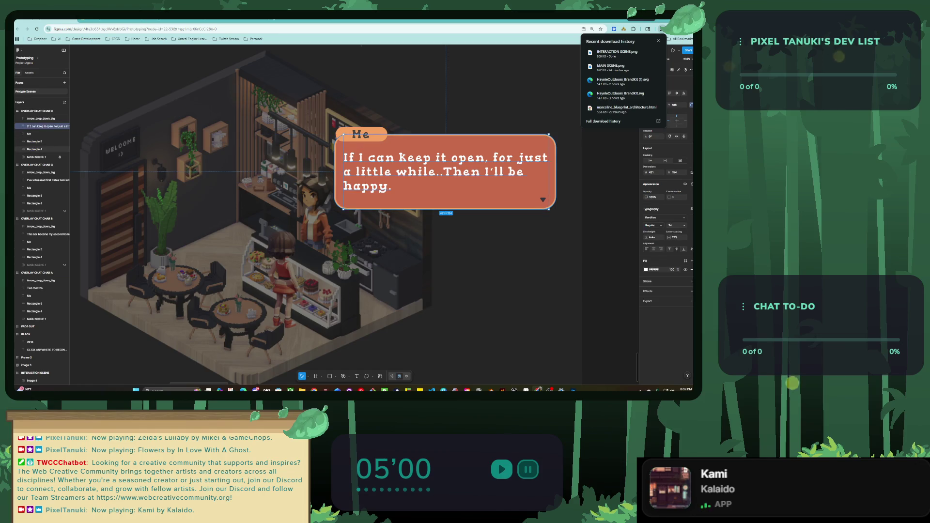
Step: Group the Me bubble's name tab, label, text and shapes
{"action": "left_click", "coordinate": [34, 141]}
{"action": "left_click_drag", "start_coordinate": [361, 134], "coordinate": [369, 159]}
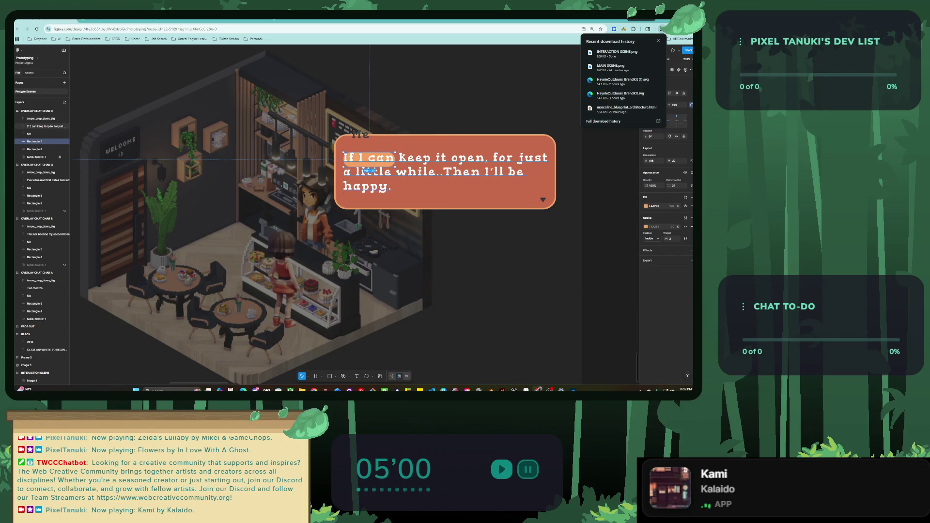
{"action": "key", "text": "ctrl+z"}
{"action": "left_click", "coordinate": [46, 126], "text": "shift"}
{"action": "left_click", "coordinate": [34, 149], "text": "shift"}
{"action": "mouse_move", "coordinate": [436, 189]}
{"action": "left_mouse_down"}
{"action": "mouse_move", "coordinate": [395, 342]}
{"action": "mouse_move", "coordinate": [435, 188]}
{"action": "left_mouse_up"}
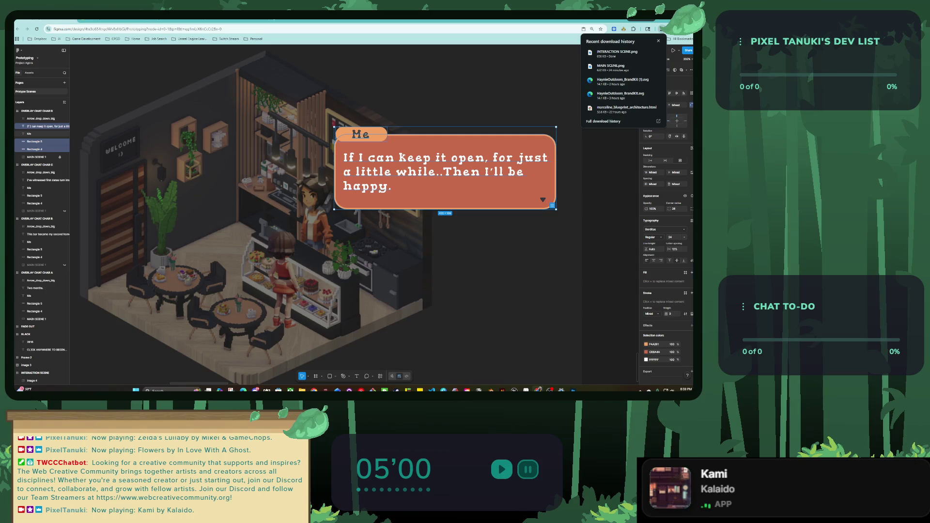
{"action": "left_click", "coordinate": [361, 135], "text": "shift"}
{"action": "right_click", "coordinate": [362, 136]}
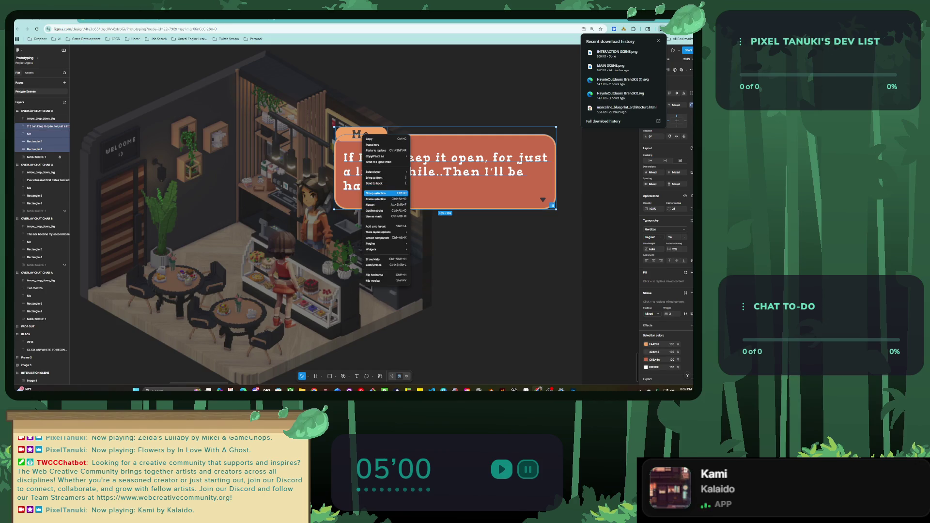
{"action": "left_click", "coordinate": [382, 193]}
Step: Drag the bubble group over the left side of the café scene
{"action": "left_click_drag", "start_coordinate": [382, 193], "coordinate": [108, 206]}
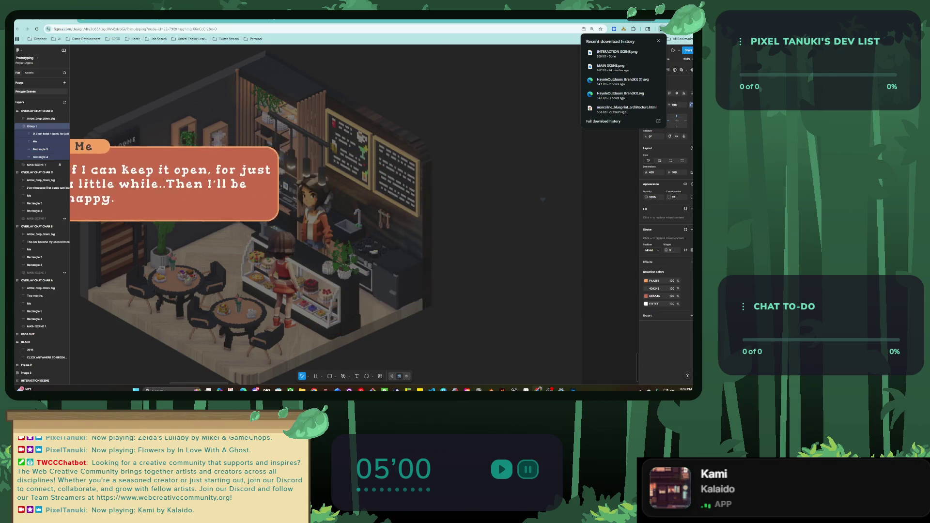
{"action": "scroll", "coordinate": [108, 205], "scroll_direction": "down", "scroll_amount": 3}
{"action": "left_click_drag", "start_coordinate": [107, 206], "coordinate": [265, 221]}
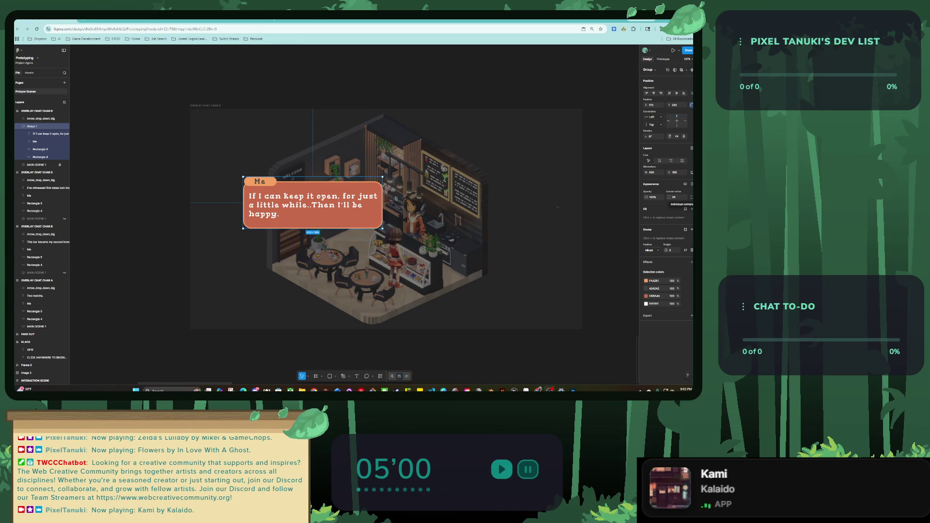
Step: Nudge the Me bubble group slightly left and down over the café scene
{"action": "left_click_drag", "start_coordinate": [312, 204], "coordinate": [308, 209]}
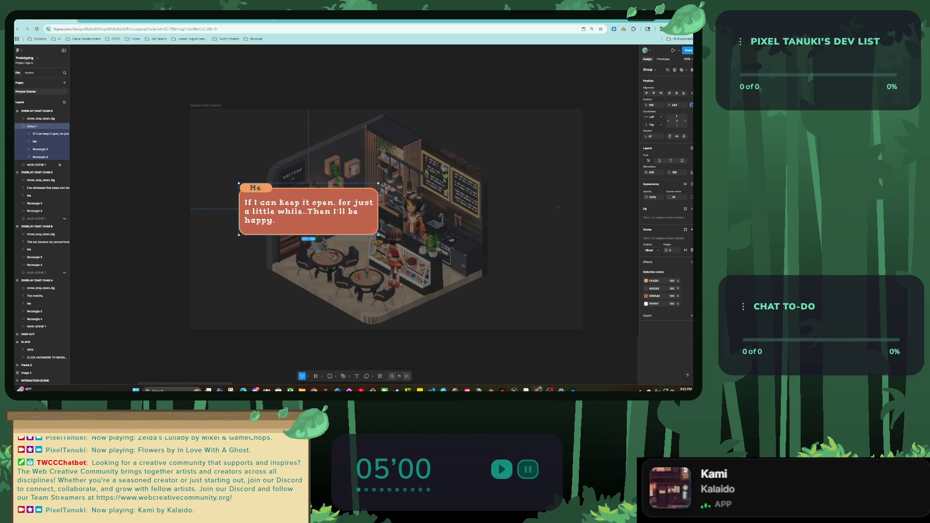
Step: Rename the OVERLAY CHAT CHAR D frame to MEI CHAR CHAT A
{"action": "key", "text": "Escape"}
{"action": "key", "text": "minus"}
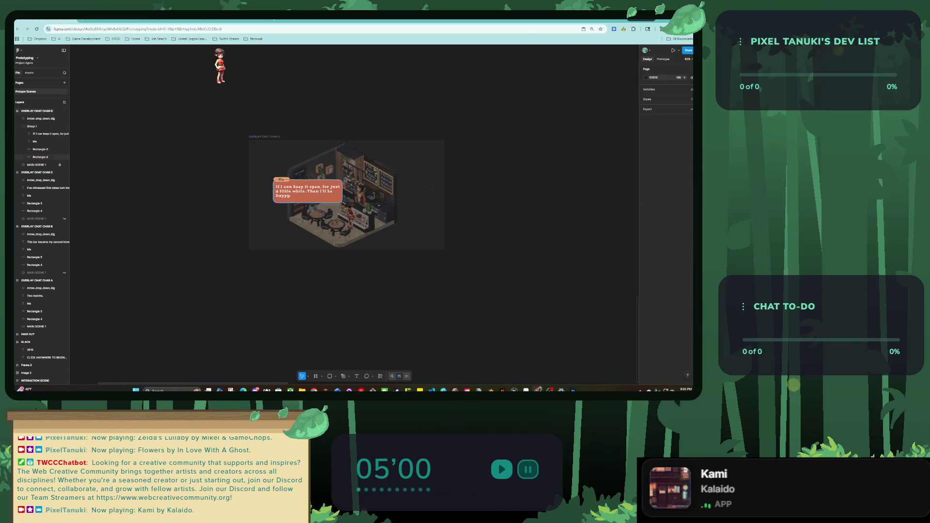
{"action": "scroll", "coordinate": [353, 213], "scroll_direction": "up", "scroll_amount": 2}
{"action": "scroll", "coordinate": [354, 213], "scroll_direction": "up", "scroll_amount": 3}
{"action": "left_click", "coordinate": [416, 237]}
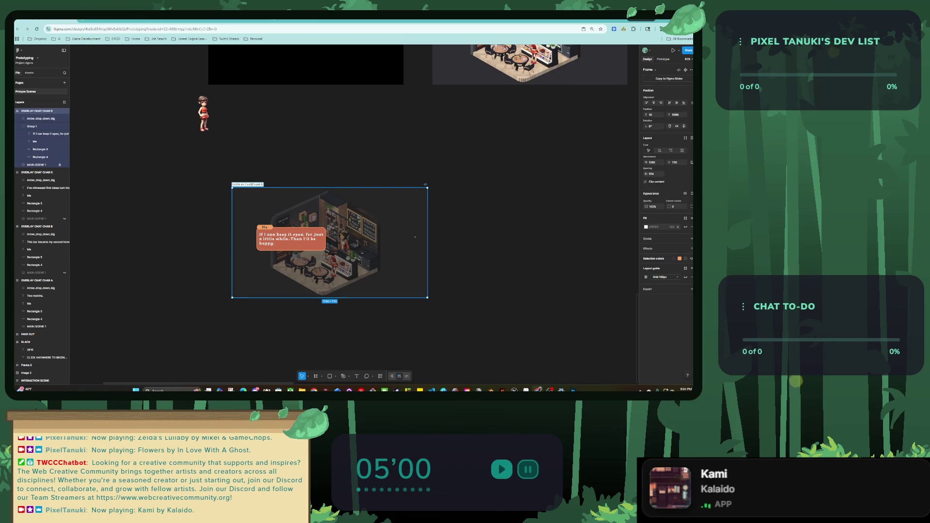
{"action": "left_click_drag", "start_coordinate": [252, 184], "coordinate": [263, 185]}
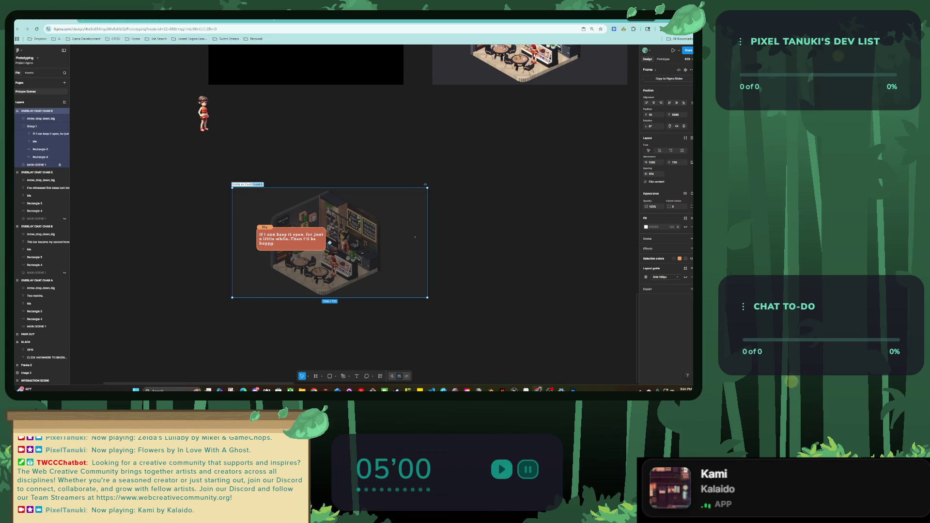
{"action": "left_click", "coordinate": [247, 185]}
{"action": "left_click", "coordinate": [251, 185]}
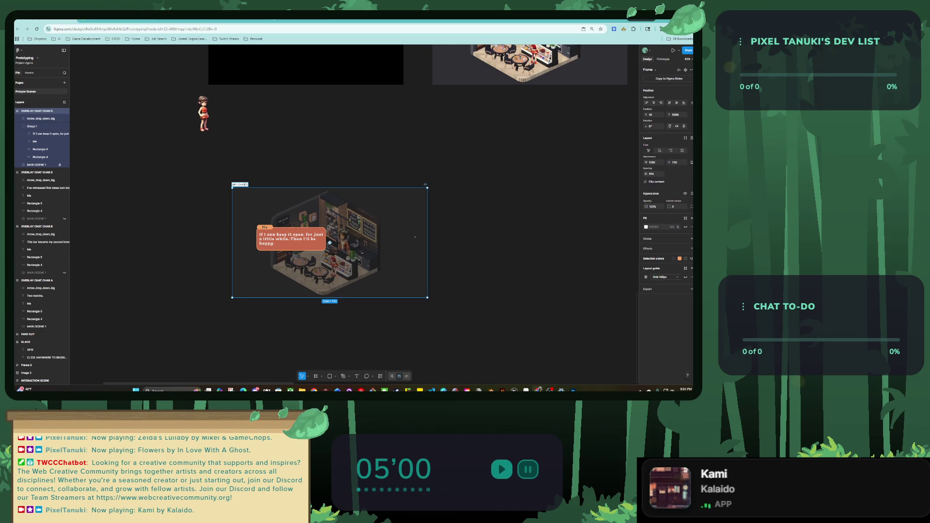
{"action": "type", "text": "AT A"}
{"action": "key", "text": "Return"}
Step: Select the speech bubble group and switch to the Miro colour palette board
{"action": "scroll", "coordinate": [291, 237], "scroll_direction": "up", "scroll_amount": 5}
{"action": "left_click", "coordinate": [290, 237]}
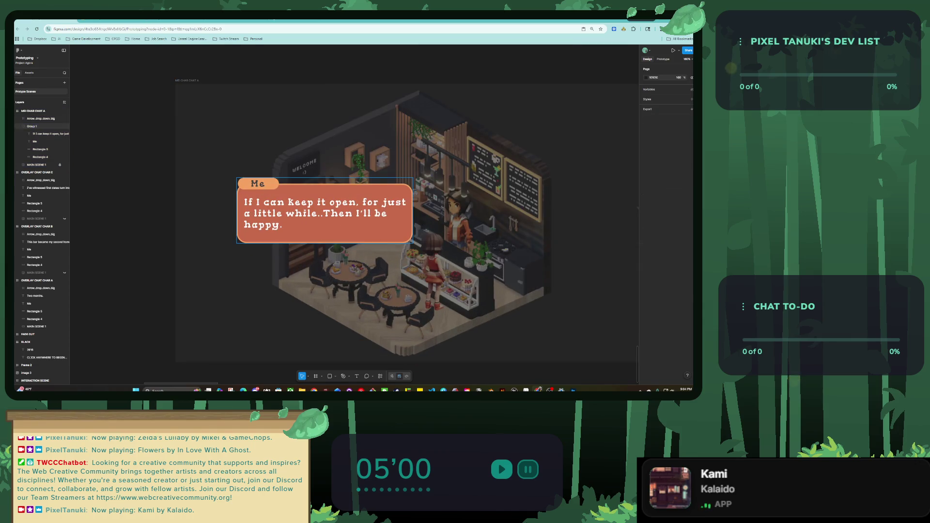
{"action": "scroll", "coordinate": [290, 237], "scroll_direction": "right", "scroll_amount": 2}
{"action": "key", "text": "ctrl+Tab"}
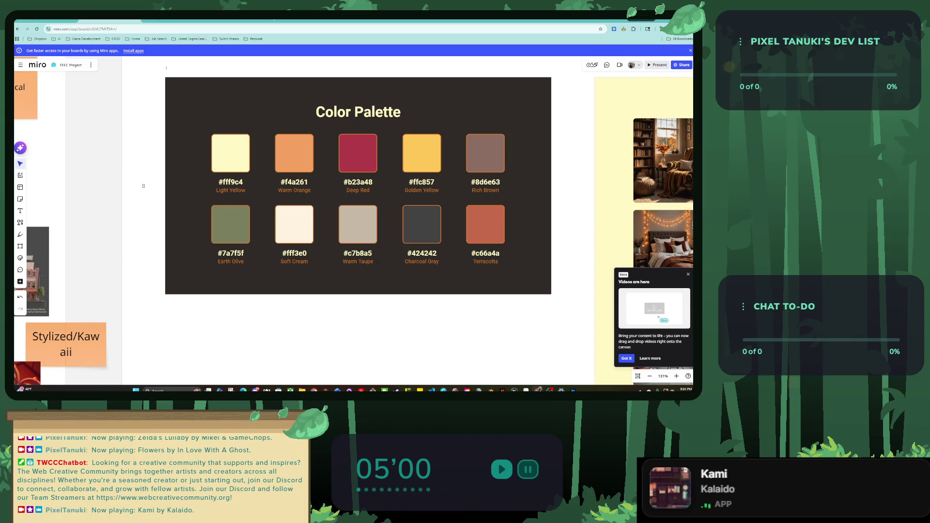
Step: Select the Golden Yellow code #ffc857 in Miro's palette, then return to Figma
{"action": "double_click", "coordinate": [229, 253]}
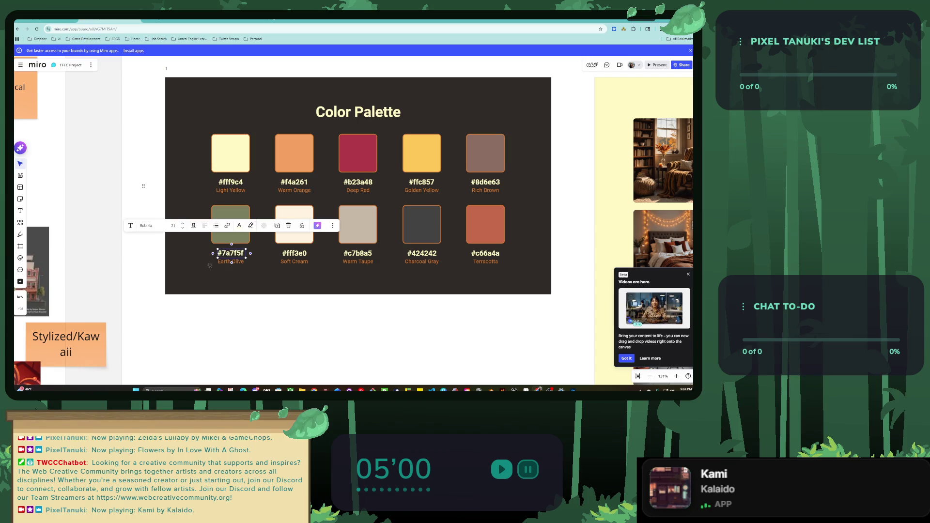
{"action": "double_click", "coordinate": [420, 182]}
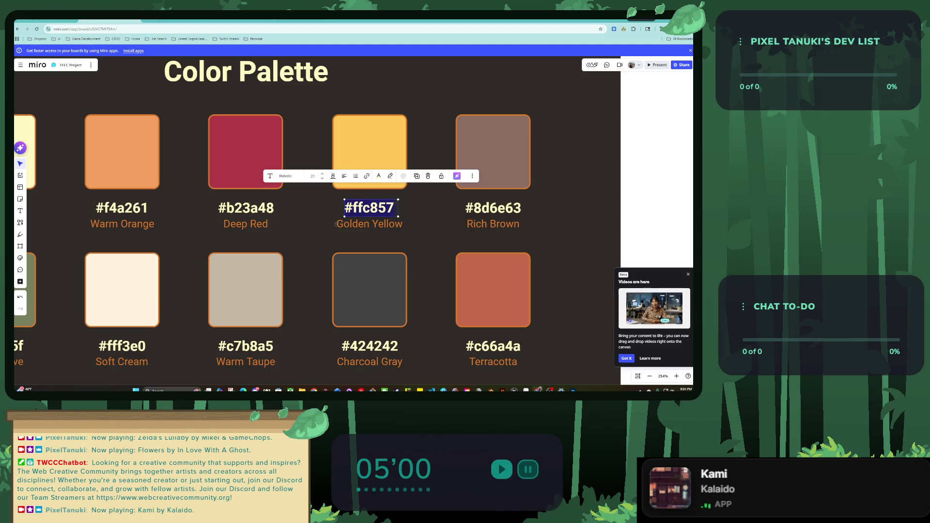
{"action": "left_click", "coordinate": [64, 20]}
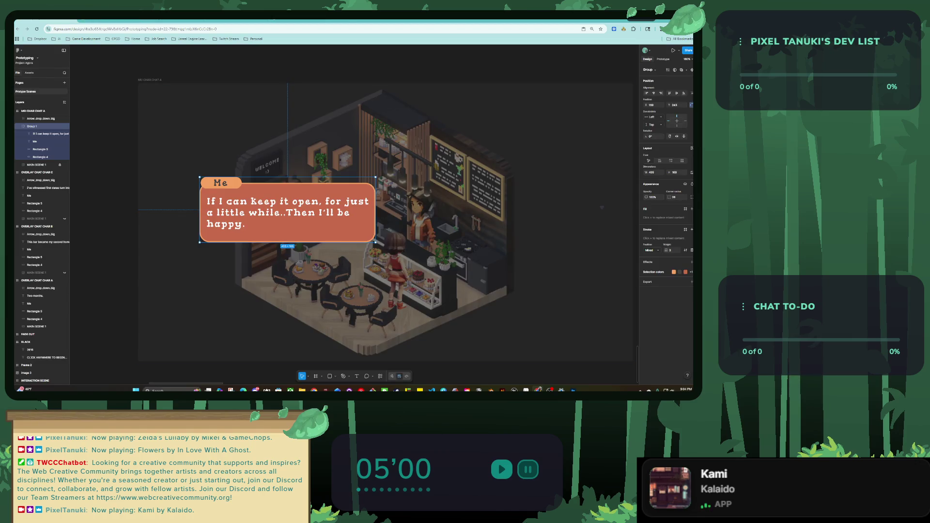
Step: Fill the bubble's background rectangle with golden yellow #FFC857
{"action": "left_click", "coordinate": [42, 156]}
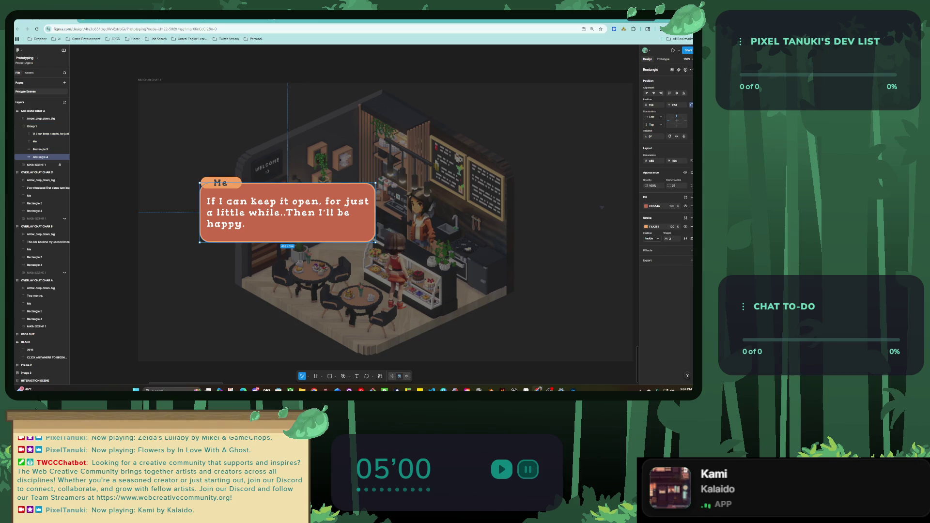
{"action": "type", "text": "ffc857"}
{"action": "key", "text": "Return"}
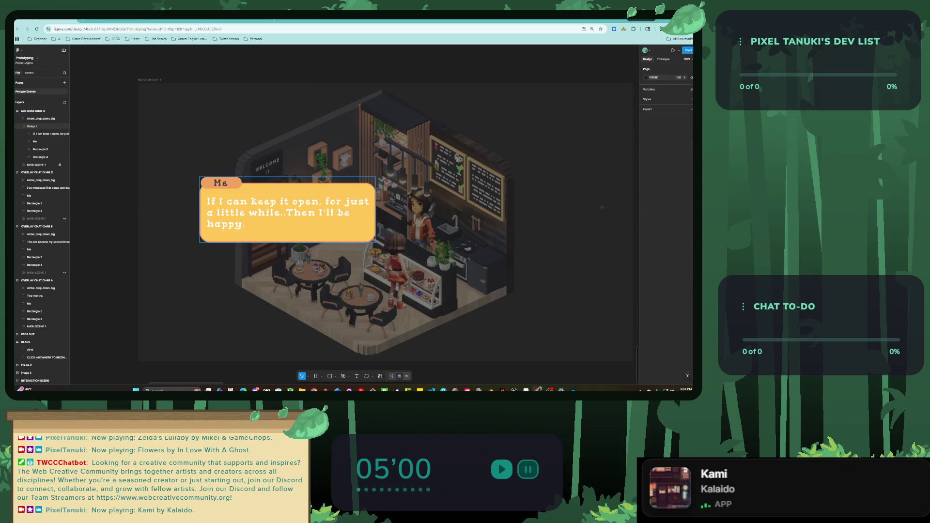
{"action": "key", "text": "Escape"}
Step: Edit the name text and replace the old dialogue with 'Meli,'
{"action": "left_click", "coordinate": [40, 149]}
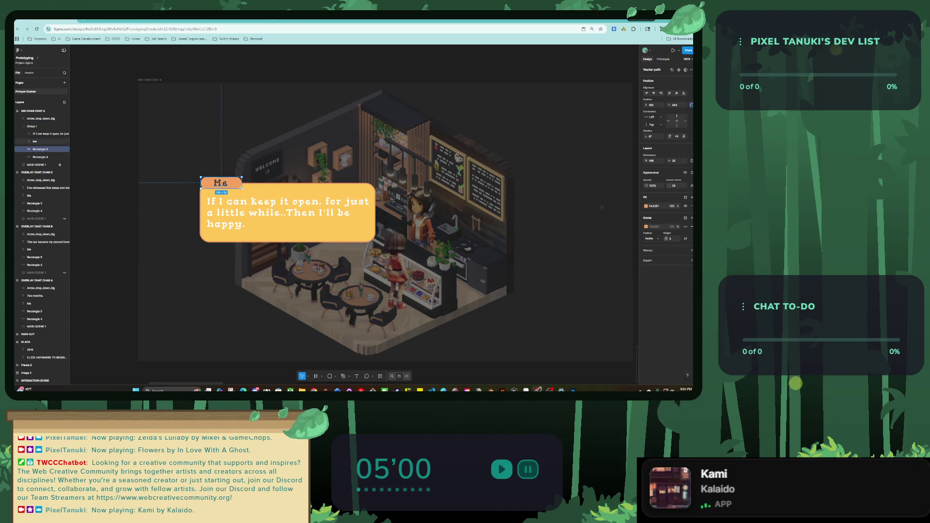
{"action": "left_click", "coordinate": [35, 142]}
{"action": "type", "text": "i"}
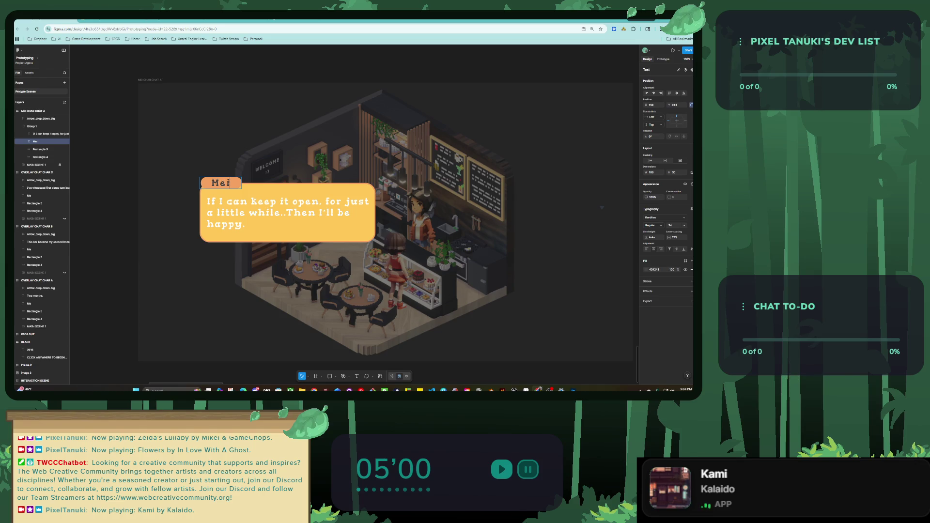
{"action": "left_click", "coordinate": [48, 134]}
{"action": "double_click", "coordinate": [231, 212]}
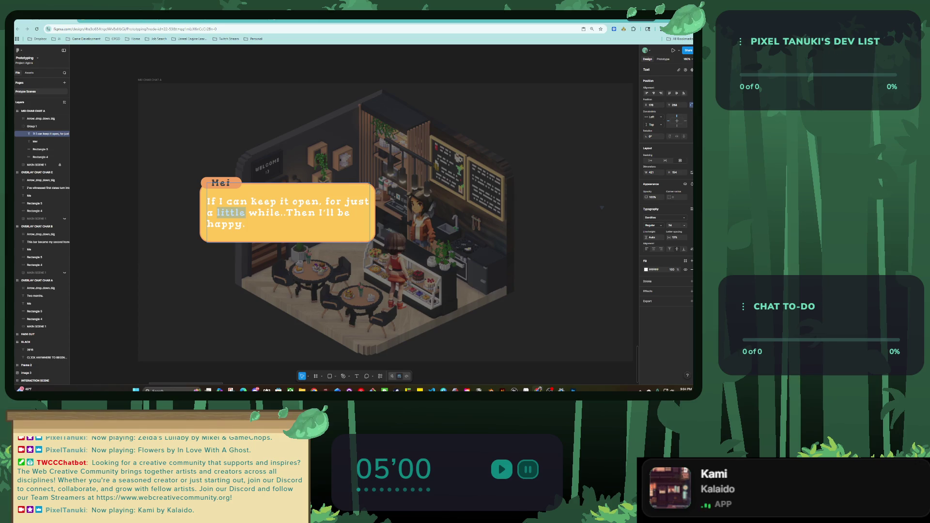
{"action": "left_click", "coordinate": [236, 224]}
{"action": "key", "text": "ctrl+a"}
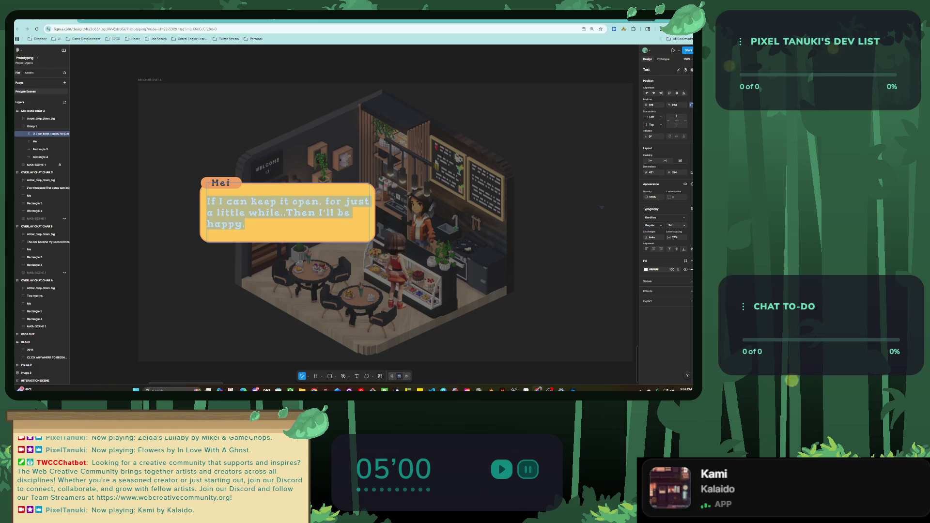
{"action": "key", "text": "BackSpace"}
{"action": "type", "text": "Mei"}
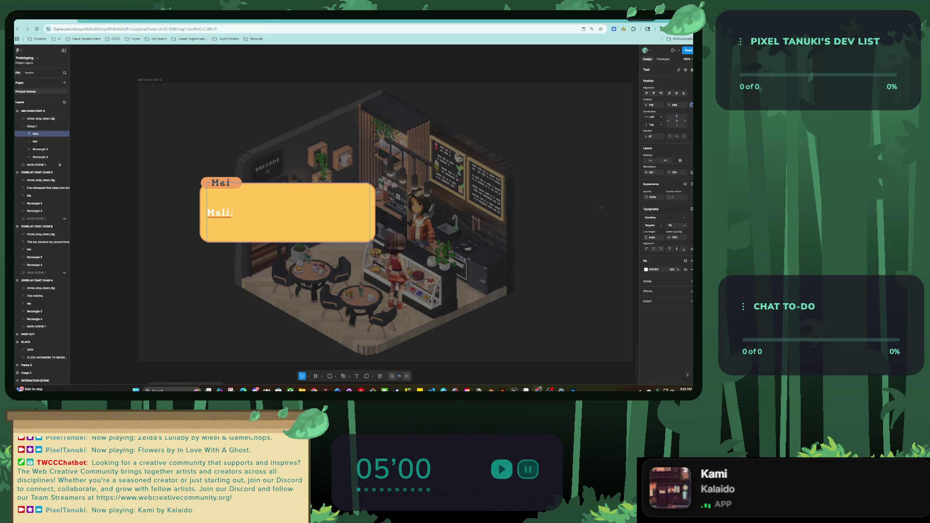
Step: Relabel the name tab 'Customer' and widen the tab and its text to fit
{"action": "left_click", "coordinate": [221, 182]}
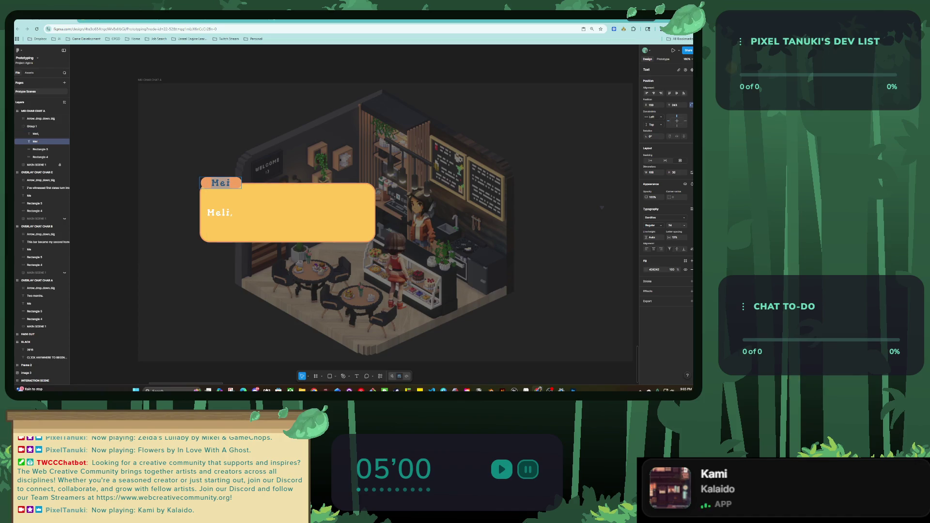
{"action": "left_click", "coordinate": [237, 183]}
{"action": "left_click_drag", "start_coordinate": [241, 182], "coordinate": [262, 183]}
{"action": "double_click", "coordinate": [221, 183]}
{"action": "type", "text": "c"}
{"action": "type", "text": "Customer"}
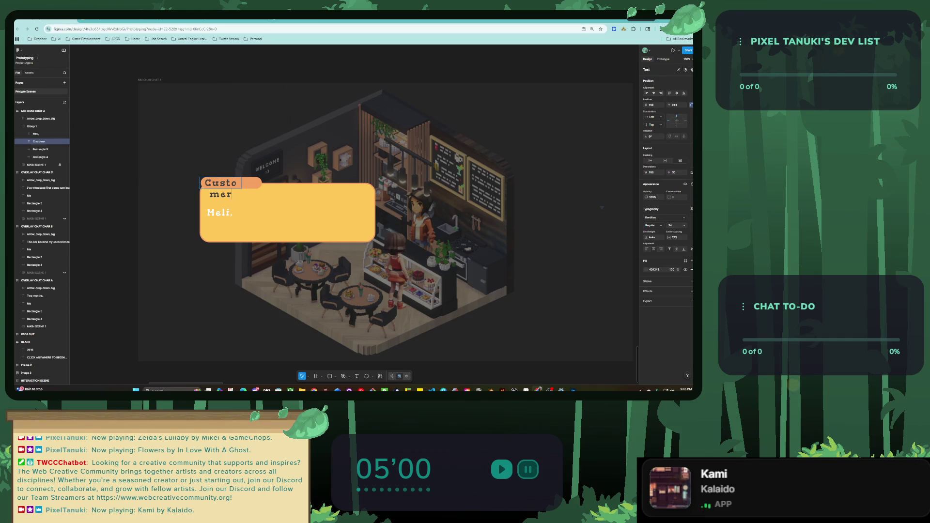
{"action": "left_click_drag", "start_coordinate": [242, 183], "coordinate": [267, 183]}
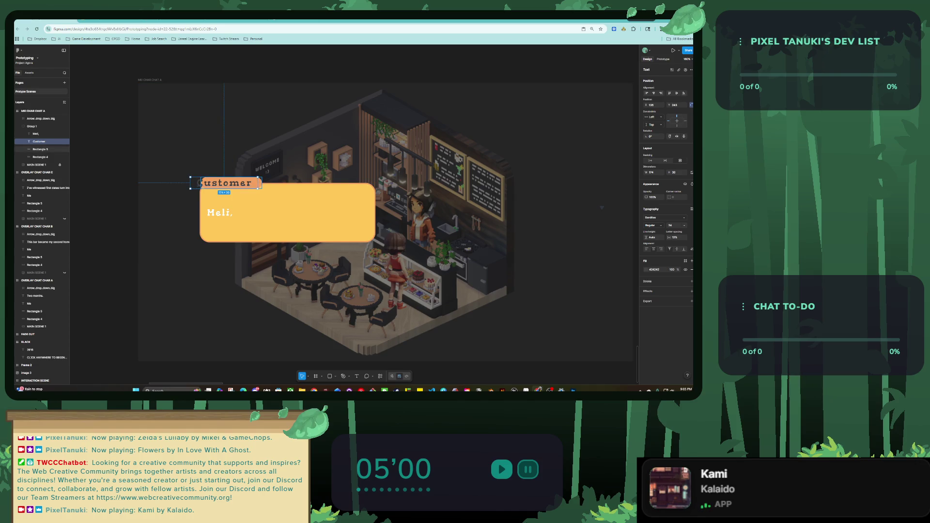
{"action": "left_click", "coordinate": [200, 183]}
{"action": "double_click", "coordinate": [201, 182]}
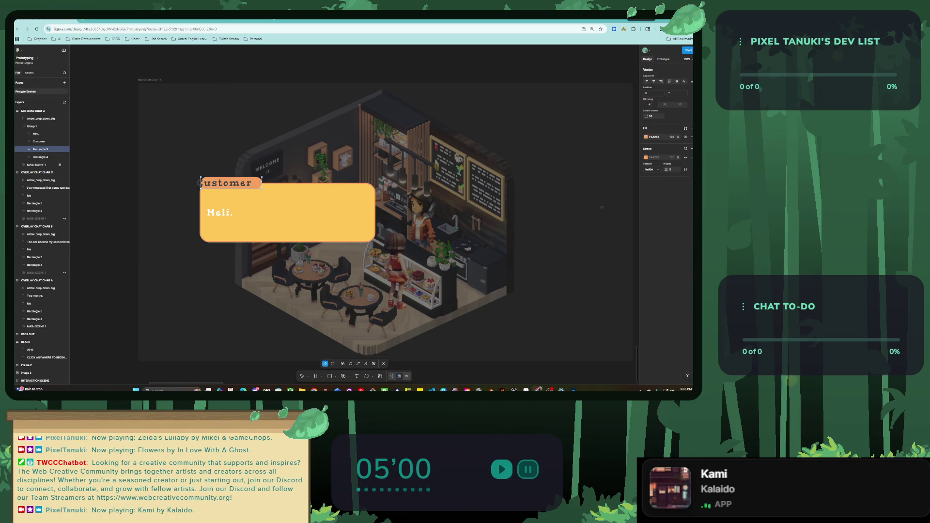
Step: Extend the dialogue to read 'Meli! How have you been?'
{"action": "key", "text": "Escape"}
{"action": "left_click", "coordinate": [232, 184]}
{"action": "double_click", "coordinate": [220, 212]}
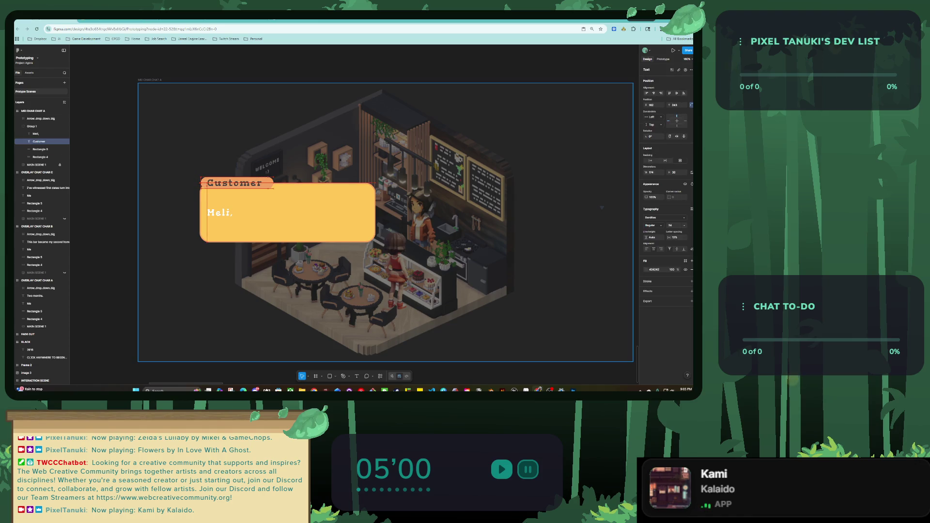
{"action": "left_click", "coordinate": [233, 213]}
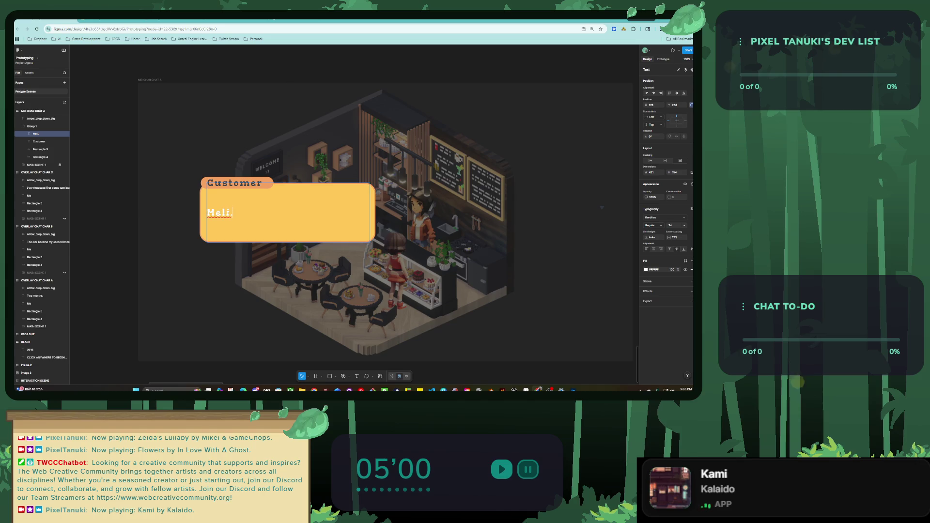
{"action": "type", "text": "!How"}
{"action": "type", "text": " have you been!"}
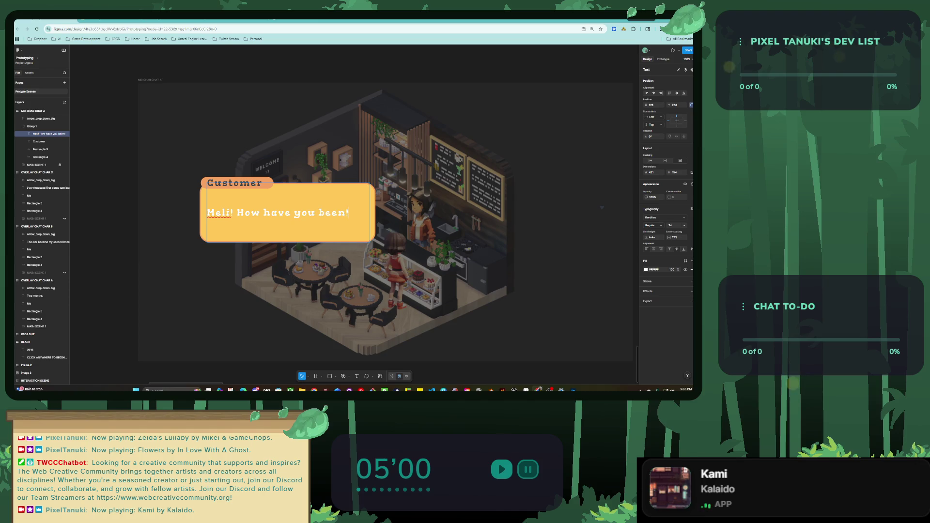
{"action": "type", "text": "n"}
{"action": "key", "text": "Escape"}
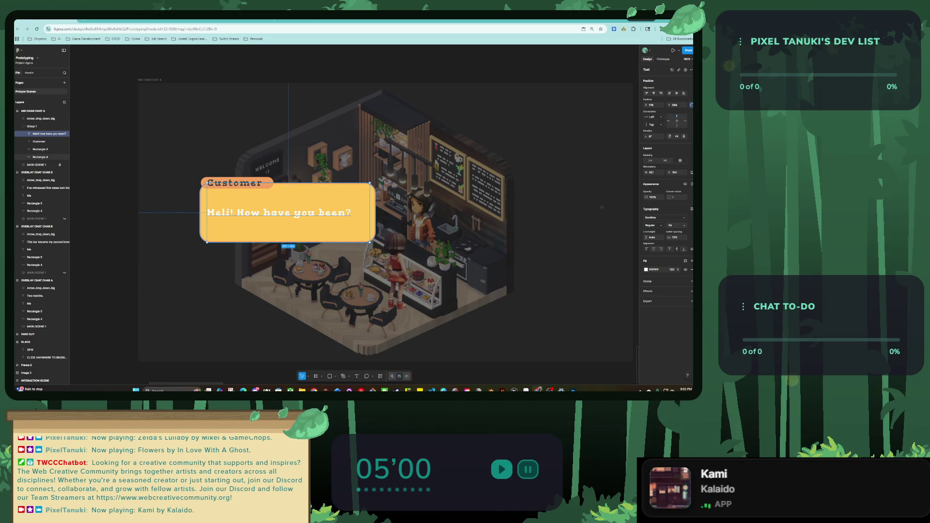
Step: Shrink the bubble rectangle and its text box, narrowing the bubble from 455 to 433 wide
{"action": "left_click", "coordinate": [40, 157]}
{"action": "key", "text": "ctrl+z"}
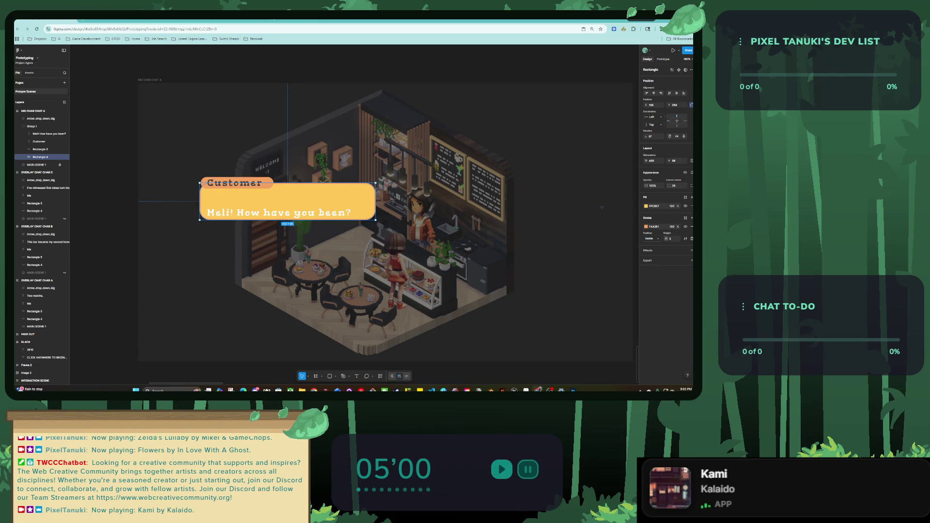
{"action": "left_click", "coordinate": [49, 134]}
{"action": "key", "text": "ctrl+z"}
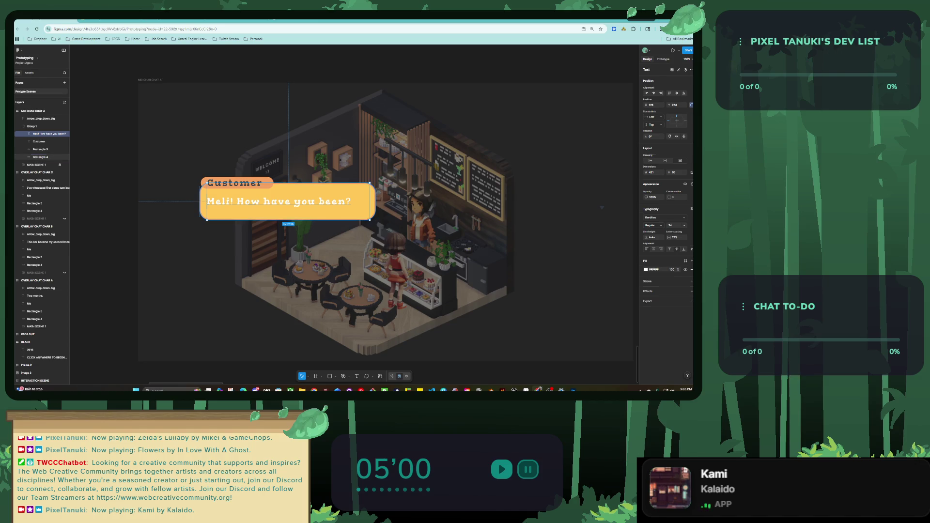
{"action": "left_click", "coordinate": [40, 157]}
{"action": "key", "text": "Return"}
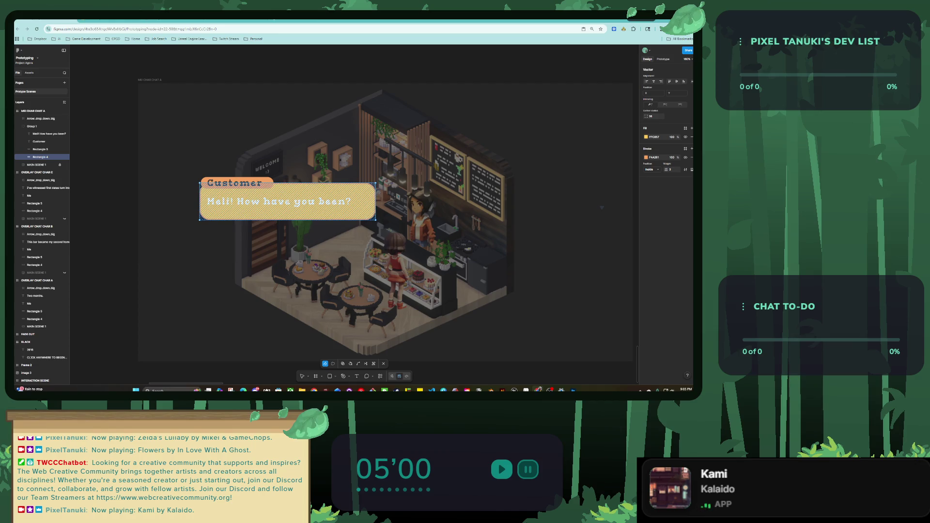
{"action": "key", "text": "Escape"}
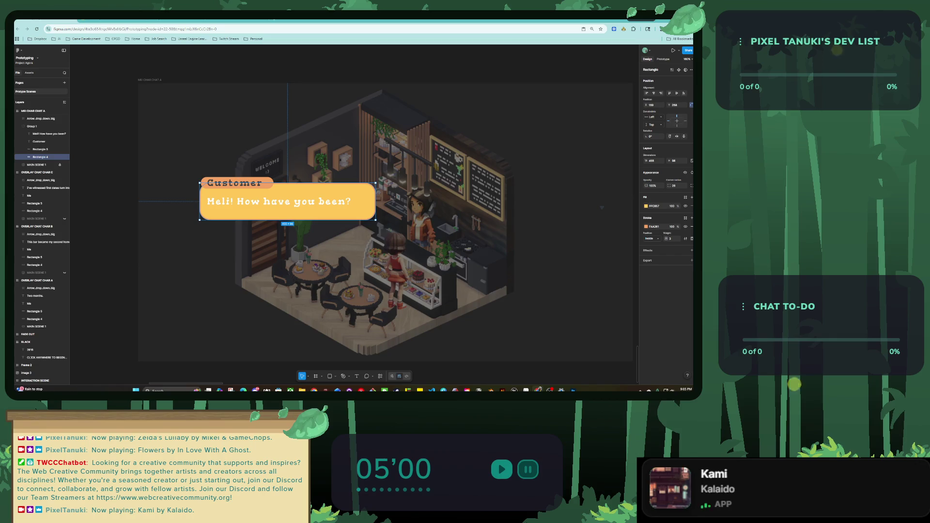
{"action": "key", "text": "ctrl+shift+Left"}
{"action": "key", "text": "ctrl+shift+Left"}
{"action": "key", "text": "ctrl+Left"}
{"action": "key", "text": "ctrl+Left"}
{"action": "left_click", "coordinate": [41, 118]}
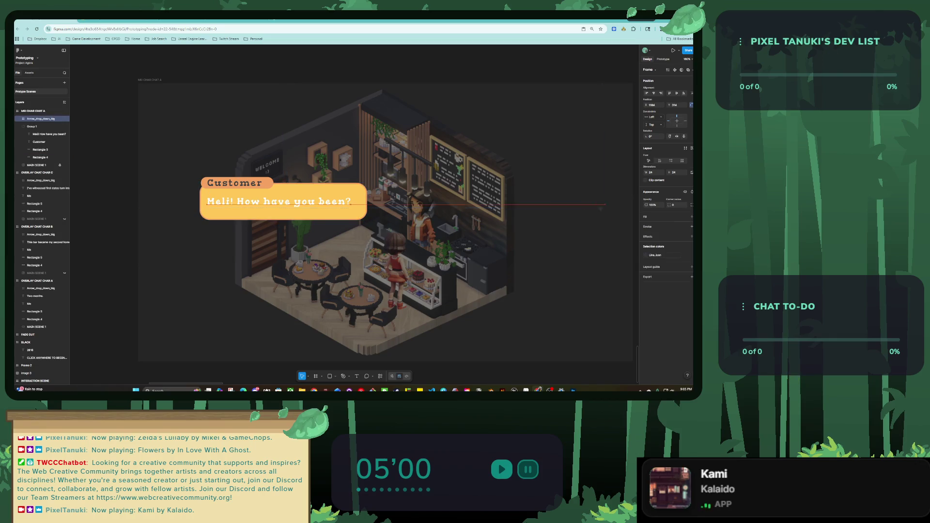
Step: Move MEI CHAR CHAT A beneath INTERACTION SCENE and Alt-drag a copy directly below it
{"action": "key", "text": "Escape"}
{"action": "key", "text": "Escape"}
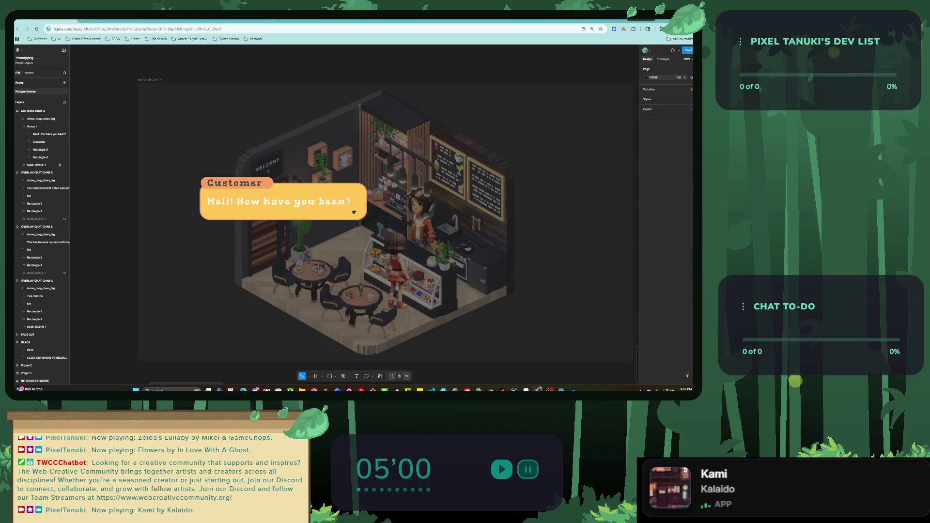
{"action": "key", "text": "minus"}
{"action": "key", "text": "plus"}
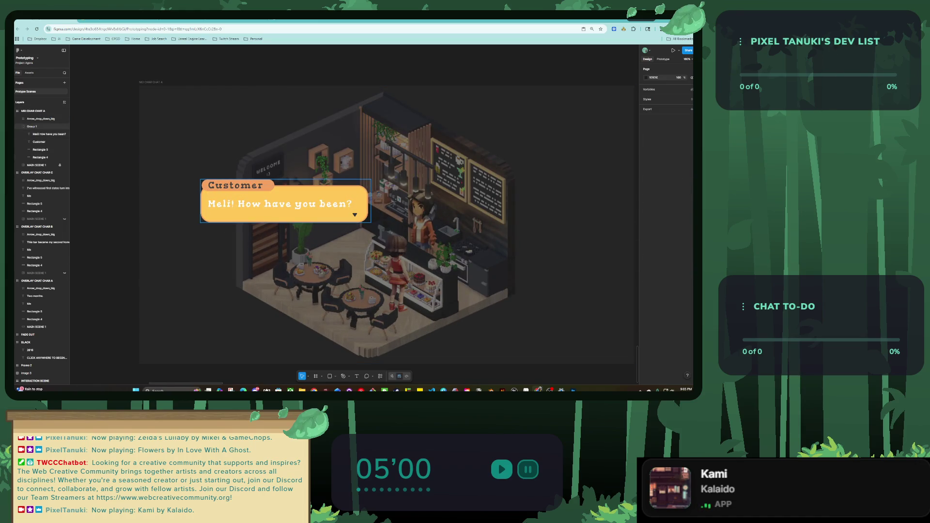
{"action": "scroll", "coordinate": [327, 277], "scroll_direction": "down", "scroll_amount": 5}
{"action": "scroll", "coordinate": [214, 319], "scroll_direction": "down", "scroll_amount": 3}
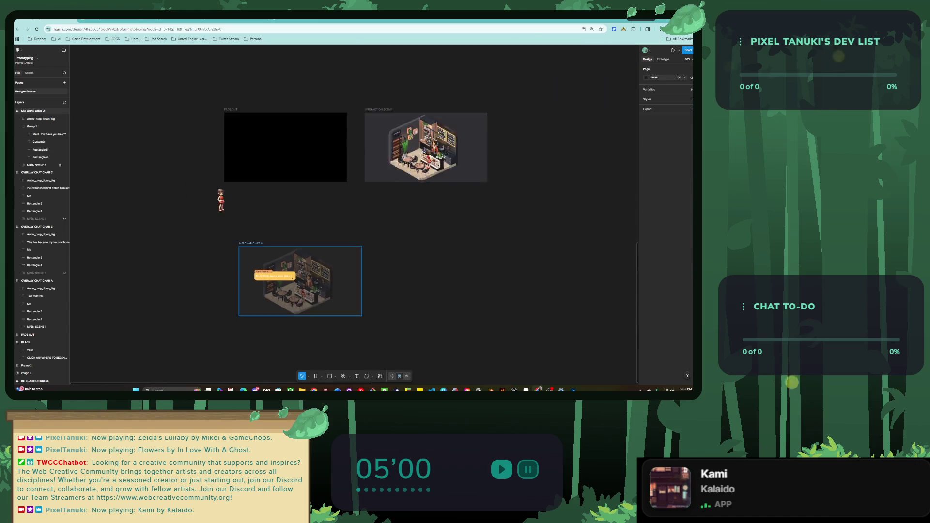
{"action": "mouse_move", "coordinate": [247, 242]}
{"action": "left_mouse_down"}
{"action": "mouse_move", "coordinate": [393, 193]}
{"action": "mouse_move", "coordinate": [373, 193]}
{"action": "left_mouse_up"}
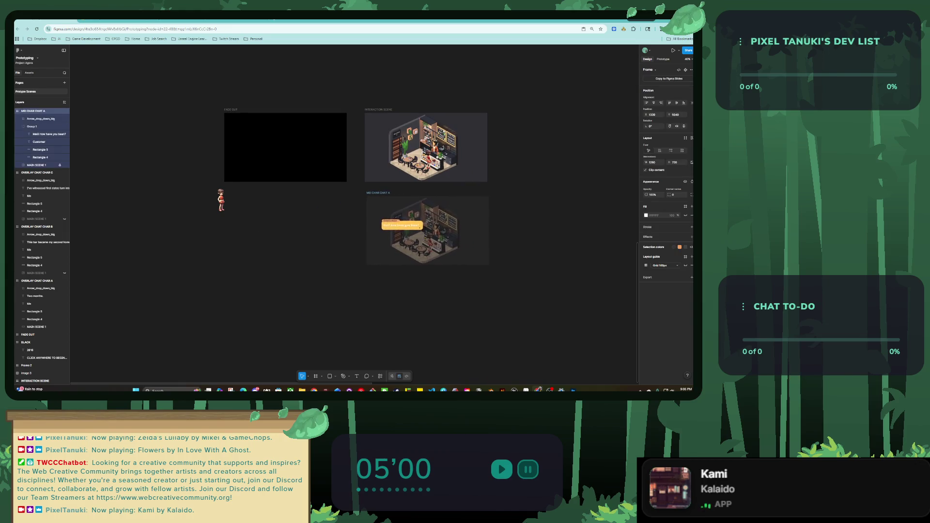
{"action": "scroll", "coordinate": [291, 204], "scroll_direction": "right", "scroll_amount": 3}
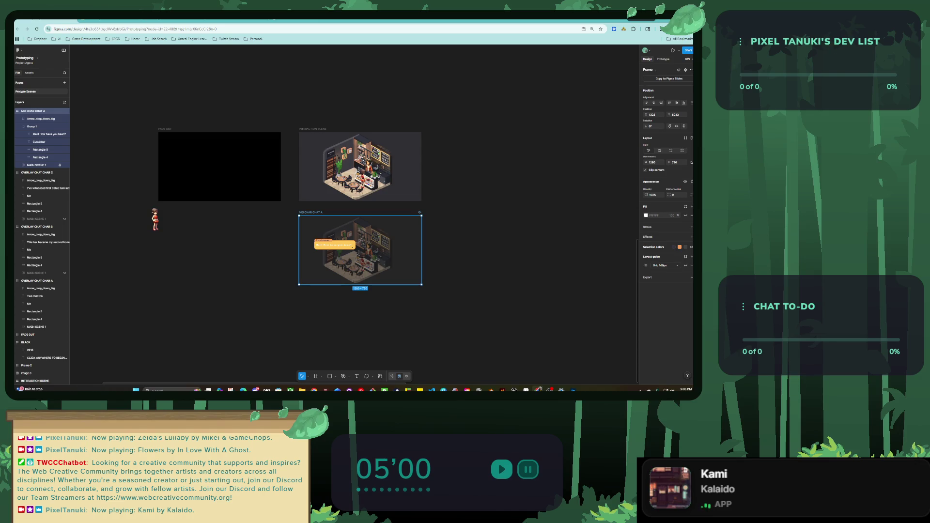
{"action": "left_click_drag", "start_coordinate": [349, 252], "coordinate": [349, 331]}
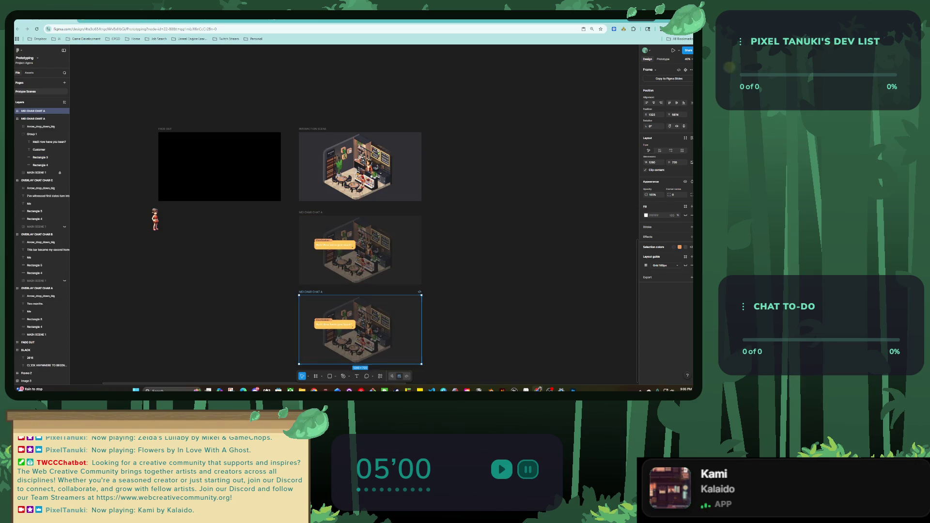
Step: Move the scene and chat frames together to the left under FADE OUT
{"action": "scroll", "coordinate": [373, 270], "scroll_direction": "down", "scroll_amount": 5}
{"action": "left_click_drag", "start_coordinate": [431, 317], "coordinate": [321, 235]}
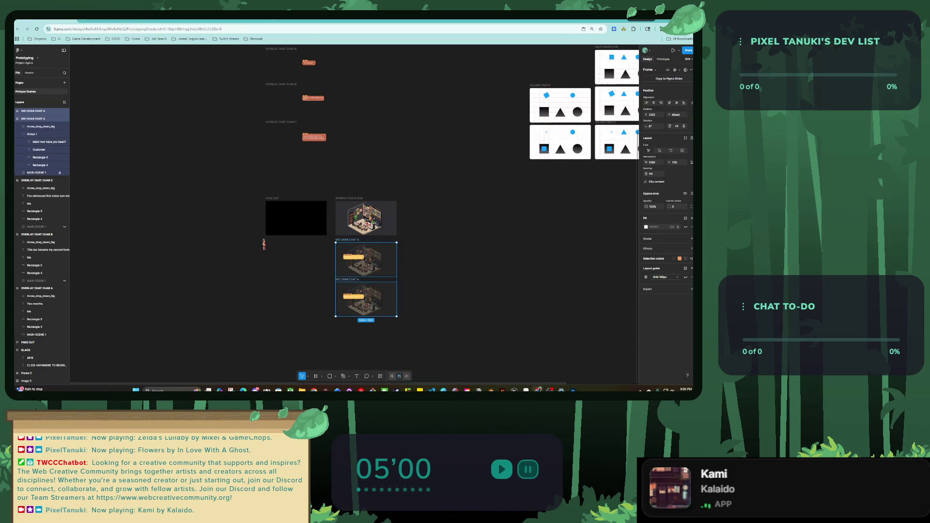
{"action": "left_click_drag", "start_coordinate": [366, 259], "coordinate": [329, 259]}
{"action": "key", "text": "Escape"}
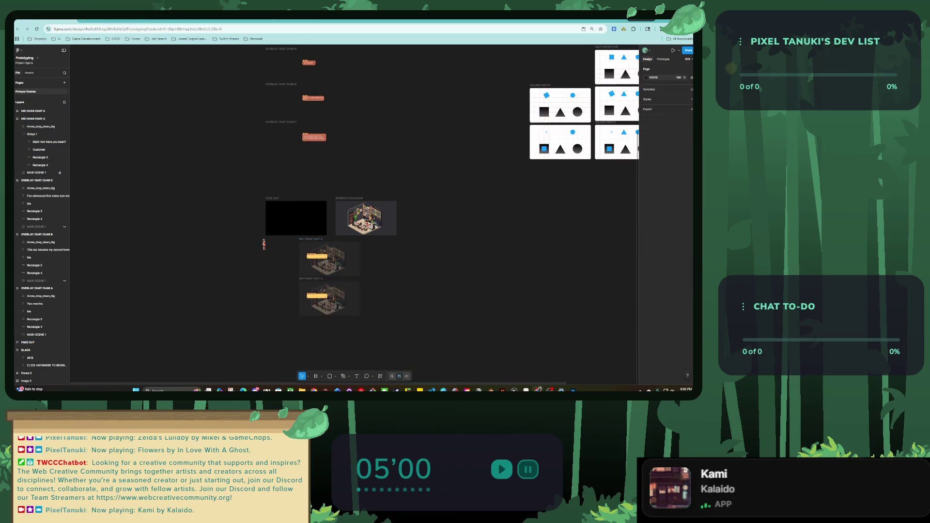
{"action": "scroll", "coordinate": [353, 213], "scroll_direction": "up", "scroll_amount": 1}
Step: Alt-drag a copy of OVERLAY CHAT CHAR A beside MEI CHAR CHAT A and rename it OVERLAY CHAT CHAR E
{"action": "left_click", "coordinate": [259, 73]}
{"action": "left_click_drag", "start_coordinate": [260, 73], "coordinate": [358, 266], "text": "alt"}
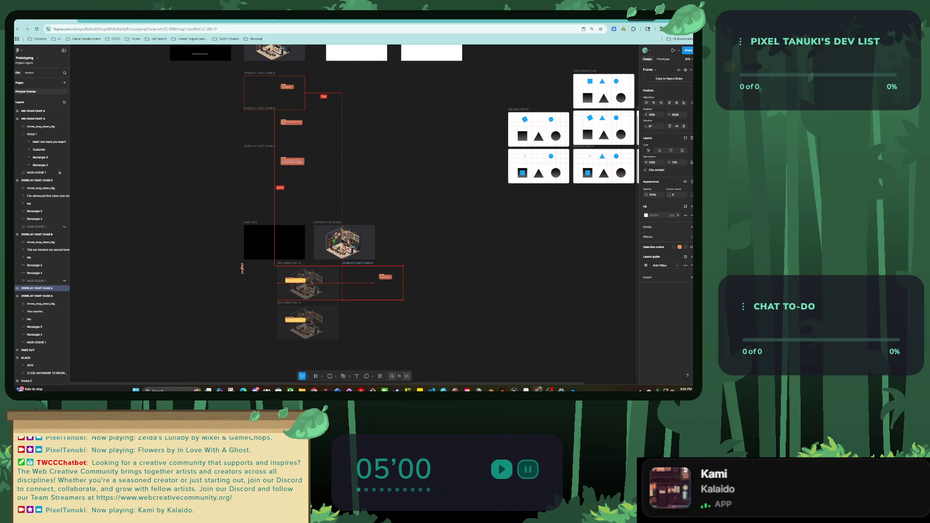
{"action": "scroll", "coordinate": [338, 341], "scroll_direction": "up", "scroll_amount": 5}
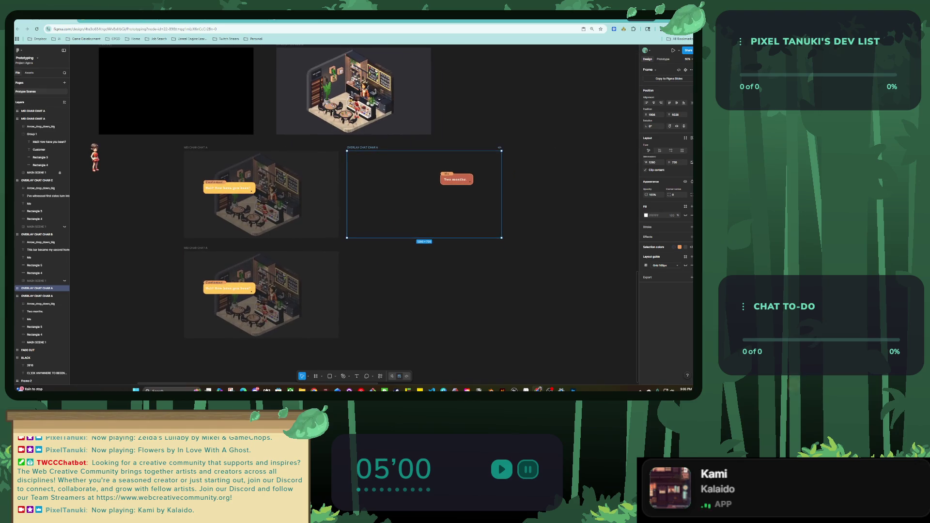
{"action": "key", "text": "Escape"}
{"action": "left_click", "coordinate": [362, 147]}
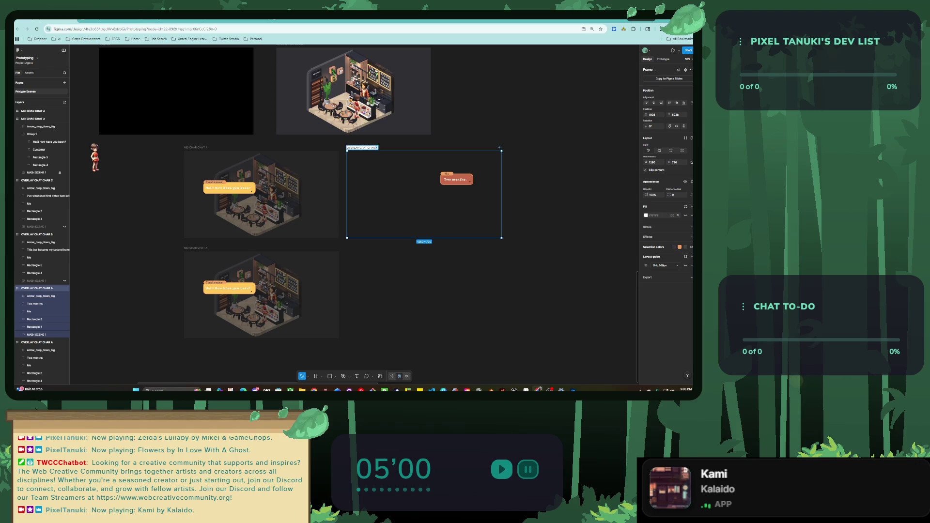
{"action": "type", "text": "E"}
{"action": "key", "text": "Return"}
Step: Check the 'Two months.' text, then select the Image 4 character picture
{"action": "scroll", "coordinate": [357, 222], "scroll_direction": "up", "scroll_amount": 2}
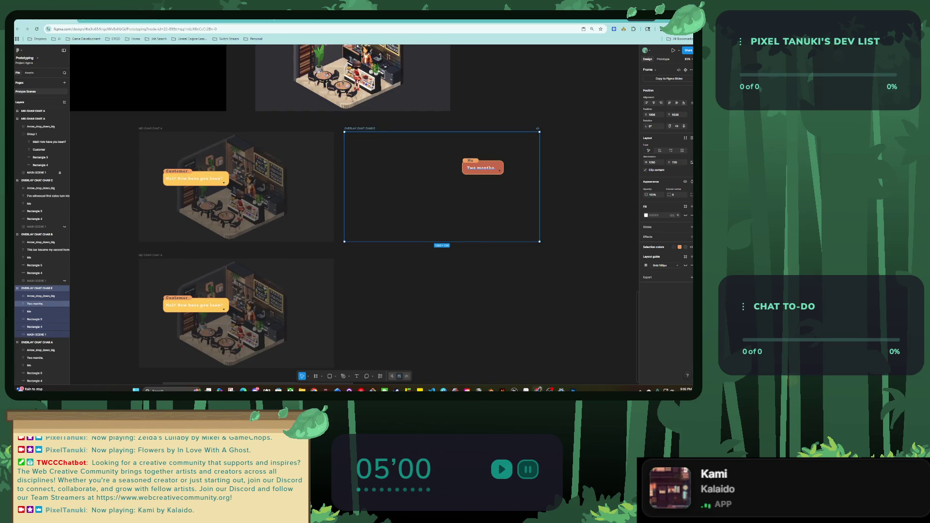
{"action": "left_click", "coordinate": [35, 304]}
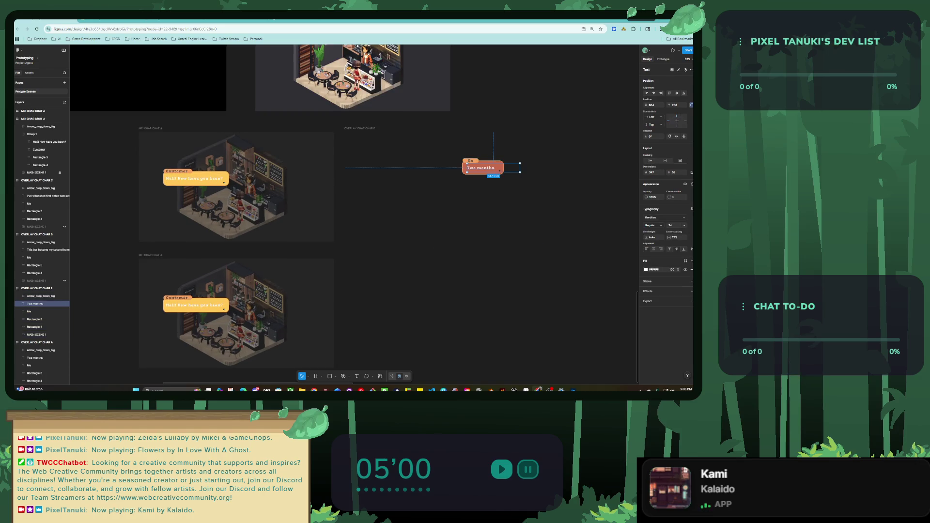
{"action": "key", "text": "Escape"}
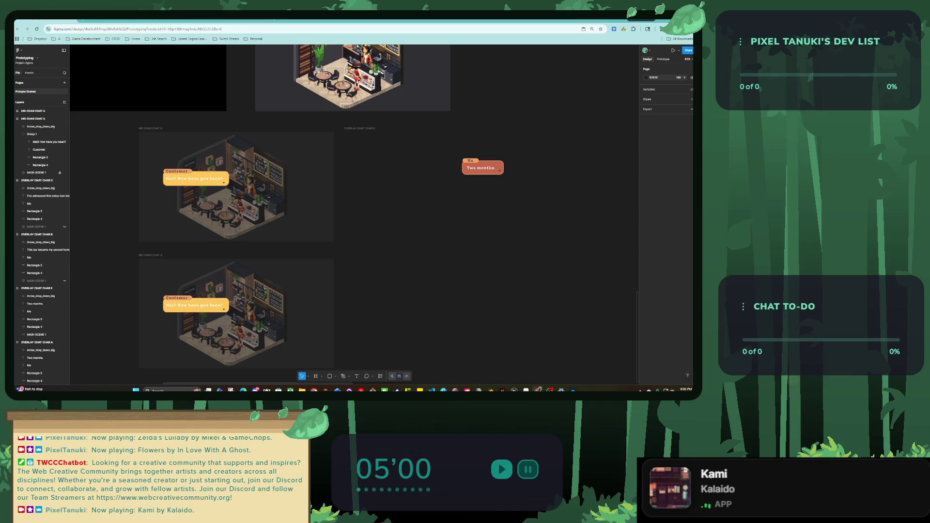
{"action": "left_click", "coordinate": [360, 129]}
{"action": "key", "text": "Escape"}
{"action": "scroll", "coordinate": [377, 189], "scroll_direction": "up", "scroll_amount": 3}
{"action": "scroll", "coordinate": [378, 189], "scroll_direction": "up", "scroll_amount": 3}
{"action": "left_click", "coordinate": [345, 147]}
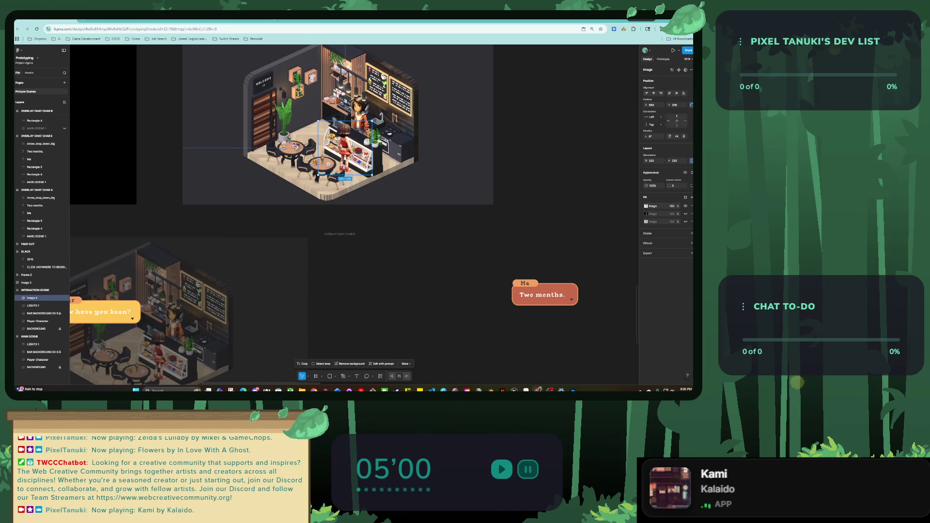
Step: Raise Image 4's contrast and slightly lower its exposure, then select the OVERLAY CHAT CHAR E frame
{"action": "key", "text": "Return"}
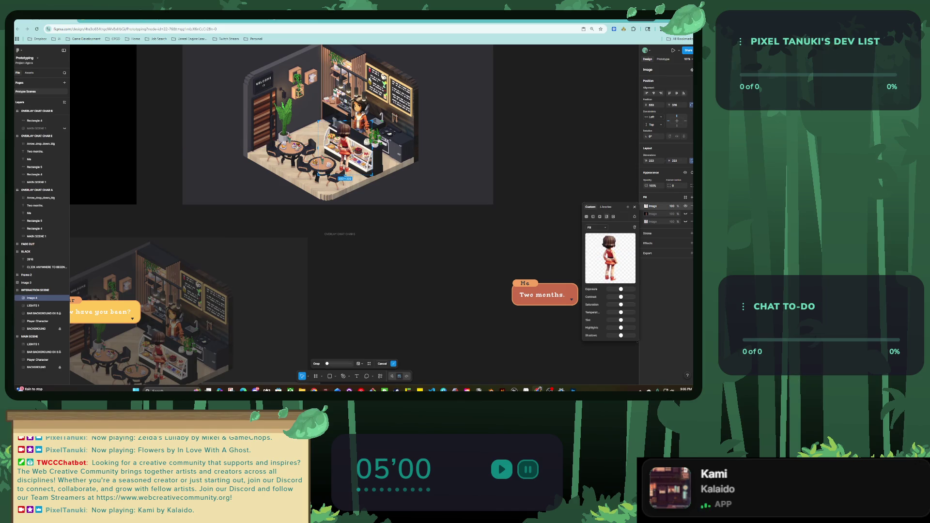
{"action": "left_click_drag", "start_coordinate": [617, 296], "coordinate": [624, 296]}
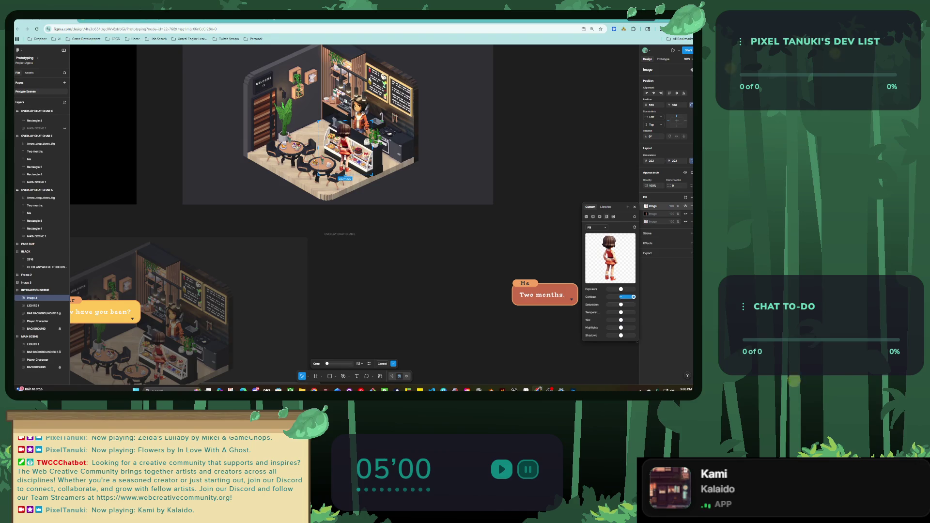
{"action": "left_click_drag", "start_coordinate": [621, 289], "coordinate": [619, 289]}
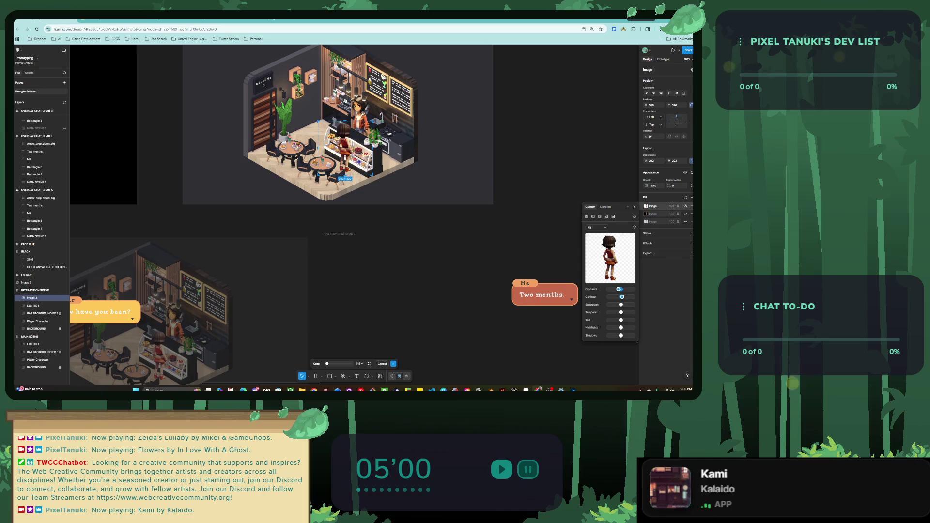
{"action": "mouse_move", "coordinate": [611, 269]}
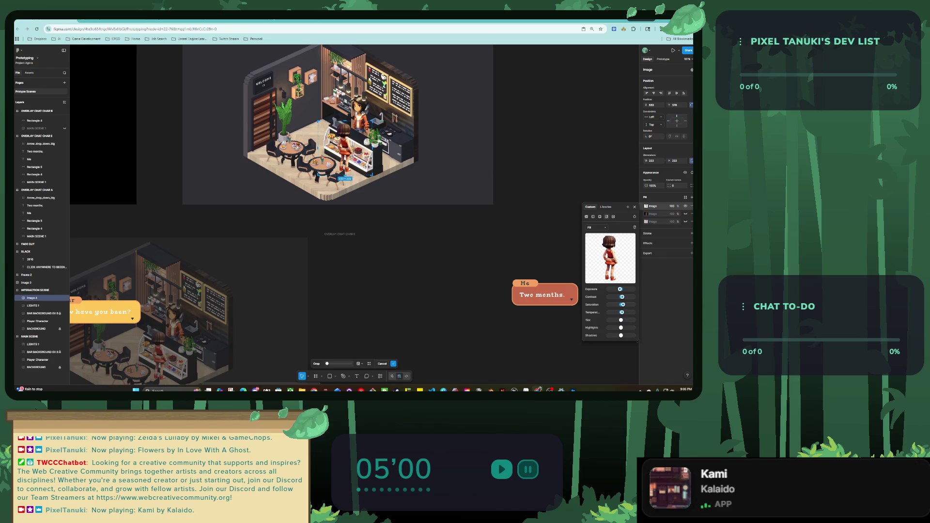
{"action": "key", "text": "Escape"}
{"action": "scroll", "coordinate": [354, 214], "scroll_direction": "down", "scroll_amount": 3}
{"action": "scroll", "coordinate": [354, 213], "scroll_direction": "right", "scroll_amount": 3}
{"action": "left_click", "coordinate": [37, 135]}
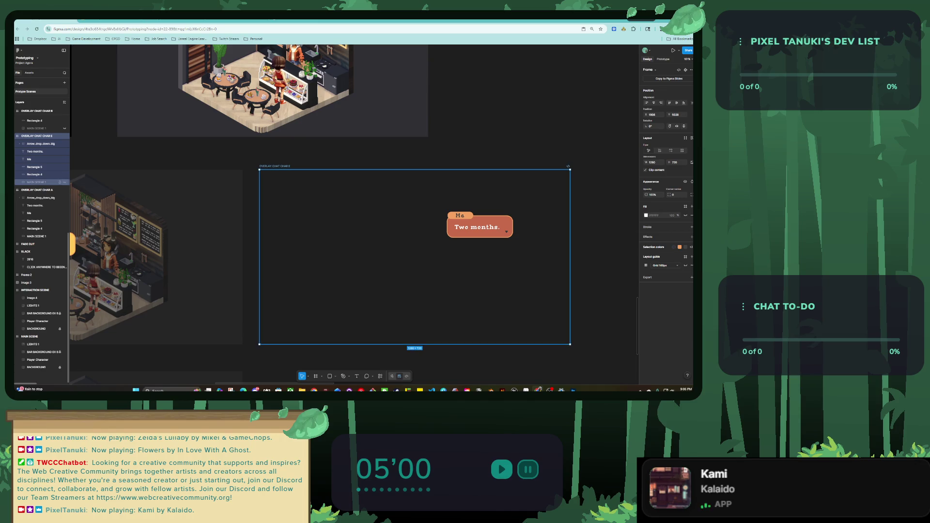
Step: Widen the Me bubble's rectangle slightly and set its height to 80
{"action": "left_click", "coordinate": [37, 183]}
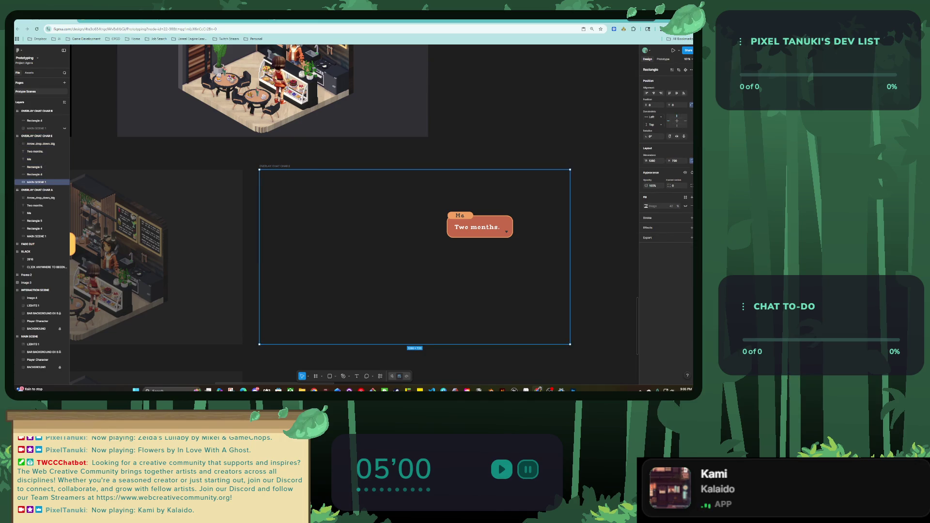
{"action": "key", "text": "Escape"}
{"action": "scroll", "coordinate": [388, 242], "scroll_direction": "down", "scroll_amount": 1}
{"action": "scroll", "coordinate": [388, 242], "scroll_direction": "right", "scroll_amount": 2}
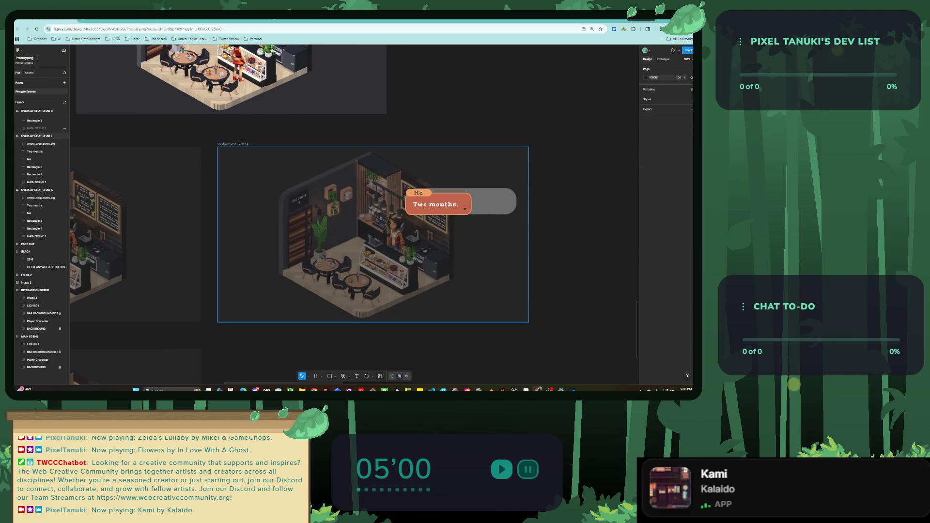
{"action": "left_click", "coordinate": [37, 152]}
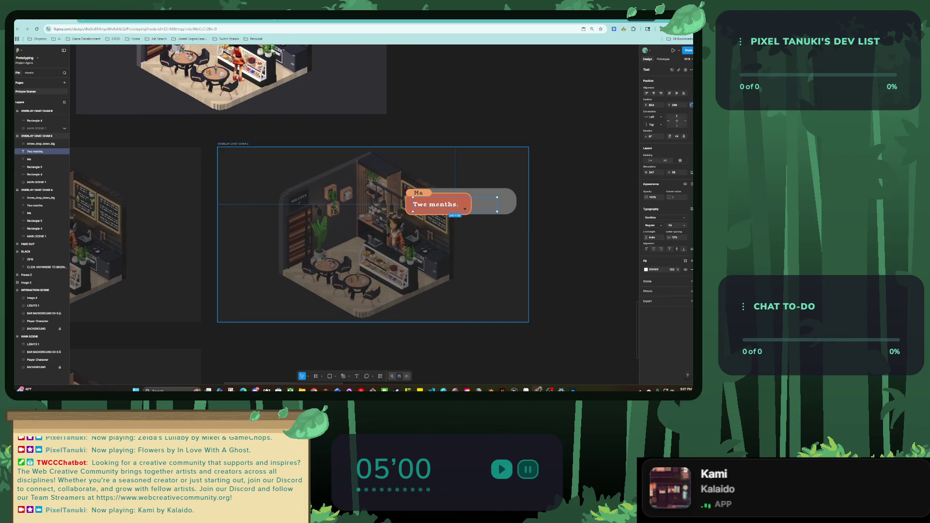
{"action": "scroll", "coordinate": [471, 218], "scroll_direction": "up", "scroll_amount": 5}
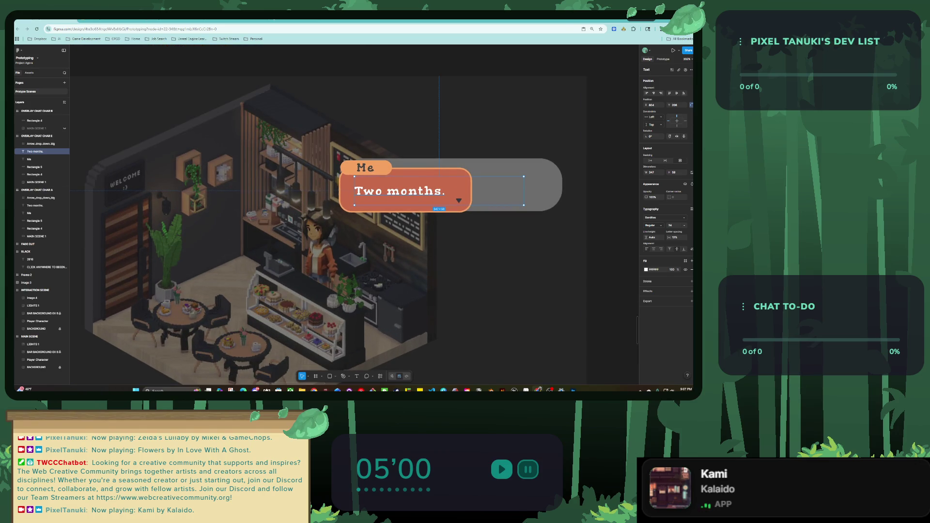
{"action": "left_click", "coordinate": [34, 175]}
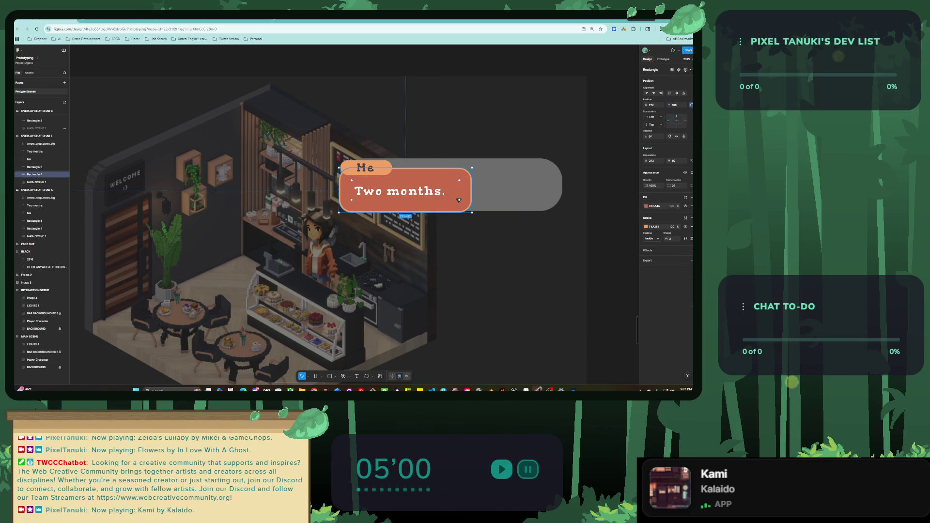
{"action": "left_click_drag", "start_coordinate": [405, 211], "coordinate": [405, 254]}
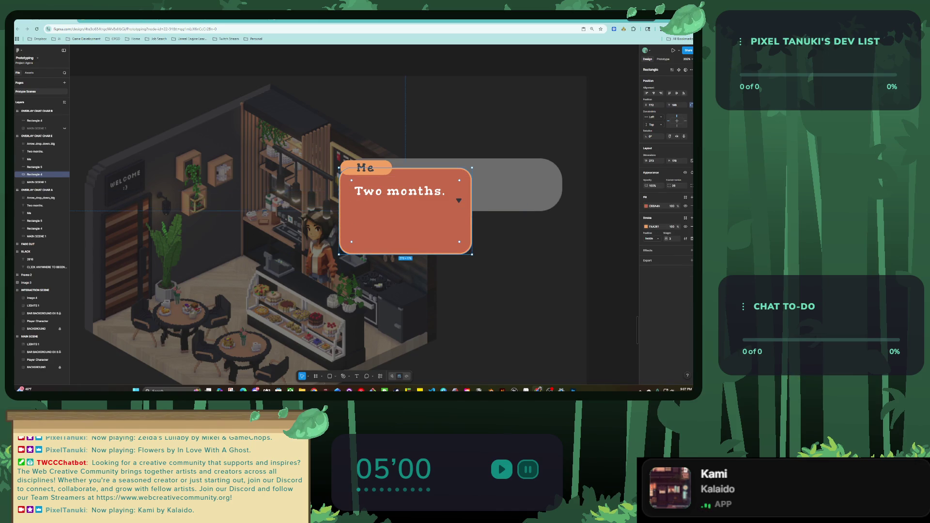
{"action": "left_click_drag", "start_coordinate": [472, 211], "coordinate": [475, 211]}
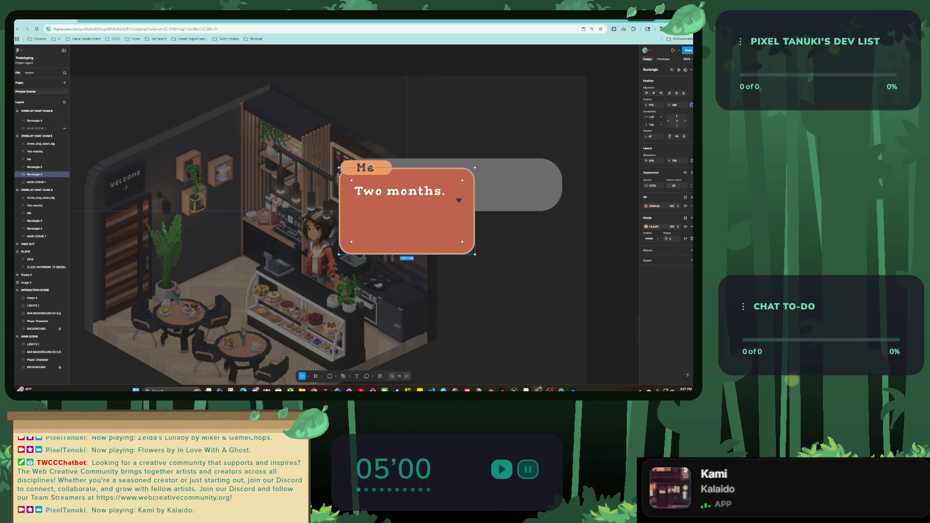
{"action": "left_click_drag", "start_coordinate": [406, 254], "coordinate": [406, 207]}
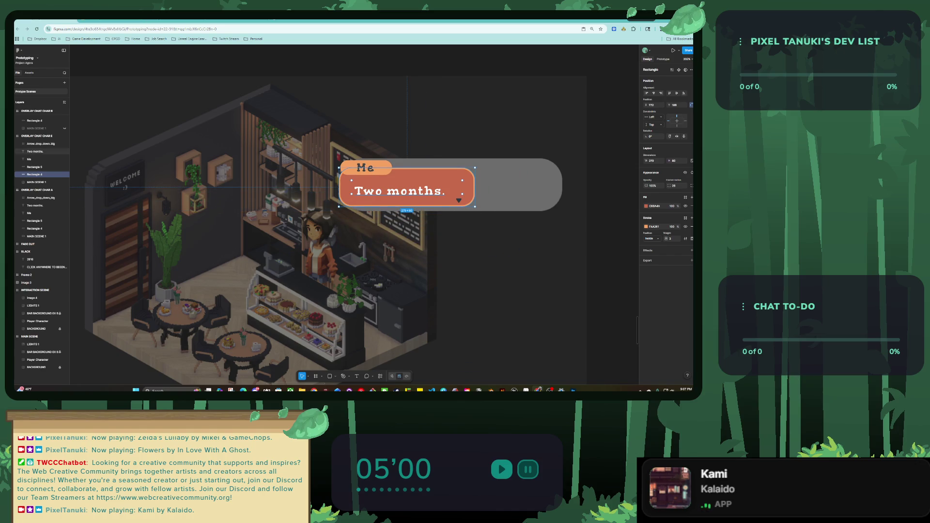
Step: Duplicate the bubble rectangle, undo the copy, and switch to the Game UI Database screenshots
{"action": "left_click_drag", "start_coordinate": [407, 194], "coordinate": [408, 238]}
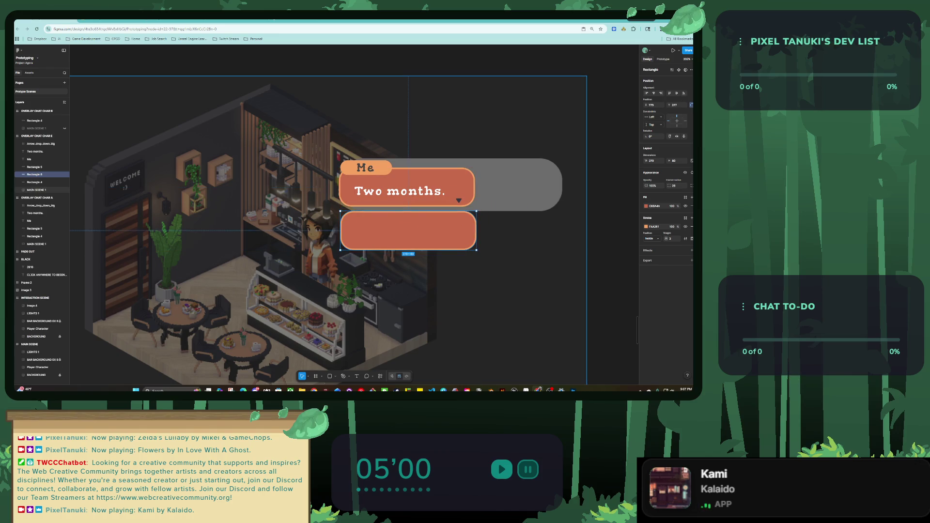
{"action": "key", "text": "ctrl+z"}
{"action": "left_click", "coordinate": [303, 20]}
{"action": "key", "text": "ctrl+shift+Tab"}
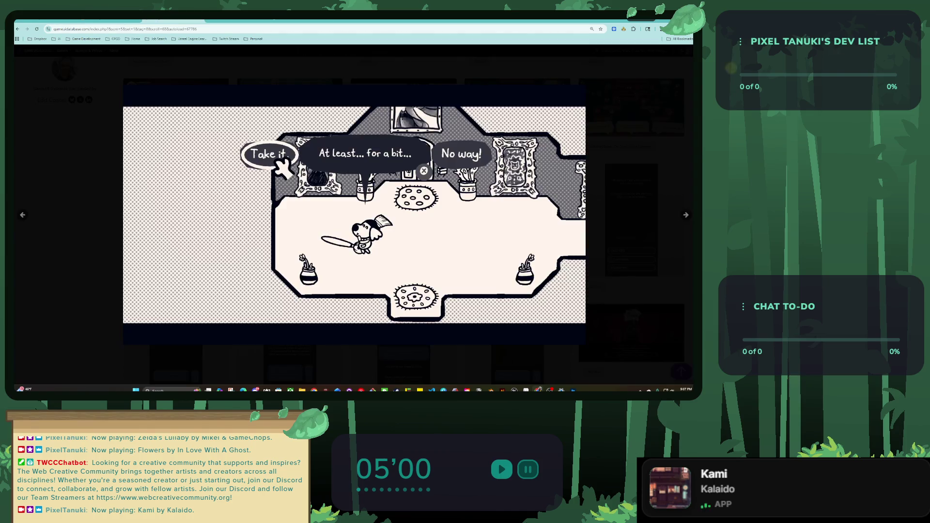
Step: Page through dialogue-choice screenshots from Cozy Grove to the Nintendo Switch 2 Welcome Tour
{"action": "left_click", "coordinate": [686, 215]}
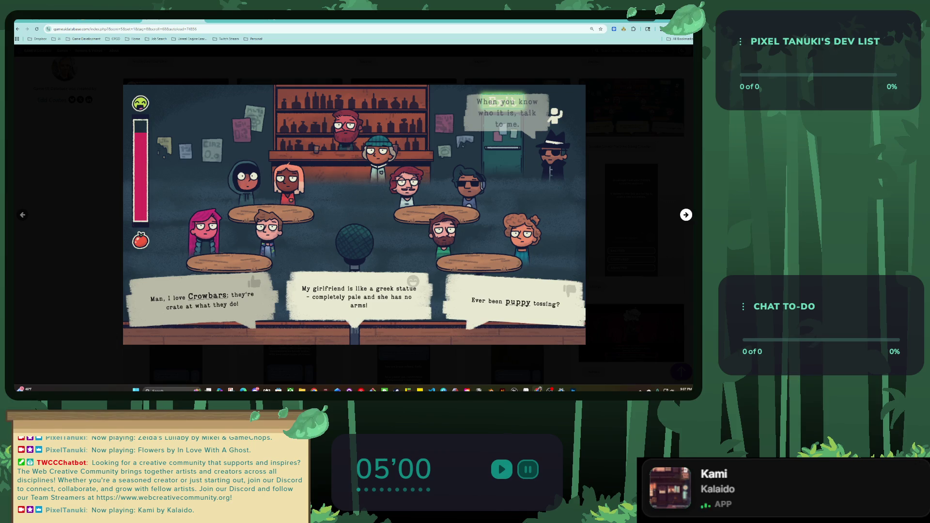
{"action": "left_click", "coordinate": [686, 215]}
{"action": "left_click", "coordinate": [686, 215]}
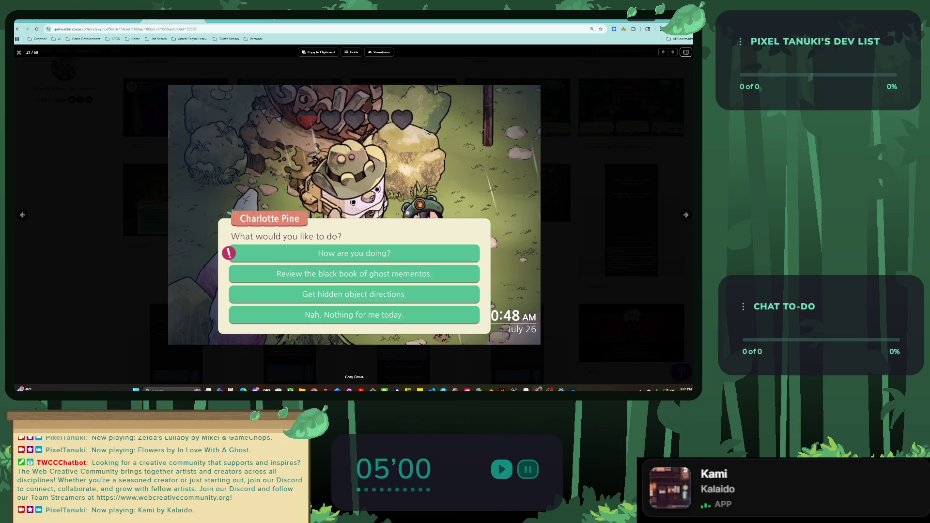
{"action": "left_click", "coordinate": [686, 214]}
{"action": "left_click", "coordinate": [686, 215]}
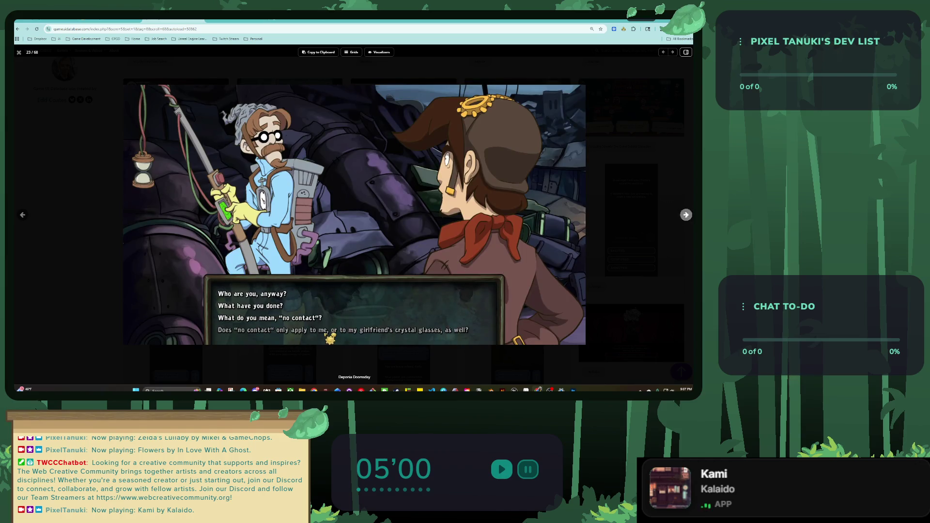
{"action": "left_click", "coordinate": [686, 215]}
{"action": "left_click", "coordinate": [685, 214]}
{"action": "left_click", "coordinate": [686, 215]}
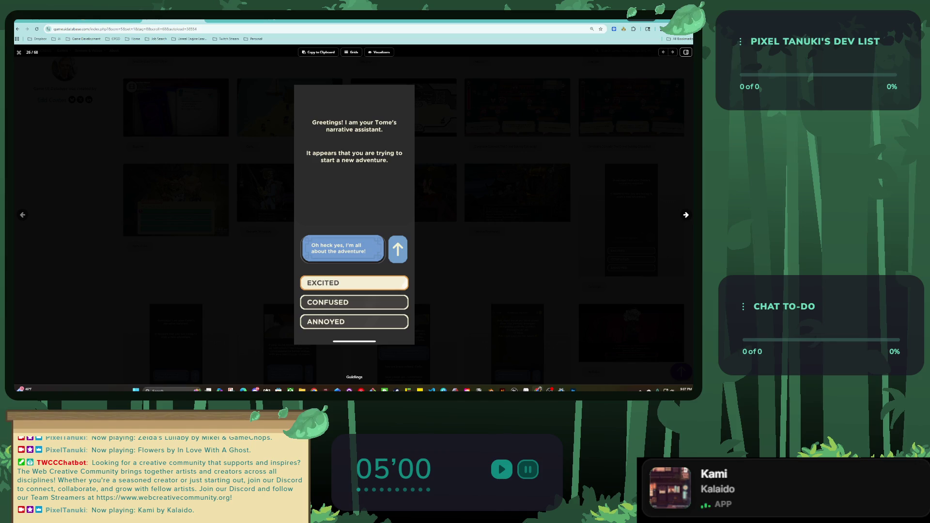
{"action": "left_click", "coordinate": [686, 214]}
{"action": "left_click", "coordinate": [686, 215]}
{"action": "left_click", "coordinate": [686, 215]}
{"action": "left_click", "coordinate": [686, 215]}
{"action": "left_click", "coordinate": [686, 215]}
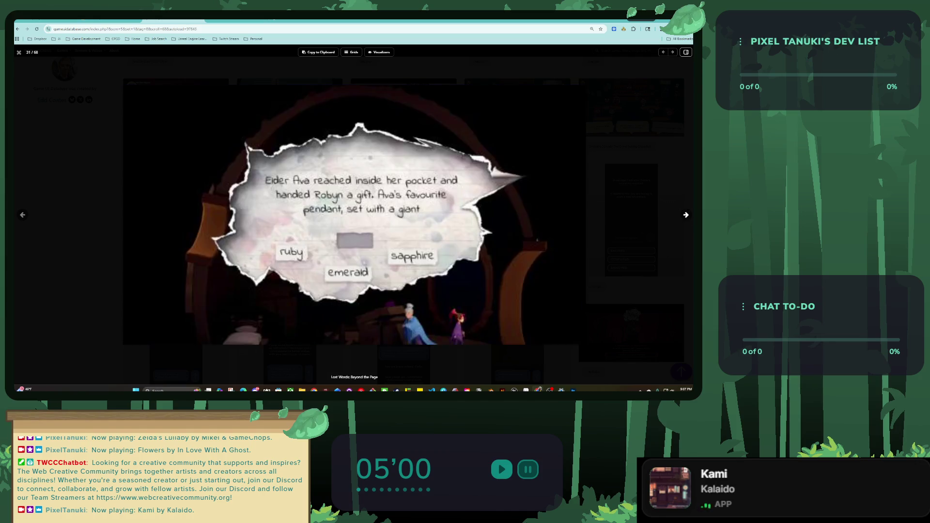
{"action": "left_click", "coordinate": [686, 215]}
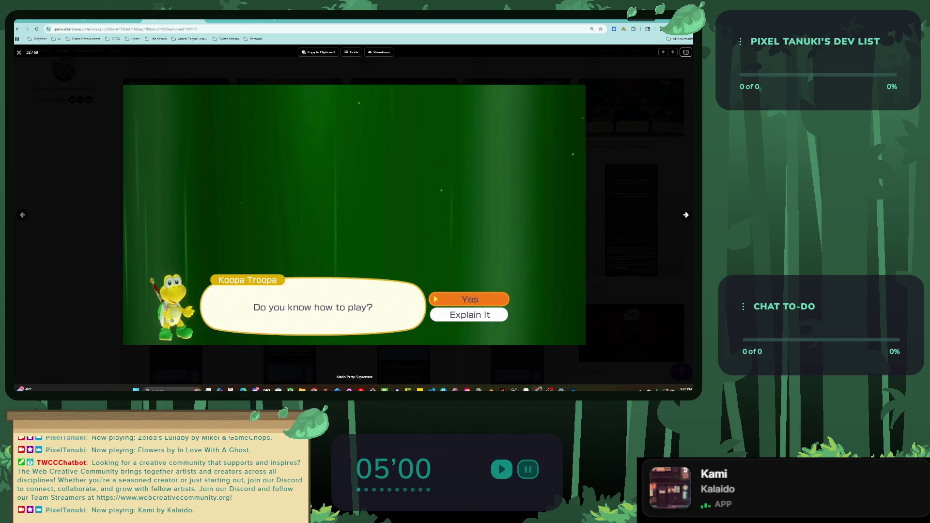
{"action": "left_click", "coordinate": [686, 214]}
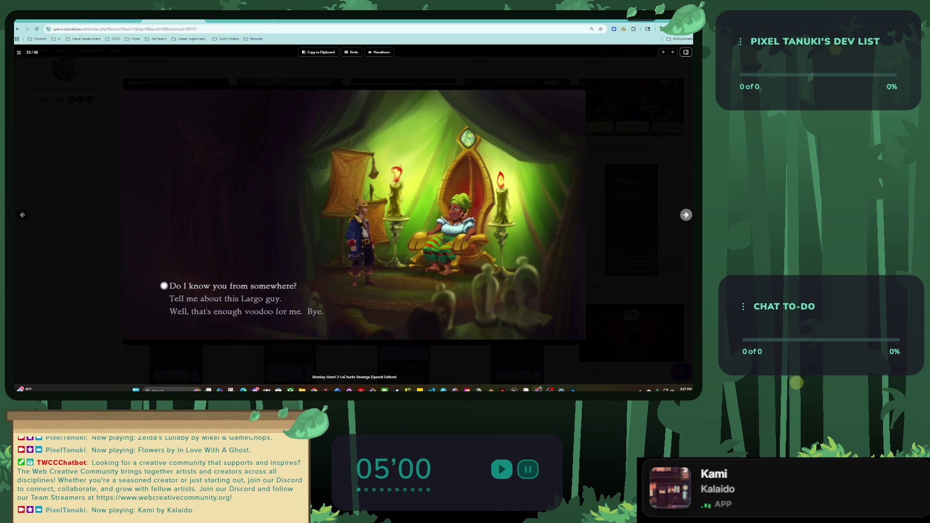
{"action": "left_click", "coordinate": [686, 215]}
{"action": "left_click", "coordinate": [686, 215]}
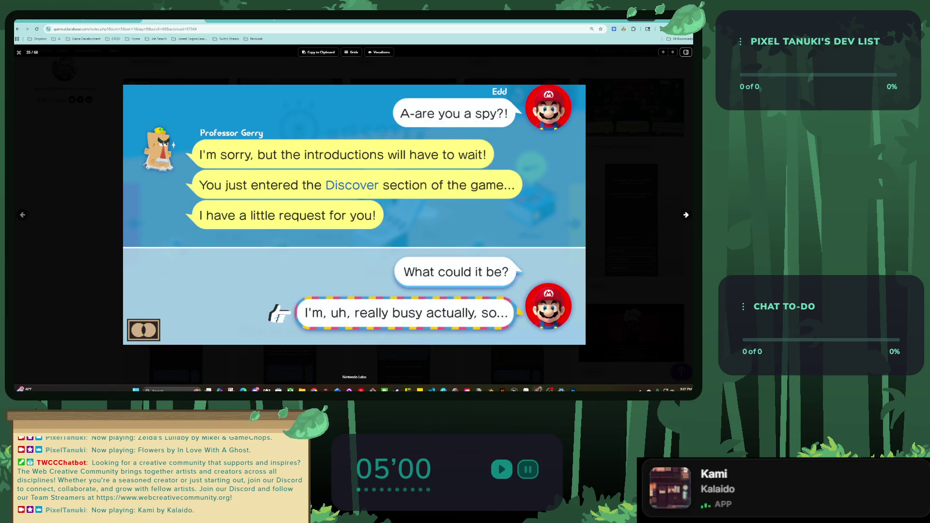
{"action": "left_click", "coordinate": [686, 214]}
{"action": "left_click", "coordinate": [685, 214]}
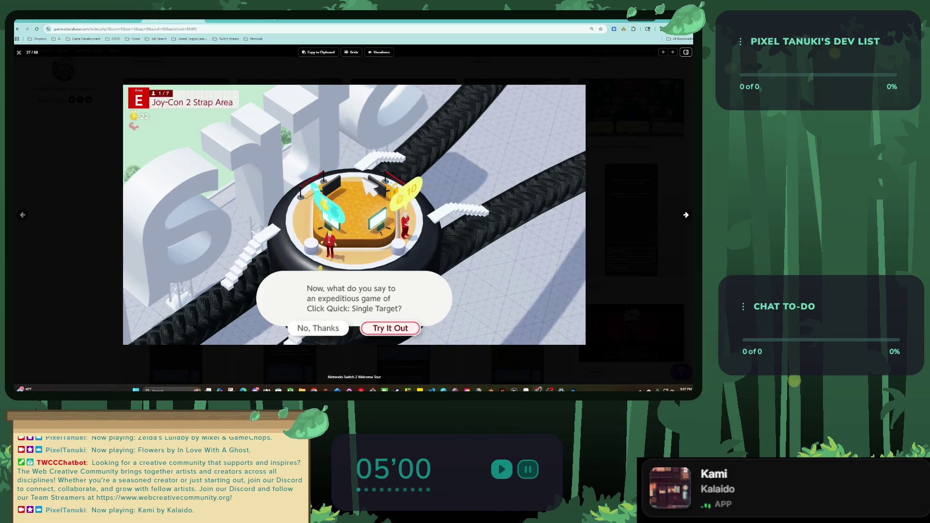
{"action": "left_click", "coordinate": [686, 215]}
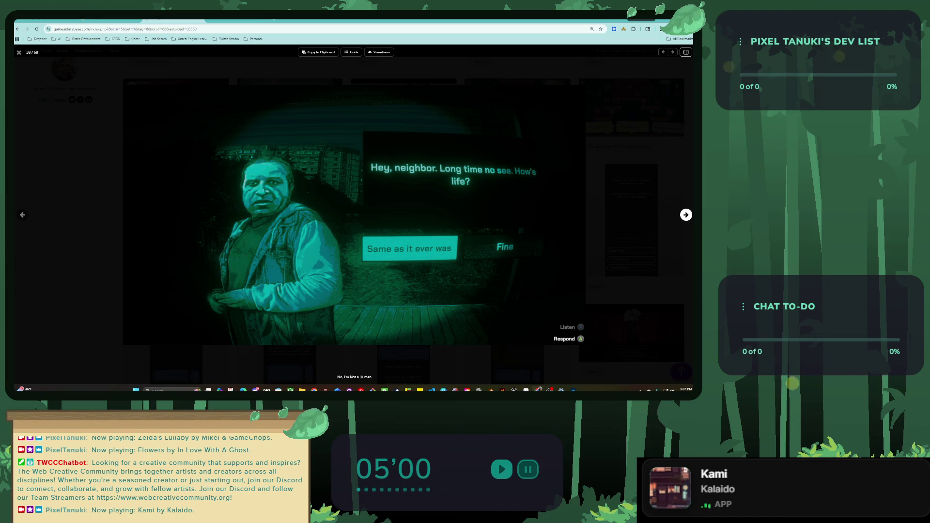
Step: Continue to the Potionomics choice screenshot, step back to it, and return to Figma
{"action": "left_click", "coordinate": [686, 214]}
{"action": "left_click", "coordinate": [686, 215]}
{"action": "left_click", "coordinate": [686, 215]}
{"action": "left_click", "coordinate": [686, 215]}
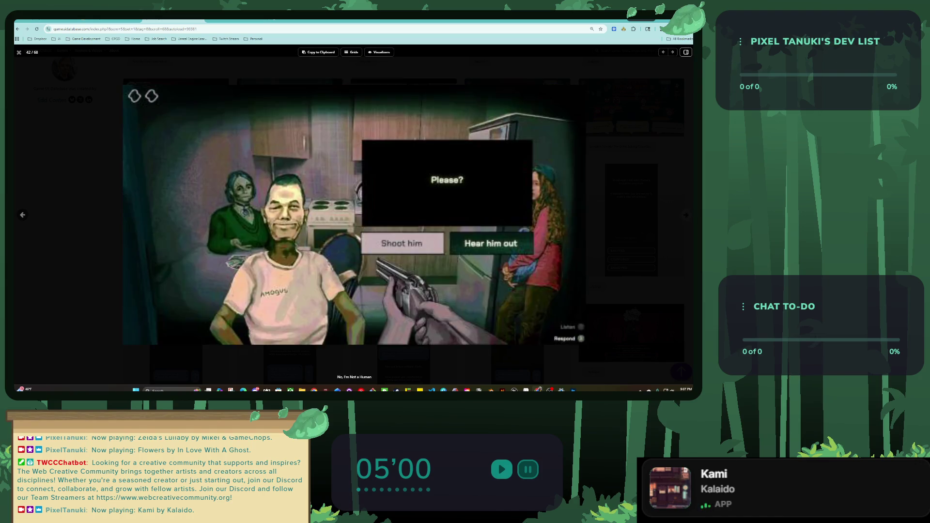
{"action": "left_click", "coordinate": [686, 215]}
{"action": "left_click", "coordinate": [686, 215]}
{"action": "left_click", "coordinate": [686, 215]}
{"action": "left_click", "coordinate": [686, 214]}
{"action": "left_click", "coordinate": [686, 215]}
{"action": "left_click", "coordinate": [686, 215]}
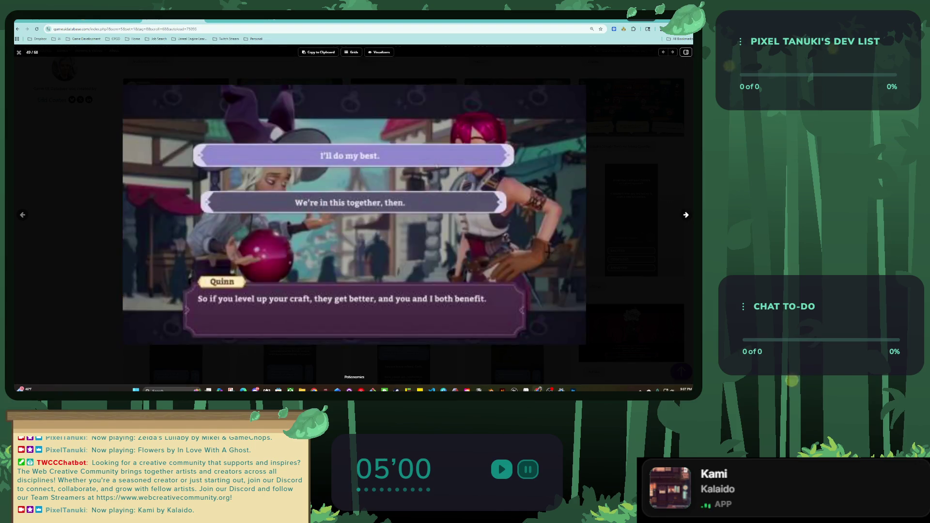
{"action": "left_click", "coordinate": [686, 215]}
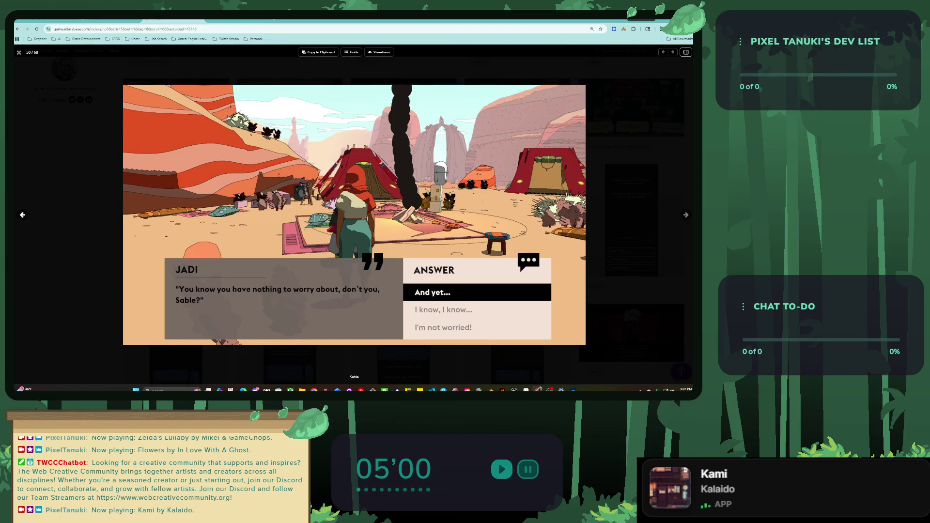
{"action": "left_click", "coordinate": [22, 215]}
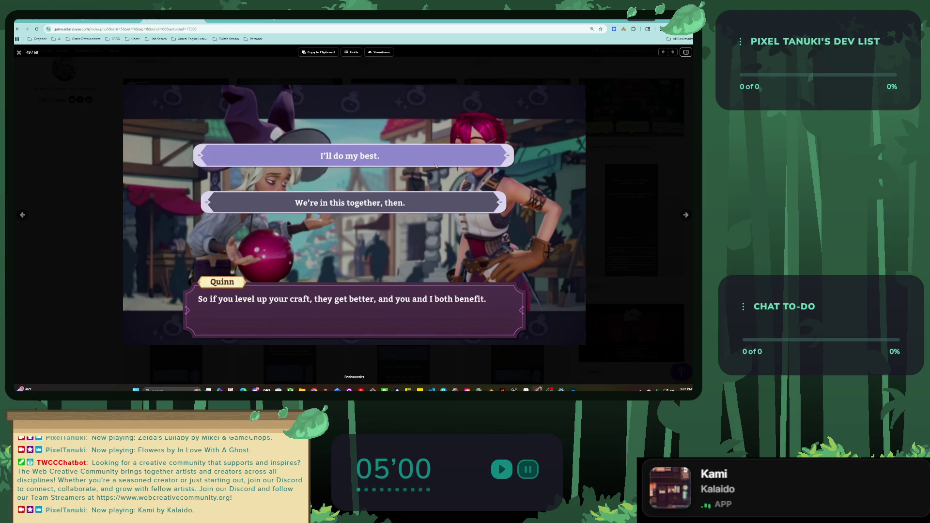
{"action": "key", "text": "ctrl+Tab"}
{"action": "key", "text": "ctrl+Tab"}
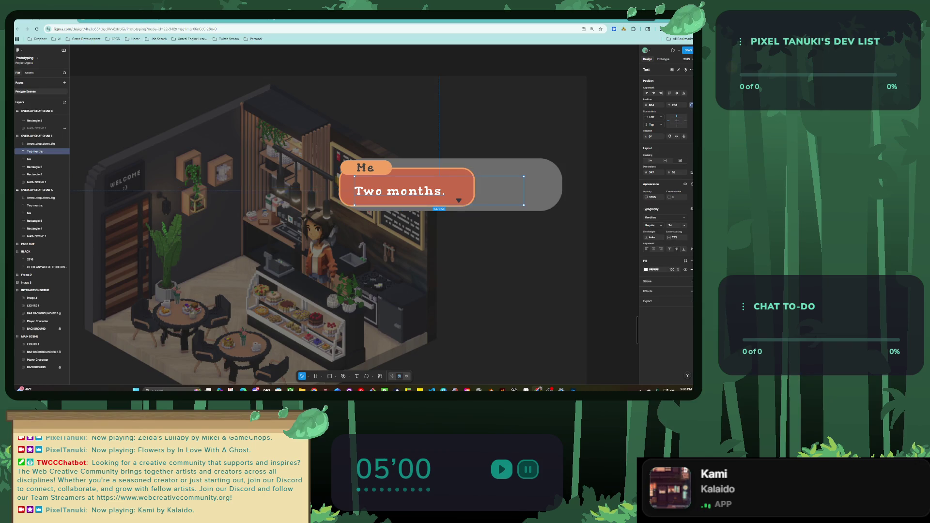
{"action": "left_click", "coordinate": [35, 151]}
{"action": "left_click_drag", "start_coordinate": [401, 191], "coordinate": [443, 241]}
{"action": "left_click", "coordinate": [407, 189]}
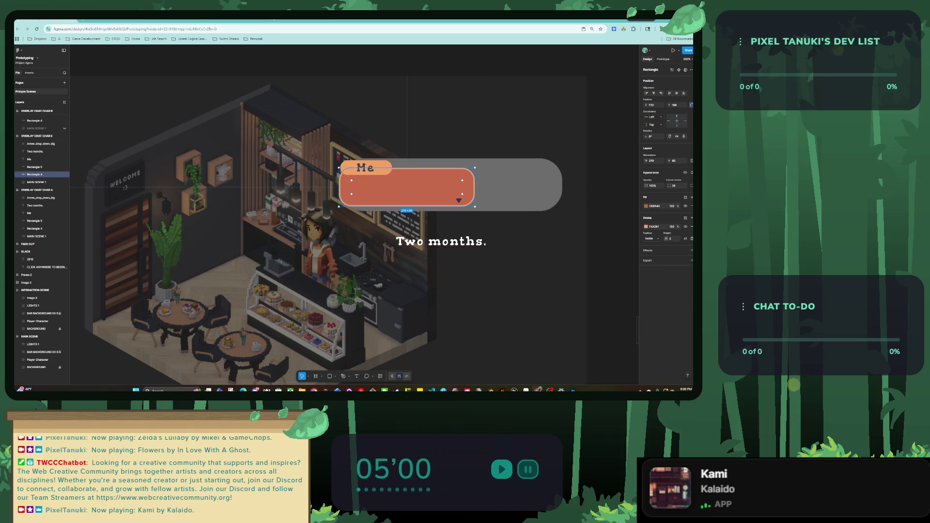
{"action": "key", "text": "ctrl+z"}
{"action": "key", "text": "ctrl+z"}
{"action": "key", "text": "Escape"}
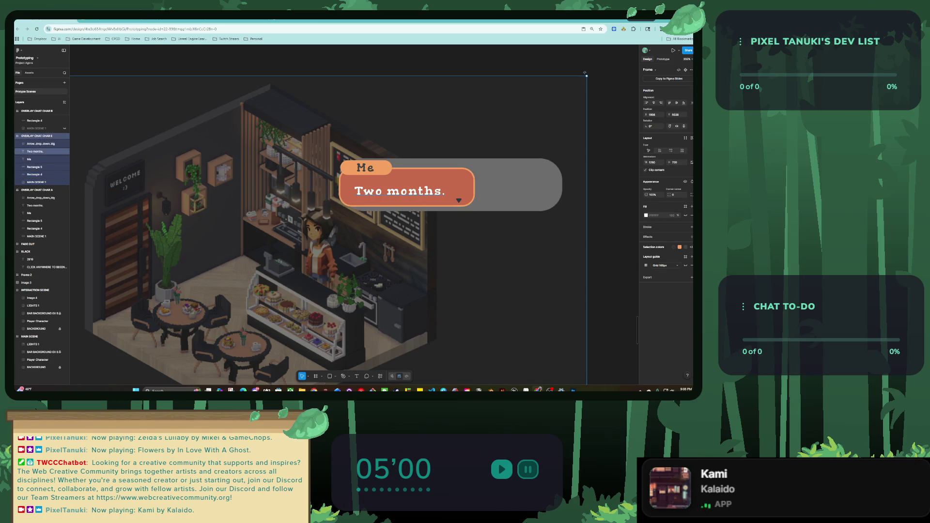
{"action": "key", "text": "ctrl+Tab"}
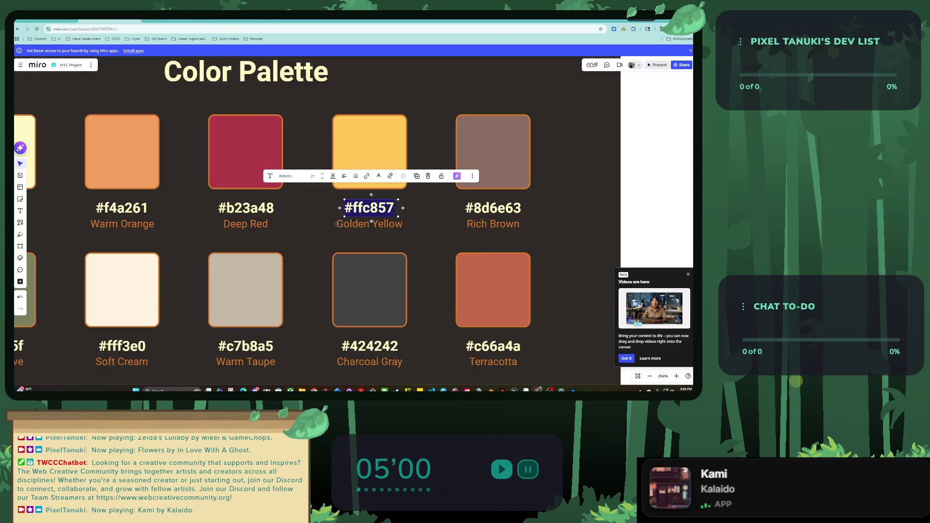
{"action": "mouse_move", "coordinate": [336, 224]}
{"action": "left_mouse_down"}
{"action": "mouse_move", "coordinate": [468, 179]}
{"action": "mouse_move", "coordinate": [484, 159]}
{"action": "mouse_move", "coordinate": [519, 159]}
{"action": "mouse_move", "coordinate": [415, 207]}
{"action": "left_mouse_up"}
{"action": "left_click", "coordinate": [313, 219]}
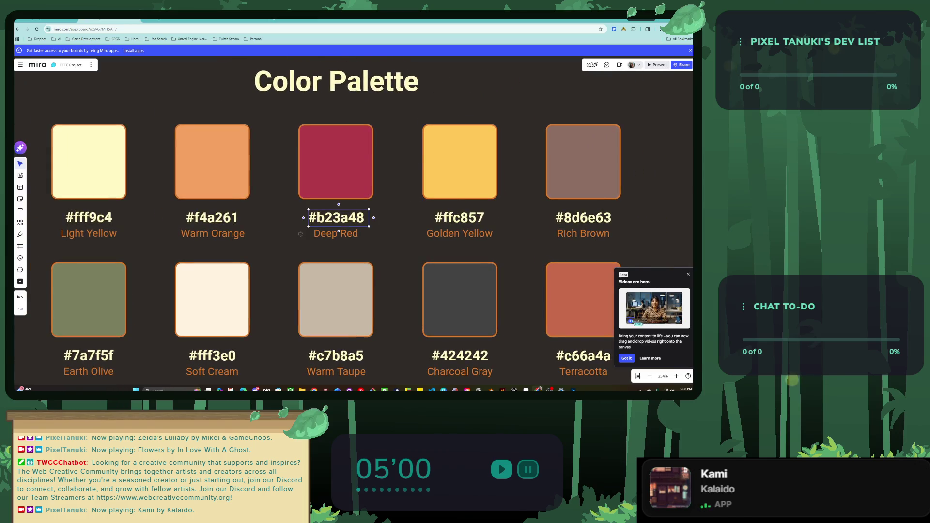
{"action": "left_click", "coordinate": [332, 218]}
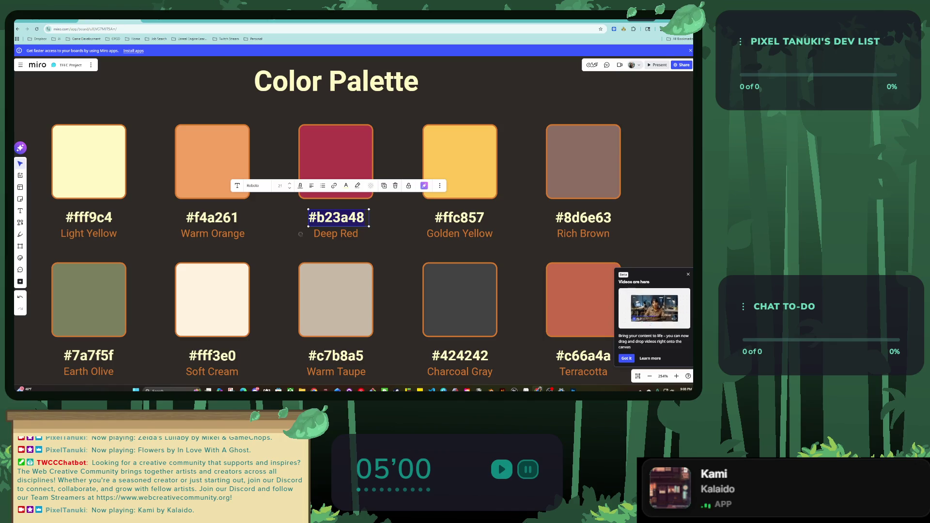
{"action": "key", "text": "ctrl+Tab"}
{"action": "key", "text": "ctrl+shift+Tab"}
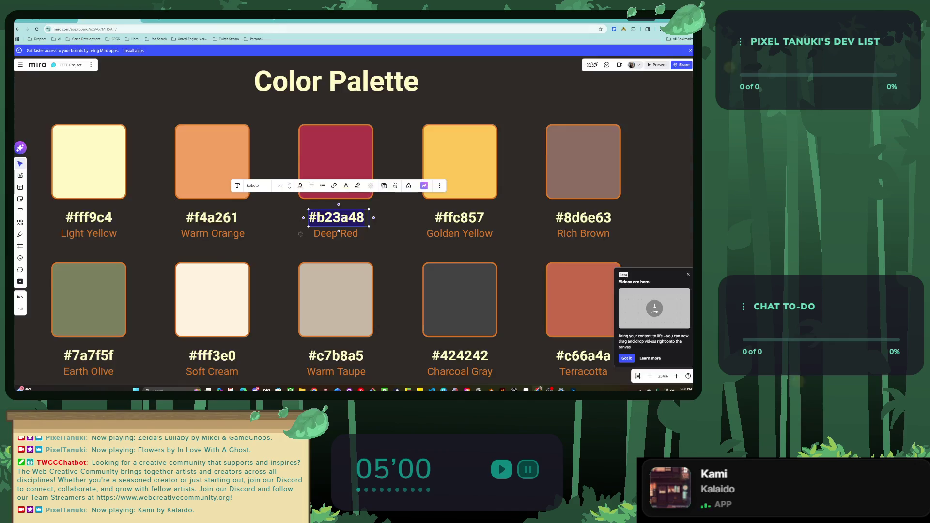
{"action": "key", "text": "ctrl+shift+Tab"}
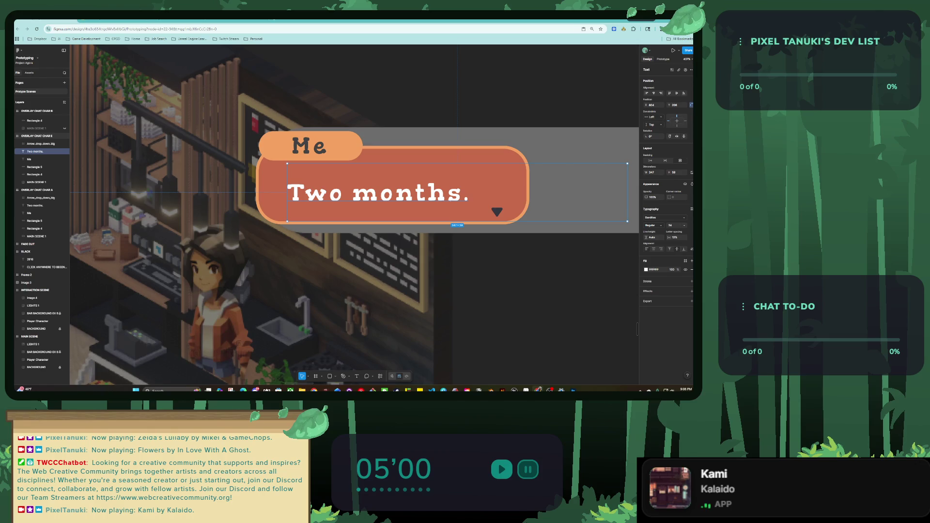
Step: Find the filled right arrow in the icon pack, then select the bubble's down arrow in Prototyping
{"action": "key", "text": "ctrl+Tab"}
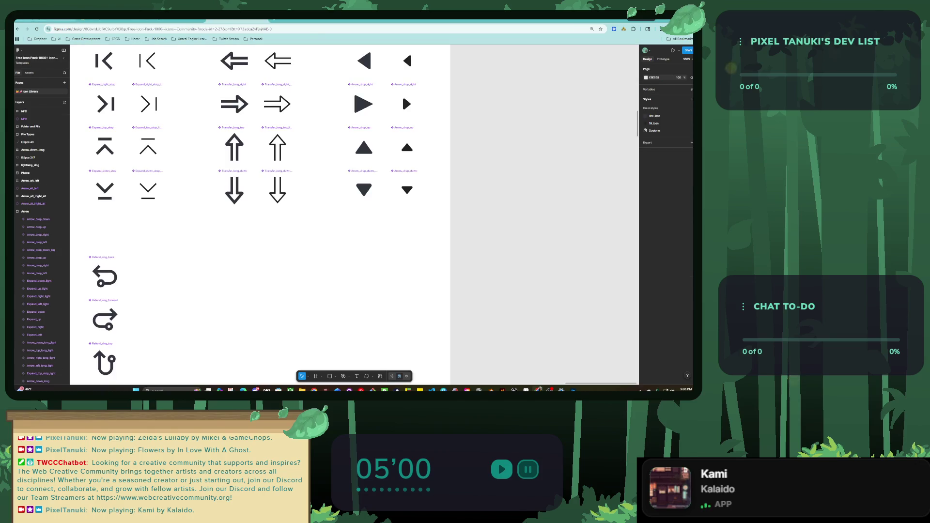
{"action": "scroll", "coordinate": [278, 145], "scroll_direction": "down", "scroll_amount": 5}
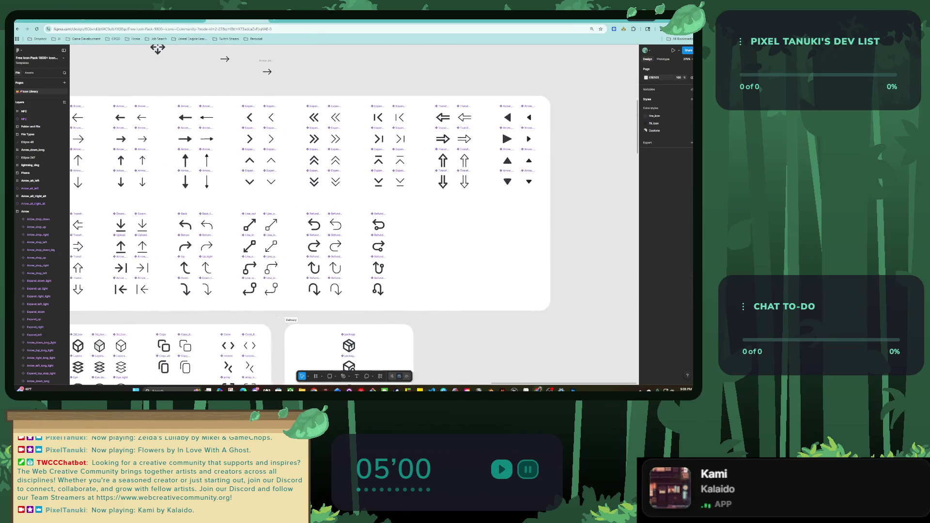
{"action": "scroll", "coordinate": [354, 213], "scroll_direction": "left", "scroll_amount": 6}
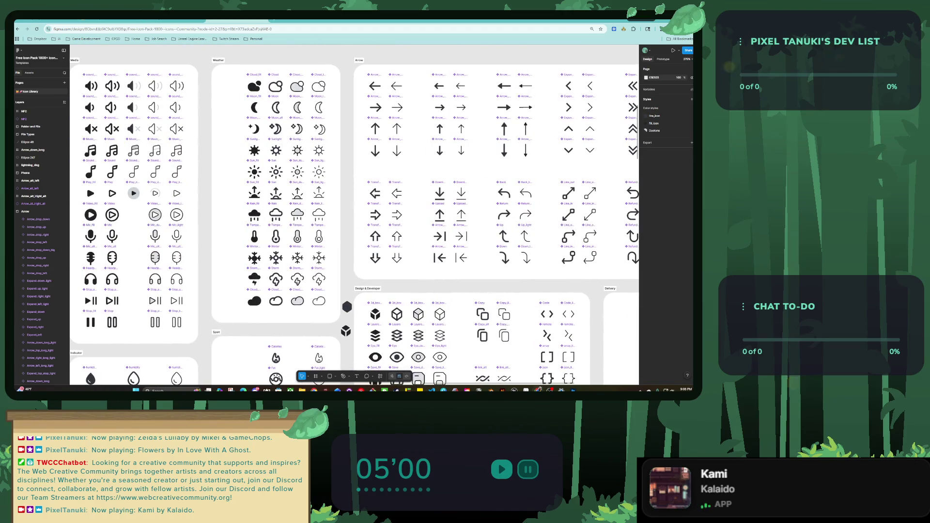
{"action": "scroll", "coordinate": [354, 213], "scroll_direction": "left", "scroll_amount": 2}
{"action": "scroll", "coordinate": [323, 102], "scroll_direction": "down", "scroll_amount": 2}
{"action": "scroll", "coordinate": [322, 102], "scroll_direction": "down", "scroll_amount": 3}
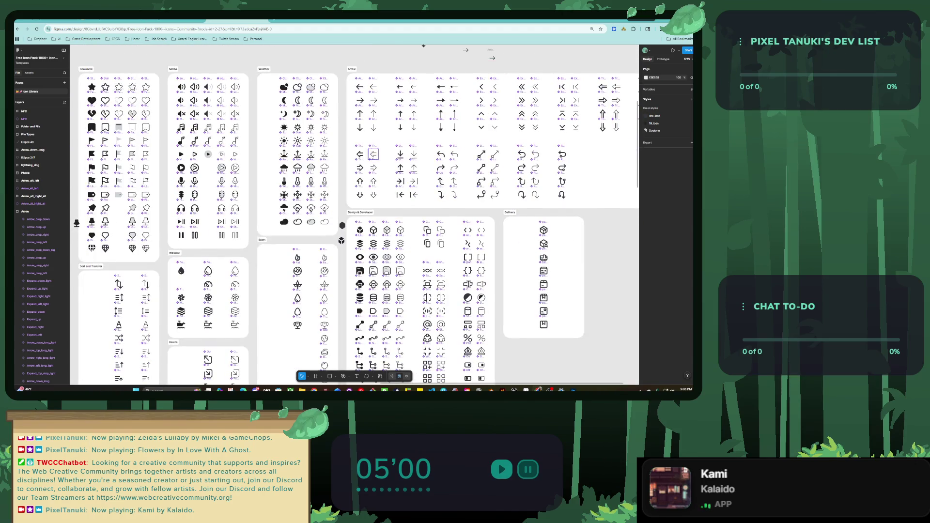
{"action": "scroll", "coordinate": [481, 154], "scroll_direction": "up", "scroll_amount": 3}
{"action": "scroll", "coordinate": [436, 154], "scroll_direction": "right", "scroll_amount": 4}
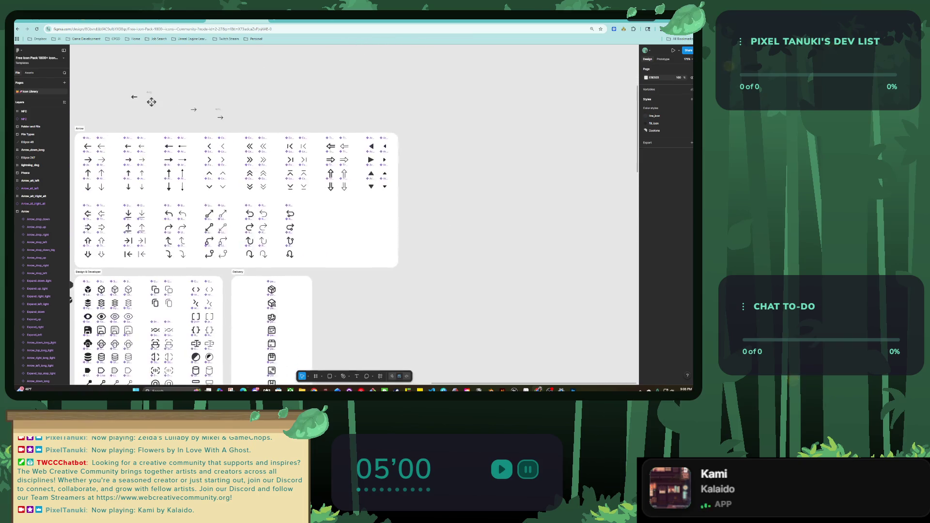
{"action": "scroll", "coordinate": [359, 162], "scroll_direction": "up", "scroll_amount": 5}
{"action": "left_click", "coordinate": [366, 193]}
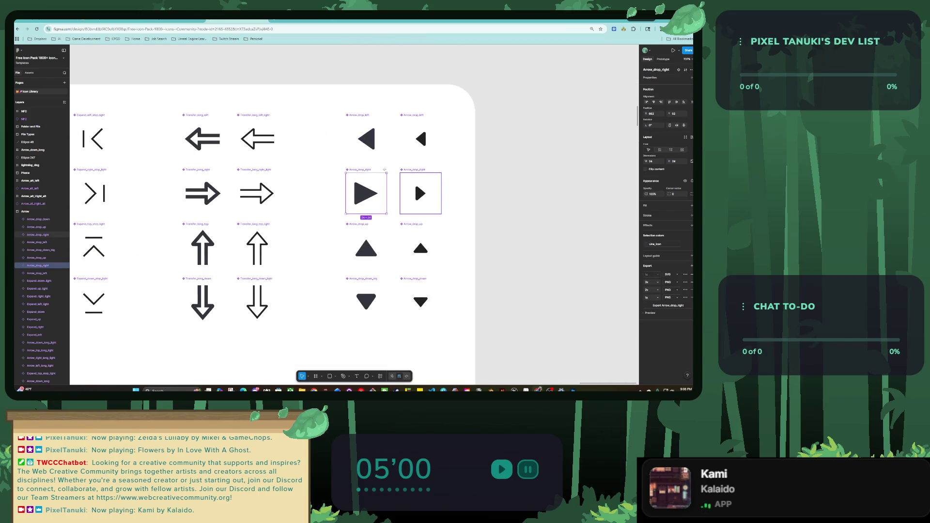
{"action": "key", "text": "ctrl+shift+Tab"}
{"action": "key", "text": "ctrl+shift+Tab"}
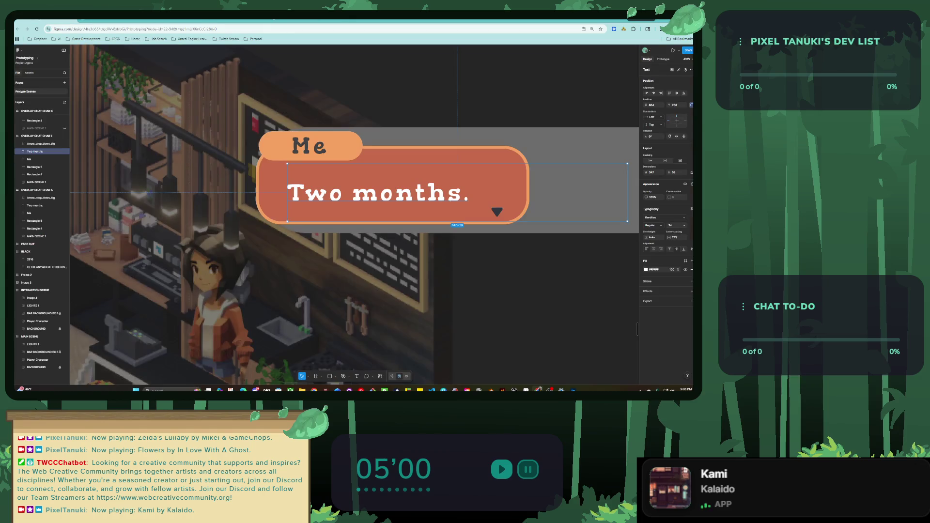
{"action": "left_click", "coordinate": [497, 212]}
Step: Copy the arrow icon, rotate it to point right, and colour it white to match the text
{"action": "left_click_drag", "start_coordinate": [497, 212], "coordinate": [471, 173]}
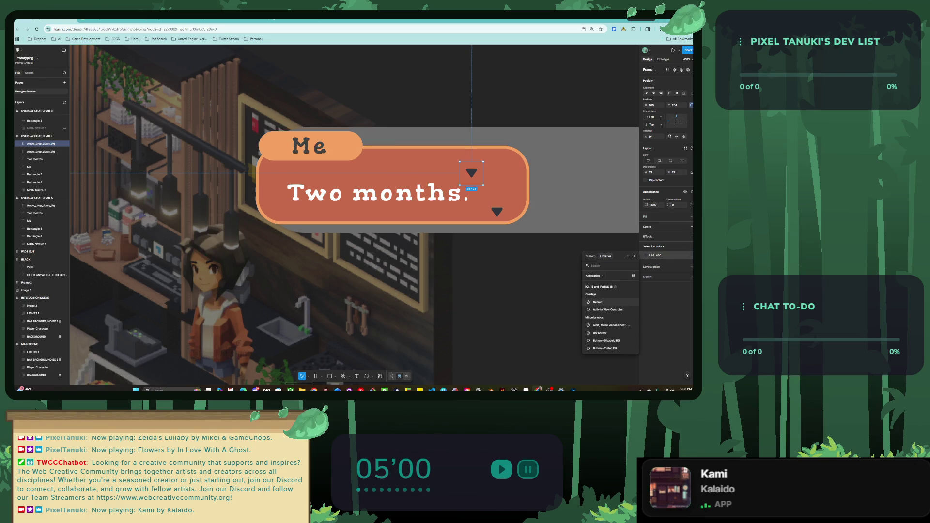
{"action": "left_click", "coordinate": [646, 254]}
{"action": "type", "text": "823A48"}
{"action": "key", "text": "Return"}
{"action": "key", "text": "Escape"}
{"action": "left_click_drag", "start_coordinate": [486, 187], "coordinate": [272, 193]}
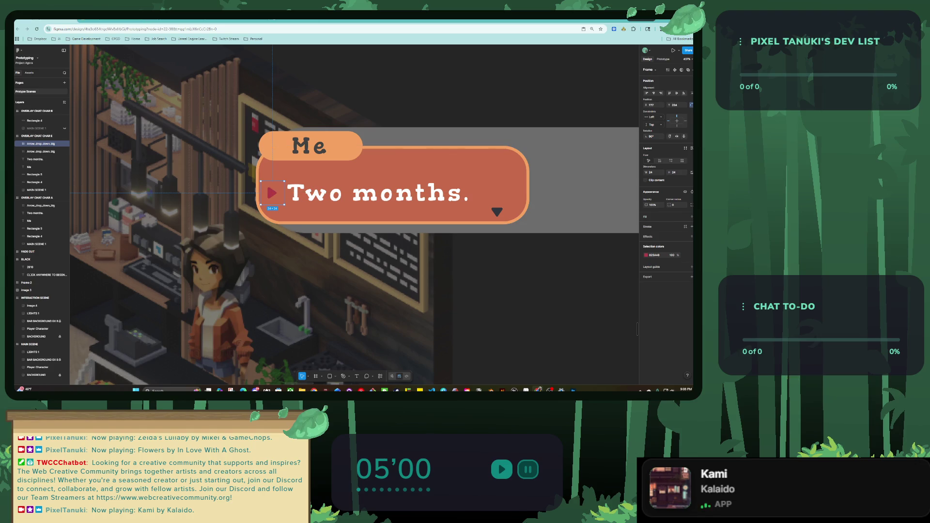
{"action": "left_click", "coordinate": [645, 255]}
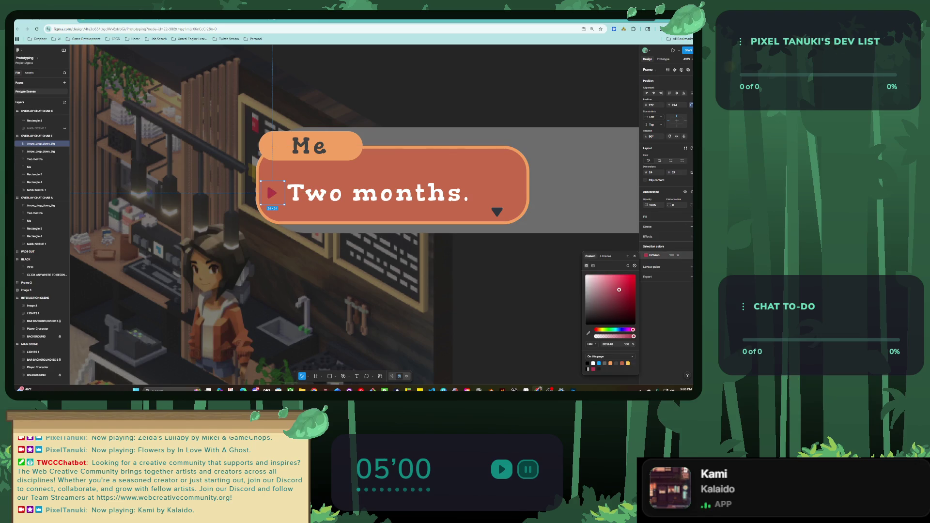
{"action": "left_click", "coordinate": [410, 201]}
{"action": "left_click", "coordinate": [588, 334]}
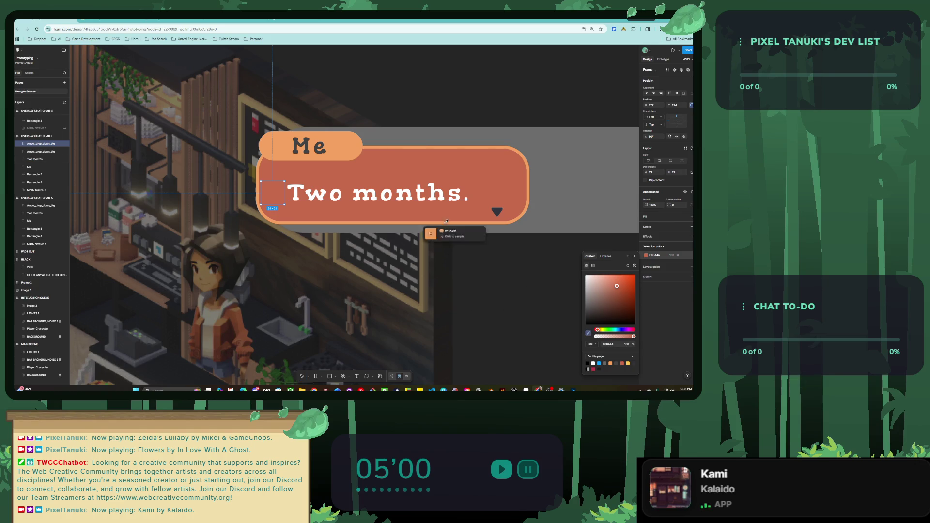
{"action": "left_click", "coordinate": [451, 196]}
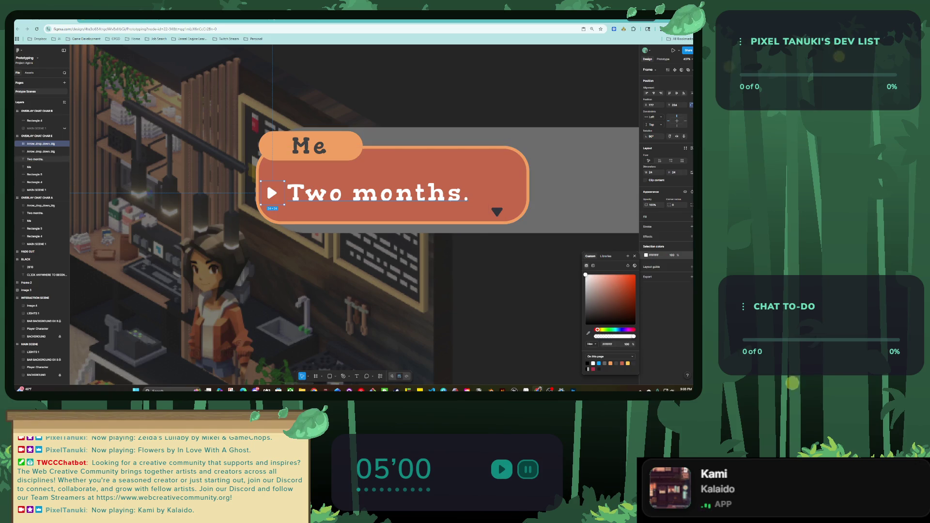
{"action": "left_click", "coordinate": [319, 193]}
Step: Stretch the bubble's background rectangle downward and select the old down arrow
{"action": "scroll", "coordinate": [365, 203], "scroll_direction": "down", "scroll_amount": 3}
{"action": "left_click", "coordinate": [34, 182]}
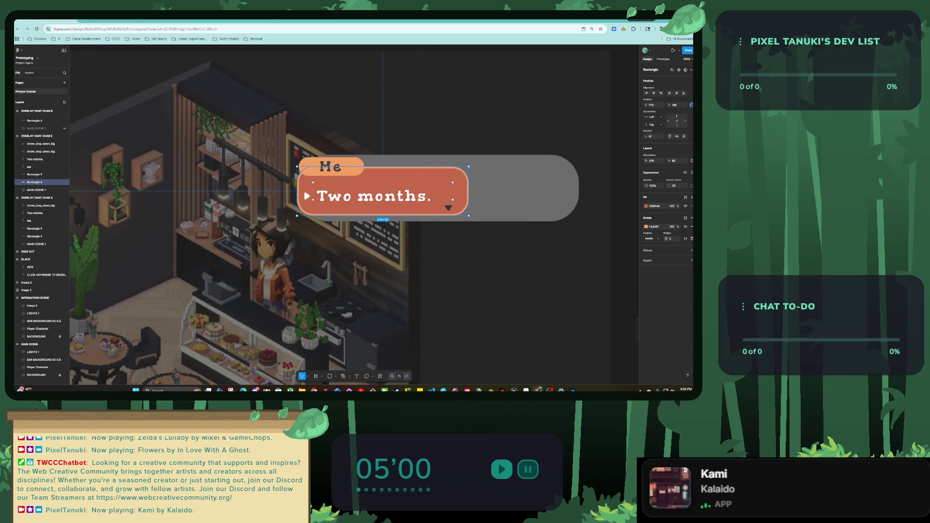
{"action": "left_click_drag", "start_coordinate": [383, 214], "coordinate": [383, 274]}
{"action": "left_click", "coordinate": [447, 208]}
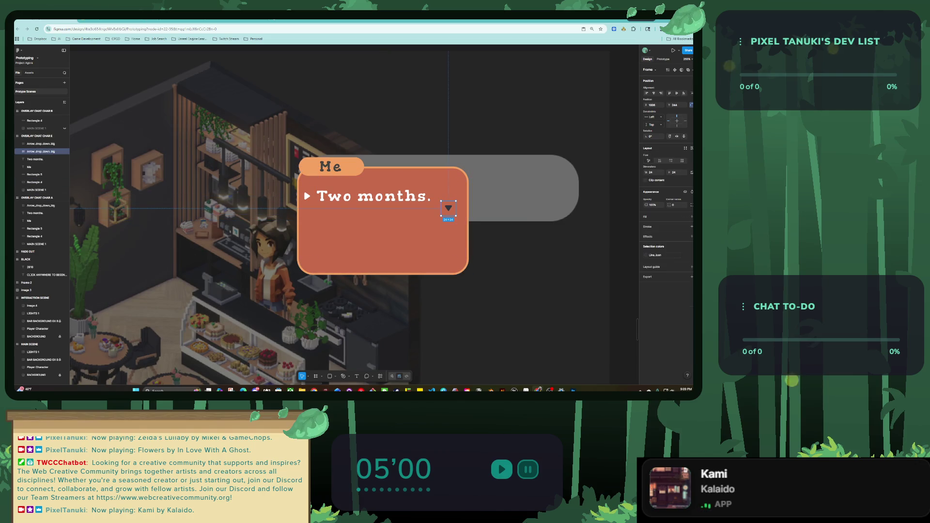
{"action": "right_click", "coordinate": [450, 200]}
{"action": "left_click", "coordinate": [457, 204]}
Step: Delete the old down arrow and change the 'Two months.' text to 'So-so'
{"action": "key", "text": "Delete"}
{"action": "left_click", "coordinate": [34, 151]}
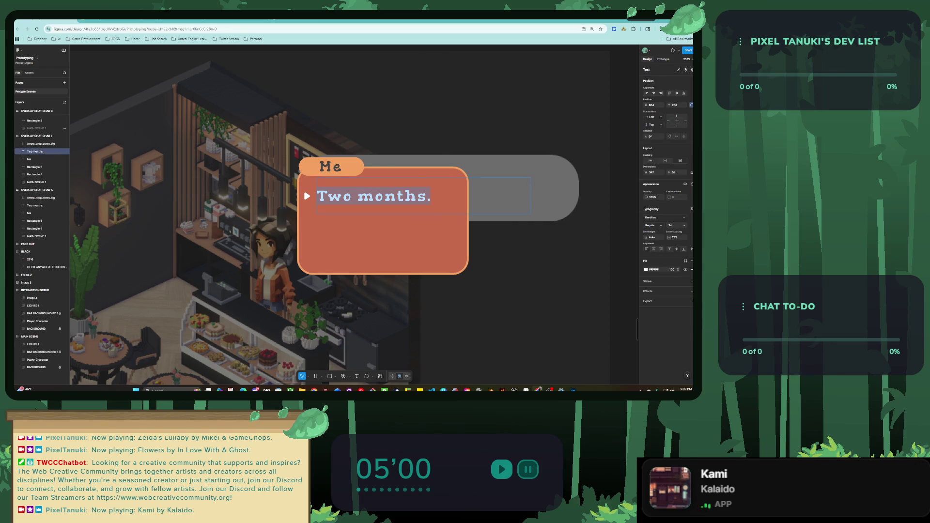
{"action": "type", "text": "so-so"}
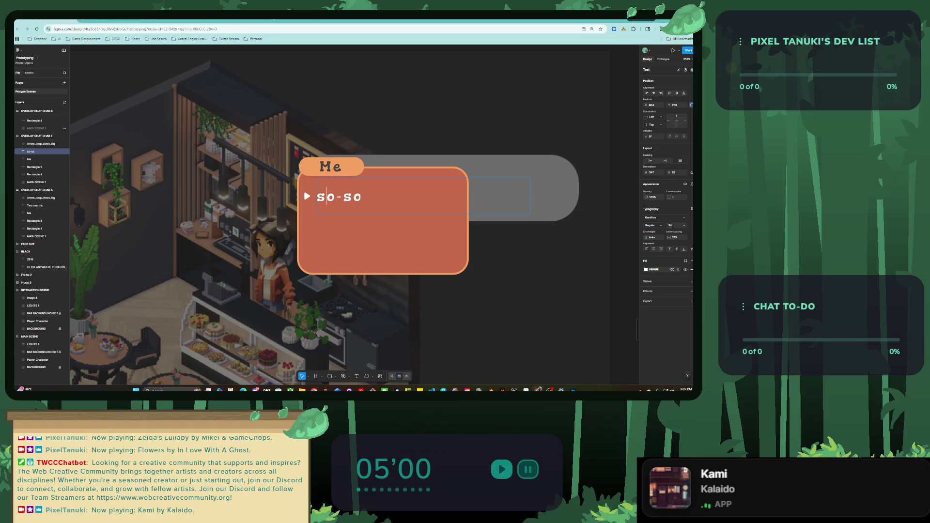
{"action": "type", "text": "S"}
{"action": "key", "text": "End"}
{"action": "key", "text": "Escape"}
Step: Narrow the So-so text box and duplicate both the text and arrow marker one line below
{"action": "left_click_drag", "start_coordinate": [531, 195], "coordinate": [467, 195]}
{"action": "key", "text": "ctrl+d"}
{"action": "scroll", "coordinate": [365, 221], "scroll_direction": "up", "scroll_amount": 3}
{"action": "key", "text": "shift+Down"}
{"action": "key", "text": "shift+Down"}
{"action": "key", "text": "shift+Down"}
{"action": "key", "text": "Left"}
{"action": "left_click", "coordinate": [270, 181]}
{"action": "key", "text": "ctrl+d"}
{"action": "key", "text": "shift+Down"}
{"action": "key", "text": "shift+Down"}
{"action": "key", "text": "shift+Down"}
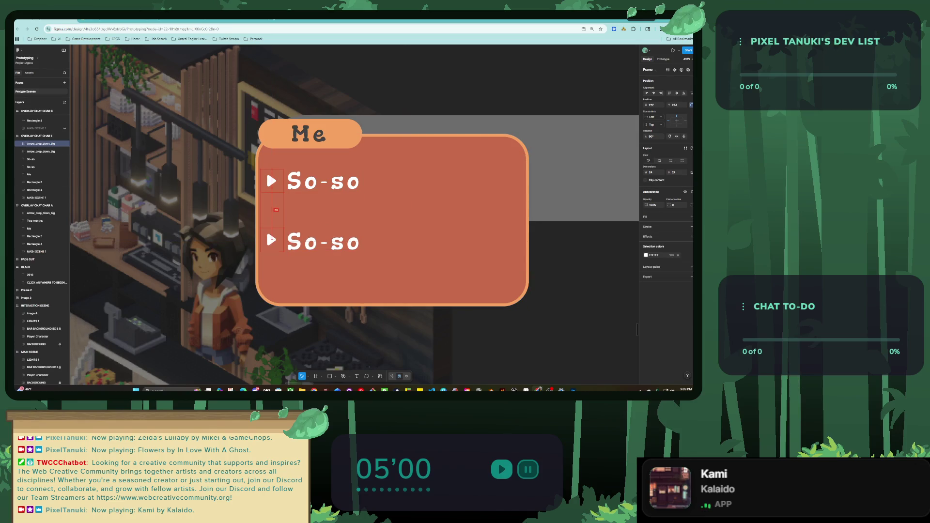
Step: Change the duplicated option text to 'Never been better'
{"action": "double_click", "coordinate": [337, 242]}
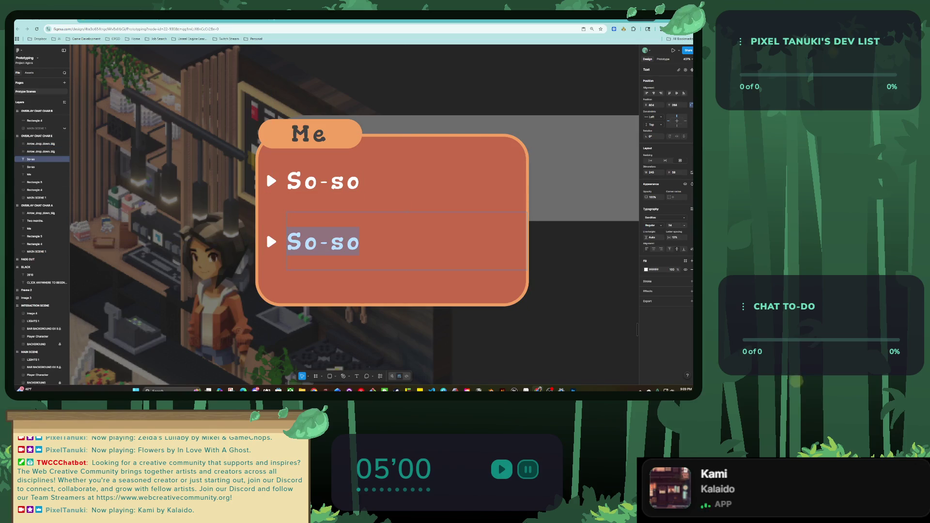
{"action": "type", "text": "Never been bet"}
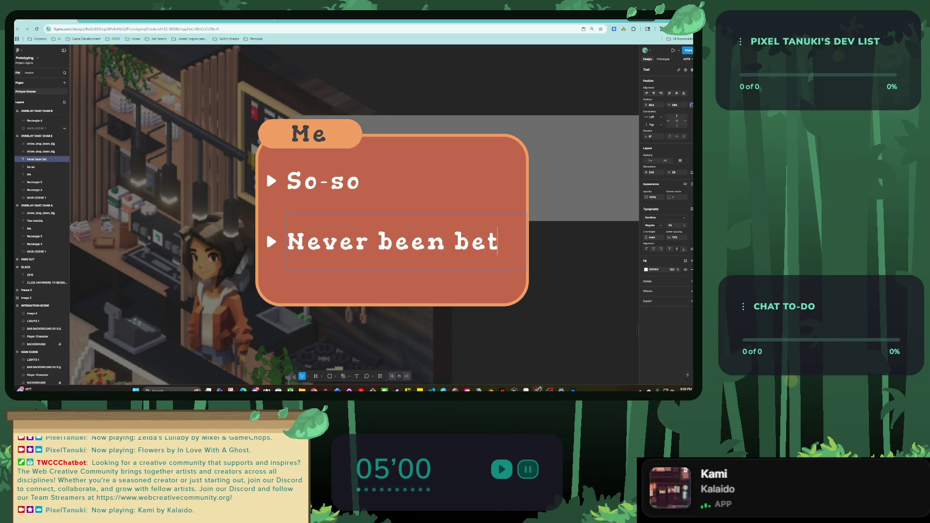
{"action": "type", "text": "ter"}
{"action": "scroll", "coordinate": [273, 257], "scroll_direction": "down", "scroll_amount": 3}
{"action": "key", "text": "Escape"}
Step: Widen the bubble and 'Never been better' text to one line, then shorten the bubble to fit
{"action": "left_click", "coordinate": [265, 228]}
{"action": "left_click_drag", "start_coordinate": [434, 233], "coordinate": [510, 232]}
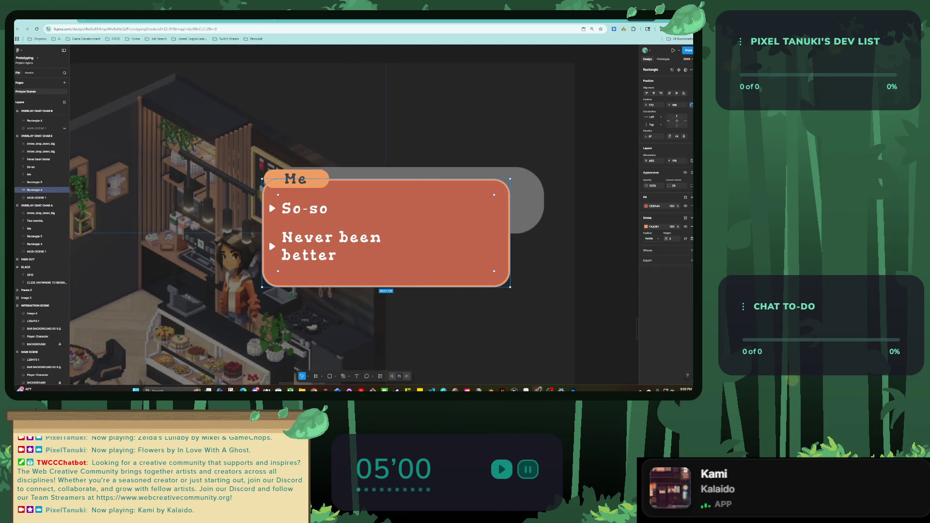
{"action": "left_click", "coordinate": [329, 237]}
{"action": "left_click_drag", "start_coordinate": [383, 246], "coordinate": [481, 246]}
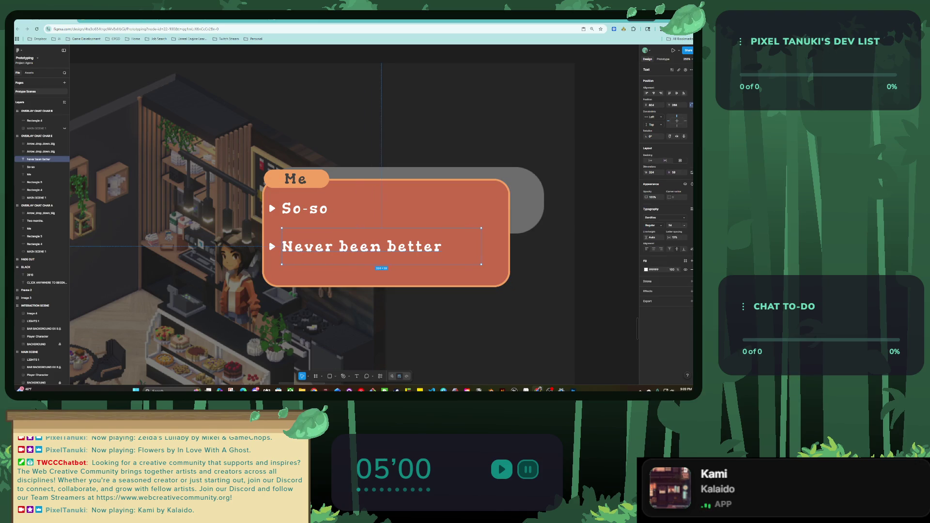
{"action": "left_click", "coordinate": [35, 190]}
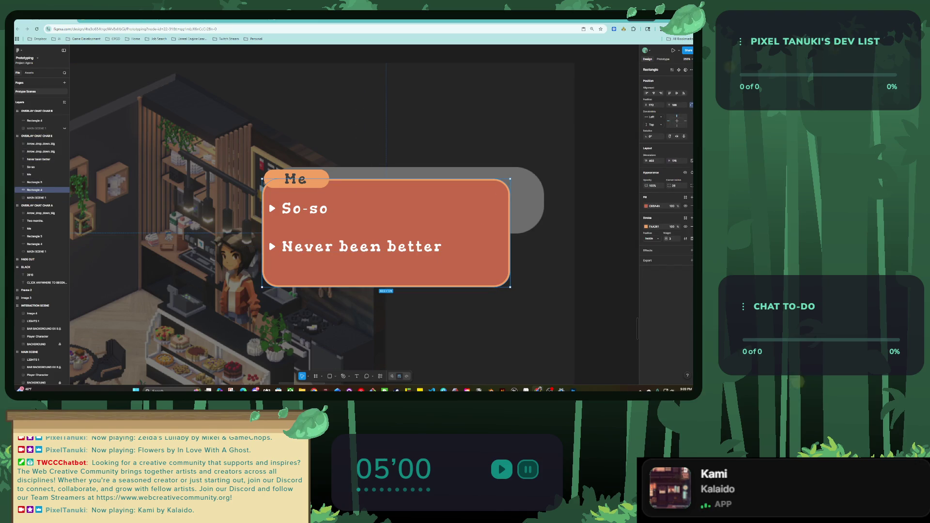
{"action": "left_click_drag", "start_coordinate": [386, 287], "coordinate": [386, 271]}
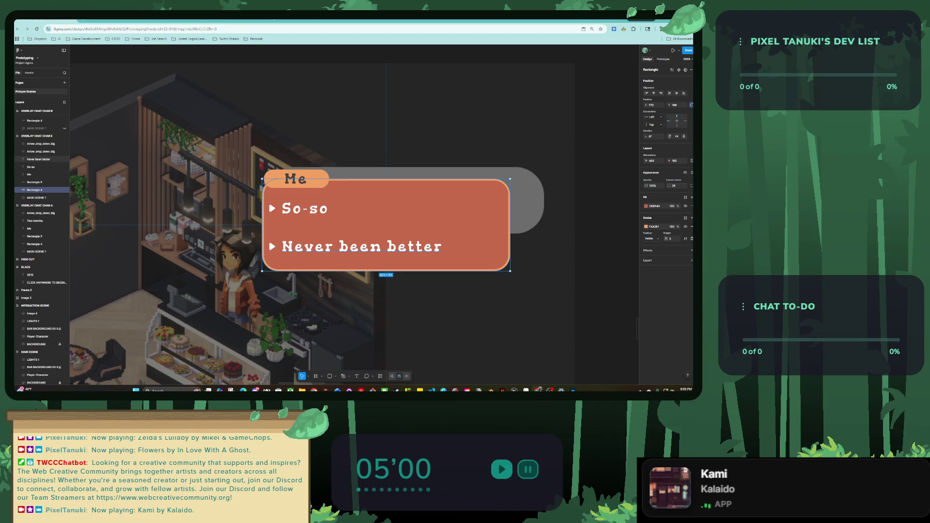
{"action": "left_click", "coordinate": [31, 166]}
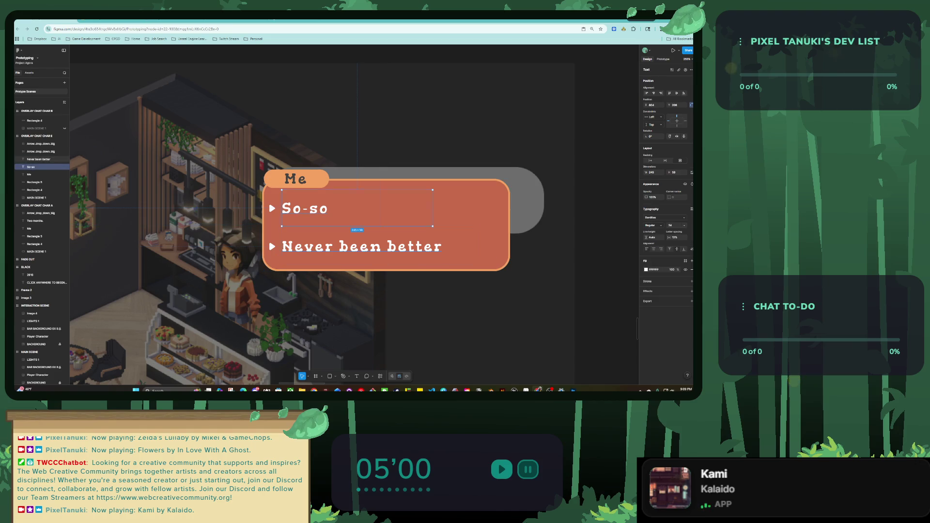
{"action": "right_click", "coordinate": [276, 199]}
{"action": "key", "text": "Escape"}
Step: Give the So-so text an interaction with trigger While hovering and action Set variable
{"action": "scroll", "coordinate": [285, 219], "scroll_direction": "up", "scroll_amount": 3}
{"action": "scroll", "coordinate": [285, 219], "scroll_direction": "up", "scroll_amount": 3}
{"action": "key", "text": "shift+e"}
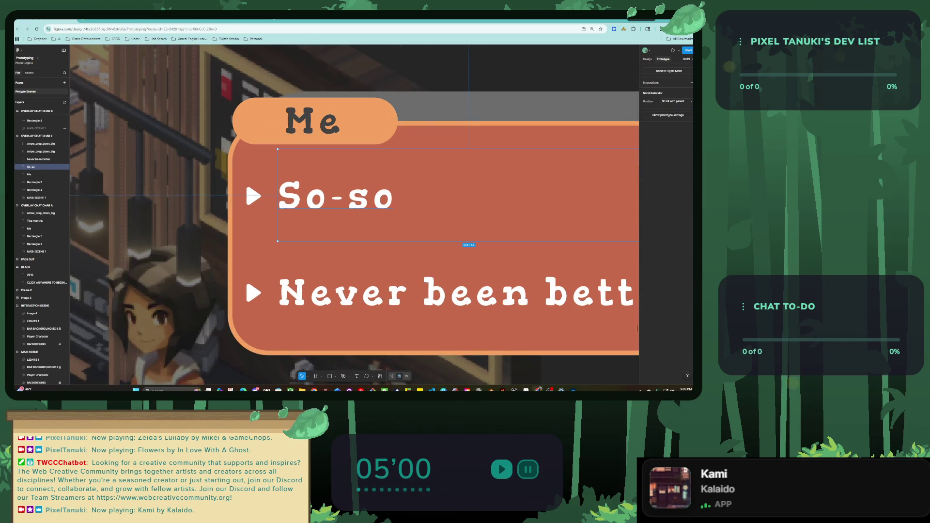
{"action": "left_click", "coordinate": [692, 83]}
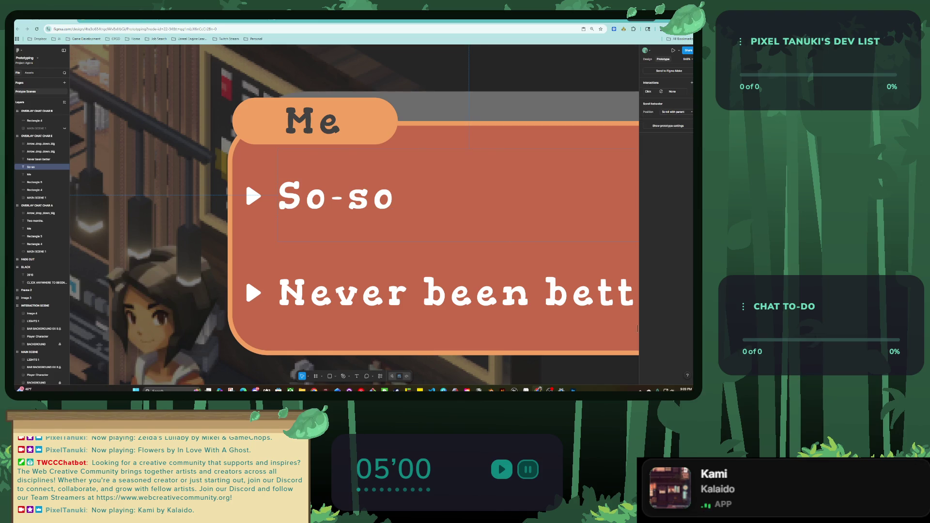
{"action": "left_click", "coordinate": [648, 91]}
{"action": "left_click", "coordinate": [618, 103]}
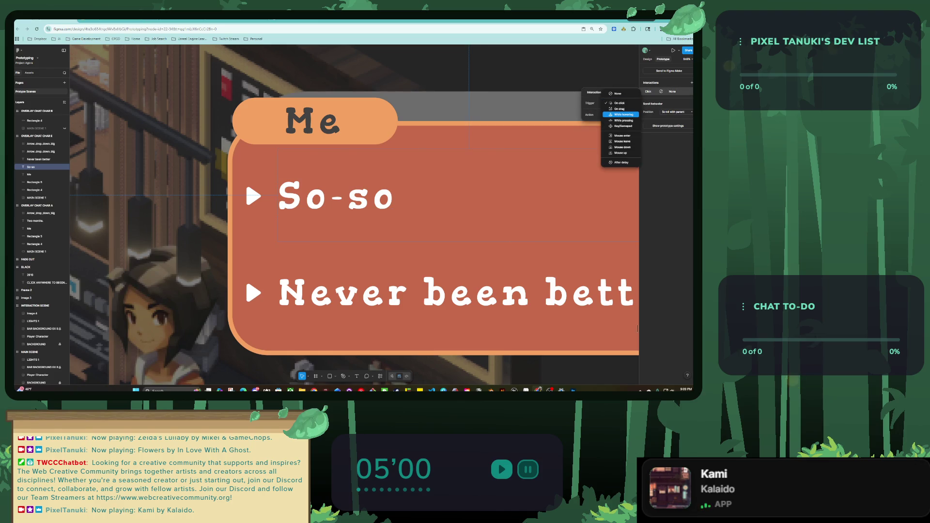
{"action": "left_click", "coordinate": [623, 114]}
{"action": "left_click", "coordinate": [620, 115]}
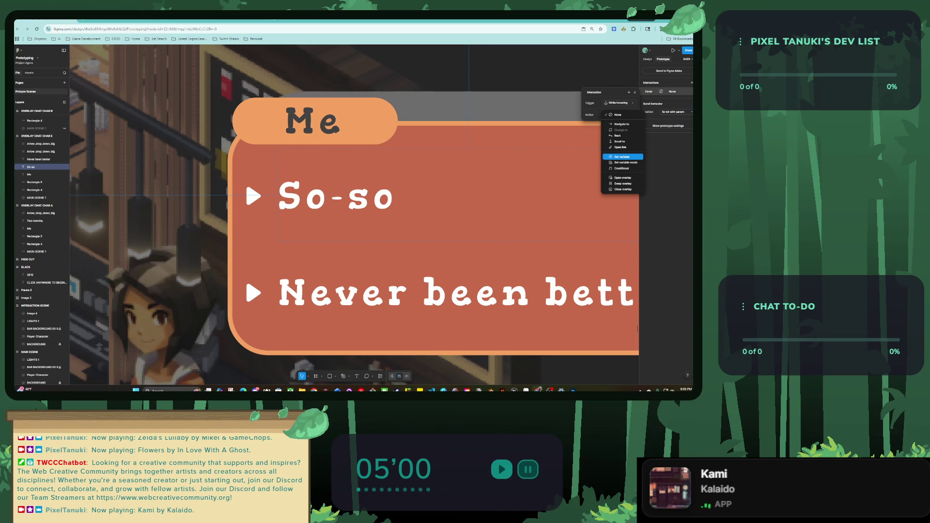
{"action": "left_click", "coordinate": [622, 157]}
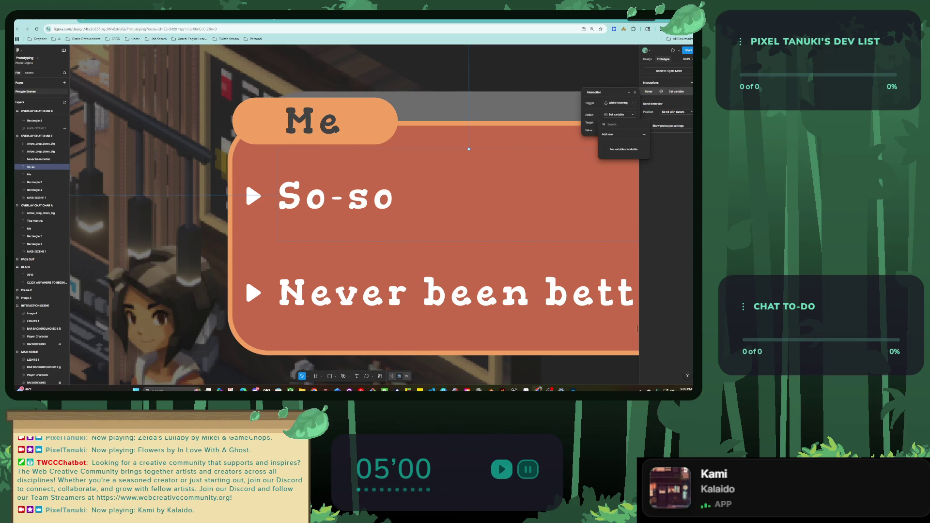
{"action": "left_click", "coordinate": [622, 115]}
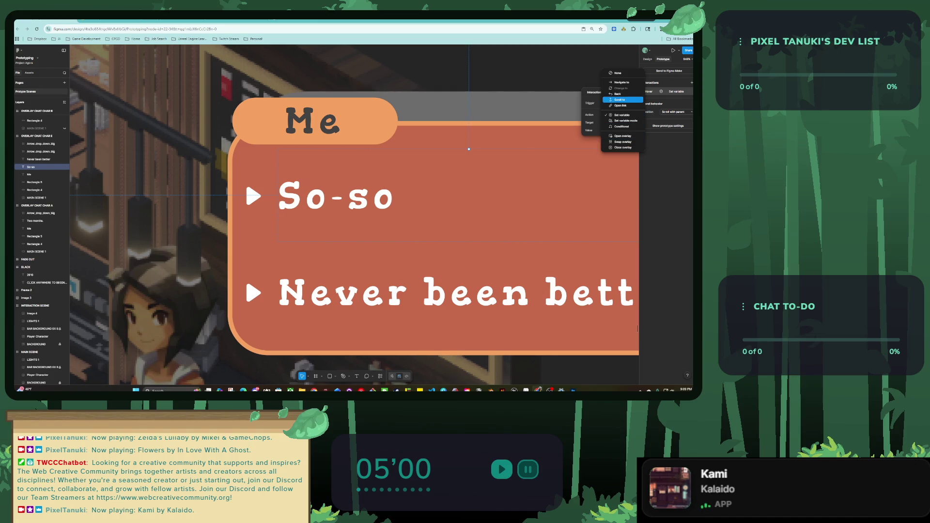
{"action": "left_click", "coordinate": [623, 115]}
Step: Place a copy of So-so on the empty canvas outside the chat frame
{"action": "scroll", "coordinate": [267, 228], "scroll_direction": "down", "scroll_amount": 5}
{"action": "scroll", "coordinate": [264, 215], "scroll_direction": "down", "scroll_amount": 5}
{"action": "left_click_drag", "start_coordinate": [276, 213], "coordinate": [474, 148]}
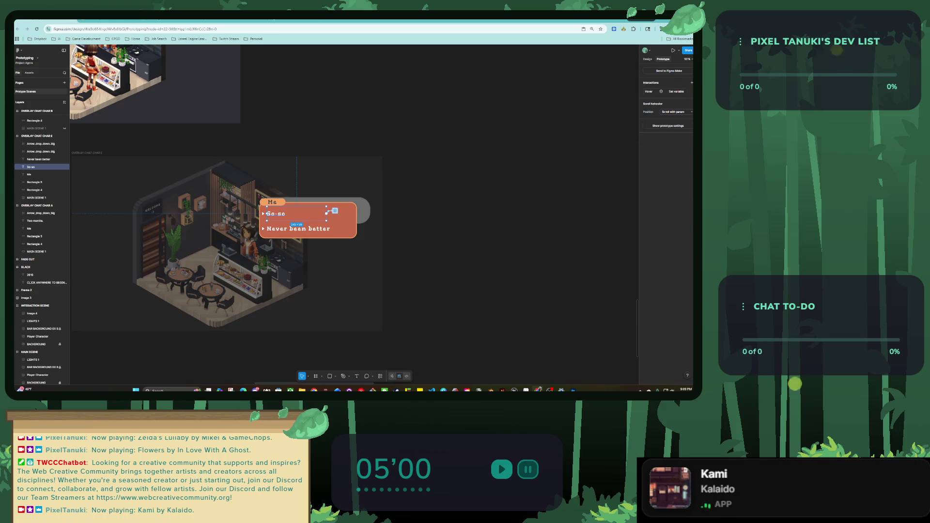
{"action": "scroll", "coordinate": [545, 138], "scroll_direction": "up", "scroll_amount": 3}
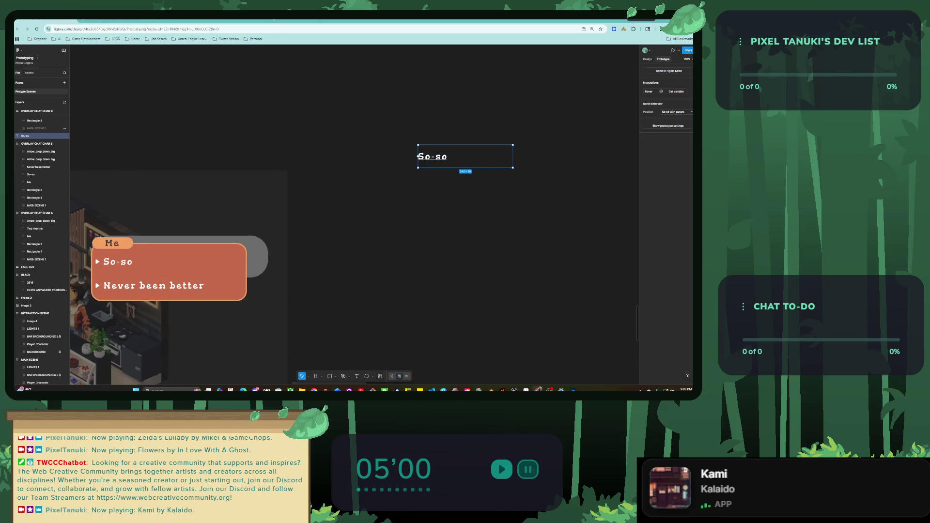
{"action": "right_click", "coordinate": [437, 160]}
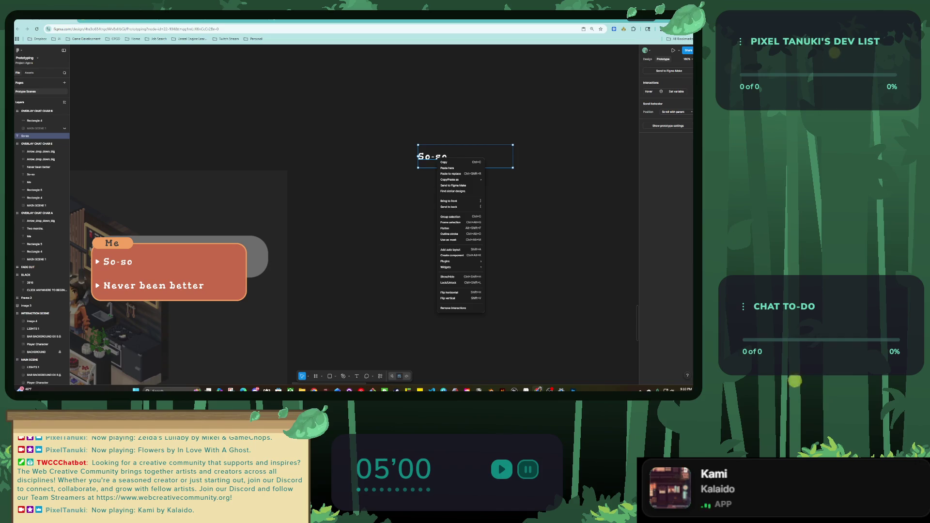
{"action": "right_click", "coordinate": [54, 137]}
{"action": "key", "text": "Escape"}
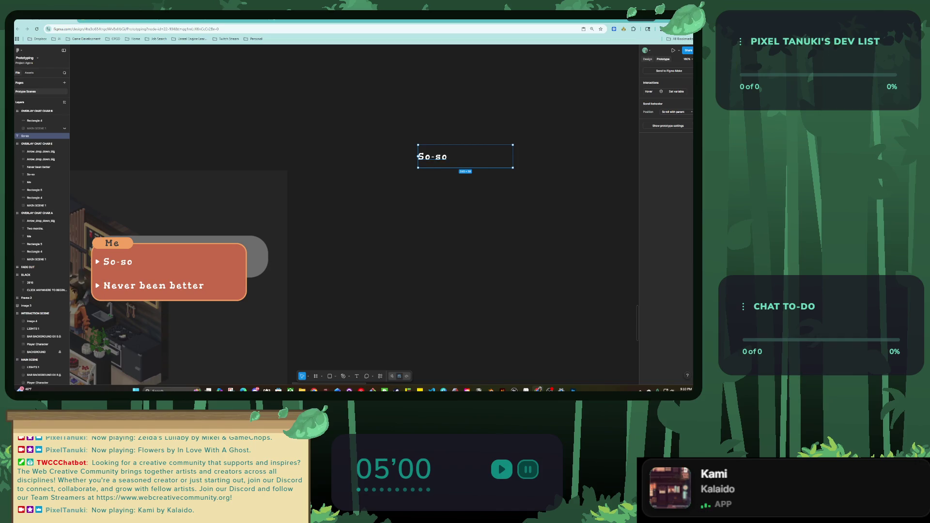
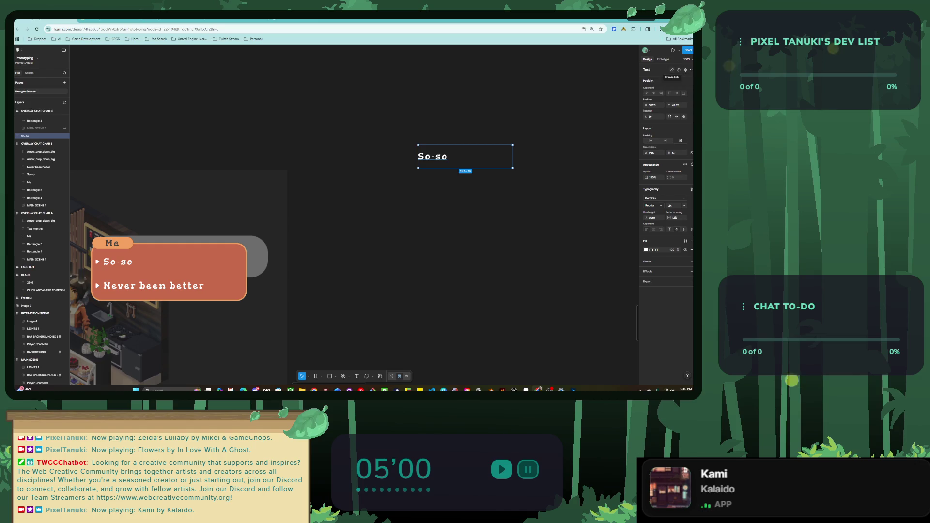
Step: Replace the standalone 'So-so' label's text with 'Text' and wrap it in a frame (Ctrl+Alt+G)
{"action": "left_click", "coordinate": [685, 69]}
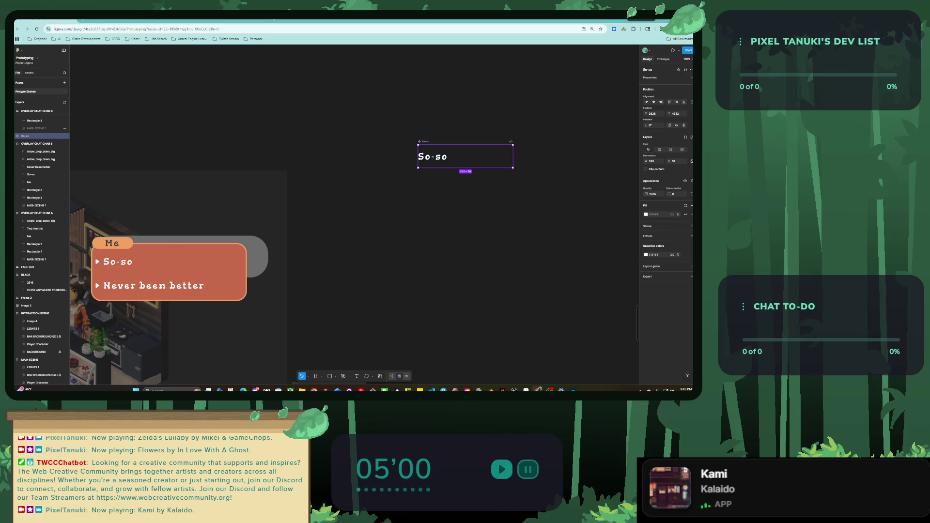
{"action": "key", "text": "Return"}
{"action": "key", "text": "Return"}
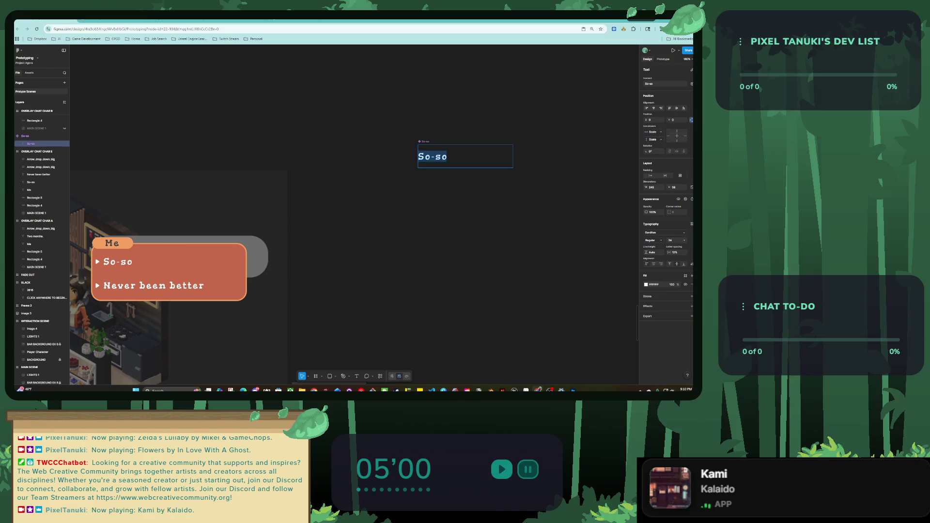
{"action": "type", "text": "TEXT"}
{"action": "key", "text": "Return"}
{"action": "key", "text": "ctrl+z"}
{"action": "key", "text": "ctrl+z"}
{"action": "key", "text": "Return"}
{"action": "type", "text": "Text"}
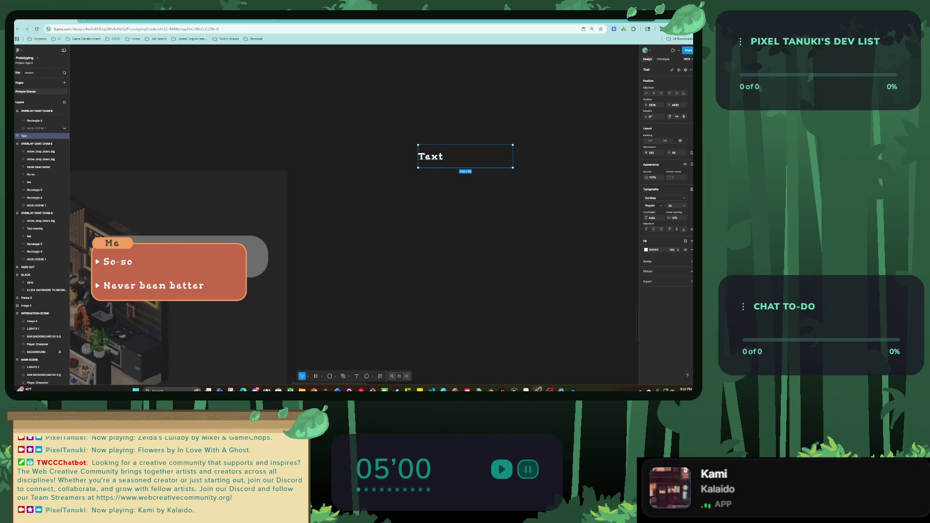
{"action": "key", "text": "ctrl+alt+g"}
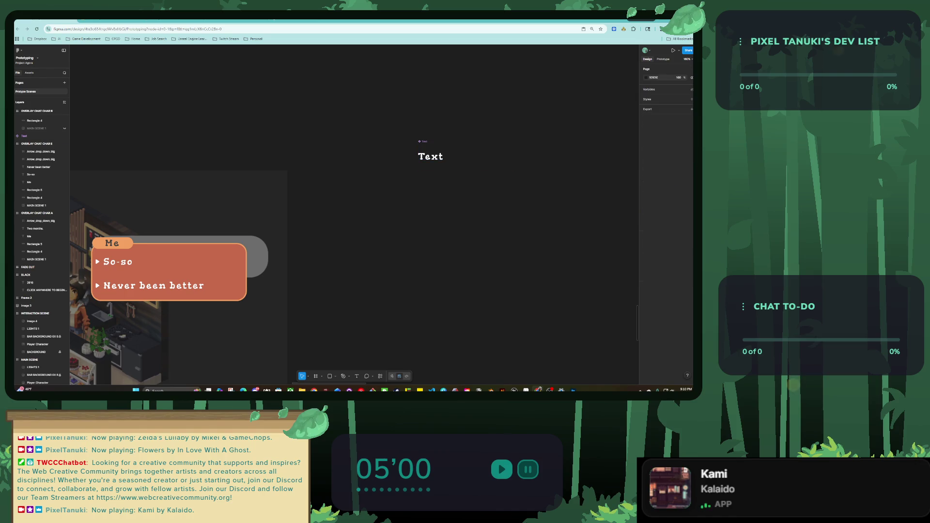
{"action": "scroll", "coordinate": [354, 213], "scroll_direction": "right", "scroll_amount": 2}
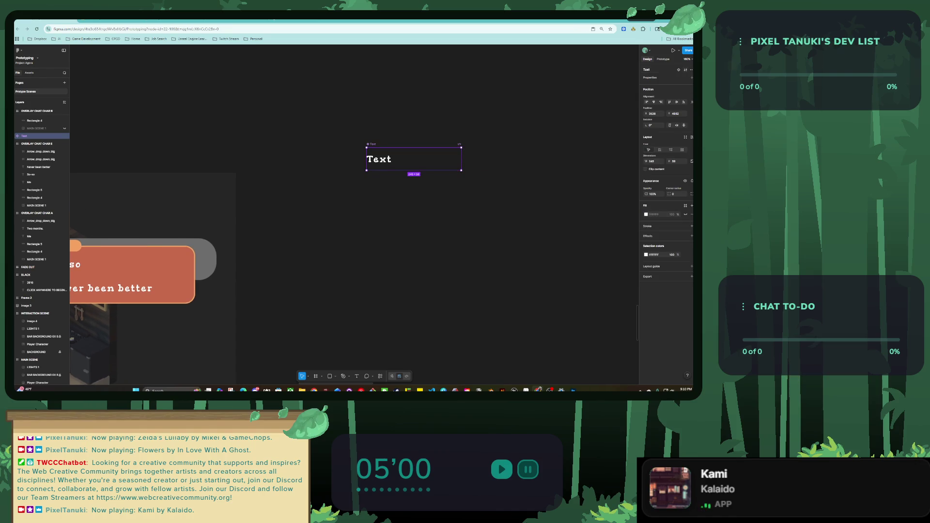
Step: Turn the Text frame into a component set and add a second variant
{"action": "left_click", "coordinate": [691, 69]}
{"action": "left_click", "coordinate": [679, 69]}
{"action": "left_click", "coordinate": [678, 70]}
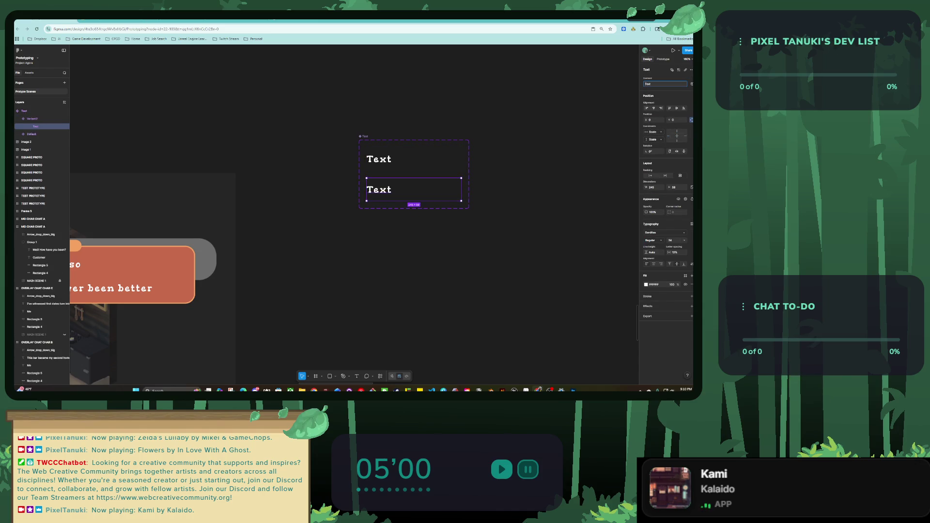
Step: Recolour the second variant's Text fill to bright blue 0454FF
{"action": "left_click", "coordinate": [646, 284]}
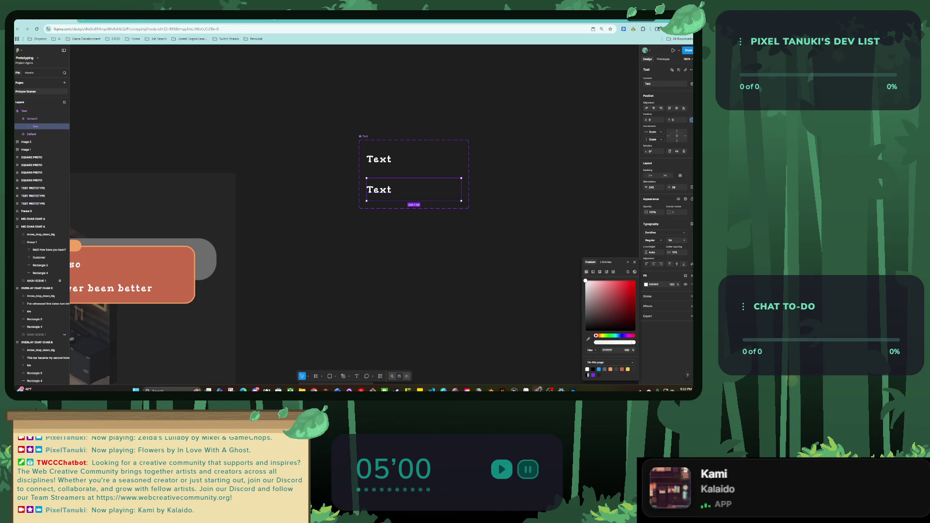
{"action": "scroll", "coordinate": [354, 213], "scroll_direction": "left", "scroll_amount": 5}
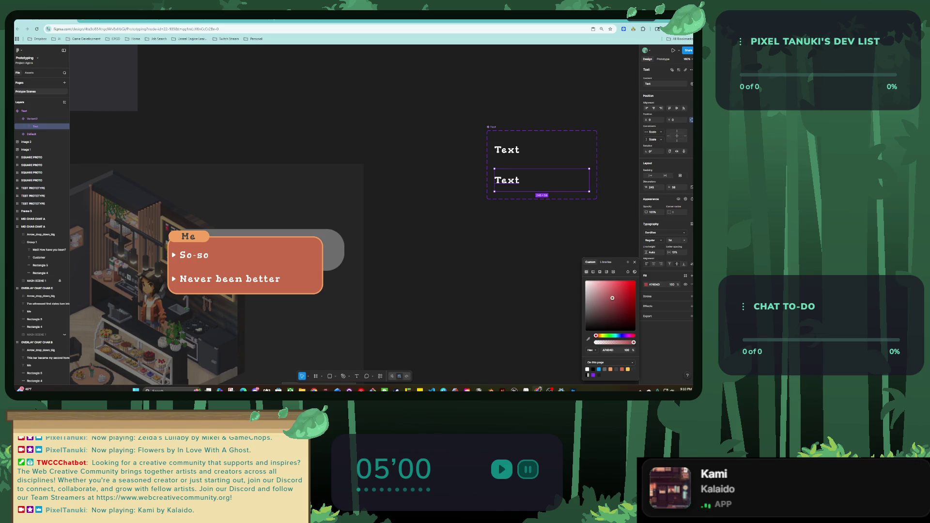
{"action": "key", "text": "Escape"}
{"action": "key", "text": "Escape"}
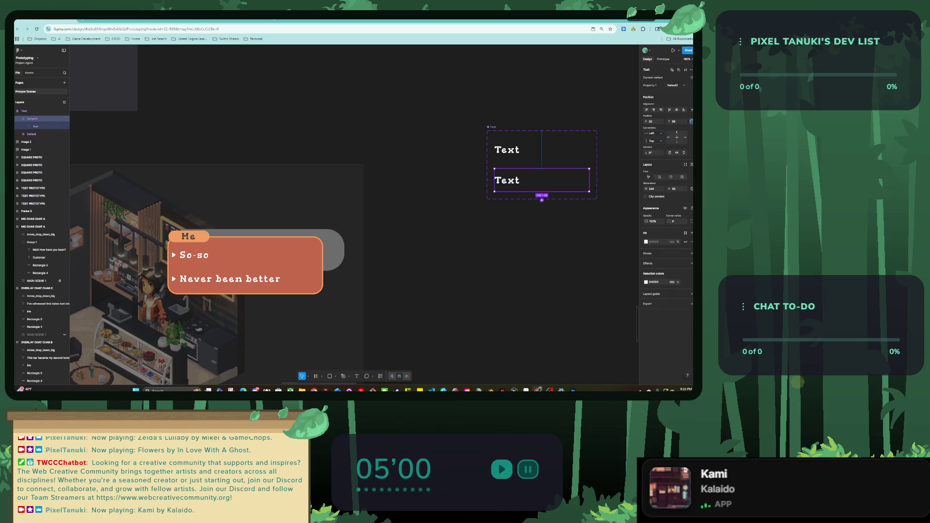
{"action": "key", "text": "Return"}
{"action": "key", "text": "Return"}
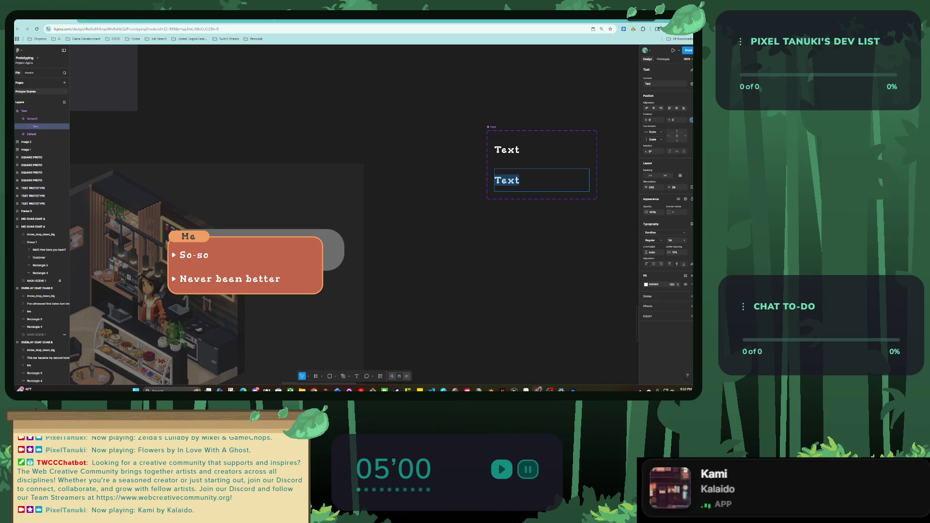
{"action": "left_click", "coordinate": [646, 285]}
{"action": "type", "text": "424F8C"}
{"action": "key", "text": "Return"}
{"action": "left_click_drag", "start_coordinate": [634, 281], "coordinate": [635, 281]}
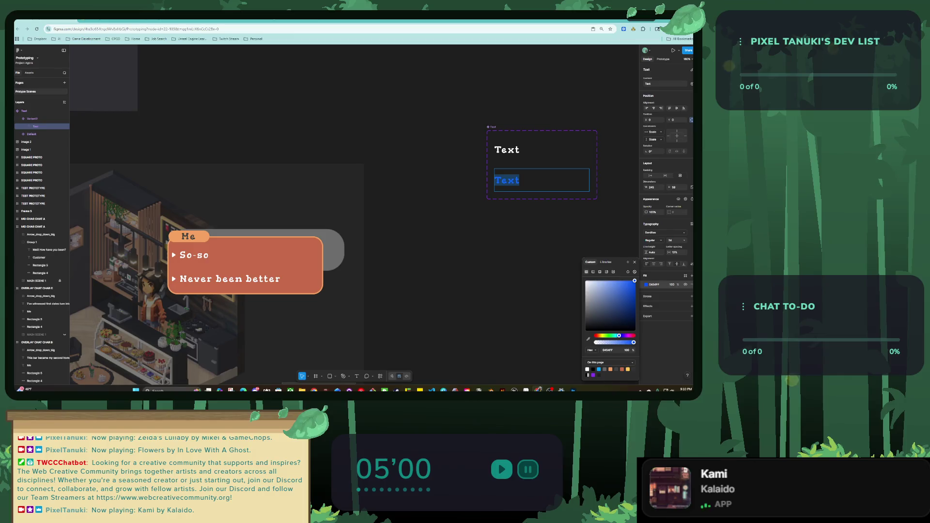
{"action": "key", "text": "Escape"}
{"action": "key", "text": "Escape"}
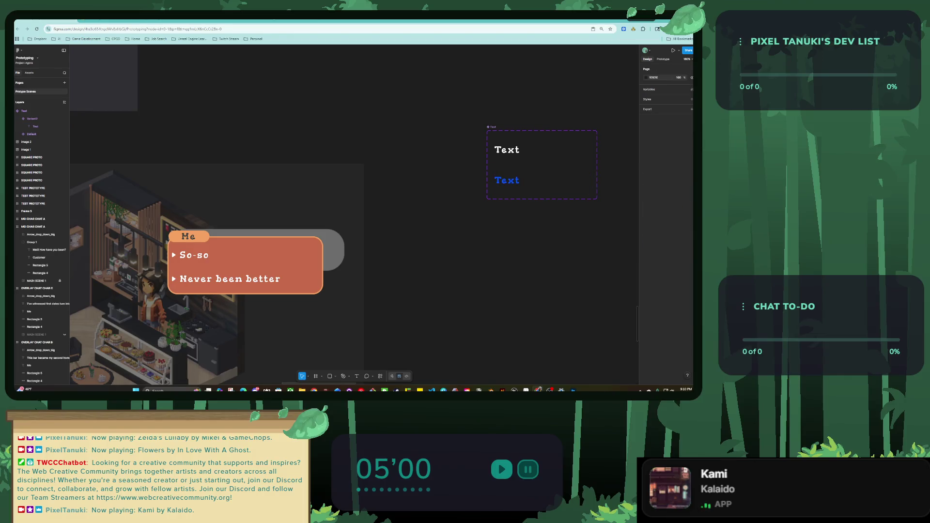
{"action": "scroll", "coordinate": [233, 272], "scroll_direction": "left", "scroll_amount": 3}
{"action": "left_click", "coordinate": [246, 249]}
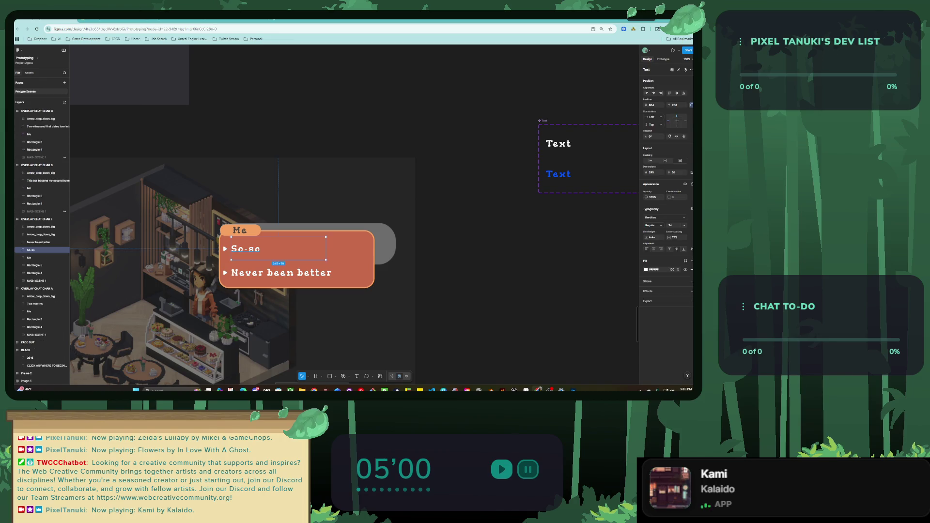
{"action": "left_click", "coordinate": [646, 269]}
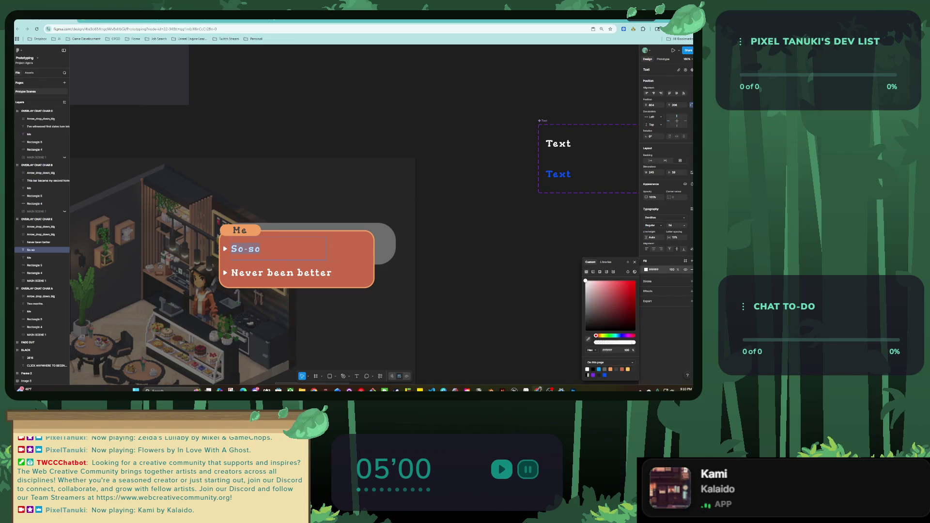
{"action": "left_click", "coordinate": [559, 174]}
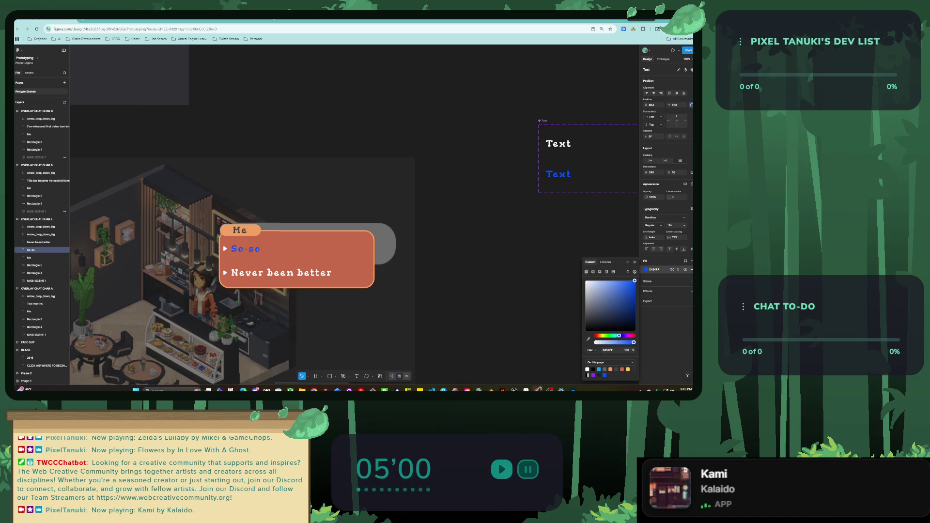
{"action": "left_click_drag", "start_coordinate": [613, 308], "coordinate": [635, 281]}
{"action": "left_click_drag", "start_coordinate": [635, 327], "coordinate": [597, 313]}
{"action": "left_click_drag", "start_coordinate": [633, 281], "coordinate": [586, 311]}
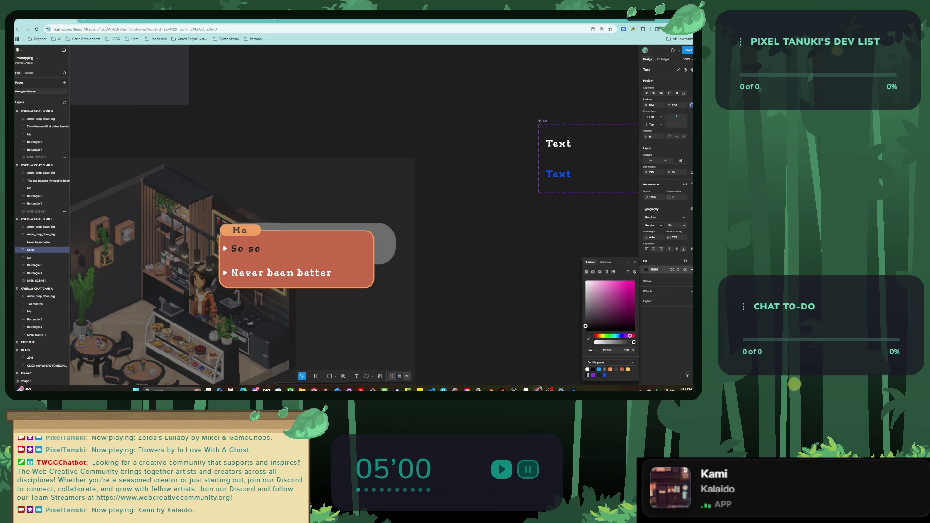
{"action": "left_click_drag", "start_coordinate": [630, 335], "coordinate": [600, 335]}
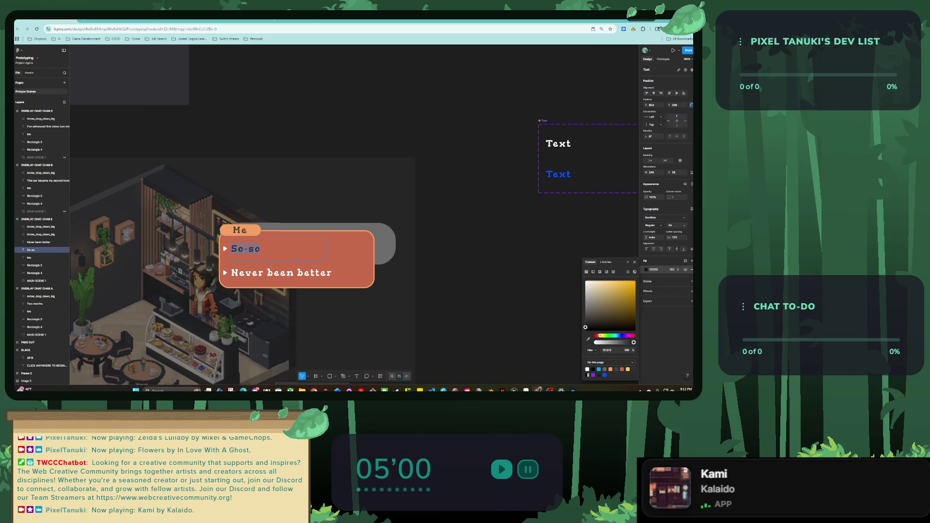
{"action": "left_click_drag", "start_coordinate": [614, 289], "coordinate": [635, 281]}
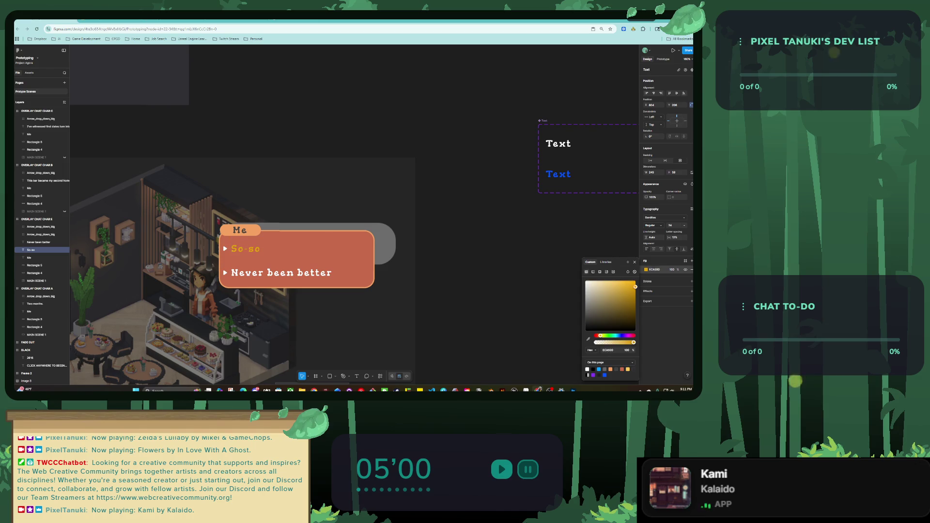
{"action": "left_click_drag", "start_coordinate": [601, 335], "coordinate": [603, 335]}
{"action": "left_click_drag", "start_coordinate": [635, 281], "coordinate": [604, 281]}
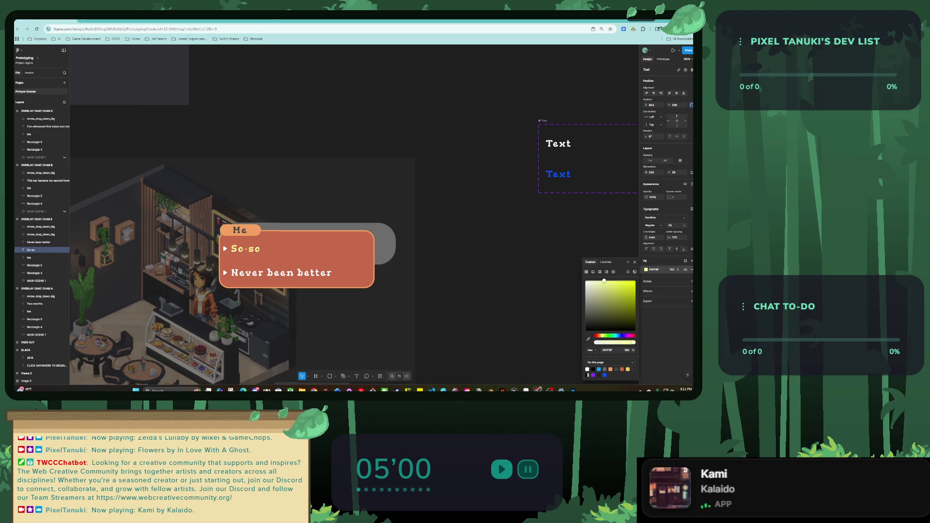
{"action": "left_click_drag", "start_coordinate": [602, 335], "coordinate": [614, 335]}
{"action": "mouse_move", "coordinate": [604, 281]}
{"action": "left_mouse_down"}
{"action": "mouse_move", "coordinate": [635, 281]}
{"action": "mouse_move", "coordinate": [609, 281]}
{"action": "left_mouse_up"}
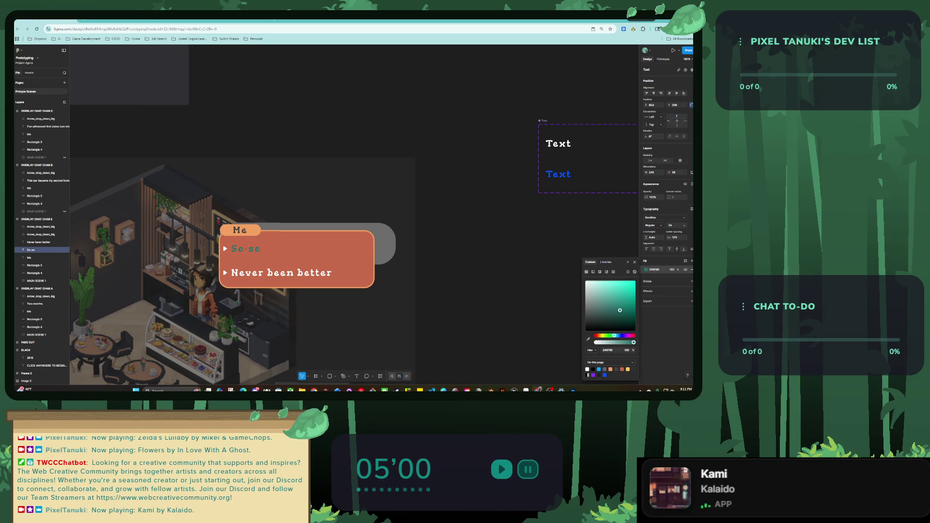
{"action": "left_click_drag", "start_coordinate": [614, 335], "coordinate": [619, 335]}
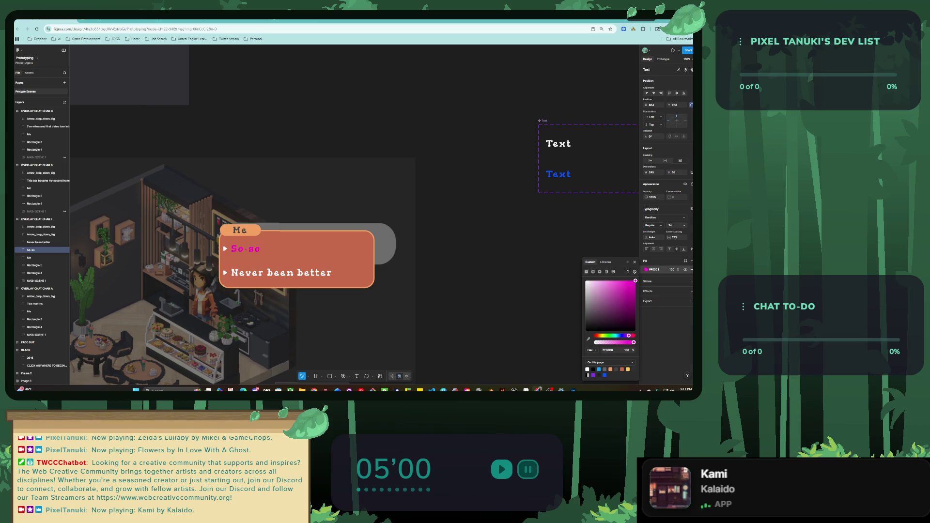
{"action": "mouse_move", "coordinate": [629, 335]}
{"action": "left_mouse_down"}
{"action": "mouse_move", "coordinate": [600, 335]}
{"action": "mouse_move", "coordinate": [608, 335]}
{"action": "left_mouse_up"}
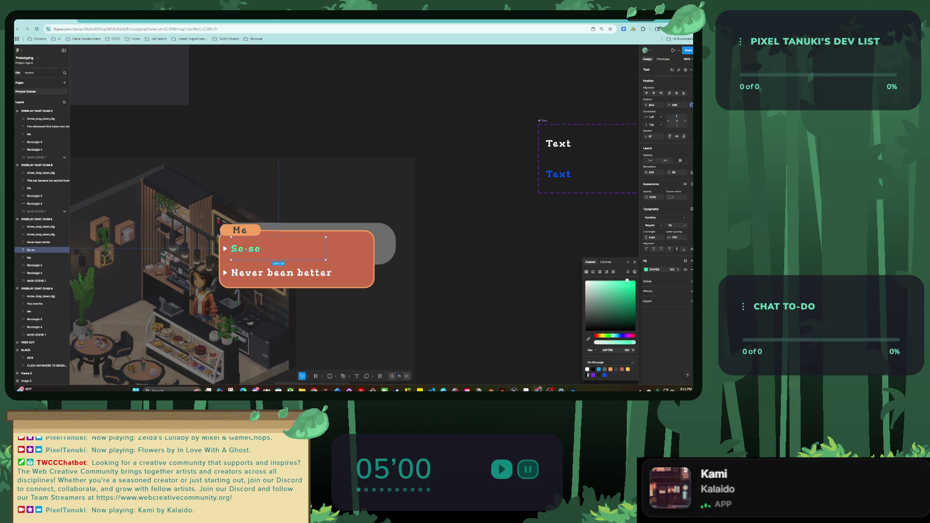
{"action": "mouse_move", "coordinate": [612, 336]}
{"action": "left_mouse_down"}
{"action": "mouse_move", "coordinate": [598, 335]}
{"action": "mouse_move", "coordinate": [615, 335]}
{"action": "left_mouse_up"}
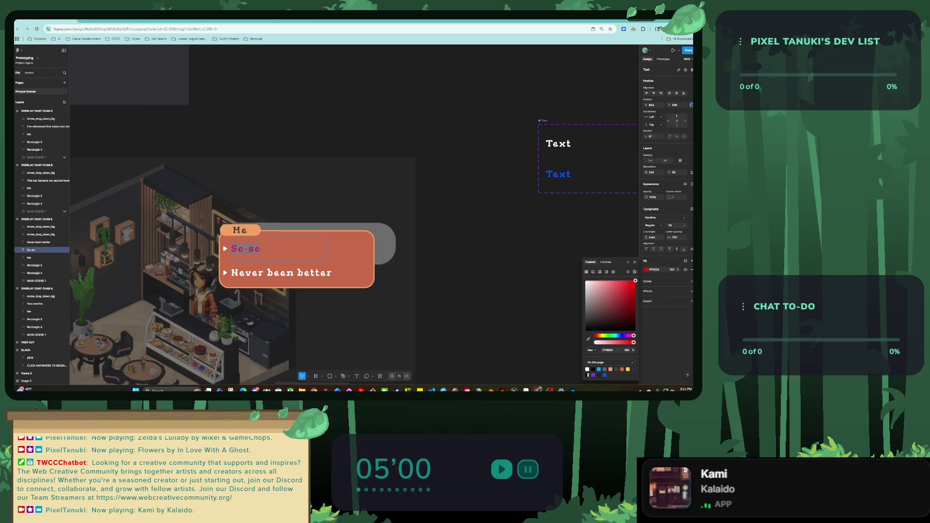
{"action": "left_click", "coordinate": [609, 281]}
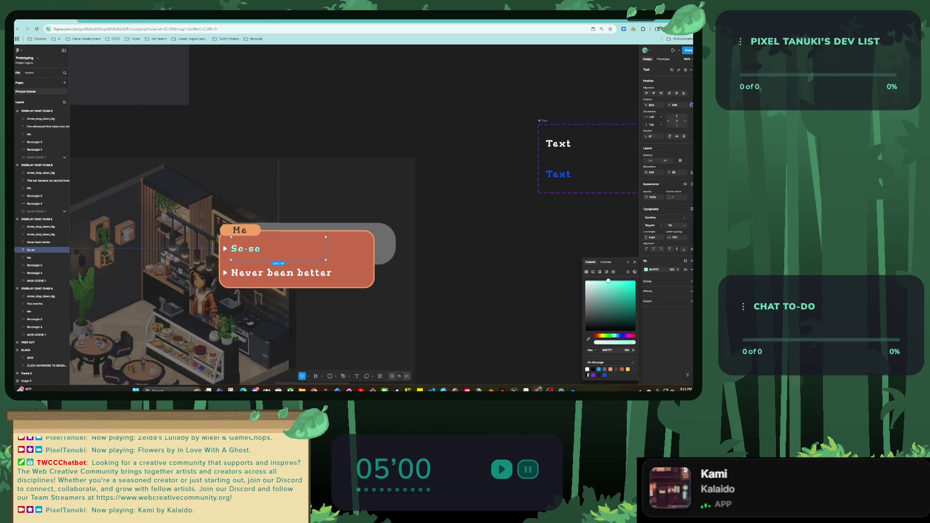
{"action": "left_click", "coordinate": [635, 281]}
{"action": "mouse_move", "coordinate": [614, 336]}
{"action": "left_mouse_down"}
{"action": "mouse_move", "coordinate": [601, 335]}
{"action": "mouse_move", "coordinate": [619, 336]}
{"action": "left_mouse_up"}
{"action": "left_click", "coordinate": [586, 281]}
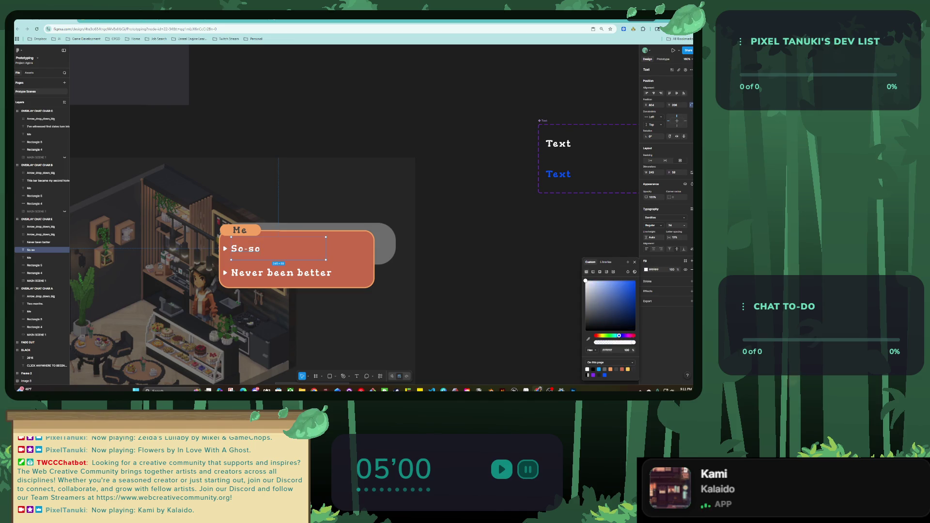
{"action": "key", "text": "Escape"}
{"action": "scroll", "coordinate": [514, 184], "scroll_direction": "up", "scroll_amount": 3}
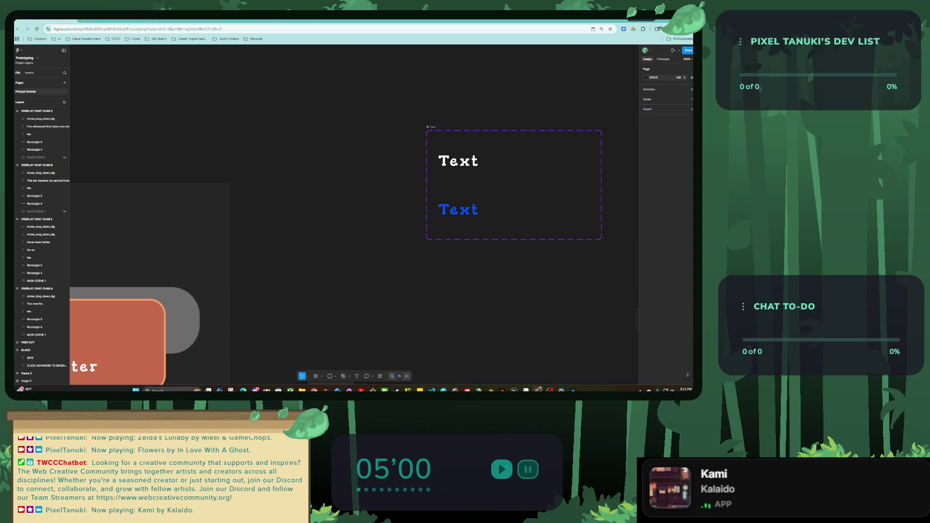
Step: Set the blue Text variant's fill back to white
{"action": "left_click", "coordinate": [457, 209]}
{"action": "left_click", "coordinate": [646, 282]}
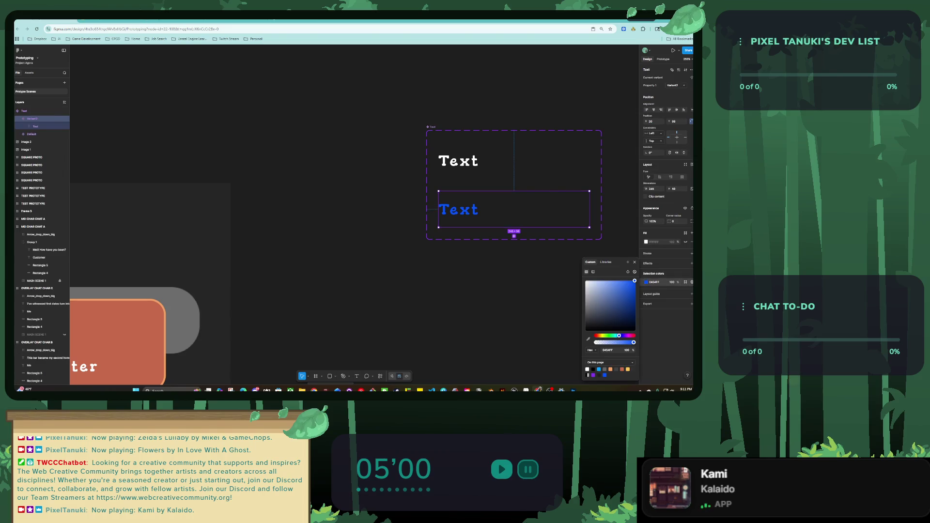
{"action": "left_click", "coordinate": [587, 369]}
{"action": "key", "text": "Escape"}
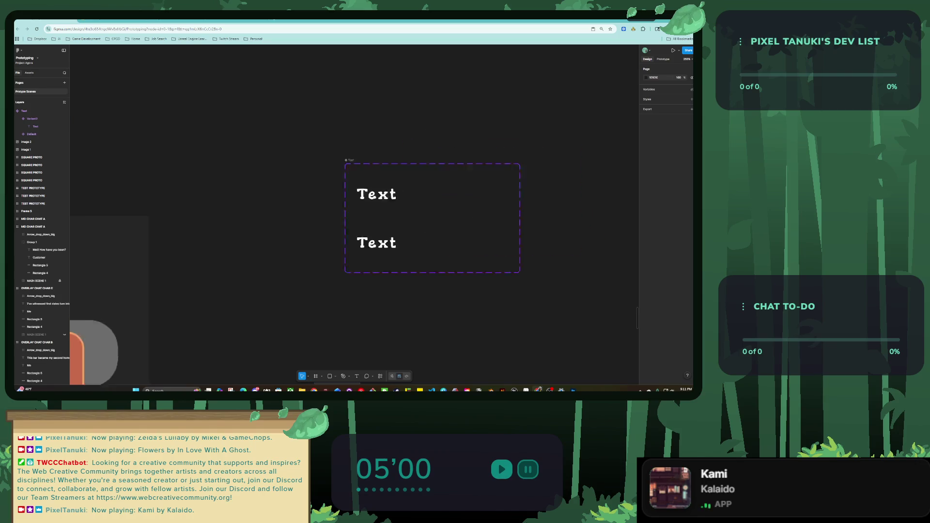
Step: Draw a fully rounded pill, move it into the Text frame and send it behind the label
{"action": "left_click_drag", "start_coordinate": [318, 235], "coordinate": [482, 267]}
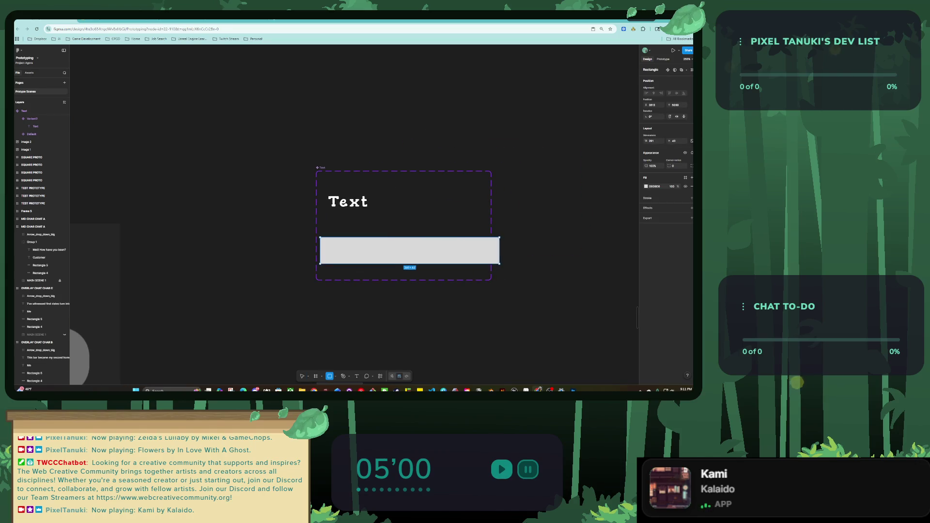
{"action": "left_click_drag", "start_coordinate": [402, 252], "coordinate": [367, 322]}
{"action": "left_click_drag", "start_coordinate": [290, 314], "coordinate": [301, 324]}
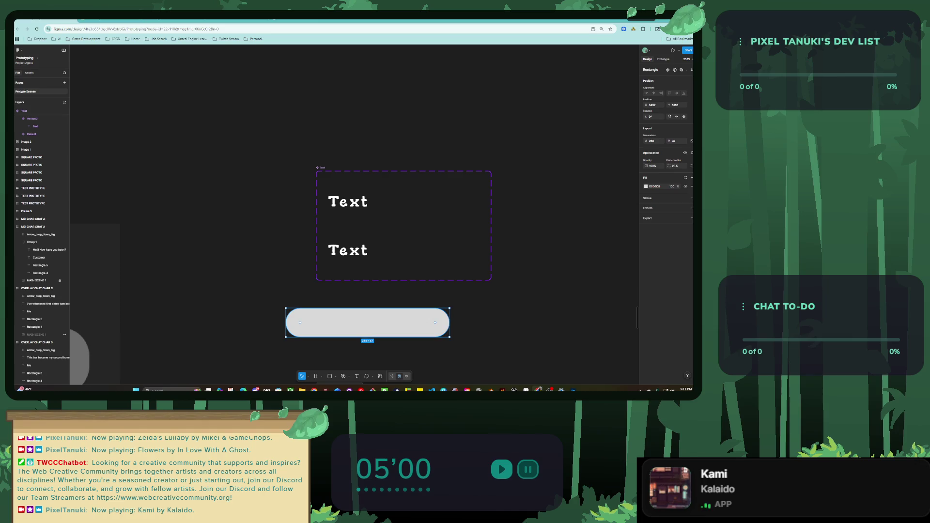
{"action": "left_click_drag", "start_coordinate": [366, 322], "coordinate": [397, 252]}
{"action": "right_click", "coordinate": [413, 240]}
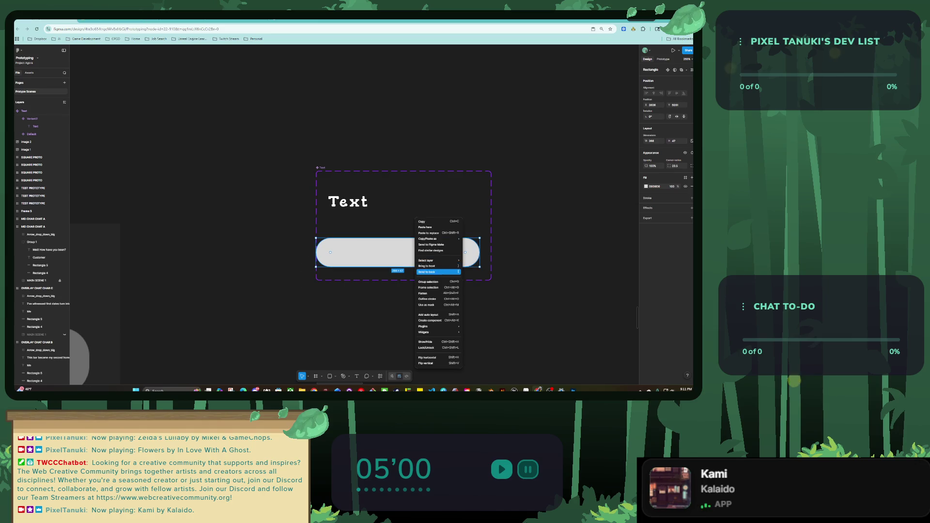
{"action": "left_click", "coordinate": [443, 268]}
{"action": "left_click_drag", "start_coordinate": [397, 252], "coordinate": [403, 251]}
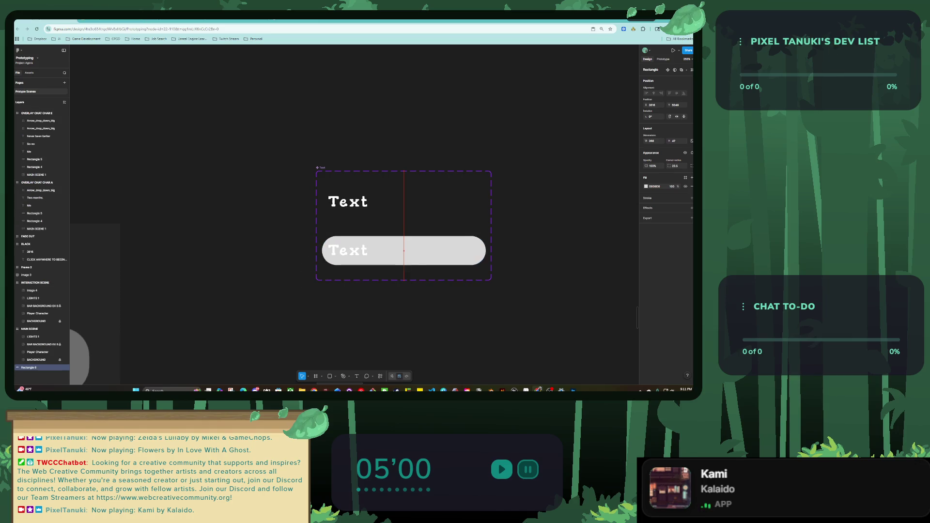
Step: Narrow the pill to 244 wide and give it a dark red #442828 fill
{"action": "left_click_drag", "start_coordinate": [486, 251], "coordinate": [472, 251]}
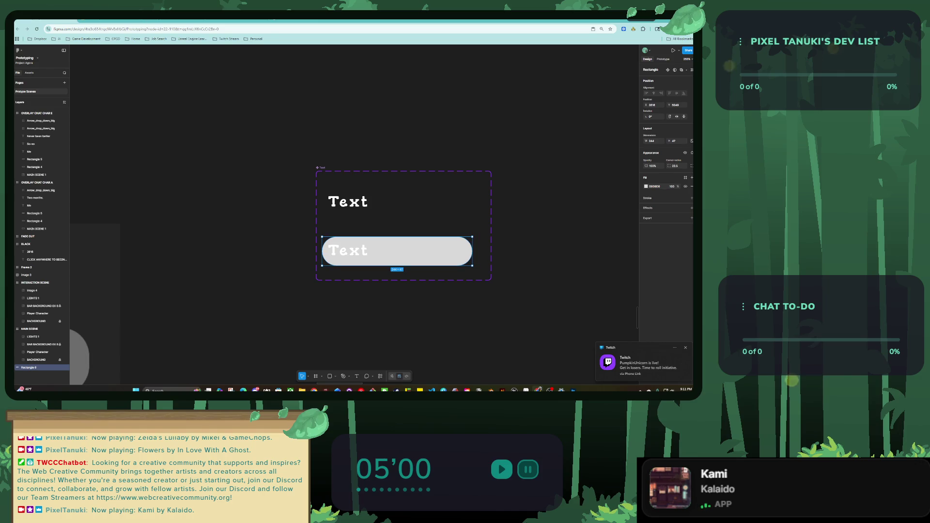
{"action": "left_click", "coordinate": [645, 186]}
{"action": "left_click_drag", "start_coordinate": [589, 213], "coordinate": [599, 236]}
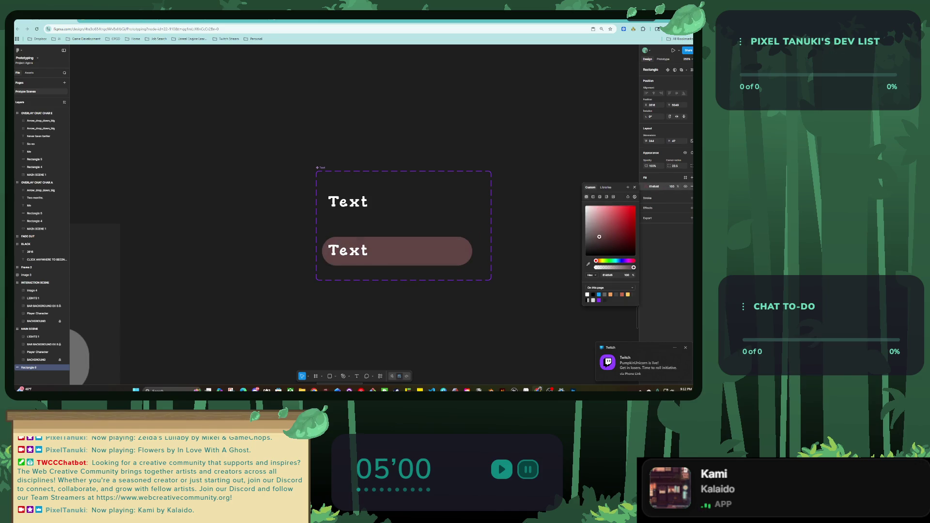
{"action": "left_click_drag", "start_coordinate": [599, 236], "coordinate": [604, 243]}
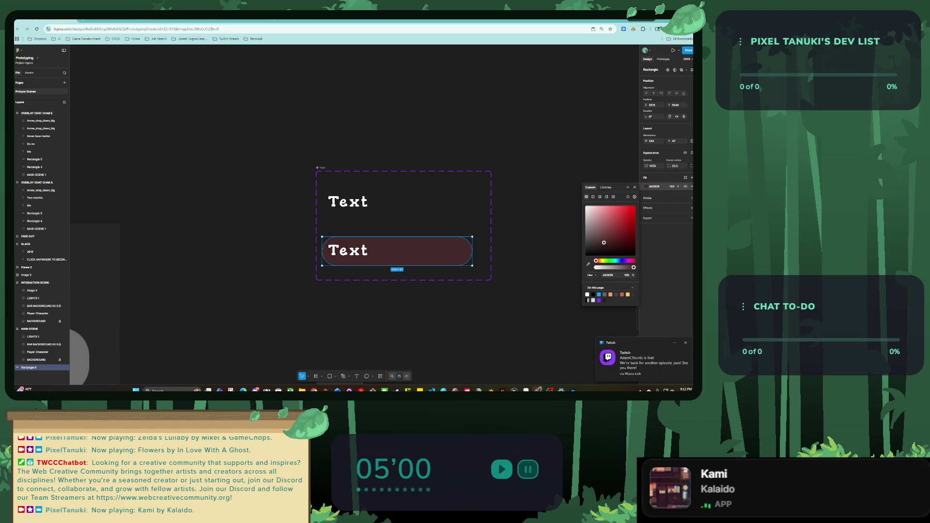
{"action": "key", "text": "Escape"}
{"action": "key", "text": "Escape"}
{"action": "scroll", "coordinate": [495, 275], "scroll_direction": "down", "scroll_amount": 3}
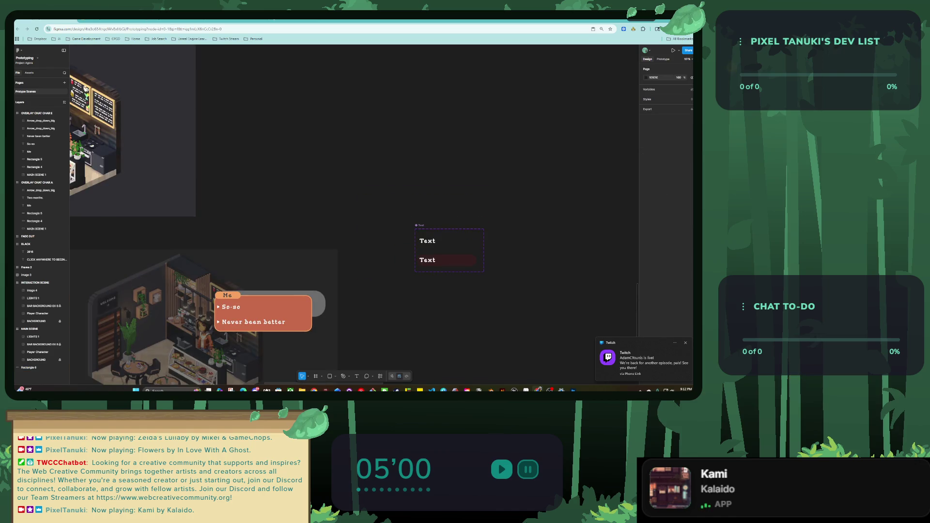
Step: Drag an instance and a duplicate out of the Text component set, undoing both
{"action": "scroll", "coordinate": [371, 306], "scroll_direction": "up", "scroll_amount": 2}
{"action": "left_click", "coordinate": [470, 248]}
{"action": "left_click", "coordinate": [469, 223]}
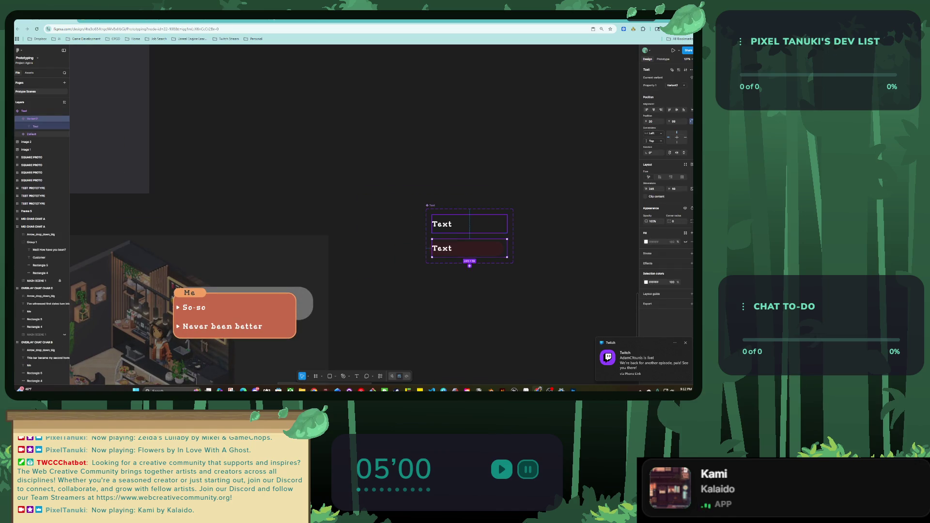
{"action": "left_click_drag", "start_coordinate": [469, 224], "coordinate": [409, 164]}
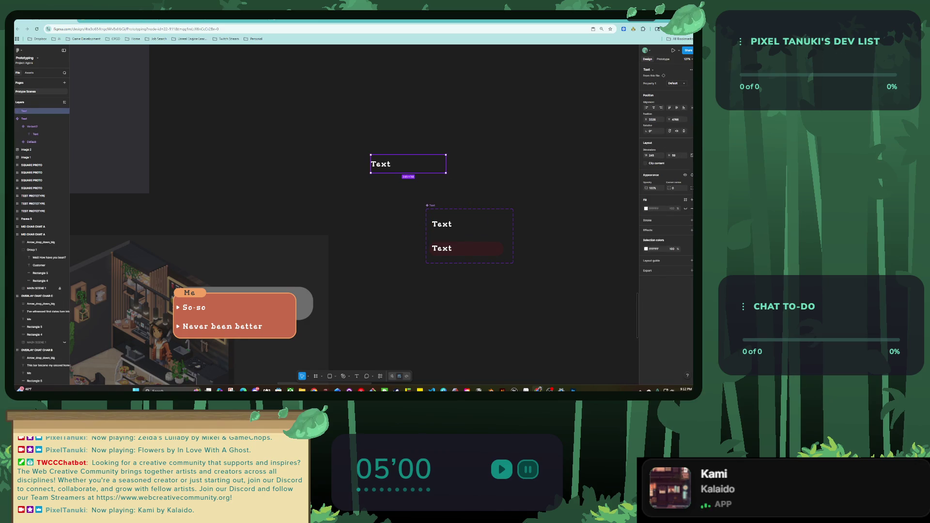
{"action": "key", "text": "ctrl+z"}
{"action": "left_click", "coordinate": [469, 235]}
{"action": "left_click_drag", "start_coordinate": [469, 235], "coordinate": [406, 178]}
{"action": "key", "text": "ctrl+z"}
Step: Place a copy of the Default variant below the set and undo adding a variant to it
{"action": "left_click", "coordinate": [469, 224]}
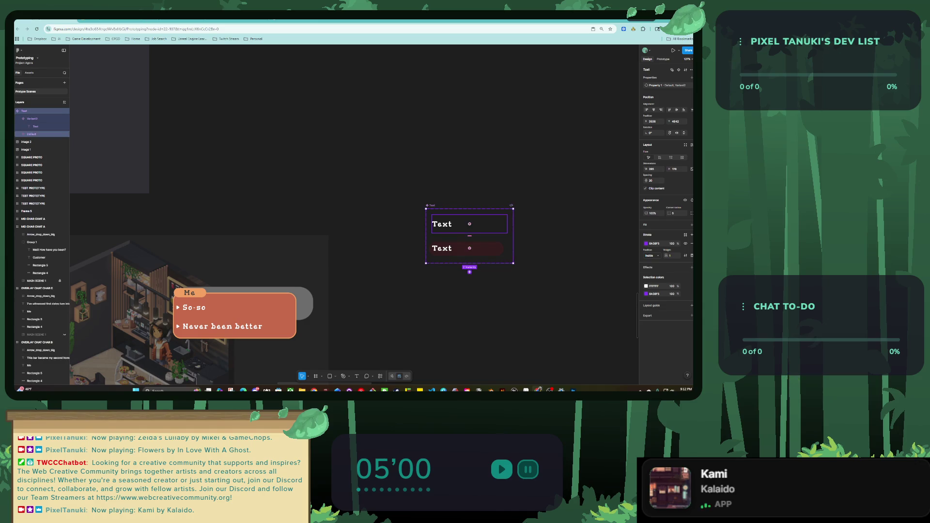
{"action": "right_click", "coordinate": [448, 228]}
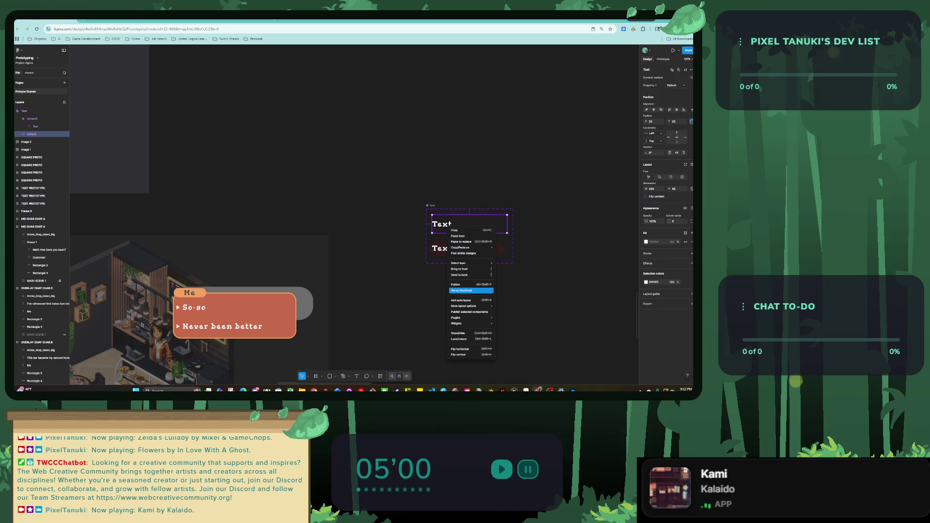
{"action": "mouse_move", "coordinate": [472, 306]}
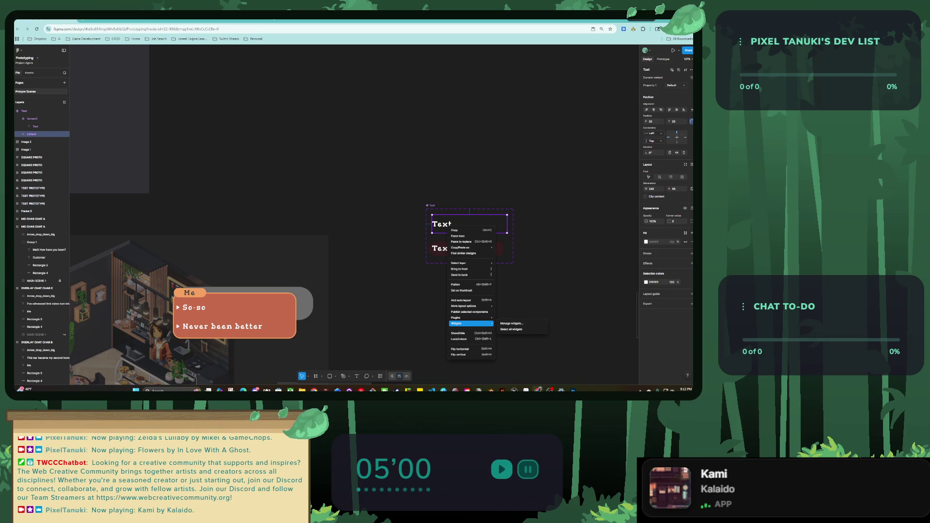
{"action": "mouse_move", "coordinate": [469, 263]}
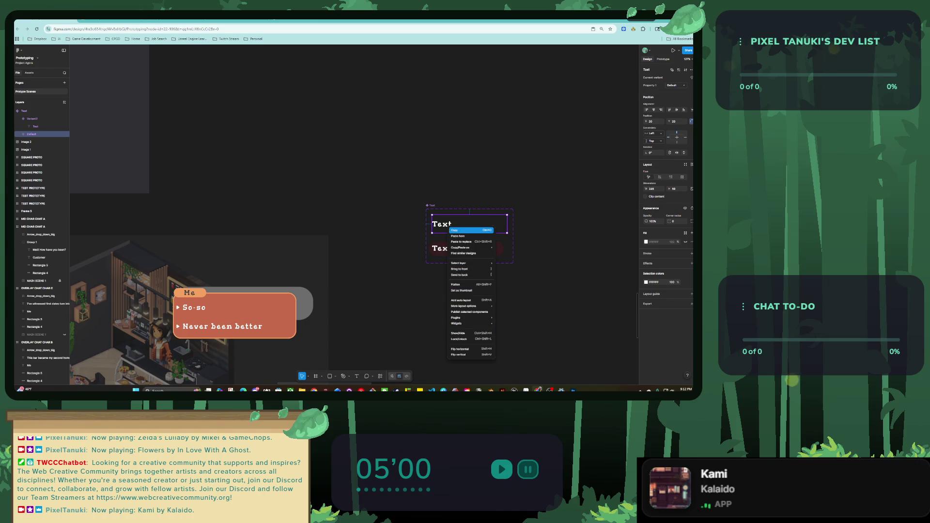
{"action": "left_click", "coordinate": [465, 231]}
{"action": "left_click_drag", "start_coordinate": [465, 228], "coordinate": [386, 178]}
{"action": "key", "text": "ctrl+z"}
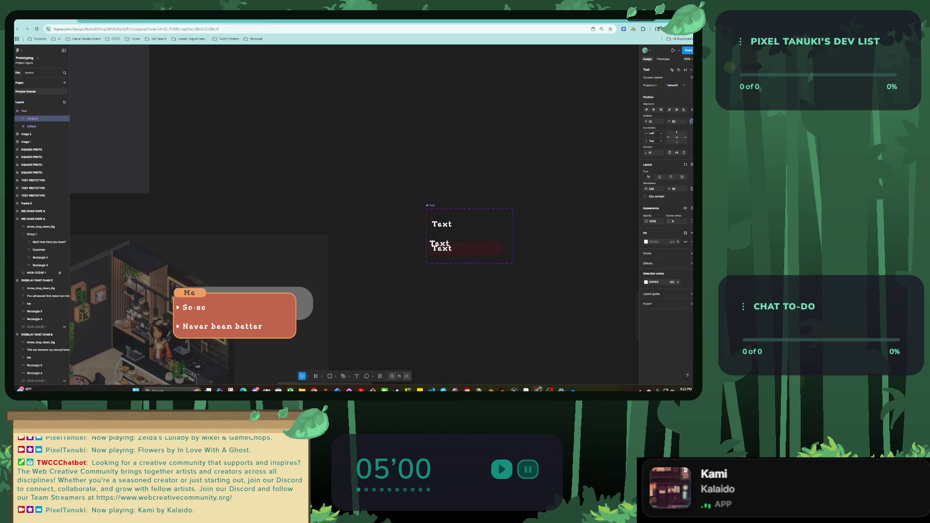
{"action": "left_click_drag", "start_coordinate": [470, 224], "coordinate": [445, 309]}
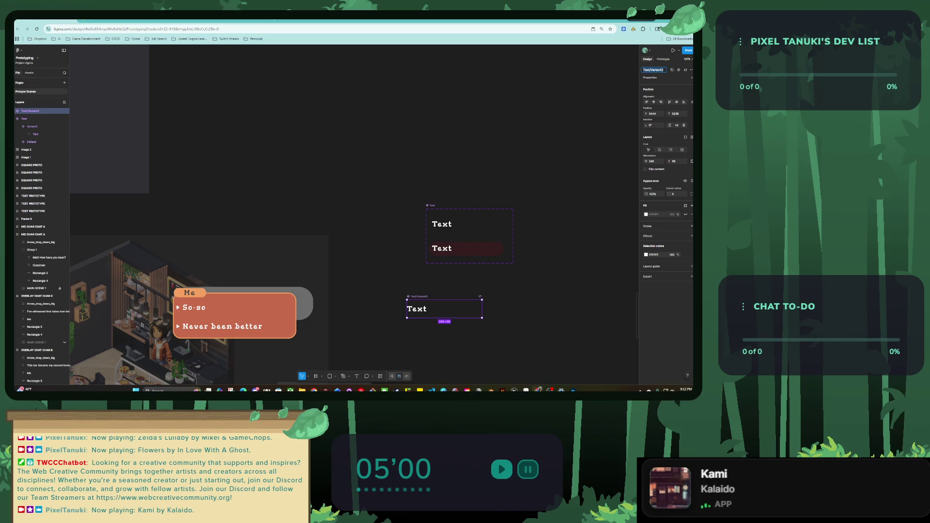
{"action": "key", "text": "ctrl+alt+a"}
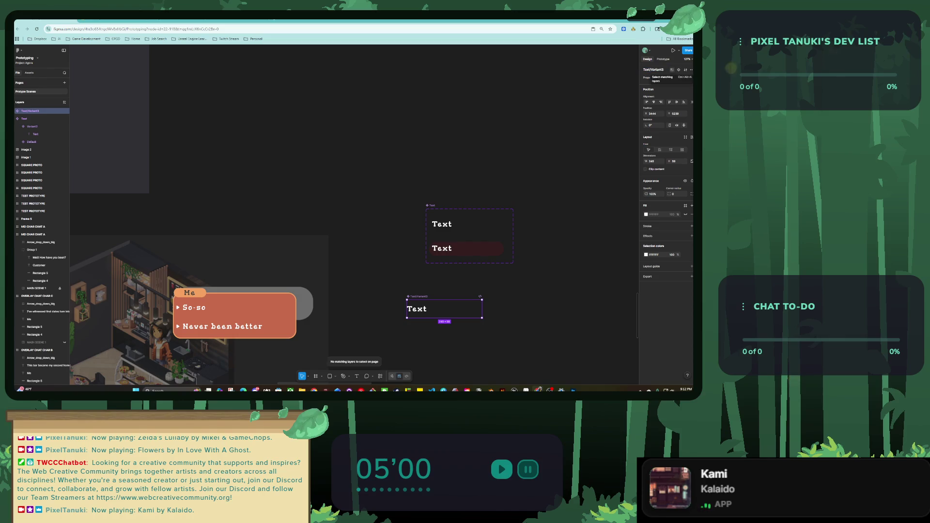
{"action": "left_click", "coordinate": [672, 70]}
{"action": "key", "text": "ctrl+z"}
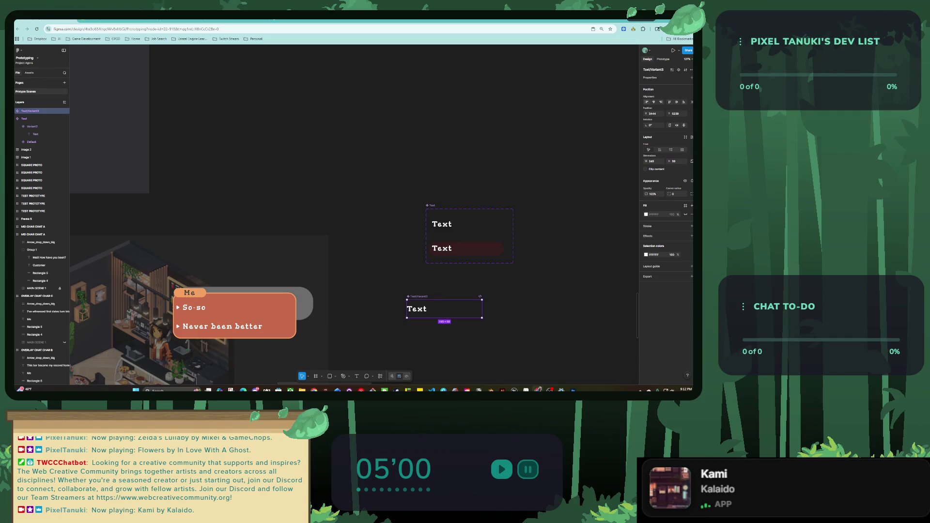
Step: Browse the component property, configuration and boolean menus and the Text/Variant3 layer options
{"action": "left_click", "coordinate": [691, 70]}
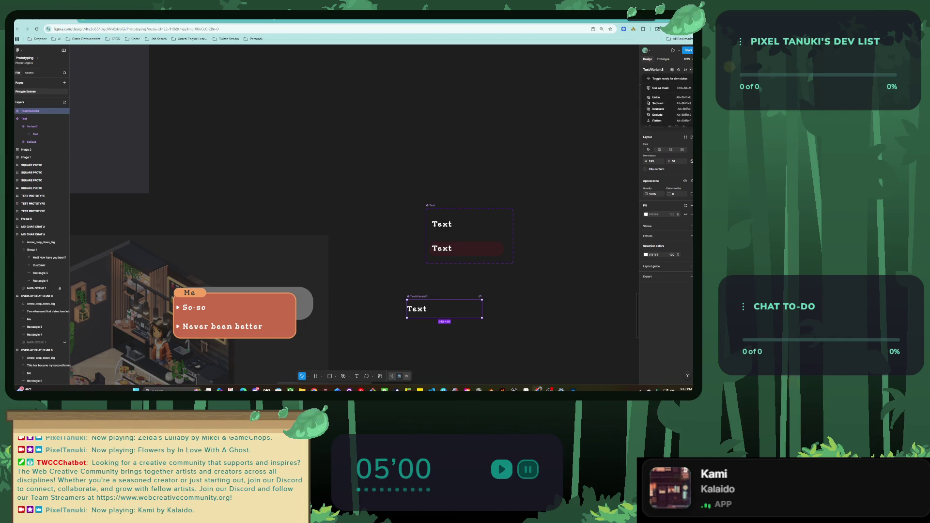
{"action": "left_click", "coordinate": [691, 70]}
{"action": "left_click", "coordinate": [685, 70]}
{"action": "left_click", "coordinate": [686, 70]}
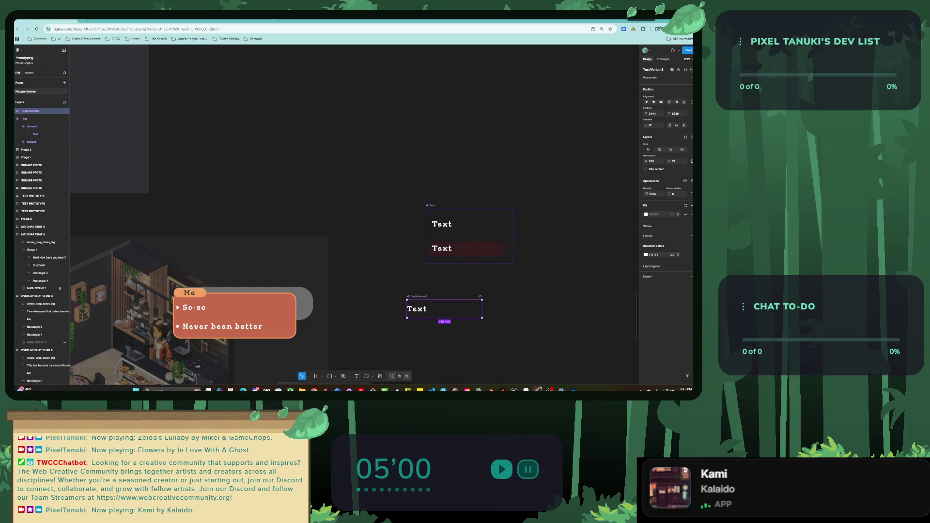
{"action": "left_click", "coordinate": [691, 70]}
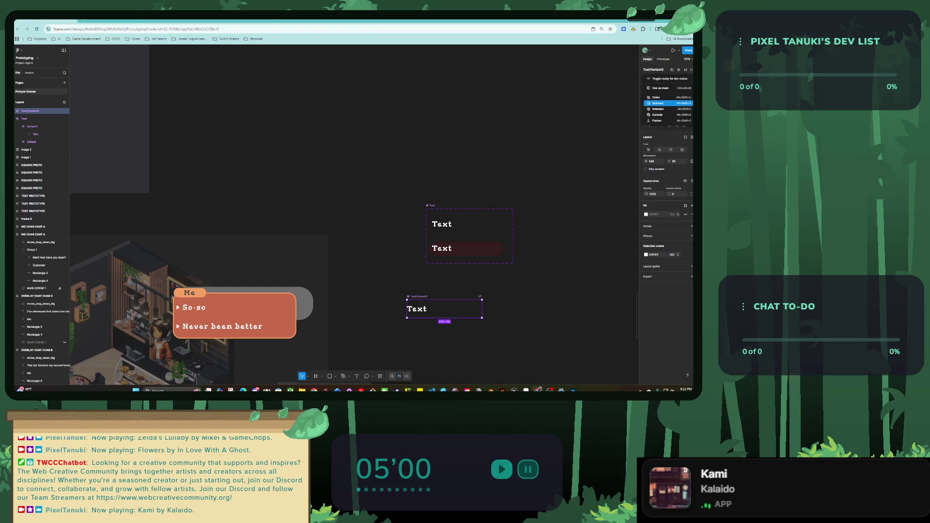
{"action": "key", "text": "Escape"}
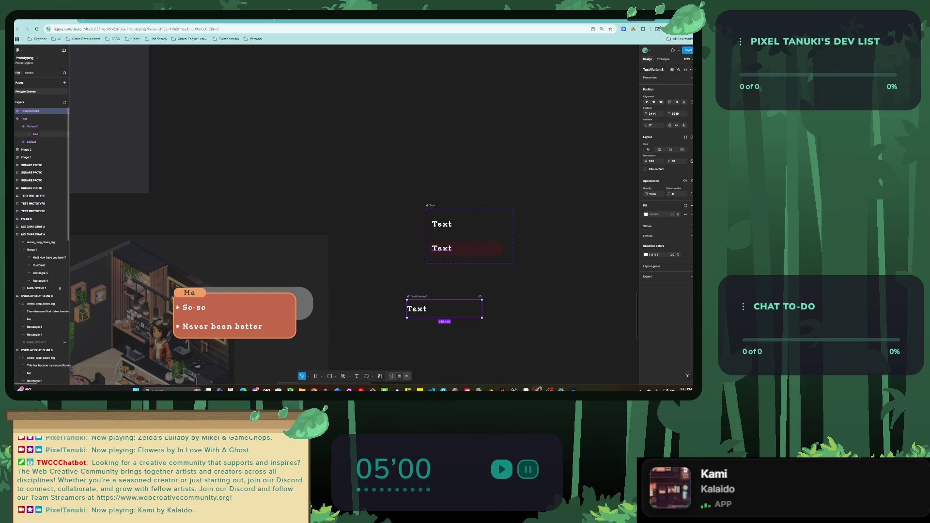
{"action": "left_click", "coordinate": [15, 110]}
{"action": "right_click", "coordinate": [39, 111]}
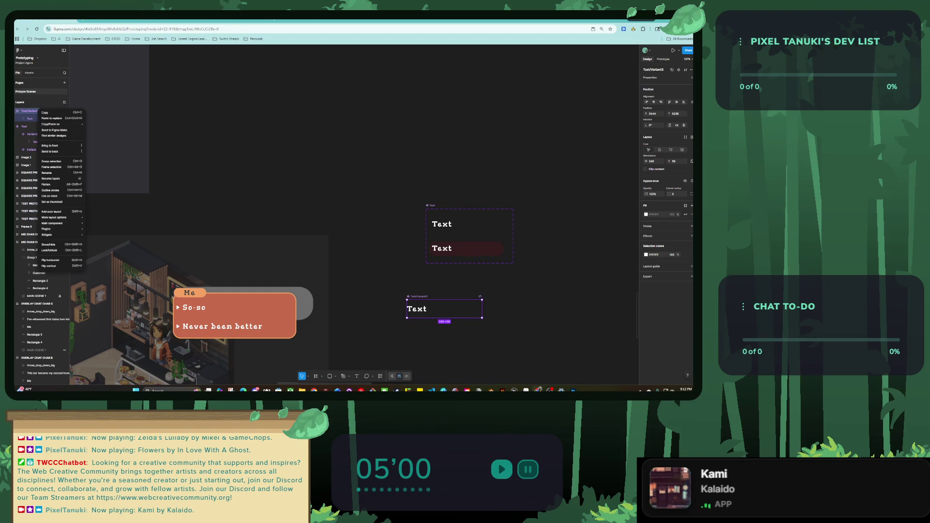
{"action": "mouse_move", "coordinate": [58, 229]}
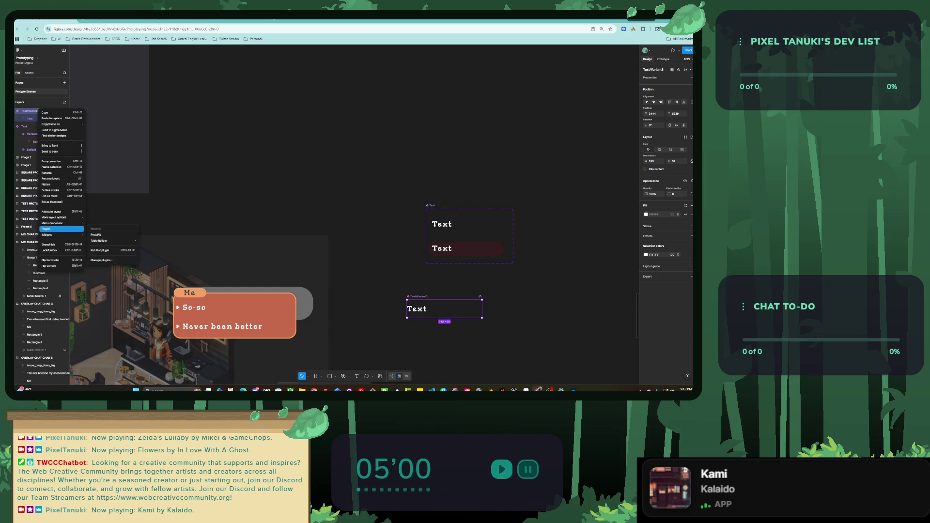
{"action": "key", "text": "Escape"}
Step: Inspect the Text/Variant3 element's options and undo the Variant3 copy
{"action": "right_click", "coordinate": [420, 308]}
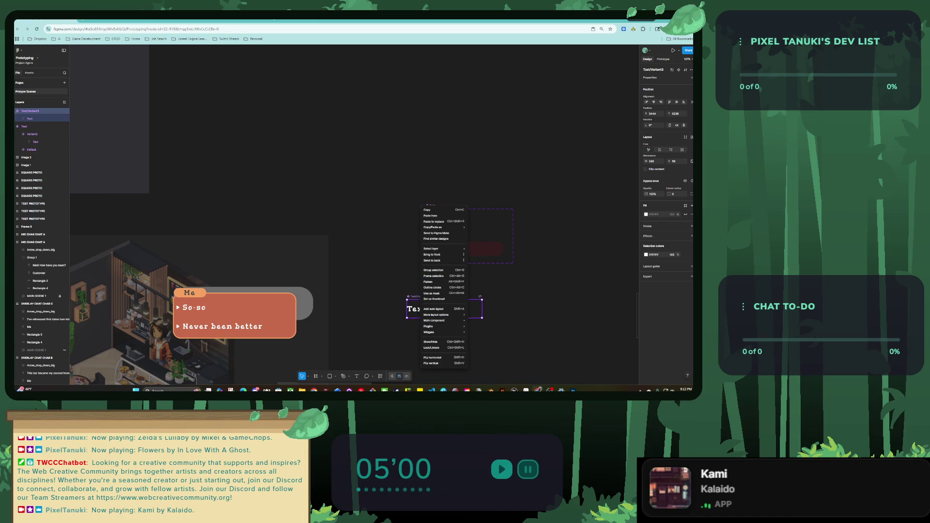
{"action": "scroll", "coordinate": [483, 331], "scroll_direction": "up", "scroll_amount": 5}
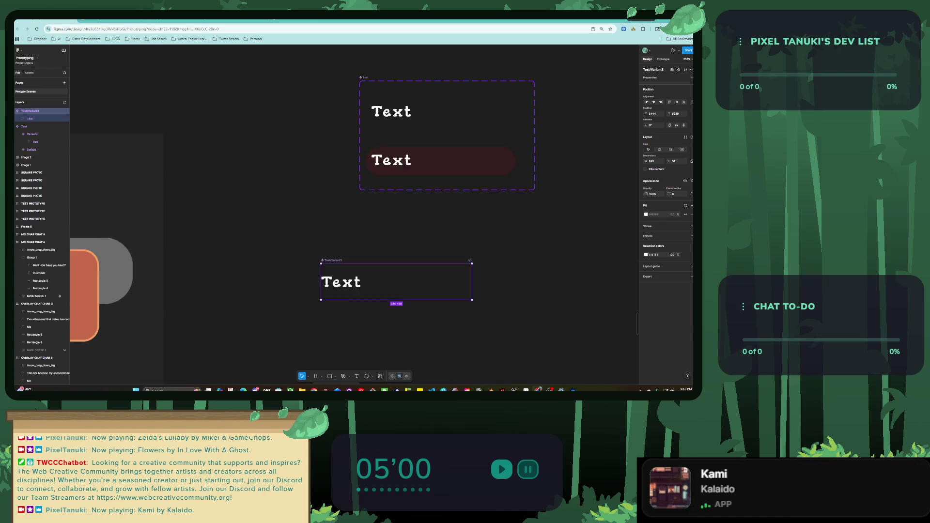
{"action": "right_click", "coordinate": [326, 248]}
{"action": "mouse_move", "coordinate": [348, 320]}
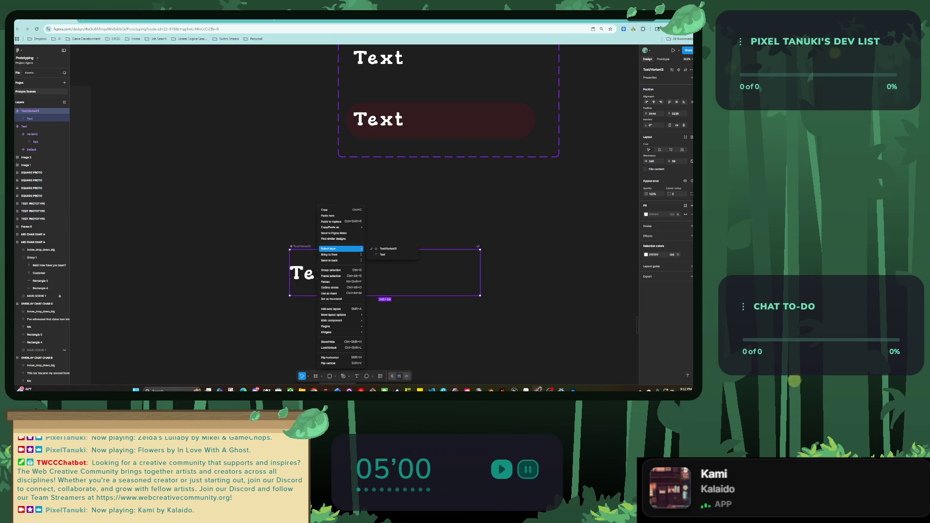
{"action": "key", "text": "Escape"}
{"action": "key", "text": "ctrl+z"}
{"action": "key", "text": "ctrl+z"}
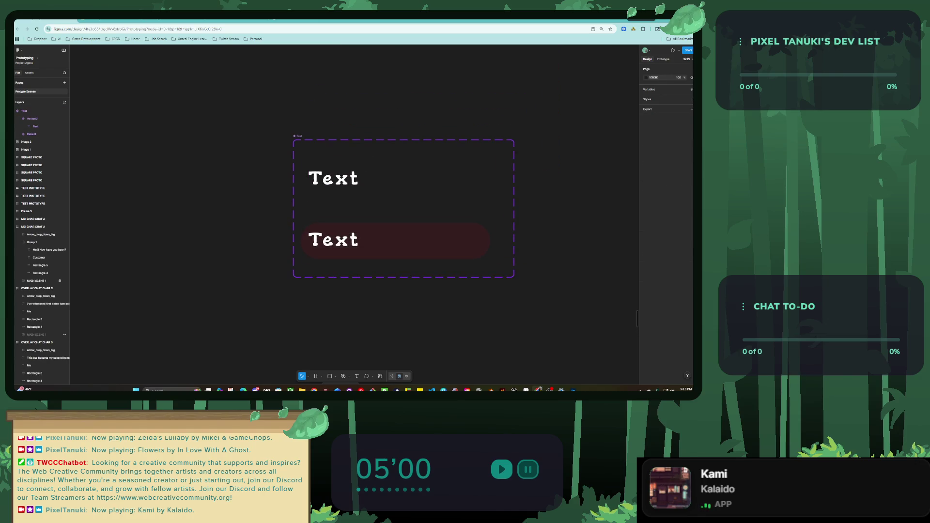
{"action": "right_click", "coordinate": [334, 169]}
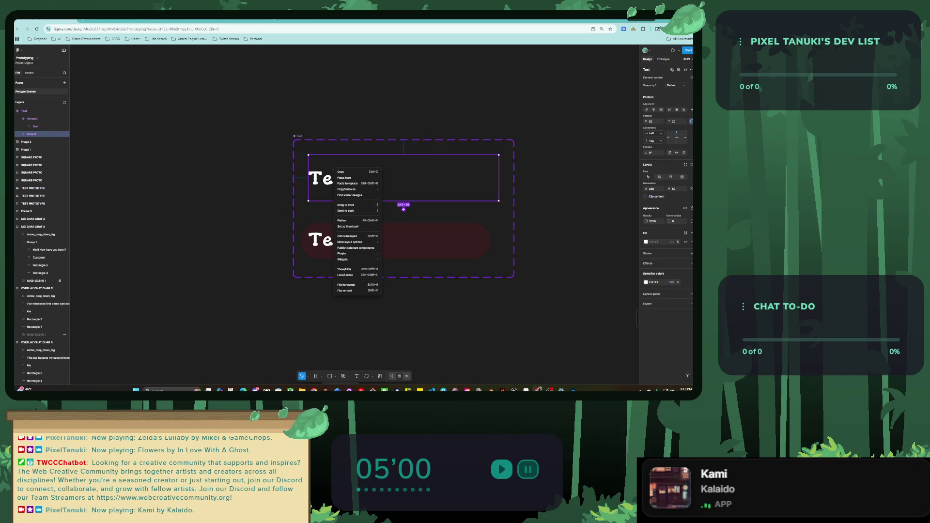
{"action": "left_click", "coordinate": [404, 209]}
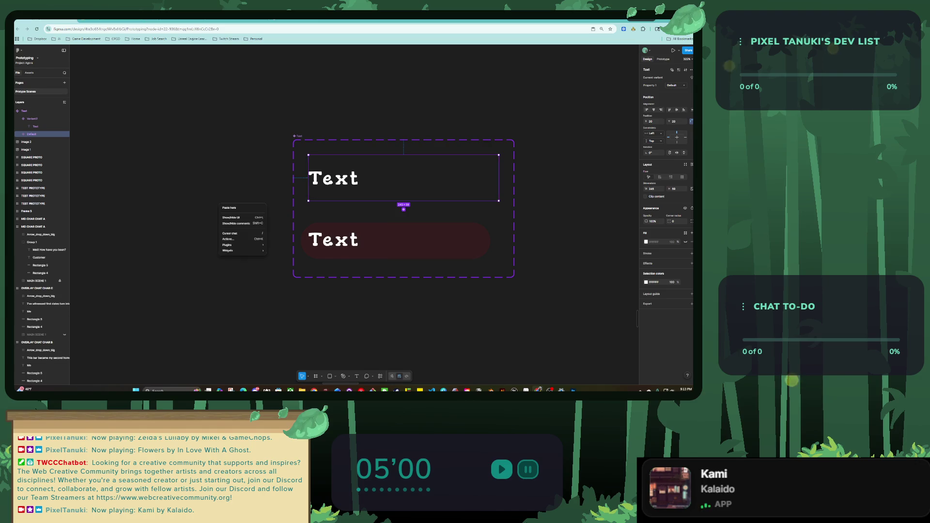
Step: Add a new variant, move Variant3 out of the set and delete it
{"action": "left_click", "coordinate": [403, 209]}
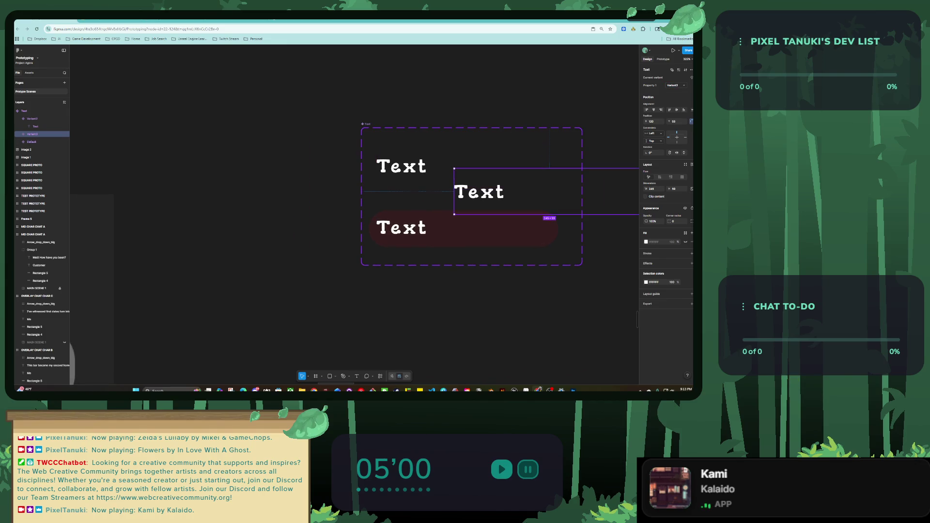
{"action": "left_click_drag", "start_coordinate": [411, 204], "coordinate": [222, 252]}
{"action": "right_click", "coordinate": [222, 252]}
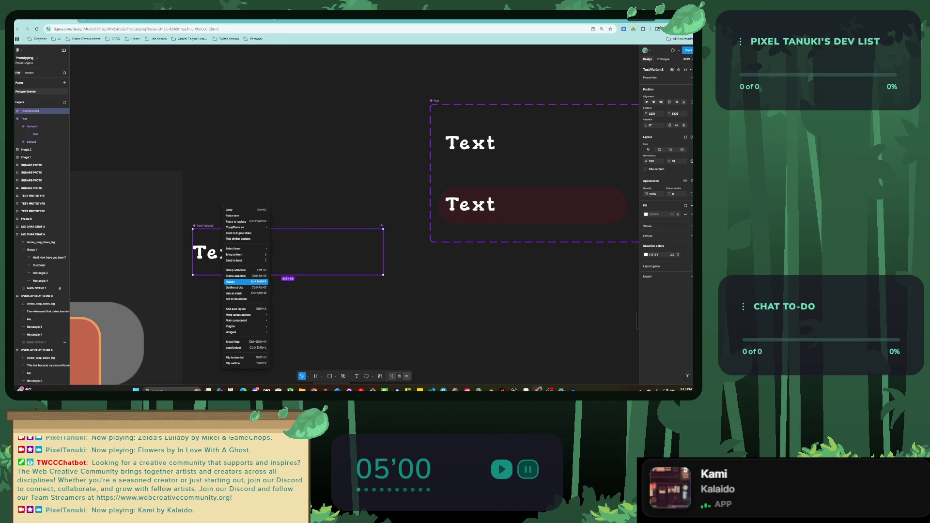
{"action": "mouse_move", "coordinate": [245, 315]}
{"action": "key", "text": "Escape"}
{"action": "key", "text": "Delete"}
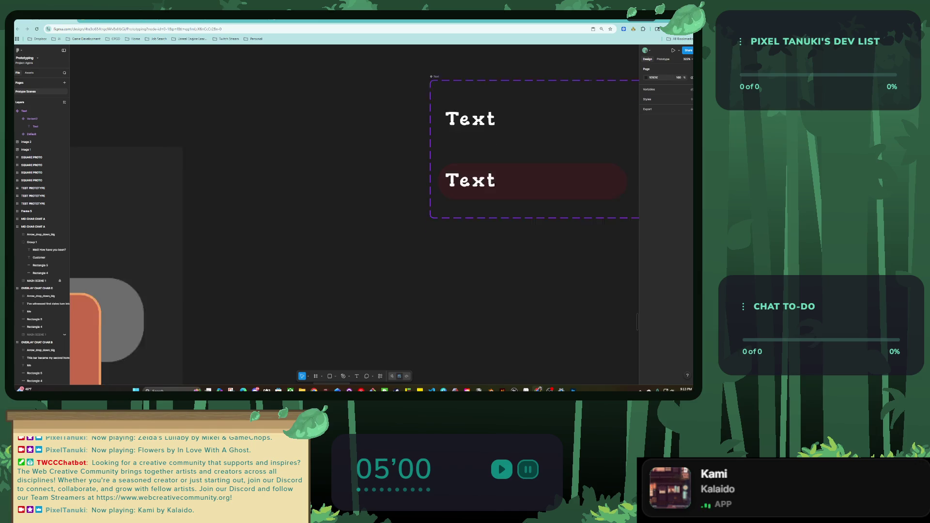
{"action": "scroll", "coordinate": [397, 138], "scroll_direction": "down", "scroll_amount": 5}
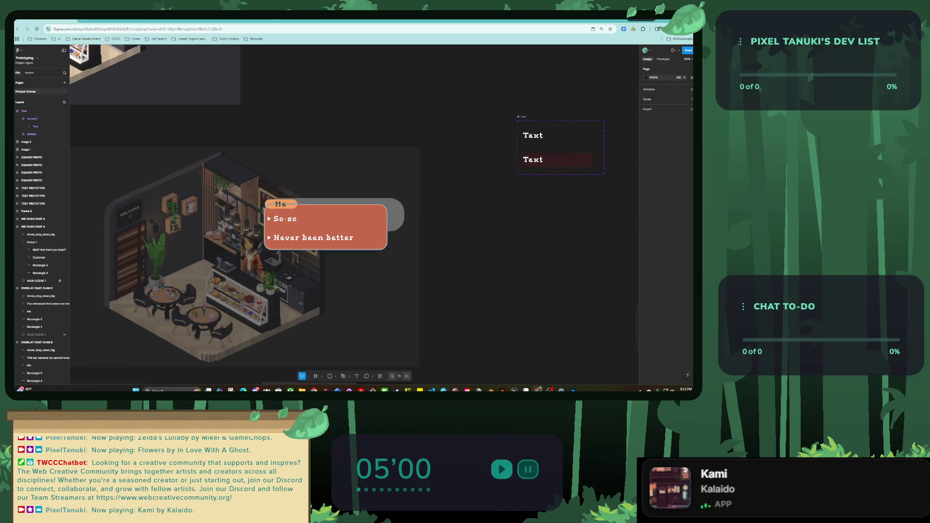
Step: Rename the 'Me' speaker label to 'Meli'
{"action": "key", "text": "shift+2"}
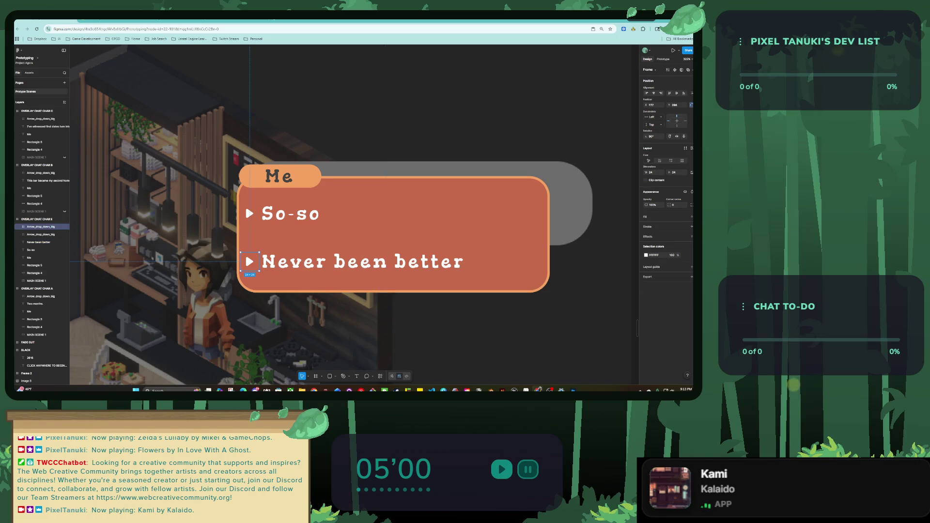
{"action": "left_click", "coordinate": [248, 211]}
{"action": "scroll", "coordinate": [316, 217], "scroll_direction": "down", "scroll_amount": 6}
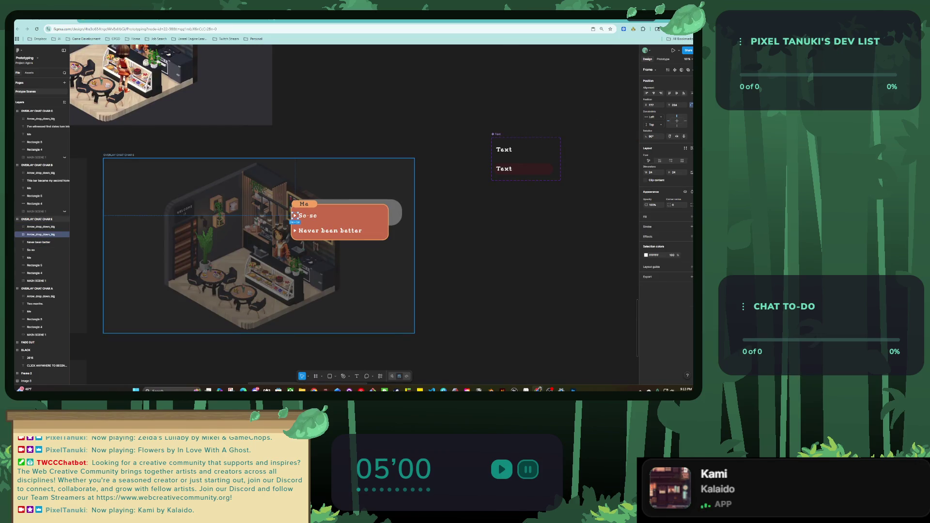
{"action": "key", "text": "Escape"}
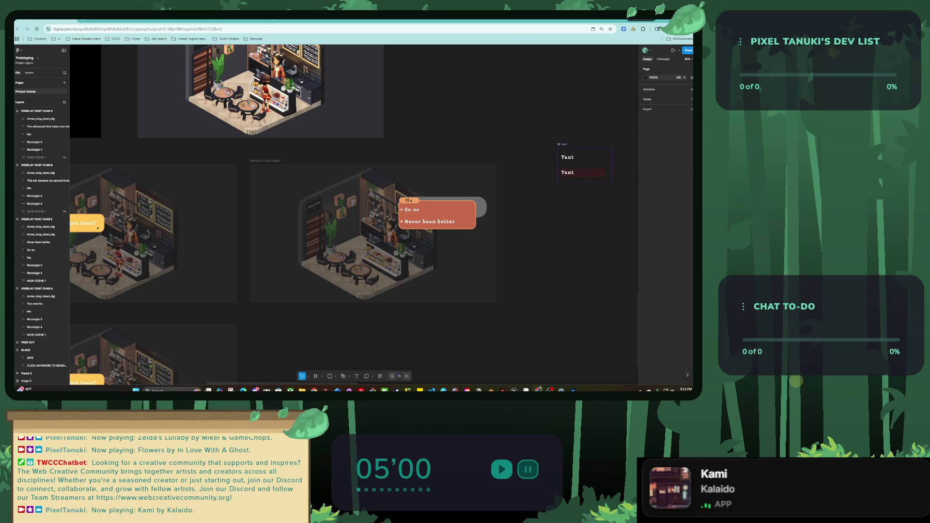
{"action": "scroll", "coordinate": [295, 215], "scroll_direction": "left", "scroll_amount": 5}
{"action": "scroll", "coordinate": [388, 224], "scroll_direction": "up", "scroll_amount": 5}
{"action": "double_click", "coordinate": [409, 205]}
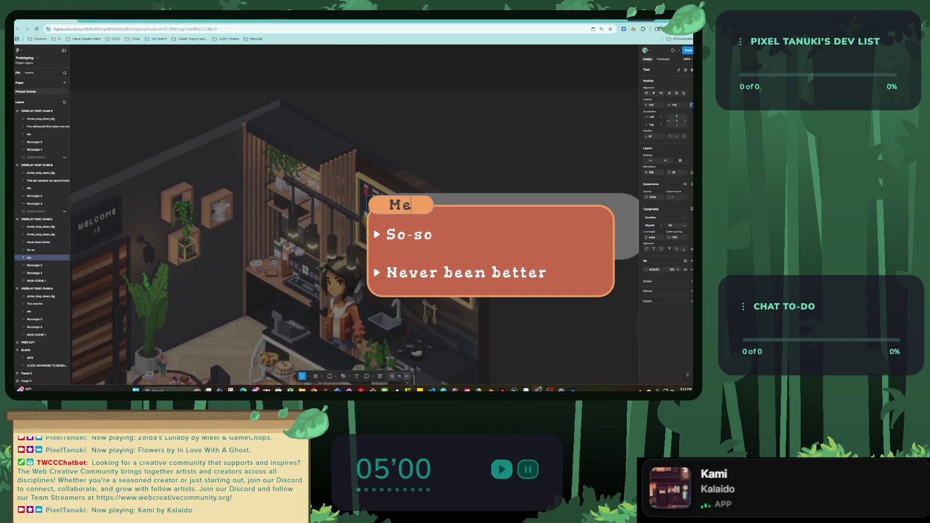
{"action": "type", "text": "li"}
{"action": "key", "text": "Escape"}
Step: Paste the MEI CHAR CHAT A frame below the chats and place a duplicate beside it
{"action": "scroll", "coordinate": [371, 179], "scroll_direction": "down", "scroll_amount": 5}
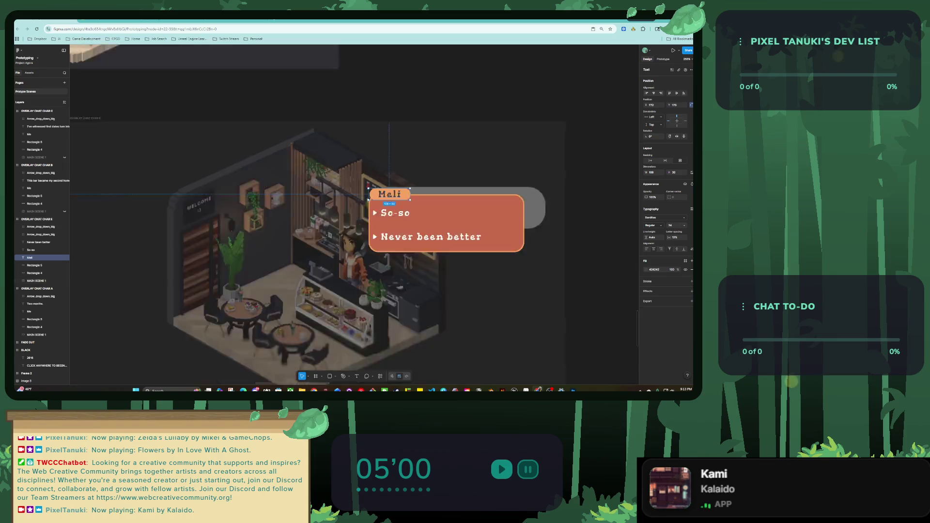
{"action": "key", "text": "Escape"}
{"action": "left_click", "coordinate": [236, 146]}
{"action": "key", "text": "shift+2"}
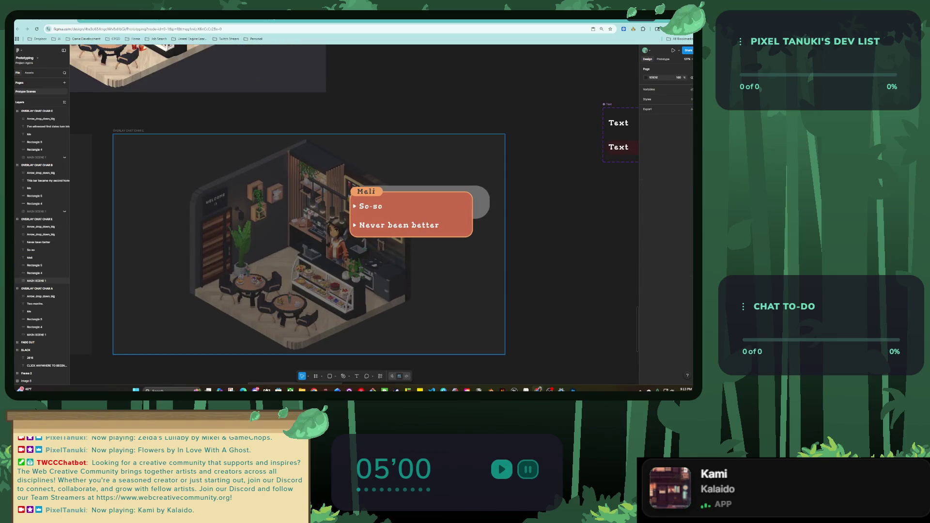
{"action": "scroll", "coordinate": [411, 169], "scroll_direction": "down", "scroll_amount": 5}
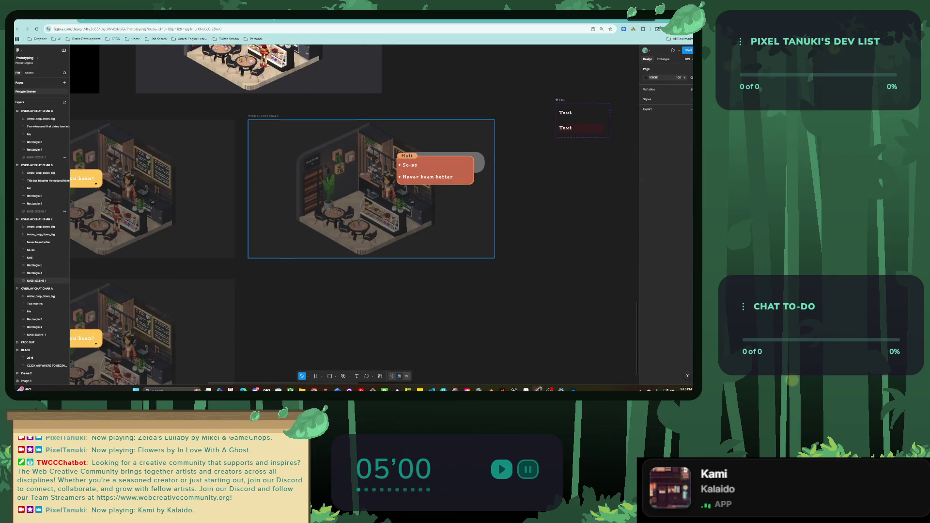
{"action": "scroll", "coordinate": [315, 208], "scroll_direction": "down", "scroll_amount": 2}
{"action": "key", "text": "ctrl+v"}
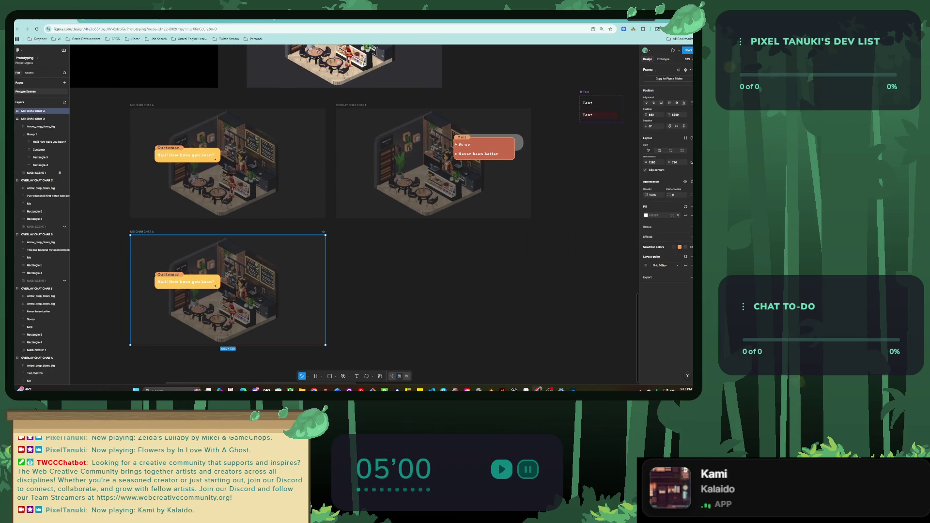
{"action": "left_click_drag", "start_coordinate": [228, 310], "coordinate": [349, 310]}
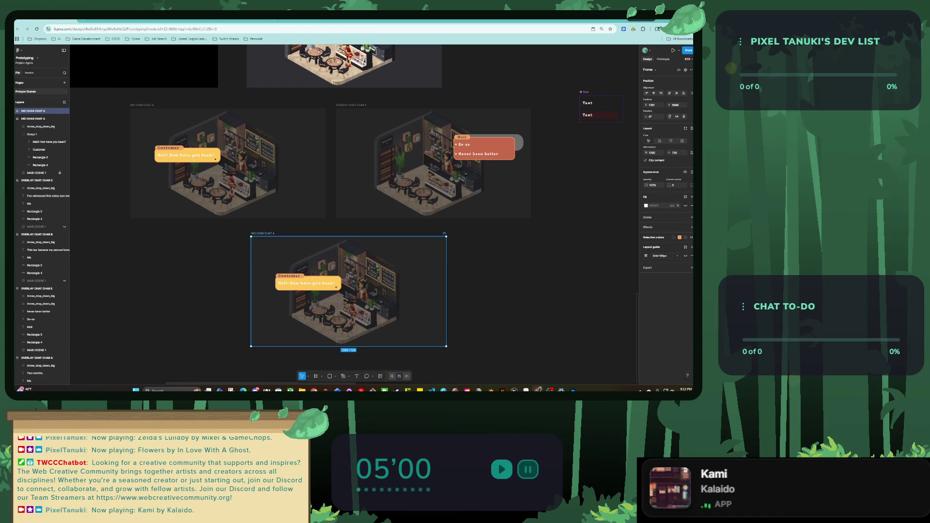
{"action": "key", "text": "ctrl+d"}
{"action": "left_click_drag", "start_coordinate": [547, 315], "coordinate": [543, 315]}
{"action": "scroll", "coordinate": [353, 159], "scroll_direction": "right", "scroll_amount": 3}
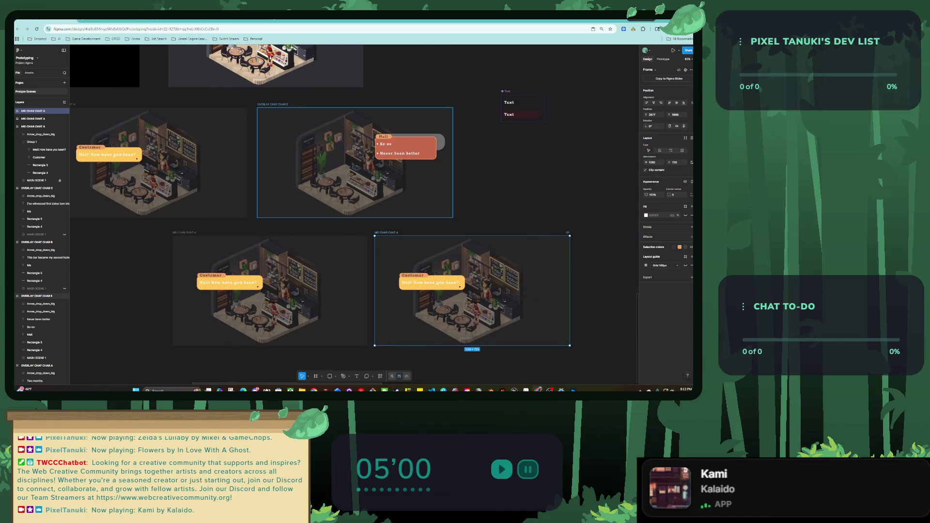
{"action": "key", "text": "Escape"}
Step: Select the So-so choice text, then the lower Text variant
{"action": "scroll", "coordinate": [354, 160], "scroll_direction": "down", "scroll_amount": 3}
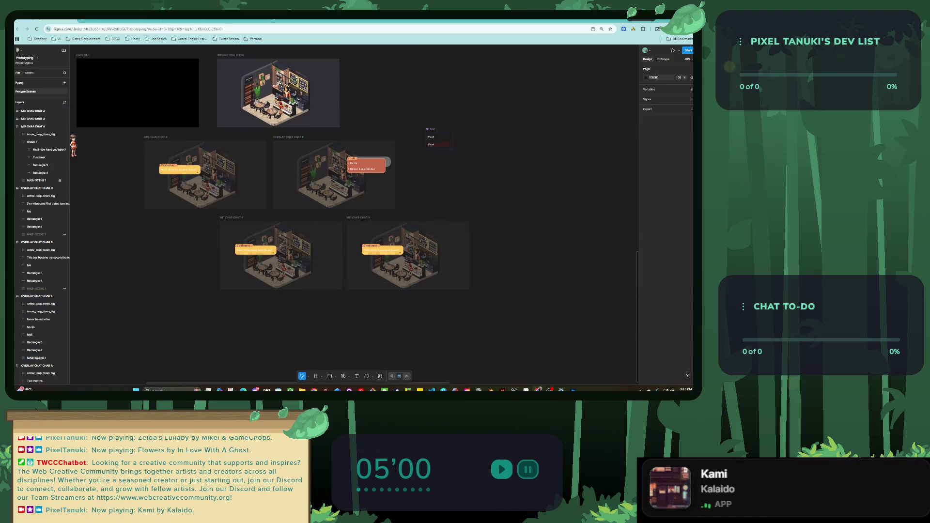
{"action": "scroll", "coordinate": [354, 160], "scroll_direction": "up", "scroll_amount": 5}
{"action": "scroll", "coordinate": [354, 194], "scroll_direction": "up", "scroll_amount": 3}
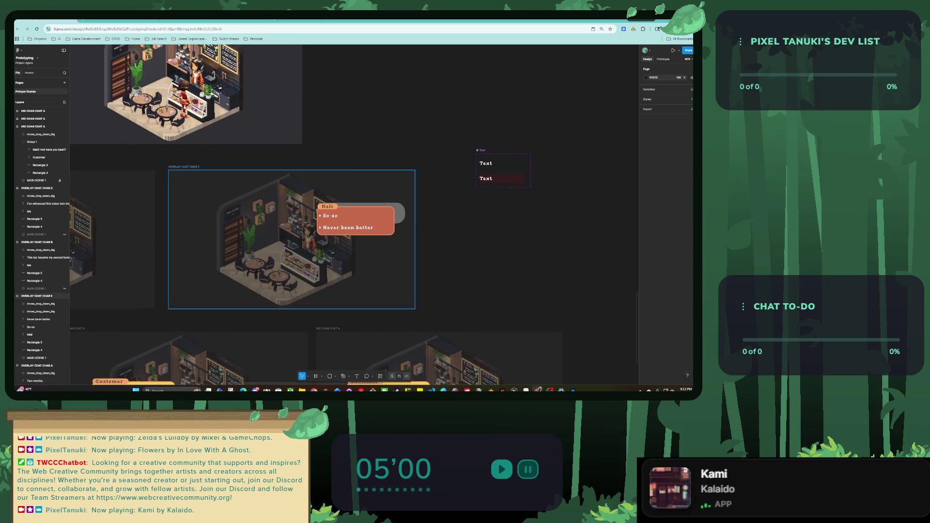
{"action": "scroll", "coordinate": [344, 230], "scroll_direction": "up", "scroll_amount": 5}
{"action": "left_click", "coordinate": [34, 327]}
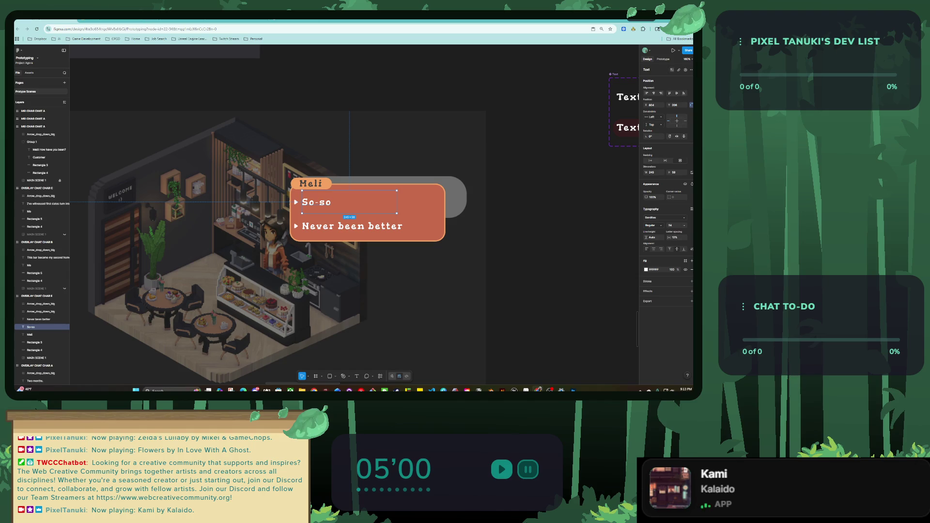
{"action": "scroll", "coordinate": [290, 243], "scroll_direction": "right", "scroll_amount": 5}
{"action": "left_click", "coordinate": [482, 178]}
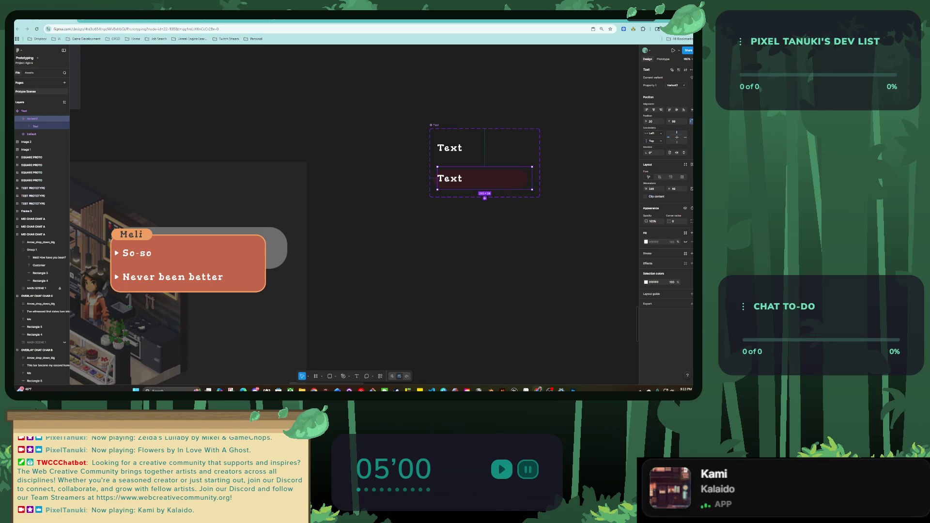
Step: Give the lower button variant a deep red 892020 fill
{"action": "left_click", "coordinate": [645, 242]}
{"action": "left_click", "coordinate": [629, 263]}
{"action": "left_click", "coordinate": [619, 278]}
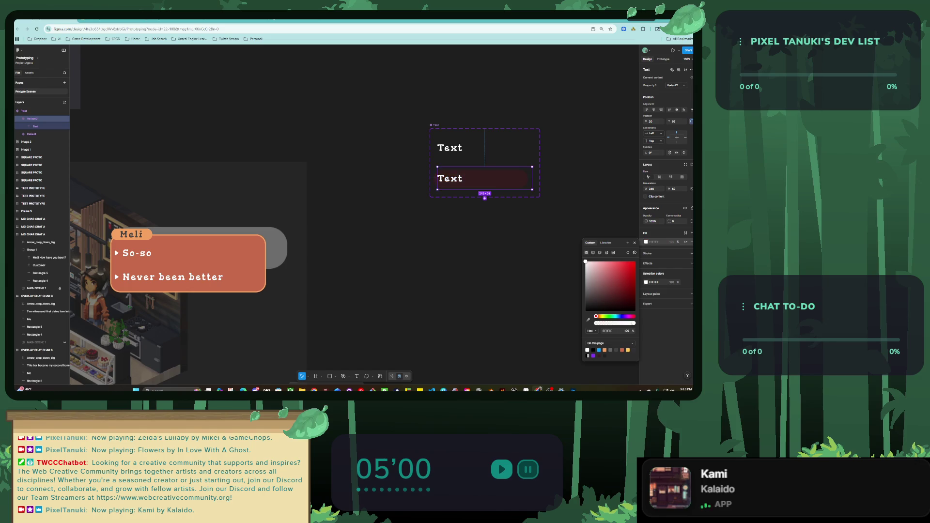
{"action": "left_click_drag", "start_coordinate": [618, 278], "coordinate": [623, 284]}
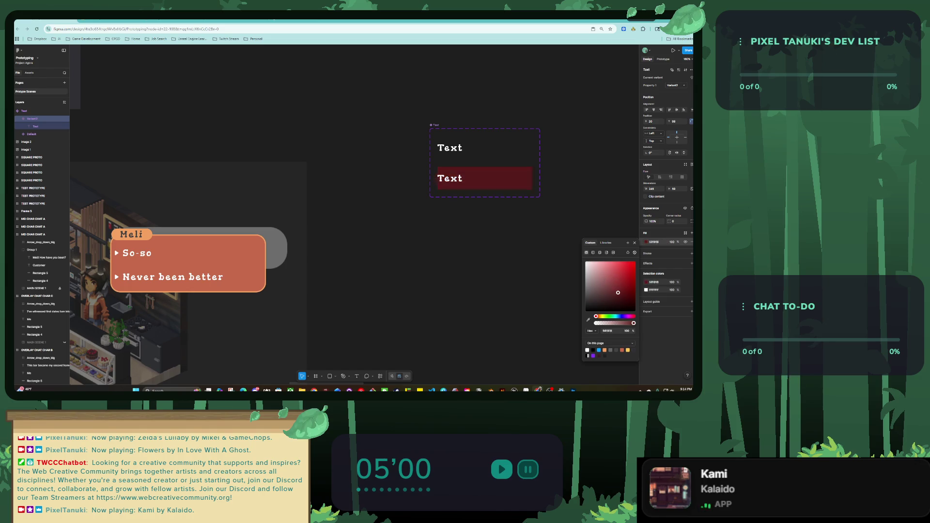
{"action": "left_click_drag", "start_coordinate": [669, 221], "coordinate": [669, 221]}
Step: Check the variants' label text, then reselect the red Variant2 button
{"action": "scroll", "coordinate": [354, 215], "scroll_direction": "right", "scroll_amount": 3}
{"action": "scroll", "coordinate": [427, 203], "scroll_direction": "up", "scroll_amount": 5}
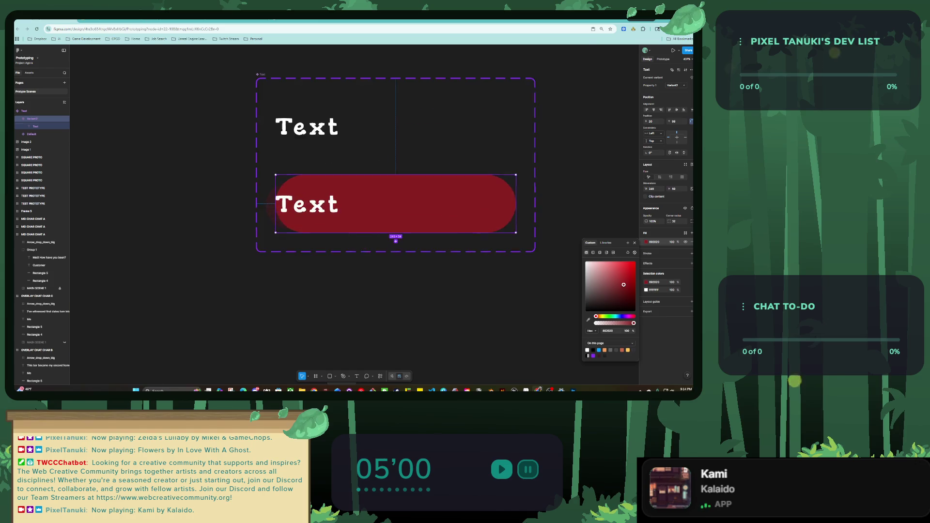
{"action": "key", "text": "Tab"}
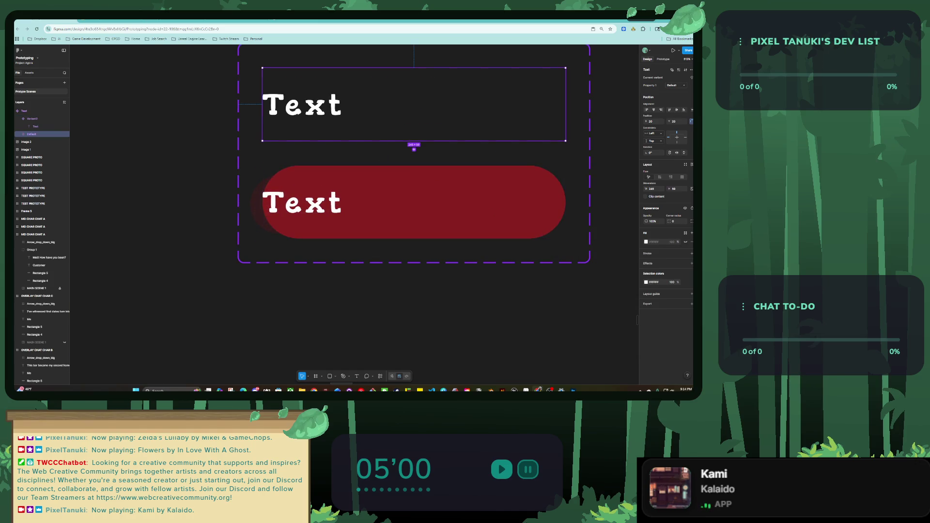
{"action": "key", "text": "Tab"}
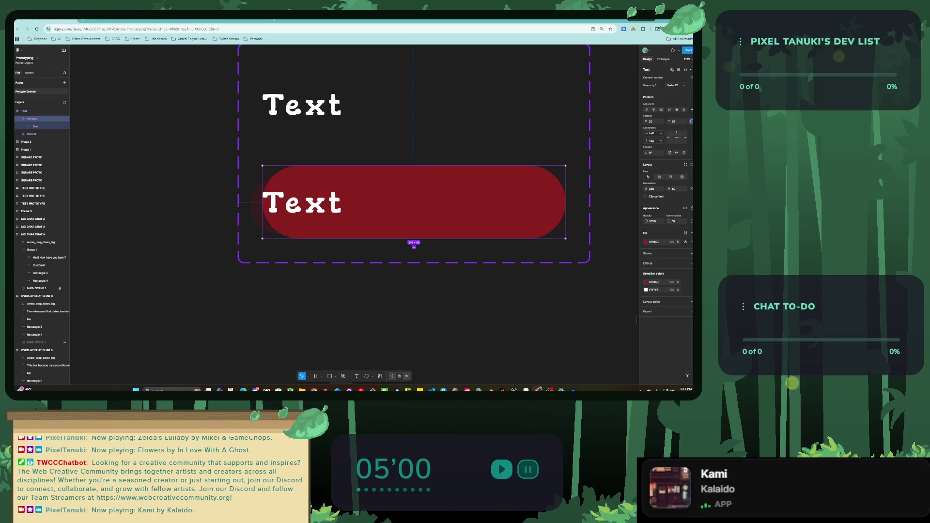
{"action": "key", "text": "Return"}
{"action": "key", "text": "Return"}
{"action": "key", "text": "Left"}
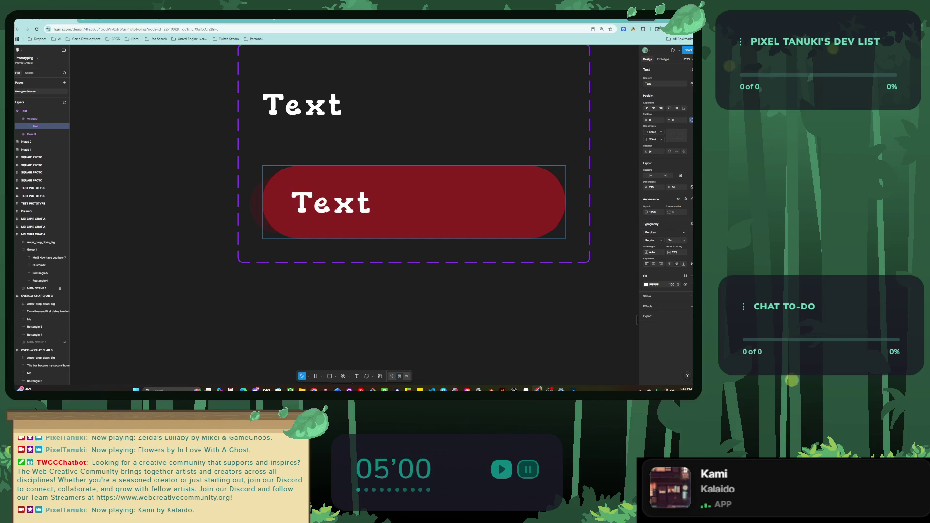
{"action": "left_click", "coordinate": [285, 104]}
{"action": "key", "text": "Escape"}
{"action": "key", "text": "Escape"}
{"action": "key", "text": "Tab"}
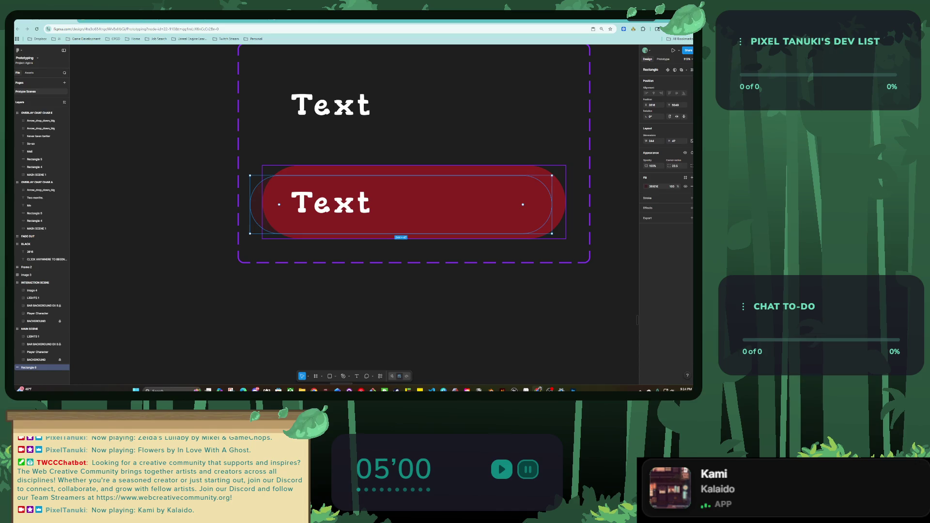
Step: Delete the stray dark rectangle lying over the red button
{"action": "left_click", "coordinate": [646, 241]}
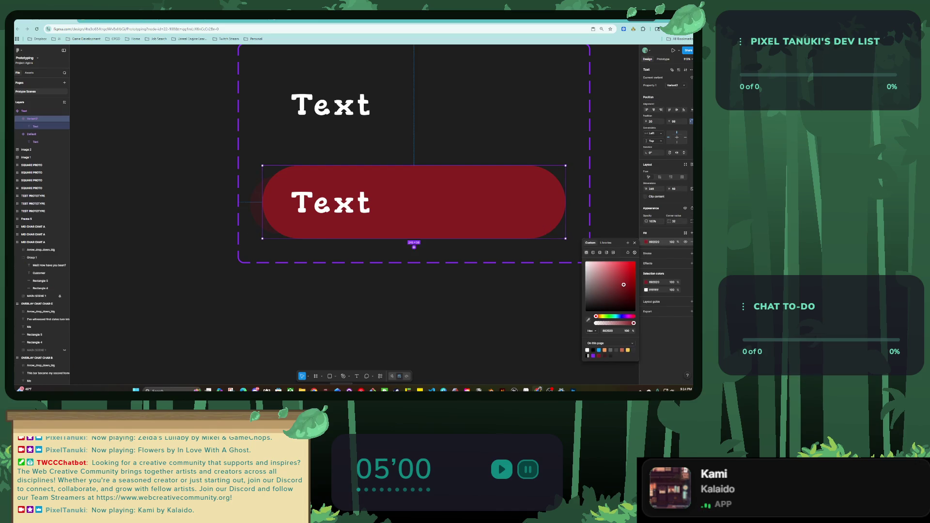
{"action": "left_click", "coordinate": [256, 220]}
{"action": "left_click_drag", "start_coordinate": [256, 220], "coordinate": [210, 337]}
{"action": "key", "text": "Delete"}
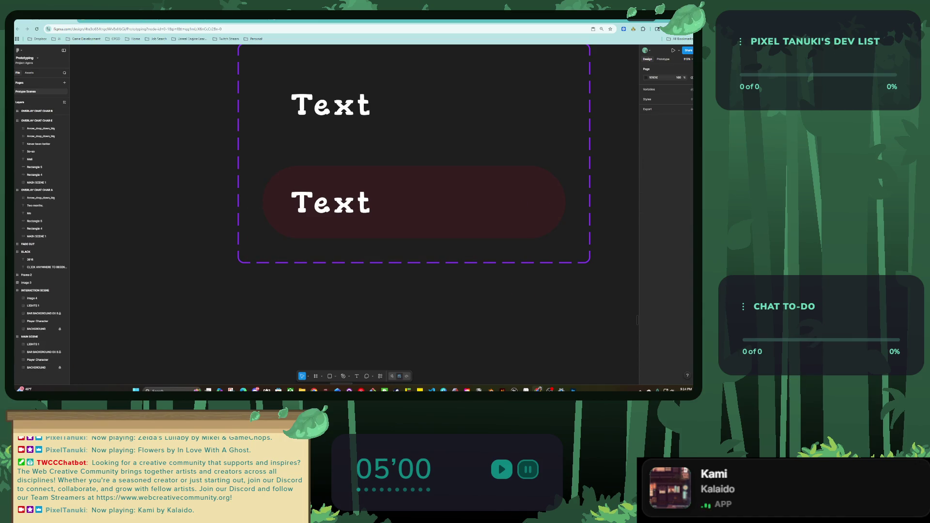
Step: Switch the button's fill to a linear gradient, pushing the dark start colour to 21%
{"action": "left_click", "coordinate": [411, 204]}
{"action": "scroll", "coordinate": [411, 203], "scroll_direction": "down", "scroll_amount": 3}
{"action": "left_click", "coordinate": [646, 241]}
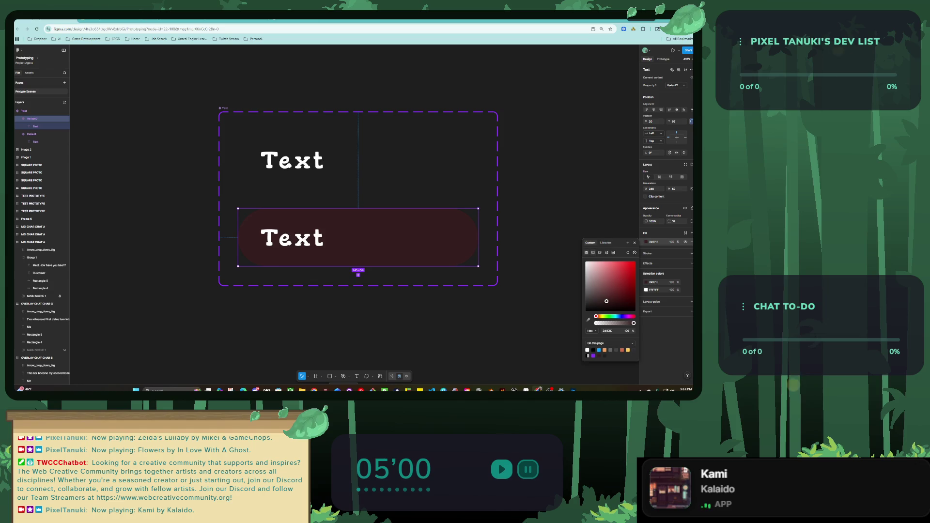
{"action": "left_click", "coordinate": [593, 253]}
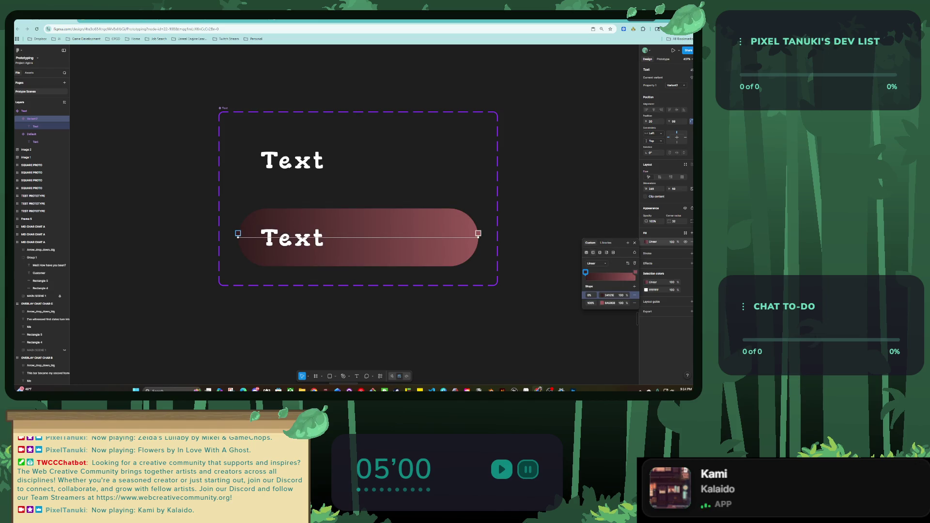
{"action": "left_click", "coordinate": [610, 303]}
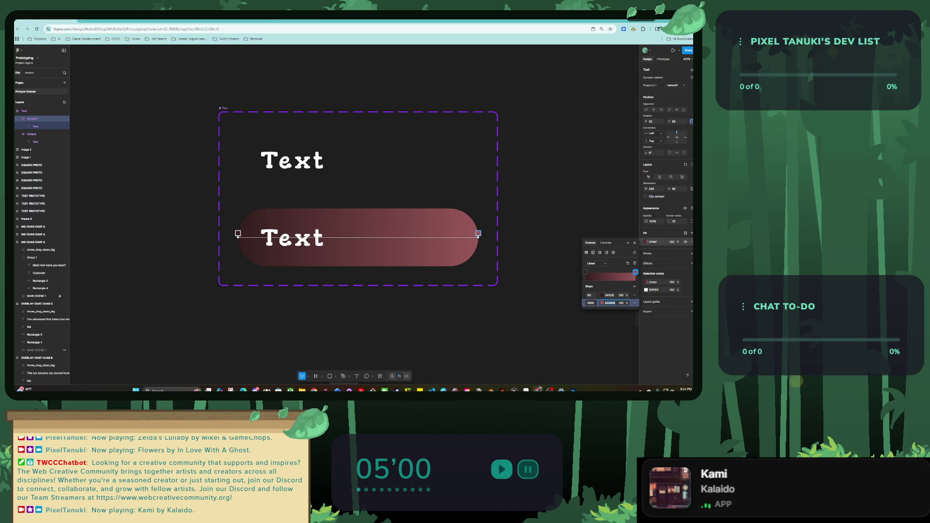
{"action": "key", "text": "Escape"}
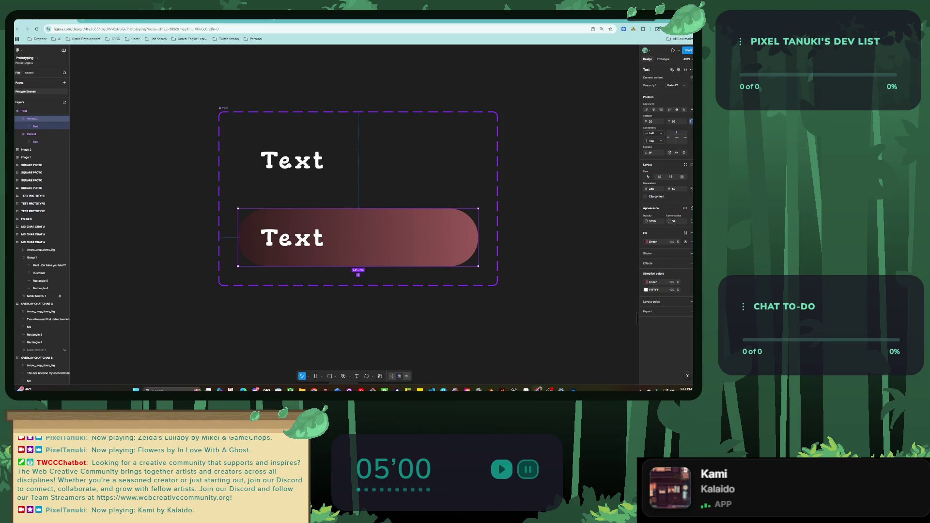
{"action": "left_click", "coordinate": [646, 242]}
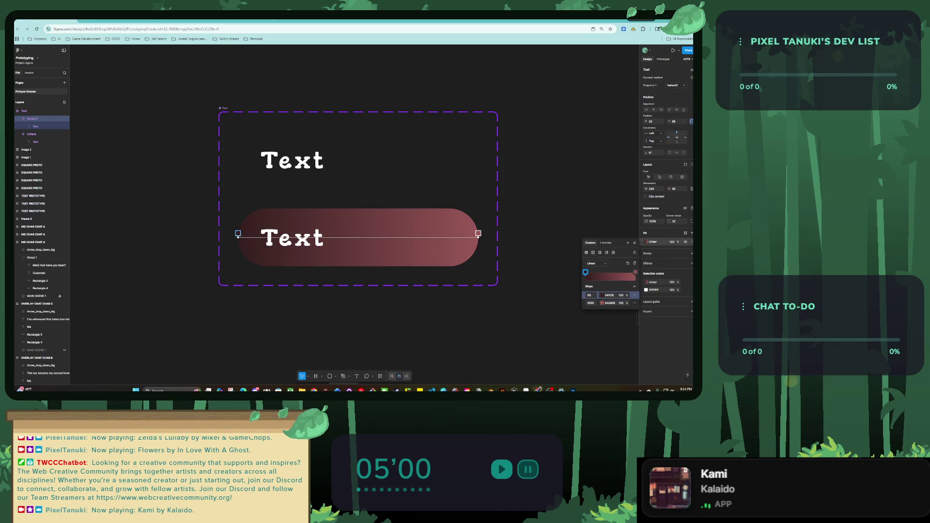
{"action": "left_click_drag", "start_coordinate": [478, 234], "coordinate": [570, 233]}
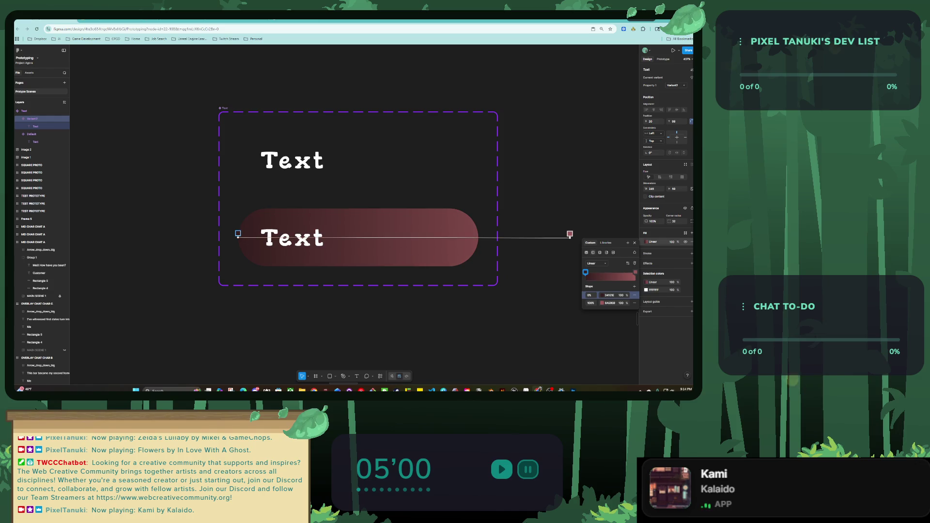
{"action": "left_click_drag", "start_coordinate": [239, 234], "coordinate": [326, 233]}
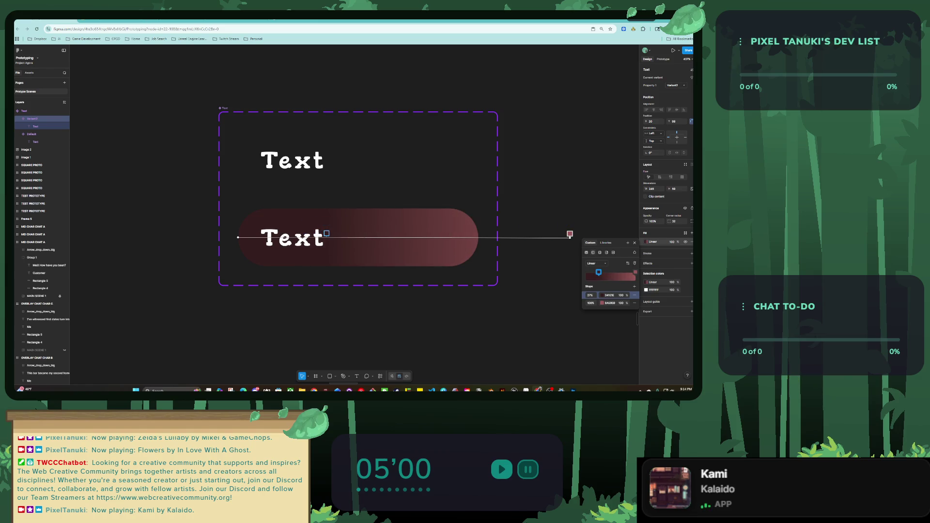
{"action": "key", "text": "Escape"}
Step: Add a 63% middle stop and sample the dialog's coral #C65A4A for the end stop
{"action": "scroll", "coordinate": [431, 236], "scroll_direction": "down", "scroll_amount": 5}
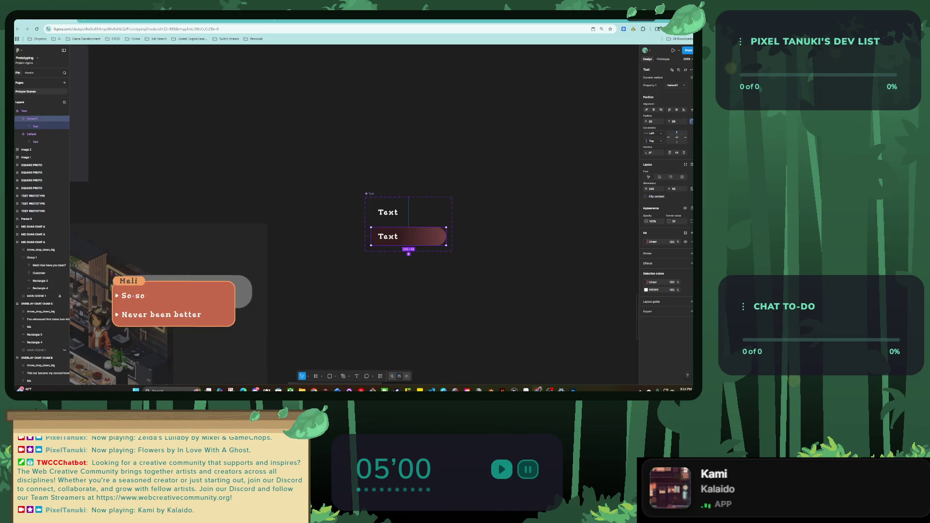
{"action": "left_click", "coordinate": [647, 242]}
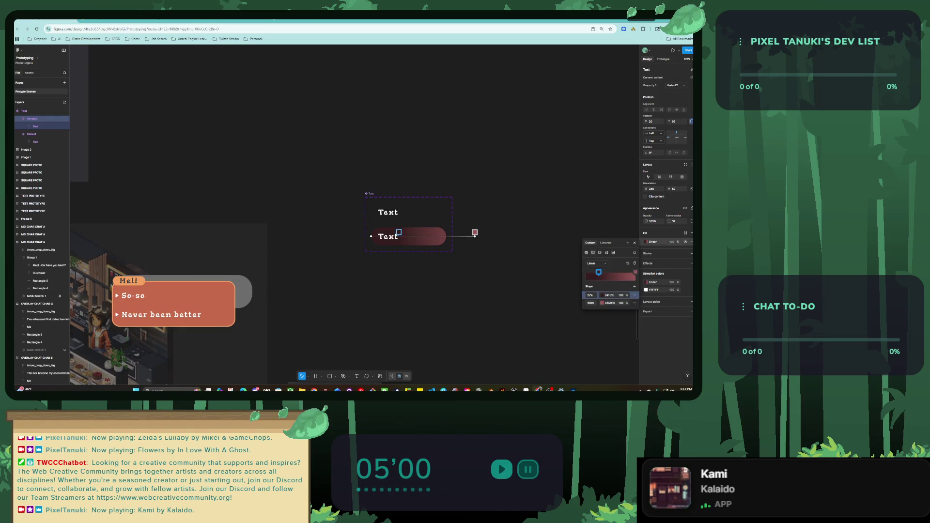
{"action": "left_click", "coordinate": [617, 274]}
{"action": "left_click", "coordinate": [610, 310]}
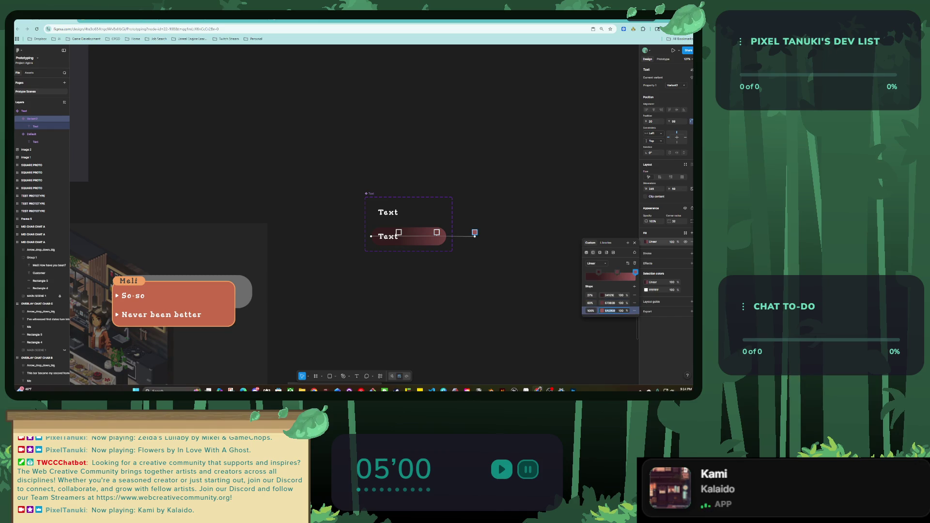
{"action": "left_click", "coordinate": [602, 310]}
{"action": "left_click_drag", "start_coordinate": [557, 272], "coordinate": [368, 237]}
{"action": "left_click", "coordinate": [340, 306]}
{"action": "left_click", "coordinate": [212, 294]}
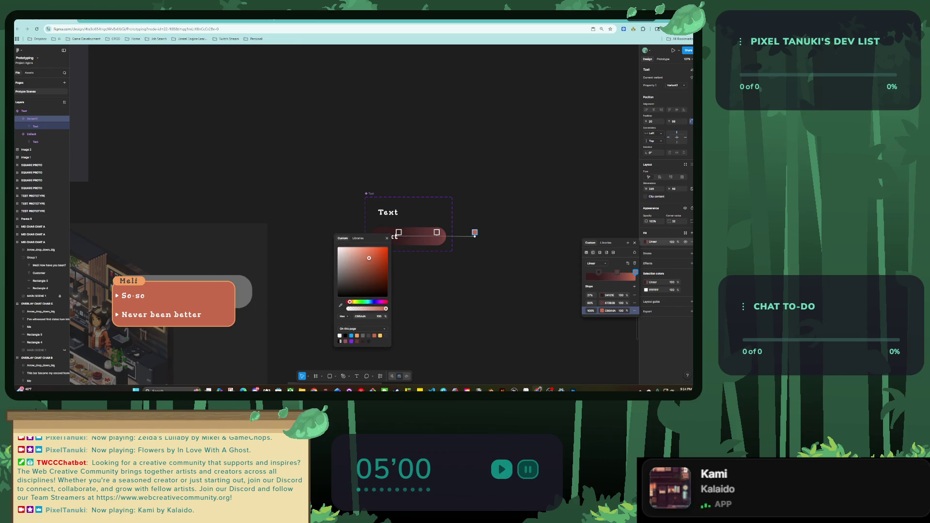
{"action": "left_click_drag", "start_coordinate": [475, 233], "coordinate": [441, 232]}
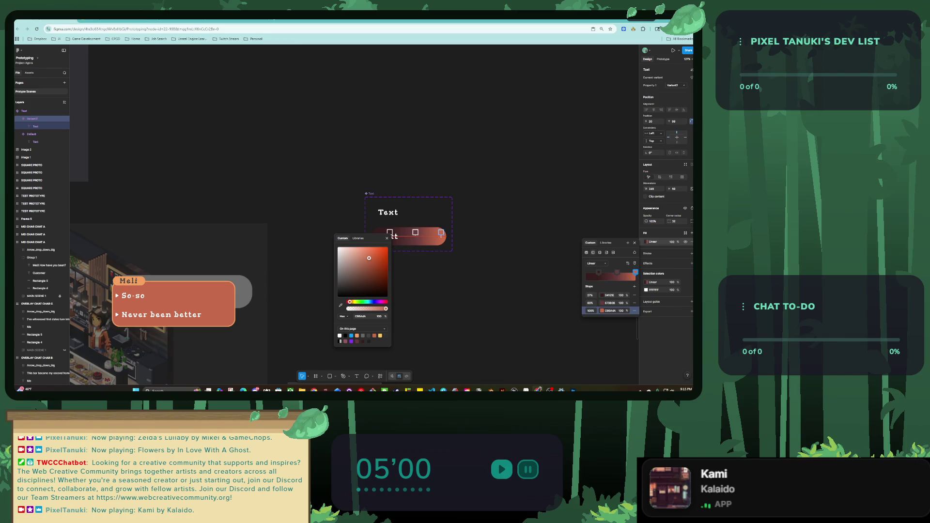
{"action": "left_click_drag", "start_coordinate": [443, 233], "coordinate": [446, 233]}
{"action": "key", "text": "Escape"}
{"action": "scroll", "coordinate": [409, 232], "scroll_direction": "up", "scroll_amount": 2}
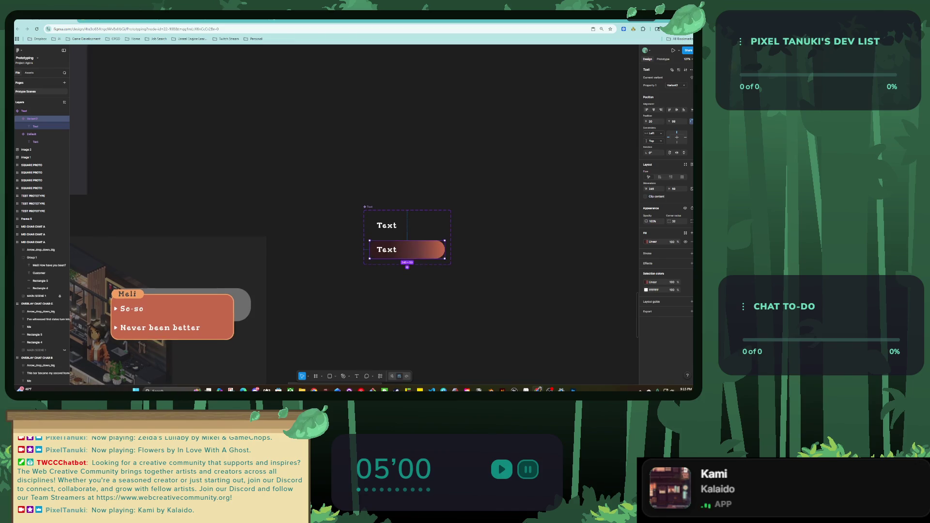
Step: Rename the Text component's variant property from Property 1 to HIGHLIGHT
{"action": "scroll", "coordinate": [409, 231], "scroll_direction": "up", "scroll_amount": 3}
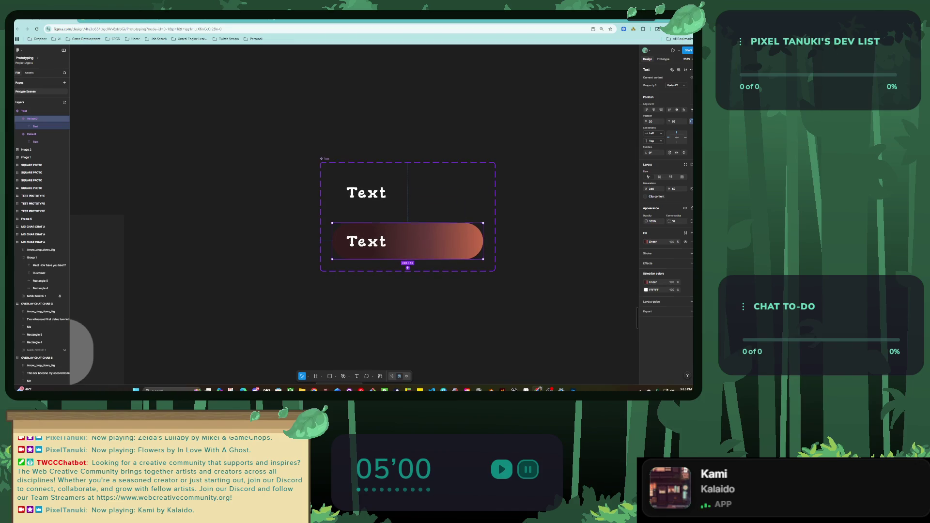
{"action": "key", "text": "Escape"}
{"action": "scroll", "coordinate": [454, 228], "scroll_direction": "down", "scroll_amount": 5}
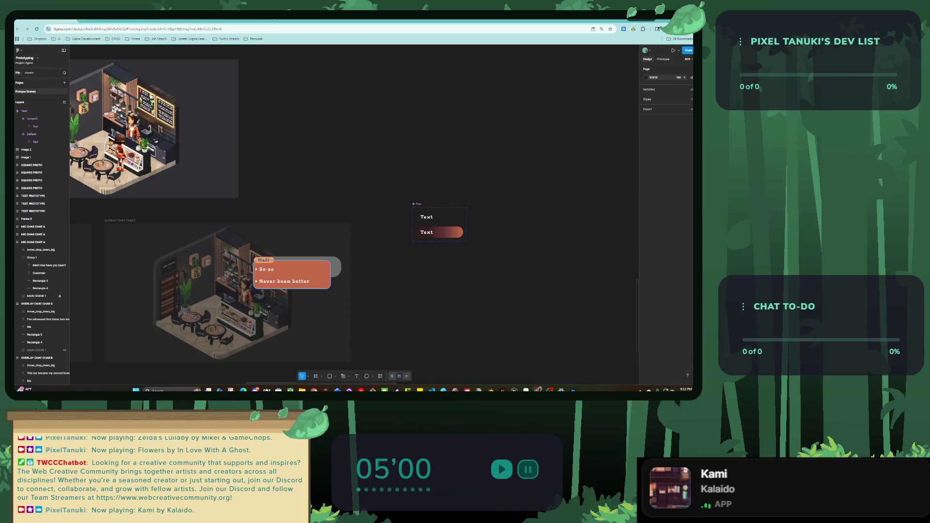
{"action": "scroll", "coordinate": [434, 232], "scroll_direction": "up", "scroll_amount": 3}
{"action": "left_click", "coordinate": [445, 208]}
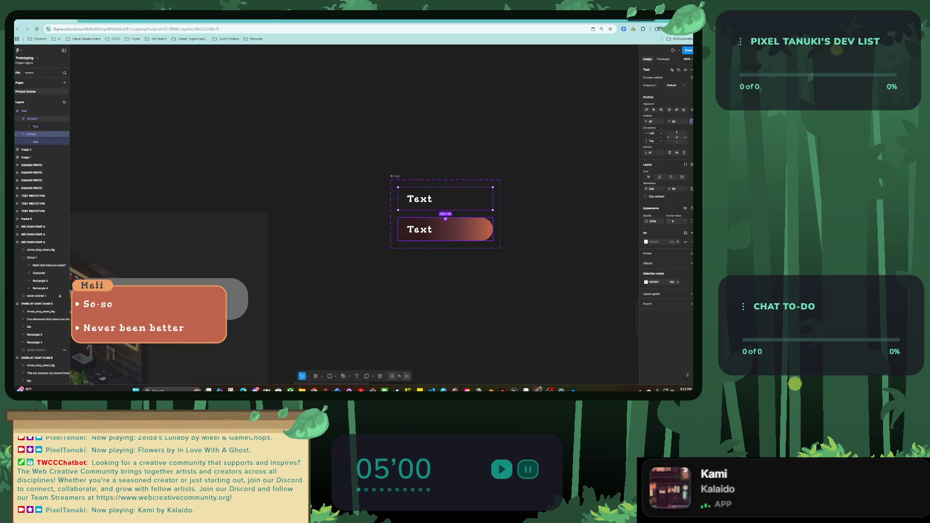
{"action": "double_click", "coordinate": [650, 85]}
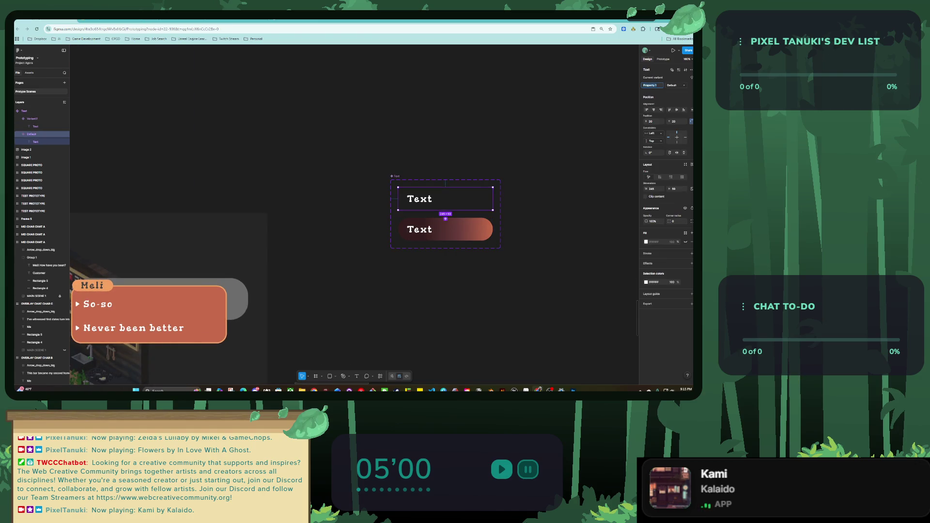
{"action": "type", "text": "HLIGHT"}
{"action": "key", "text": "Return"}
{"action": "left_click", "coordinate": [675, 85]}
{"action": "left_click", "coordinate": [676, 90]}
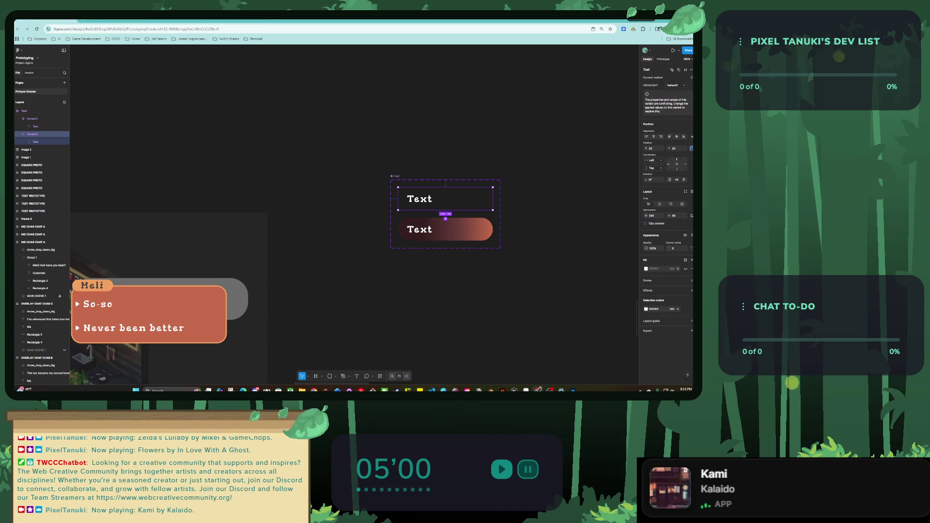
Step: Rename the plain text box variant layer to HOVER
{"action": "key", "text": "Escape"}
{"action": "left_click", "coordinate": [446, 230]}
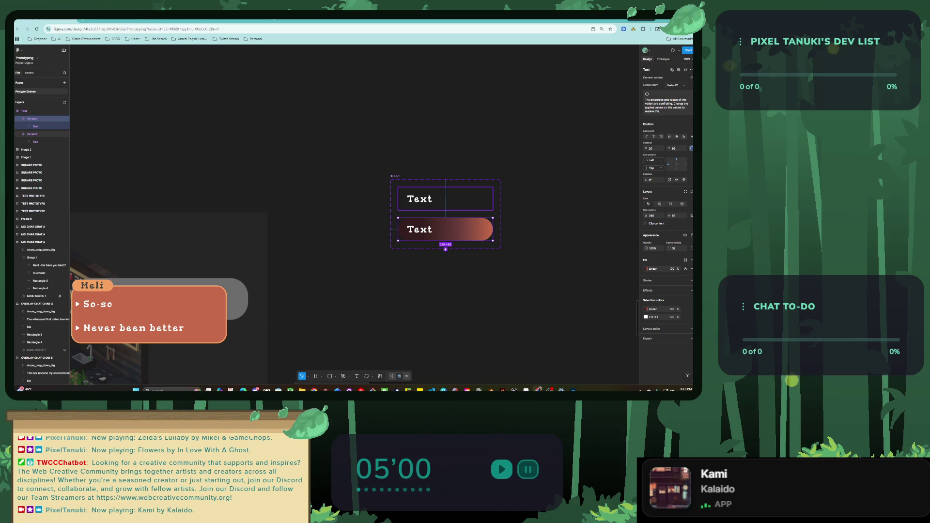
{"action": "left_click", "coordinate": [446, 198]}
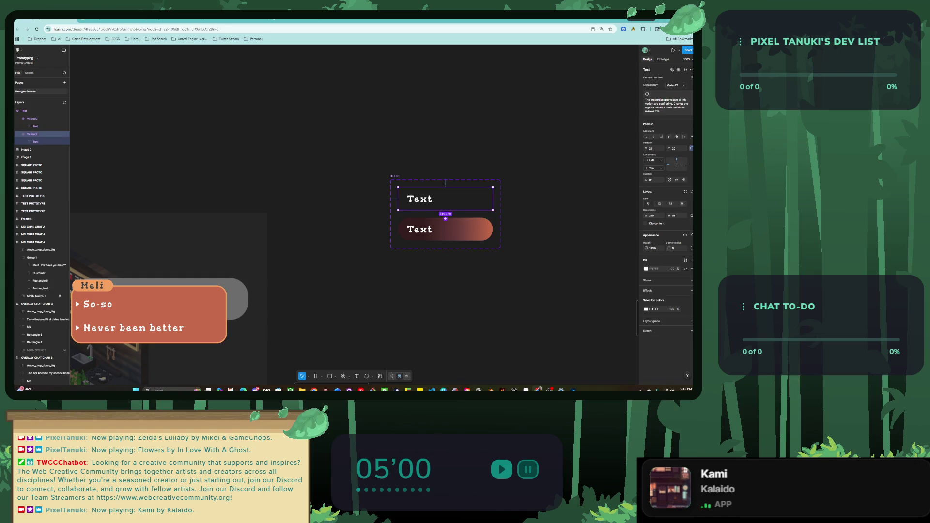
{"action": "right_click", "coordinate": [40, 136]}
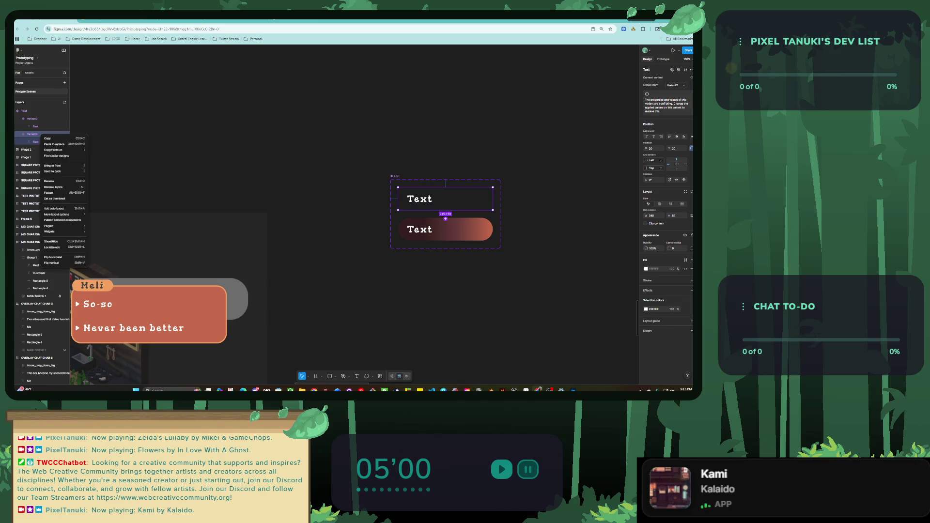
{"action": "left_click", "coordinate": [49, 180]}
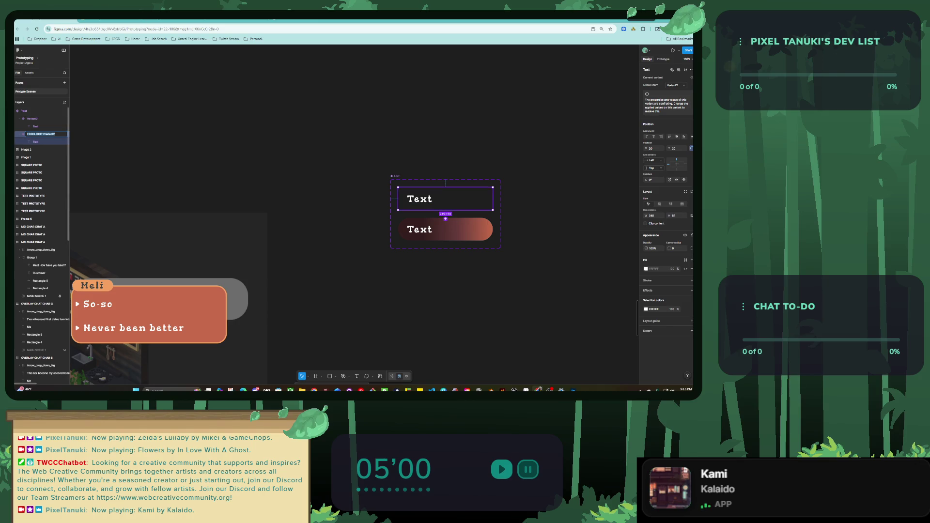
{"action": "double_click", "coordinate": [48, 134]}
{"action": "type", "text": "HI"}
{"action": "key", "text": "Return"}
Step: Rename the gradient pill variant layer to DEFAULT
{"action": "left_click", "coordinate": [32, 119]}
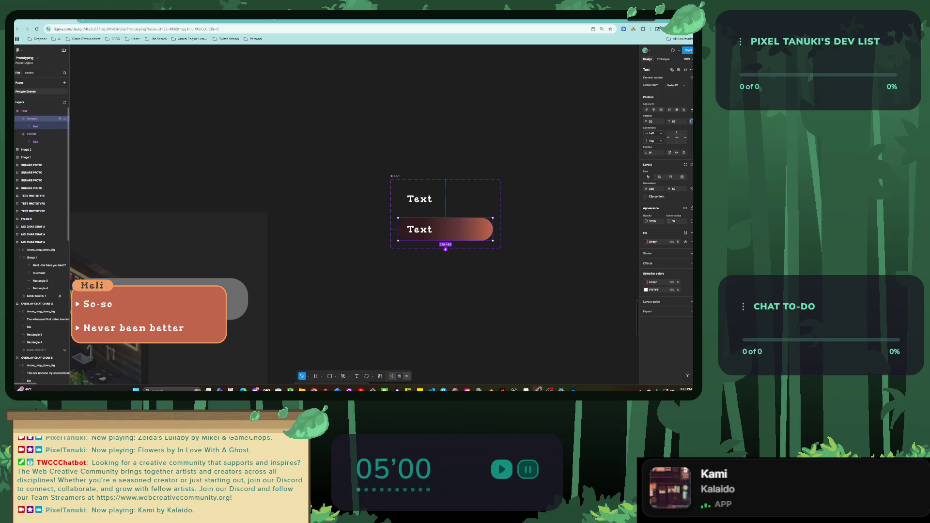
{"action": "double_click", "coordinate": [34, 119]}
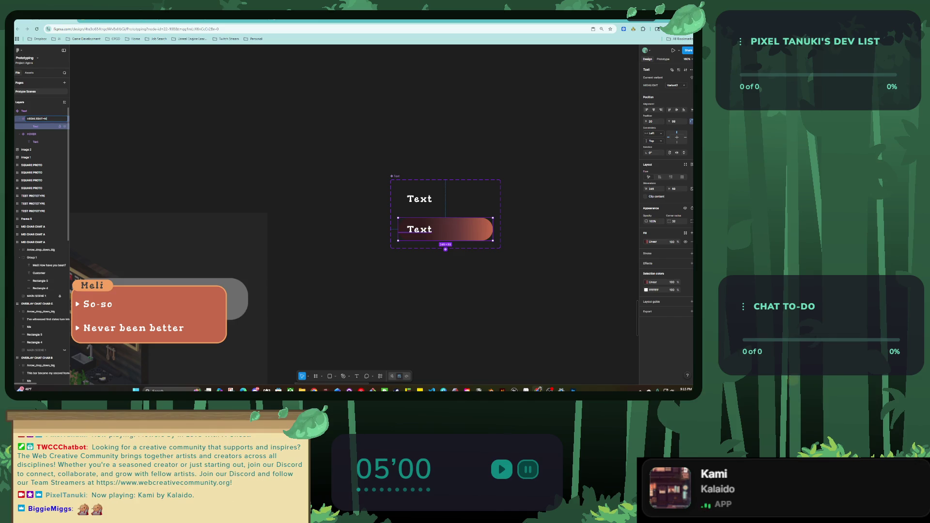
{"action": "type", "text": "DEFAULT"}
{"action": "key", "text": "Return"}
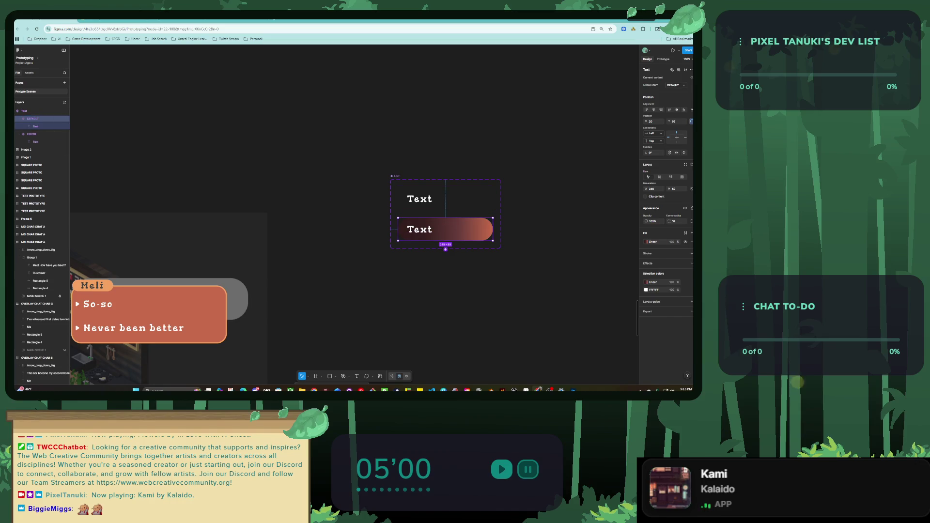
{"action": "left_click", "coordinate": [32, 134]}
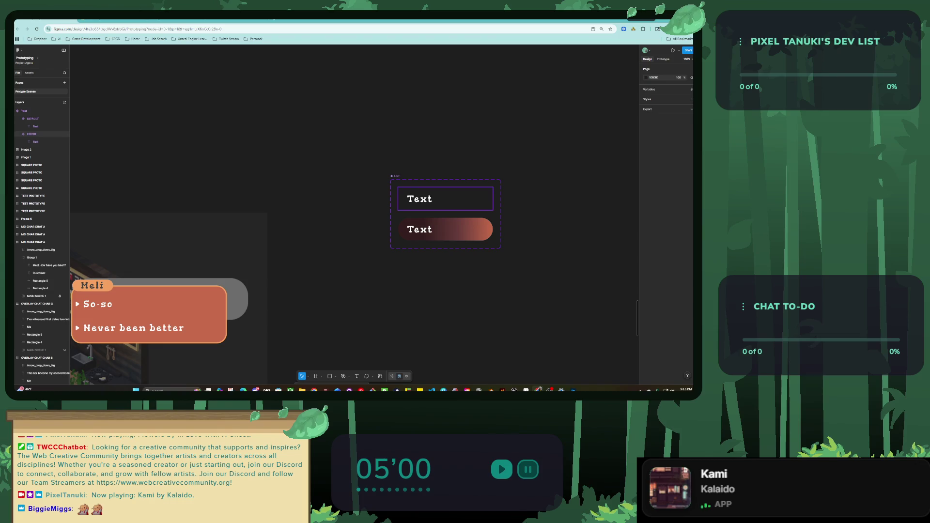
Step: Place a copy of the button below the component and try its DEFAULT and HOVER looks
{"action": "left_click_drag", "start_coordinate": [419, 198], "coordinate": [370, 301]}
{"action": "left_click", "coordinate": [676, 83]}
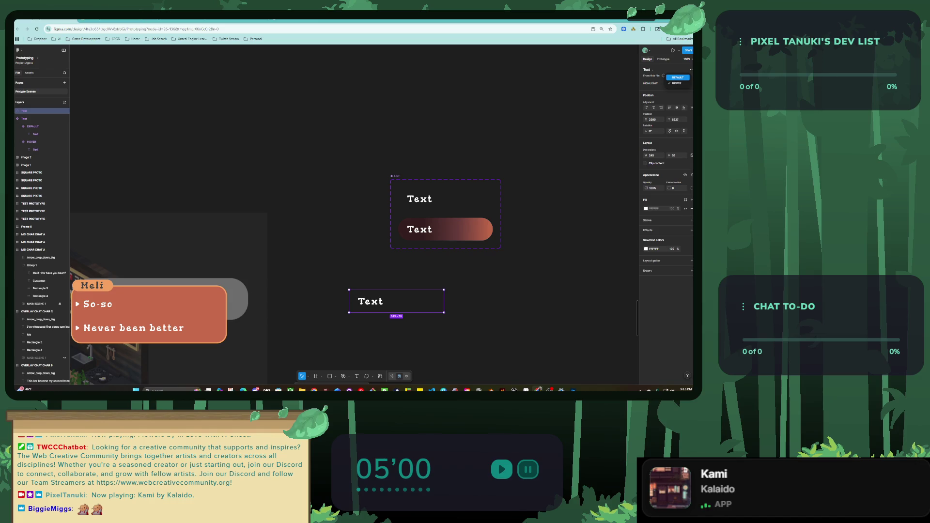
{"action": "left_click", "coordinate": [677, 78]}
{"action": "left_click", "coordinate": [677, 83]}
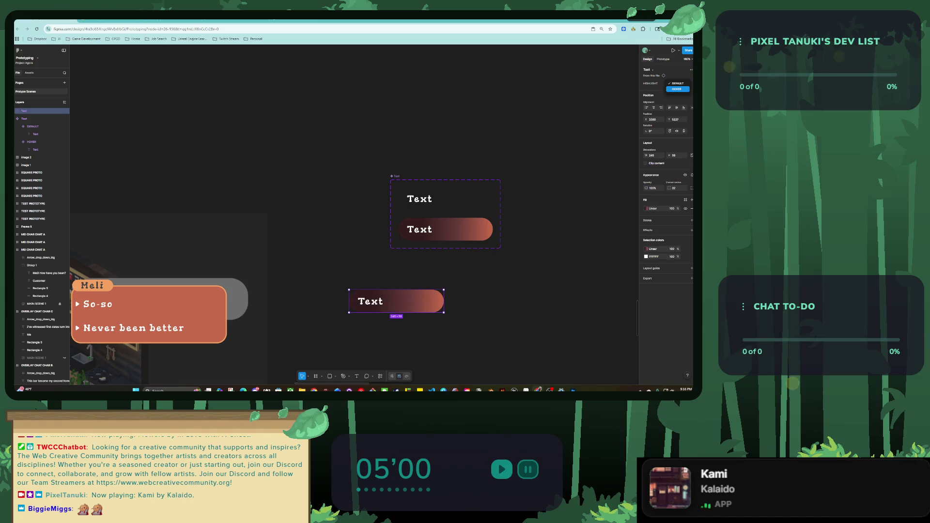
{"action": "left_click", "coordinate": [676, 89]}
Step: Set the gradient pill variant's HIGHLIGHT value to HOVER
{"action": "left_click", "coordinate": [445, 232]}
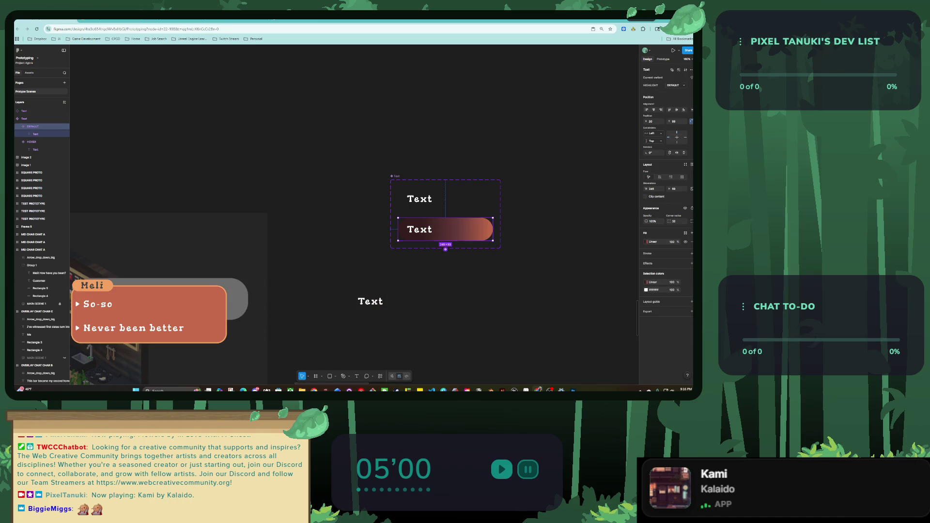
{"action": "left_click", "coordinate": [676, 84]}
{"action": "left_click", "coordinate": [677, 91]}
{"action": "left_click", "coordinate": [445, 199]}
{"action": "left_click", "coordinate": [673, 85]}
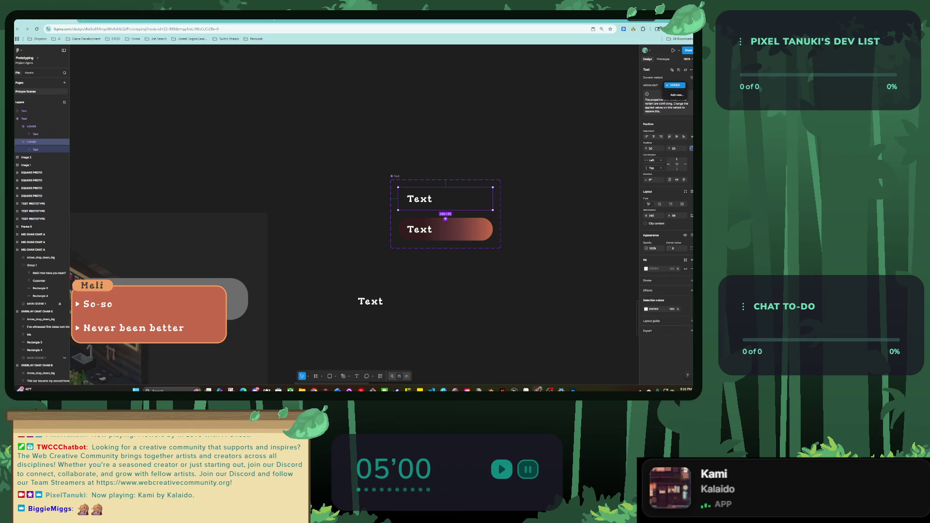
{"action": "left_click", "coordinate": [445, 230]}
{"action": "left_click", "coordinate": [445, 230]}
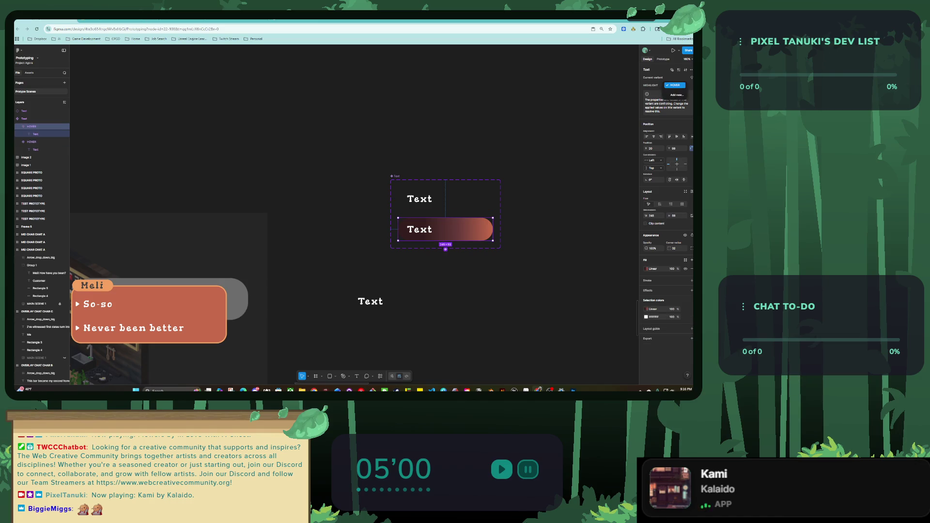
{"action": "left_click", "coordinate": [445, 198]}
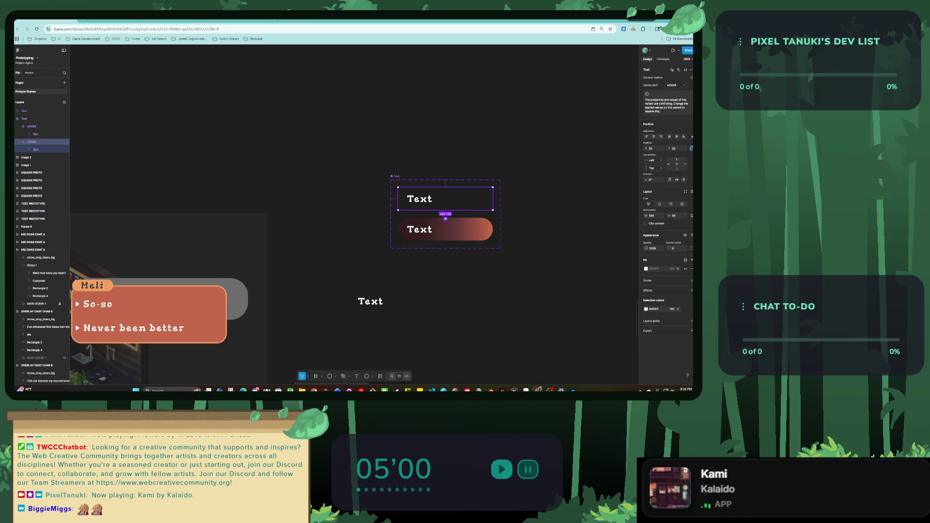
Step: Rename the duplicate HOVER variant layer to DEFAULT
{"action": "right_click", "coordinate": [31, 142]}
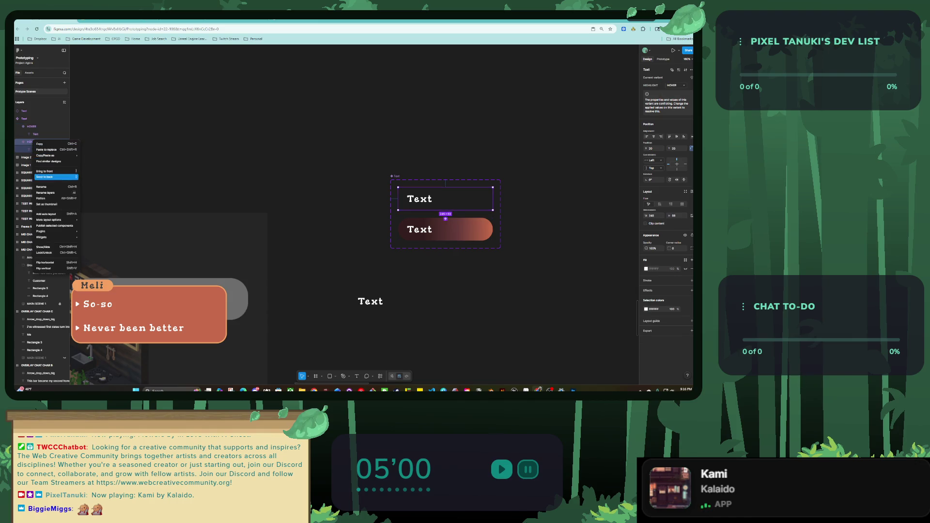
{"action": "left_click", "coordinate": [53, 186]}
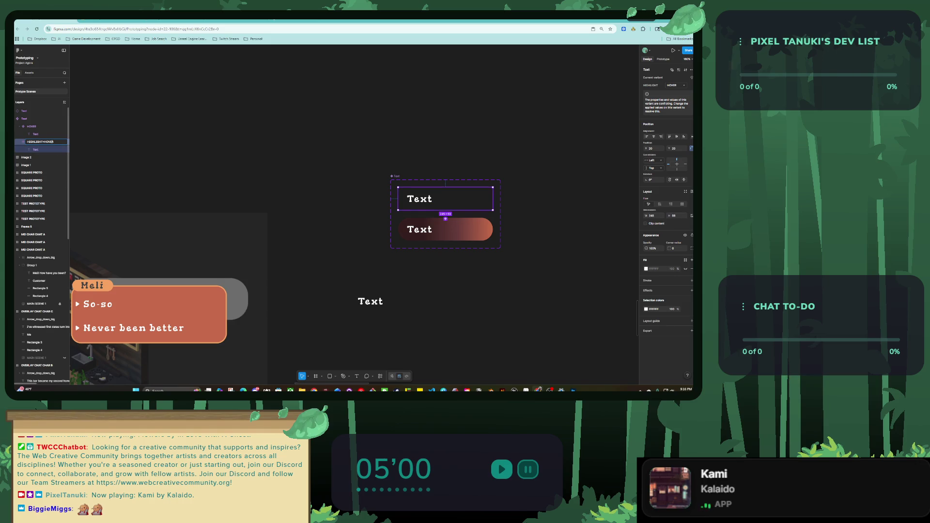
{"action": "key", "text": "BackSpace"}
{"action": "key", "text": "BackSpace"}
{"action": "key", "text": "BackSpace"}
{"action": "type", "text": "DEFAULT"}
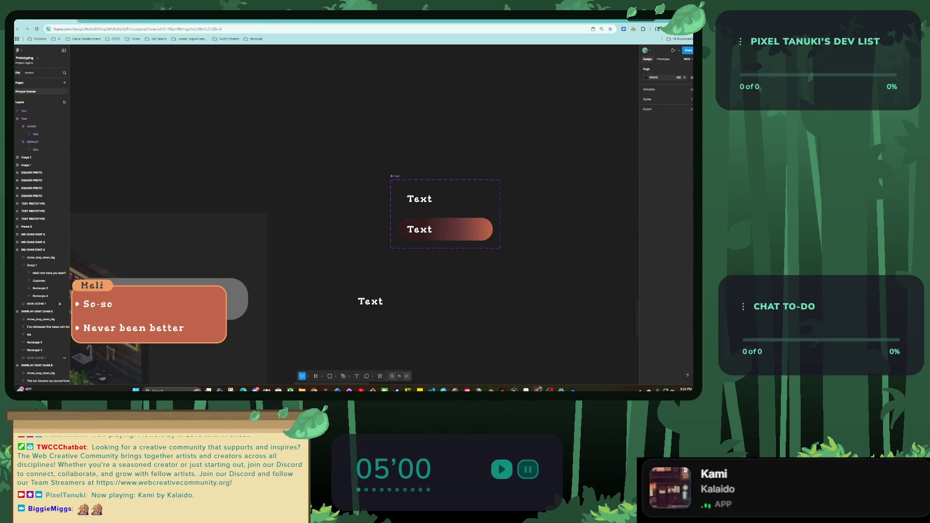
{"action": "scroll", "coordinate": [354, 218], "scroll_direction": "down", "scroll_amount": 2}
Step: Switch the standalone Text button instance to its HOVER variant
{"action": "left_click", "coordinate": [411, 265]}
{"action": "left_click", "coordinate": [677, 83]}
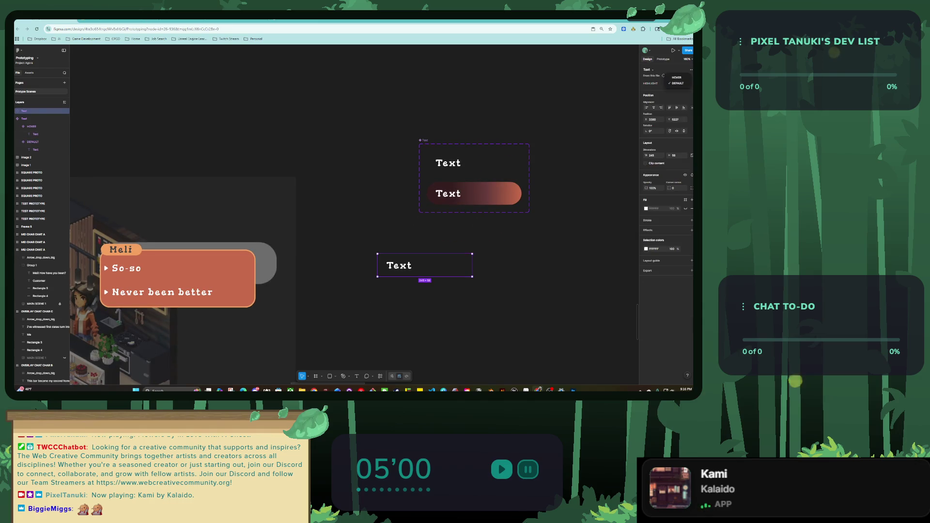
{"action": "left_click", "coordinate": [675, 77]}
{"action": "key", "text": "Escape"}
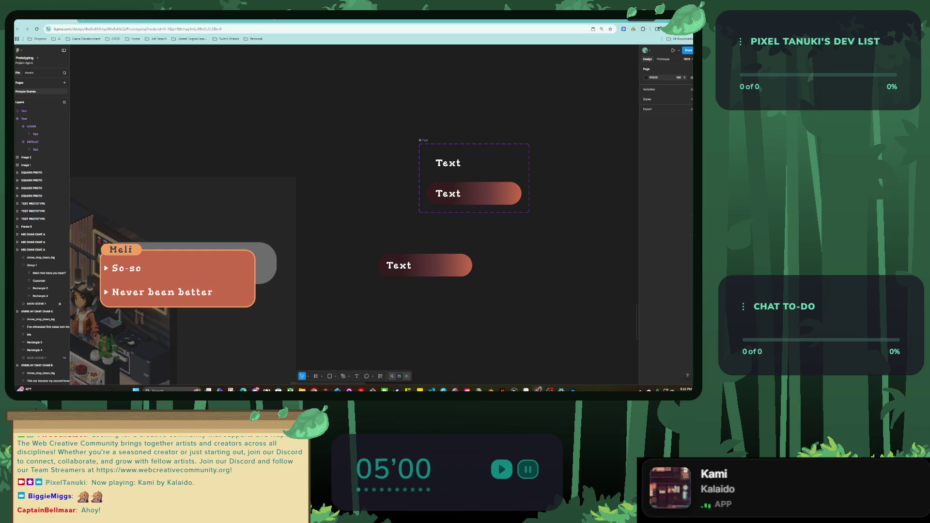
{"action": "left_click", "coordinate": [412, 265]}
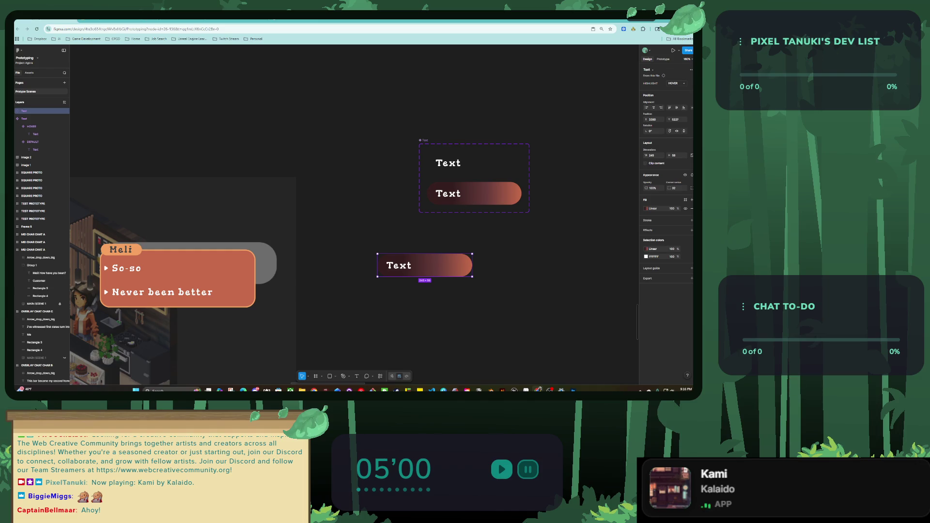
Step: Set the standalone Text button back to its DEFAULT variant
{"action": "scroll", "coordinate": [354, 213], "scroll_direction": "left", "scroll_amount": 2}
{"action": "scroll", "coordinate": [354, 213], "scroll_direction": "down", "scroll_amount": 1}
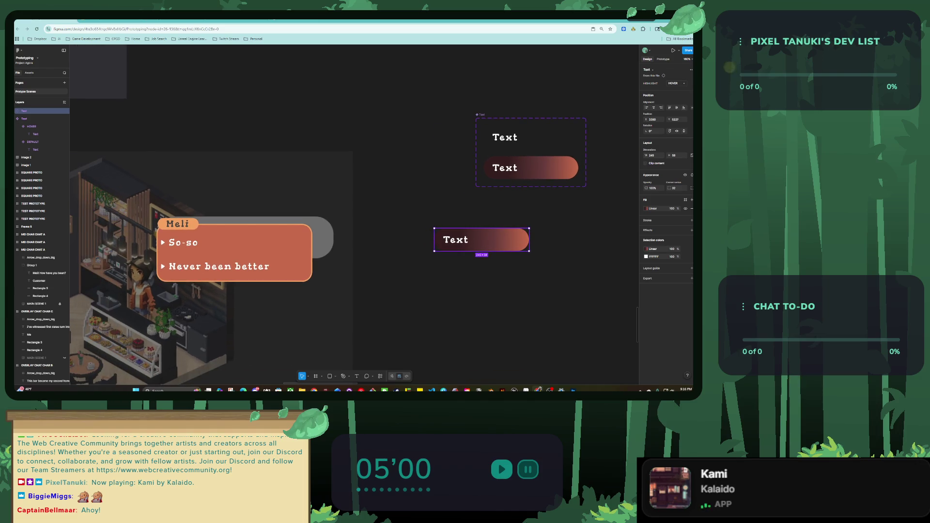
{"action": "left_click", "coordinate": [677, 83]}
{"action": "left_click", "coordinate": [676, 90]}
{"action": "key", "text": "Escape"}
Step: Move the Text button into the Meli dialog and switch it to HOVER
{"action": "scroll", "coordinate": [354, 213], "scroll_direction": "left", "scroll_amount": 4}
{"action": "left_click_drag", "start_coordinate": [576, 229], "coordinate": [339, 235]}
{"action": "left_click", "coordinate": [676, 84]}
{"action": "left_click", "coordinate": [675, 90]}
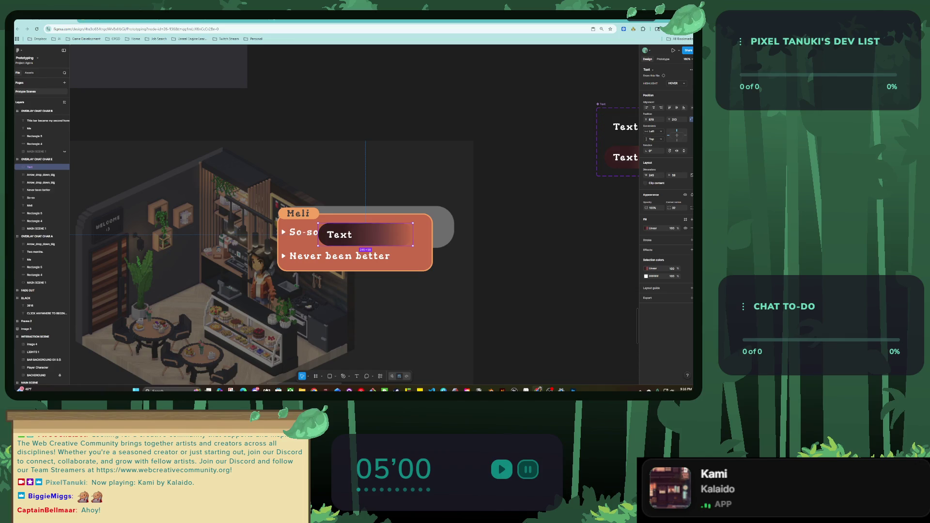
Step: Nudge the button into position over the So-so line
{"action": "scroll", "coordinate": [266, 202], "scroll_direction": "up", "scroll_amount": 3}
{"action": "scroll", "coordinate": [234, 179], "scroll_direction": "up", "scroll_amount": 2}
{"action": "key", "text": "shift+Left"}
{"action": "key", "text": "shift+Left"}
{"action": "key", "text": "shift+Left"}
{"action": "key", "text": "Up"}
{"action": "key", "text": "Up"}
{"action": "key", "text": "Up"}
{"action": "key", "text": "Right"}
{"action": "key", "text": "Right"}
{"action": "key", "text": "Right"}
{"action": "key", "text": "Down"}
{"action": "scroll", "coordinate": [234, 179], "scroll_direction": "down", "scroll_amount": 10}
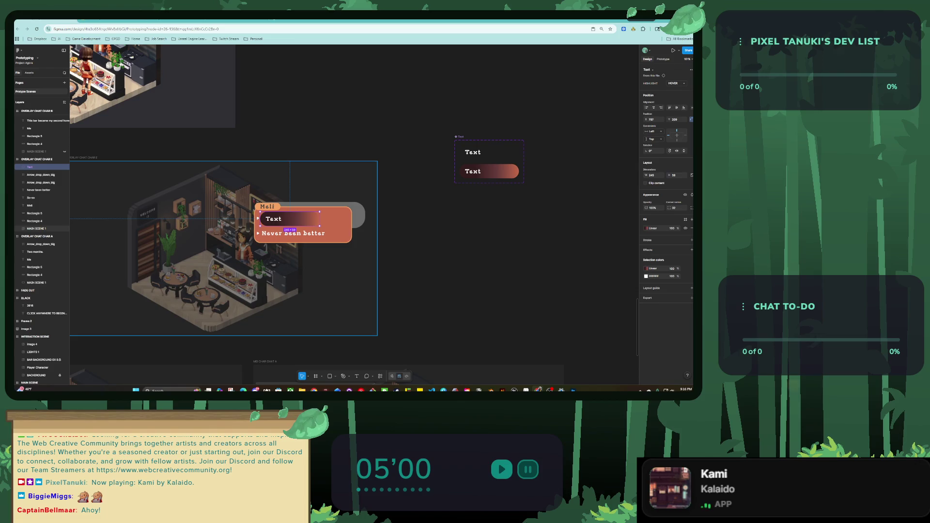
{"action": "scroll", "coordinate": [269, 220], "scroll_direction": "up", "scroll_amount": 2}
{"action": "scroll", "coordinate": [269, 220], "scroll_direction": "up", "scroll_amount": 6}
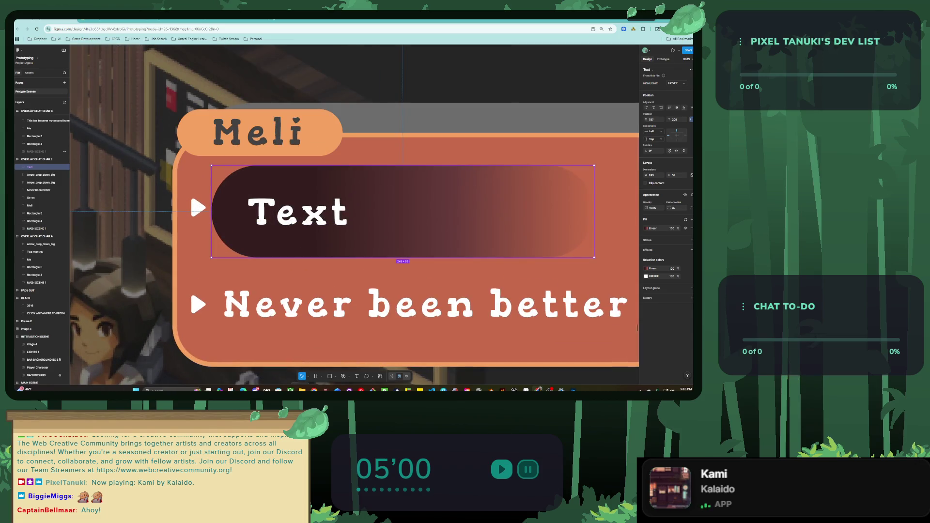
{"action": "scroll", "coordinate": [220, 261], "scroll_direction": "down", "scroll_amount": 2}
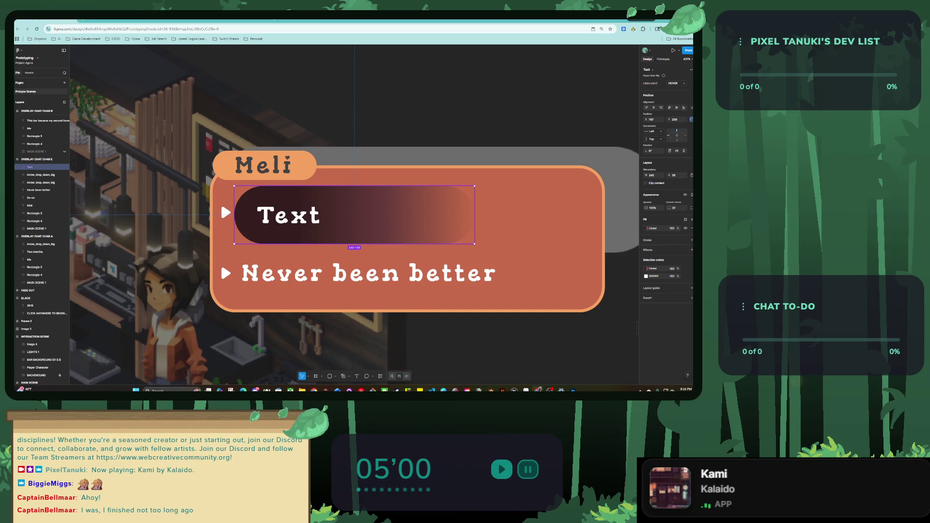
Step: Delete the So-so text, put the button in its place and size it 216×52
{"action": "left_click_drag", "start_coordinate": [291, 215], "coordinate": [381, 212]}
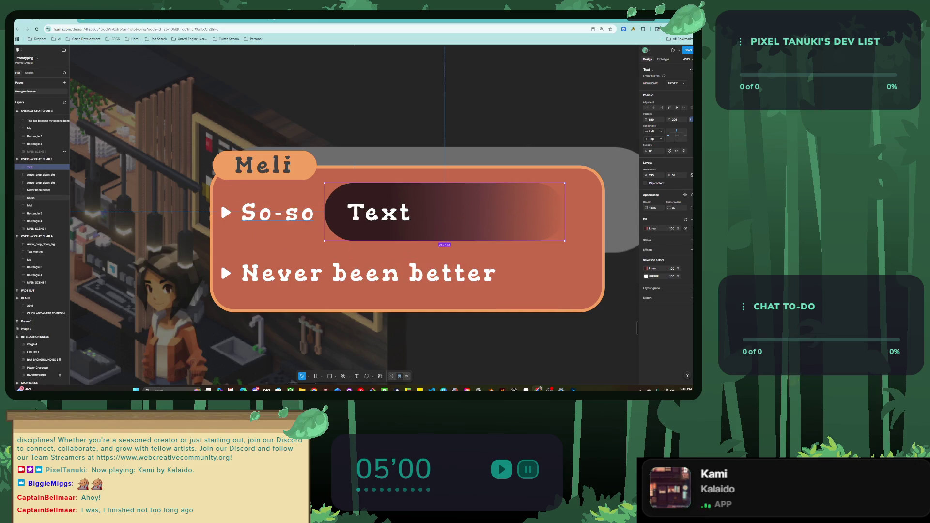
{"action": "left_click", "coordinate": [277, 213]}
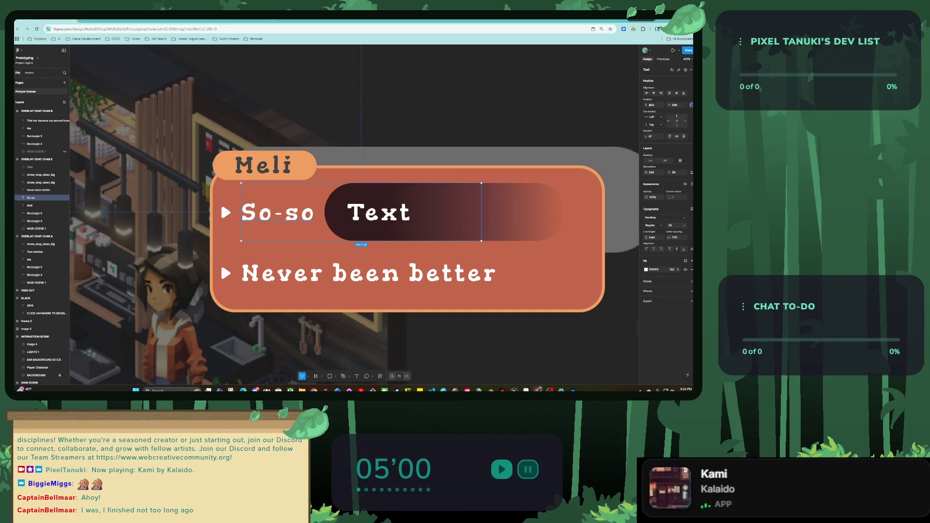
{"action": "key", "text": "Delete"}
{"action": "left_click_drag", "start_coordinate": [359, 213], "coordinate": [275, 213]}
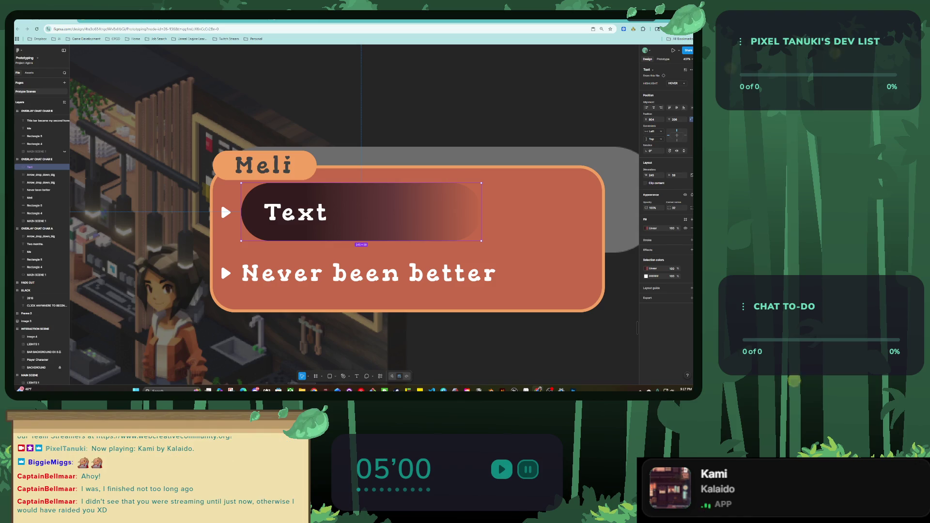
{"action": "key", "text": "ctrl+z"}
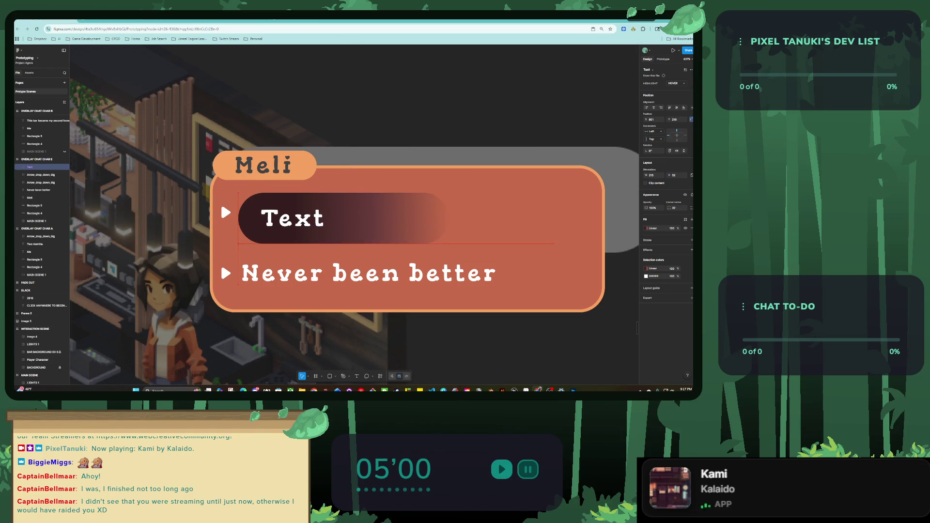
Step: Delete the arrow icon and change the first button's label from Text to So-so
{"action": "left_click", "coordinate": [225, 212]}
{"action": "key", "text": "Delete"}
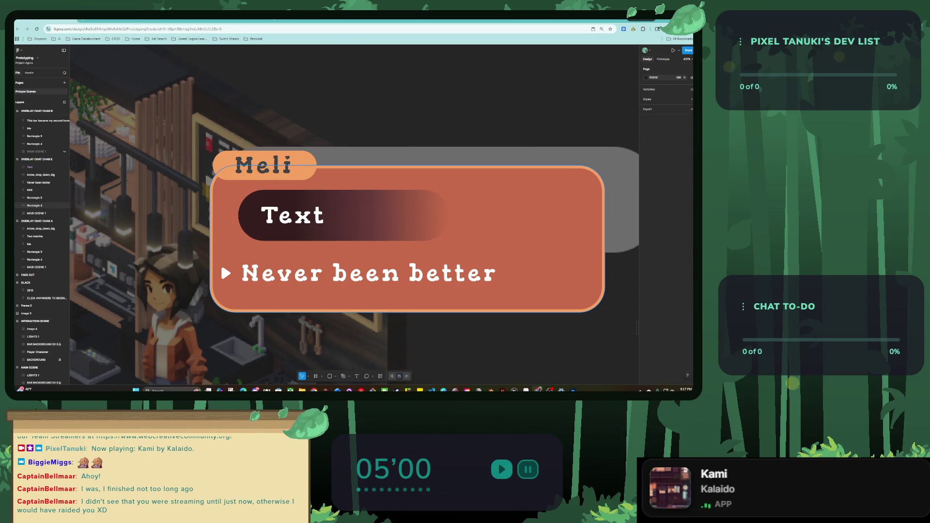
{"action": "key", "text": "Return"}
{"action": "key", "text": "Return"}
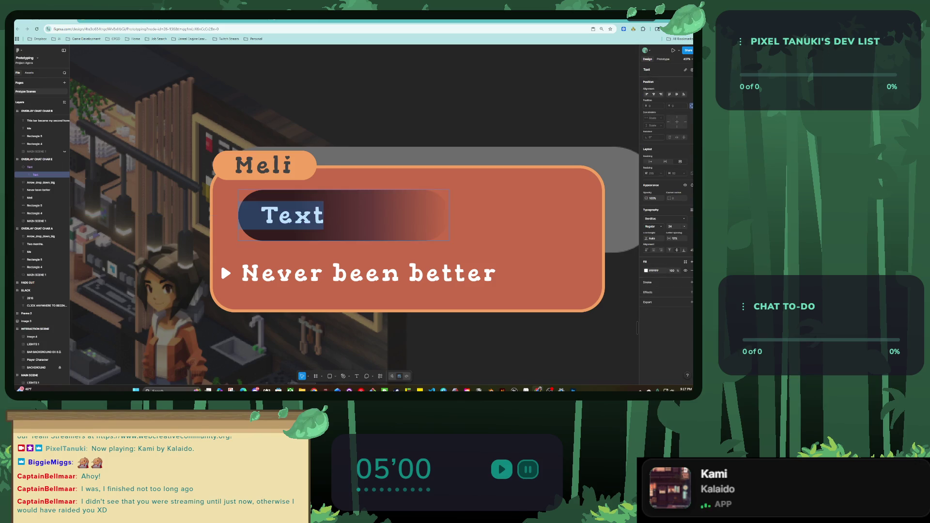
{"action": "type", "text": "so"}
{"action": "key", "text": "BackSpace"}
{"action": "key", "text": "BackSpace"}
{"action": "key", "text": "Escape"}
{"action": "key", "text": "Tab"}
{"action": "key", "text": "Return"}
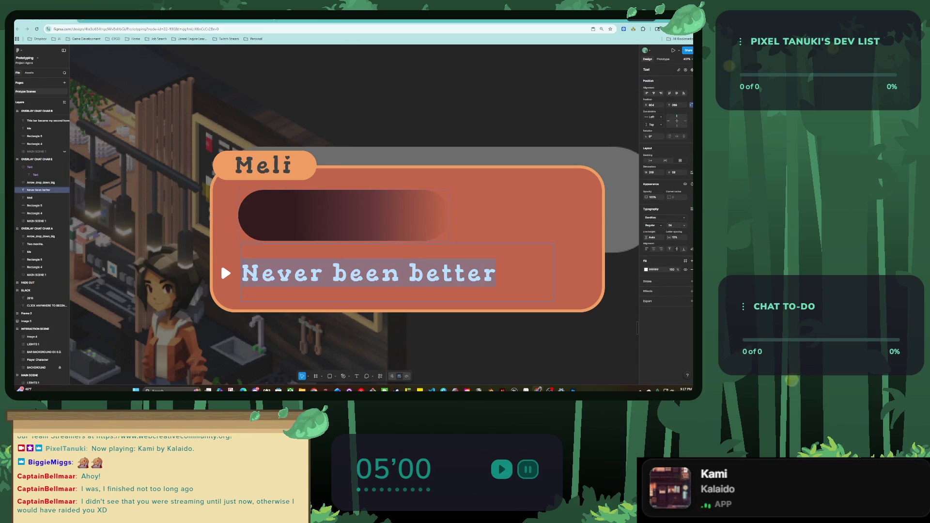
{"action": "key", "text": "ctrl+z"}
{"action": "key", "text": "shift+Left"}
{"action": "key", "text": "shift+Left"}
{"action": "key", "text": "shift+Left"}
{"action": "key", "text": "shift+Left"}
{"action": "type", "text": "S"}
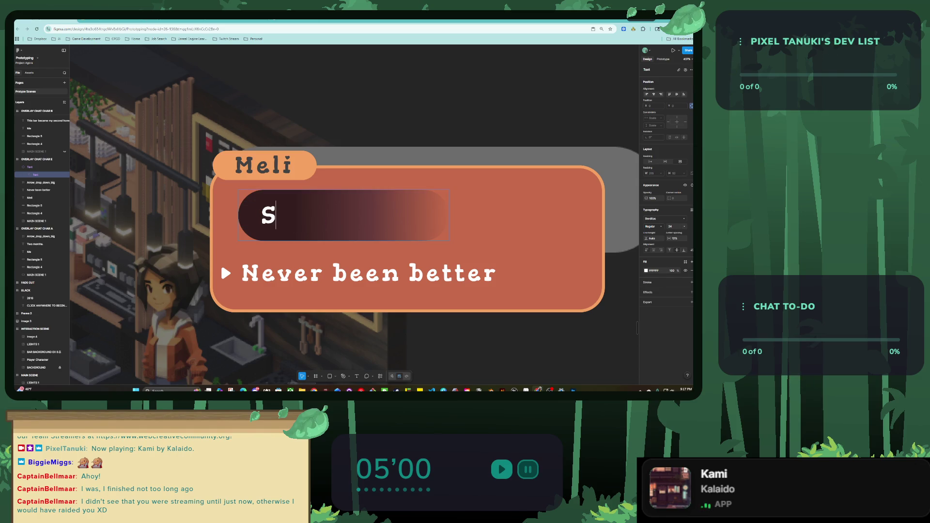
{"action": "type", "text": "o-so"}
{"action": "left_click", "coordinate": [220, 261]}
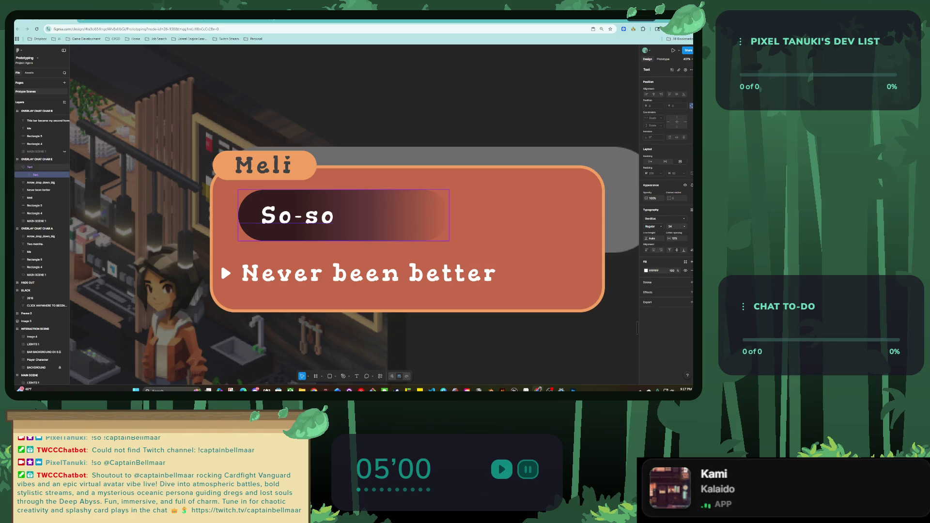
Step: Place a copy of the So-so button over the second dialogue line, moving the original text aside
{"action": "left_click", "coordinate": [344, 215]}
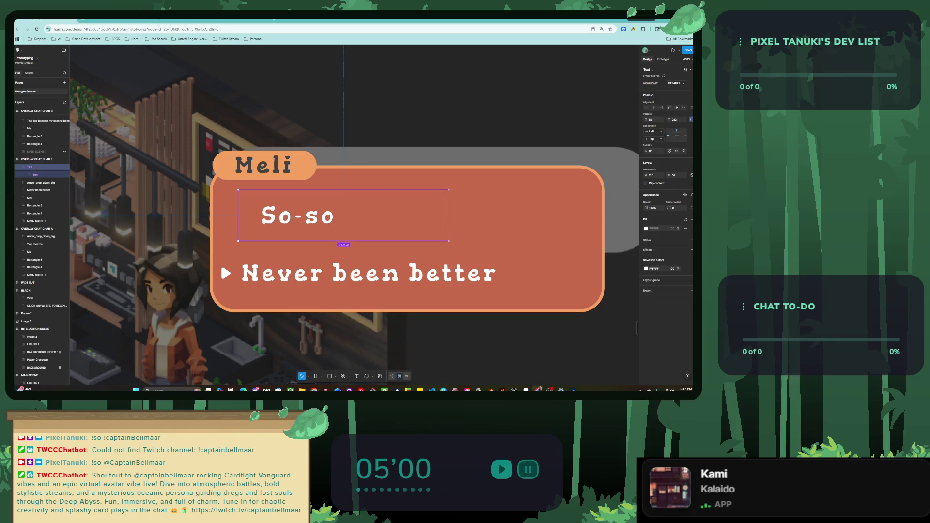
{"action": "scroll", "coordinate": [347, 219], "scroll_direction": "down", "scroll_amount": 2}
{"action": "left_click", "coordinate": [267, 261]}
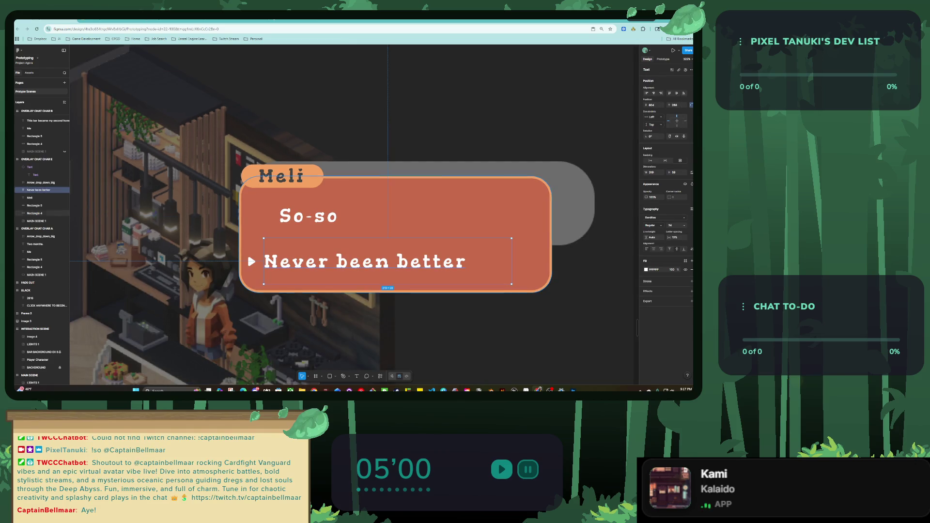
{"action": "left_click", "coordinate": [345, 216]}
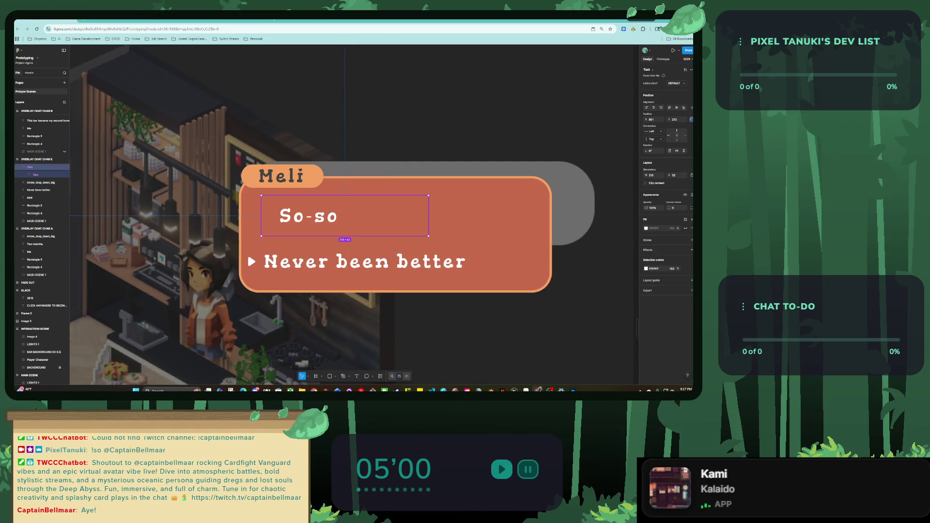
{"action": "left_click_drag", "start_coordinate": [344, 216], "coordinate": [247, 252]}
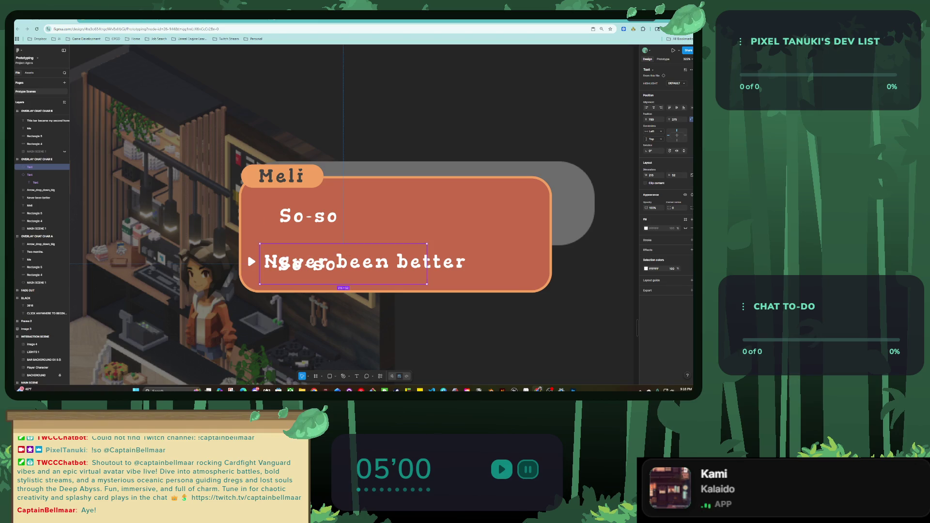
{"action": "left_click", "coordinate": [247, 252]}
{"action": "key", "text": "shift+Down"}
{"action": "key", "text": "shift+Down"}
{"action": "key", "text": "shift+Down"}
{"action": "left_click", "coordinate": [247, 252]}
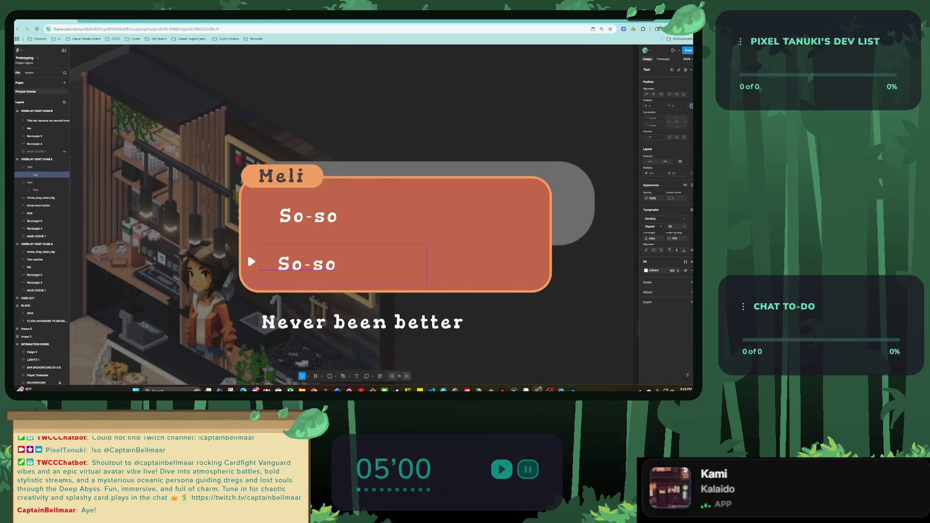
Step: Relabel the copied button as 'Never been better.'
{"action": "key", "text": "Return"}
{"action": "key", "text": "End"}
{"action": "key", "text": "shift+Left"}
{"action": "key", "text": "shift+Left"}
{"action": "key", "text": "shift+Left"}
{"action": "key", "text": "shift+Left"}
{"action": "key", "text": "shift+Left"}
{"action": "type", "text": "Never been better"}
{"action": "key", "text": "Escape"}
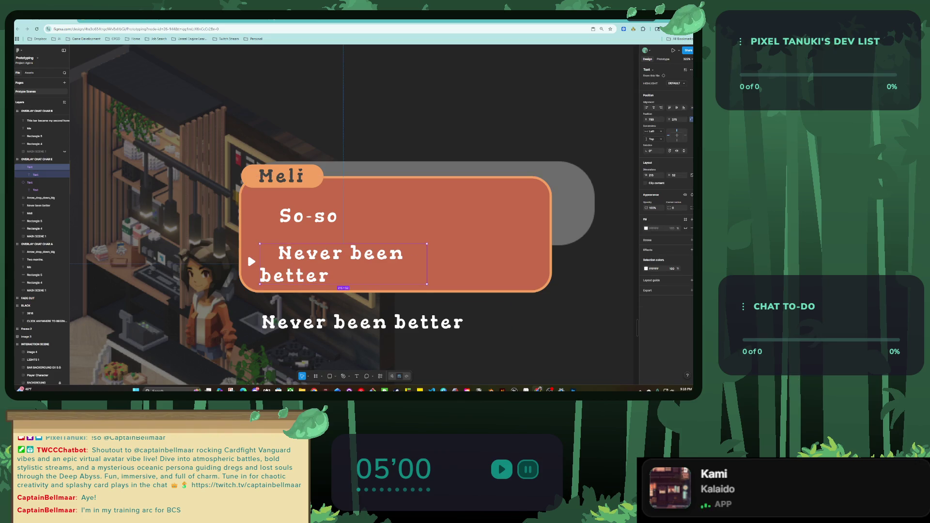
{"action": "key", "text": "Return"}
{"action": "key", "text": "Return"}
{"action": "key", "text": "Escape"}
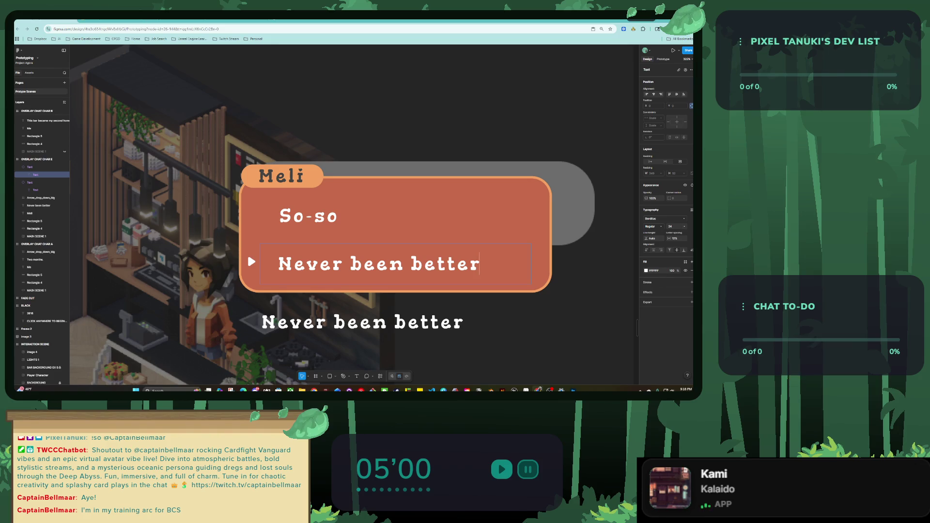
{"action": "type", "text": "."}
Step: Delete the arrow icon by the second line and the old 'Never been better' text below
{"action": "left_click", "coordinate": [247, 253]}
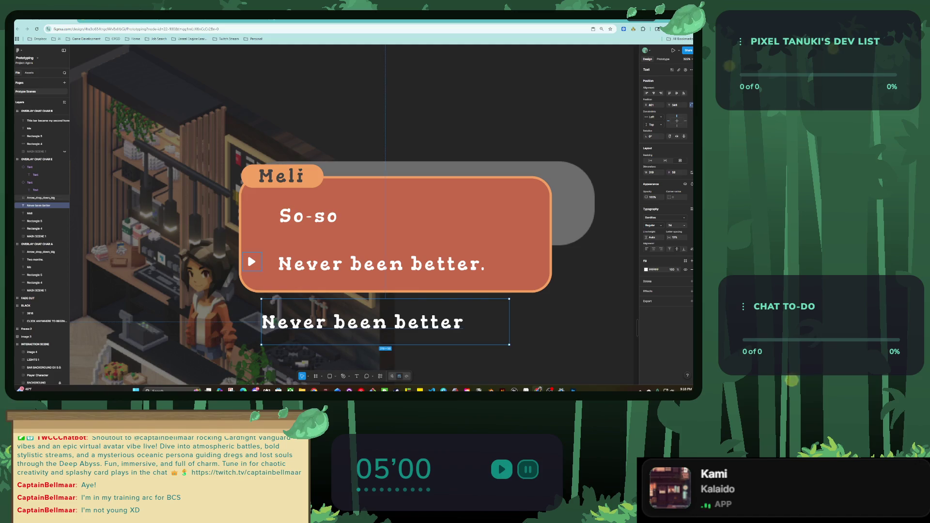
{"action": "key", "text": "Delete"}
{"action": "left_click", "coordinate": [310, 322]}
{"action": "key", "text": "Delete"}
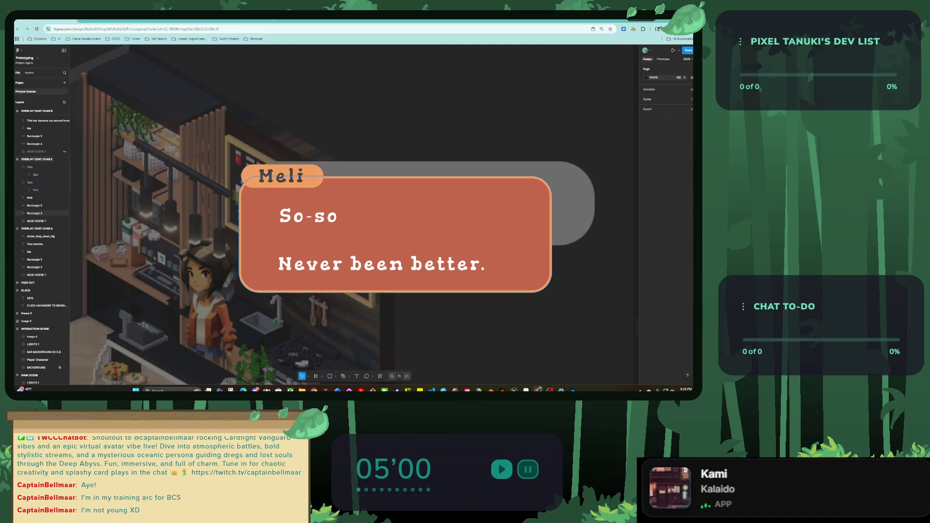
{"action": "left_click", "coordinate": [306, 267]}
{"action": "scroll", "coordinate": [306, 272], "scroll_direction": "down", "scroll_amount": 5}
{"action": "scroll", "coordinate": [301, 274], "scroll_direction": "down", "scroll_amount": 2}
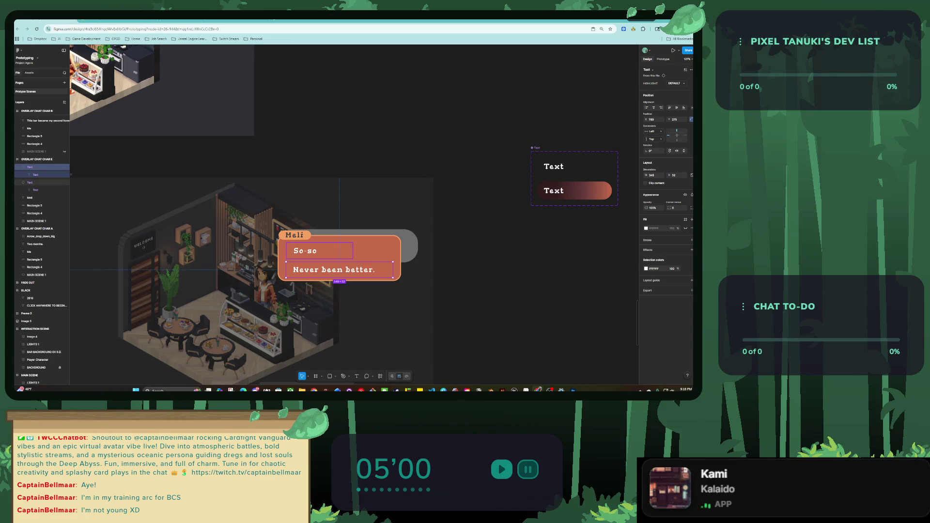
Step: Select the So-so choice text inside the dialogue and zoom to it
{"action": "left_click", "coordinate": [305, 251]}
{"action": "scroll", "coordinate": [319, 266], "scroll_direction": "up", "scroll_amount": 4}
{"action": "left_click", "coordinate": [318, 266], "text": "shift"}
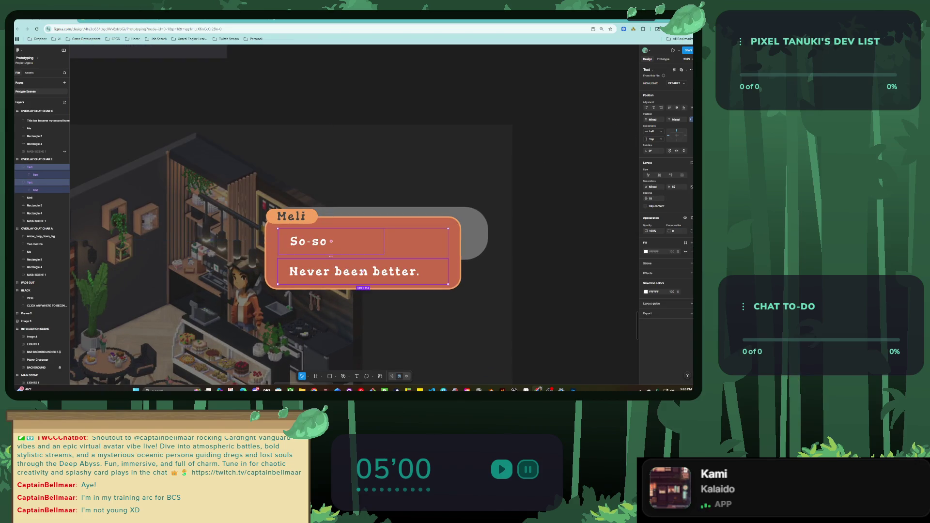
{"action": "key", "text": "Escape"}
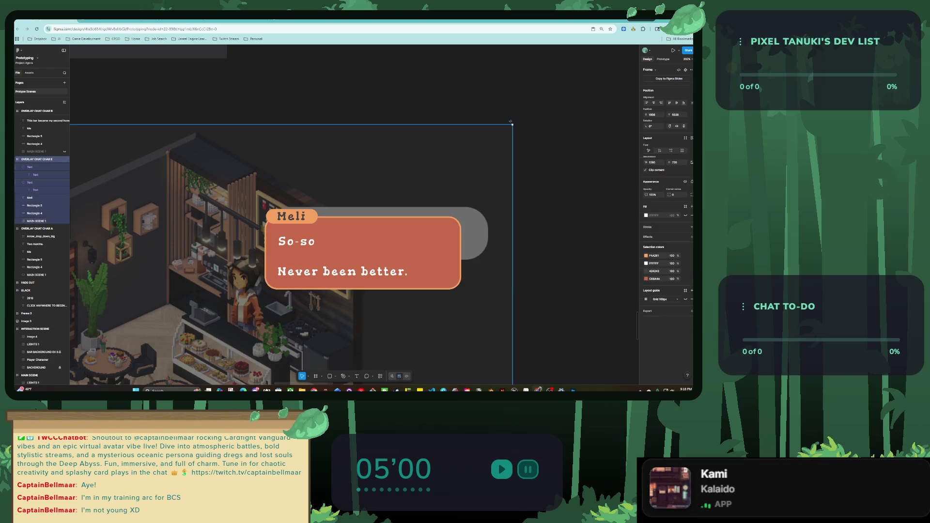
{"action": "scroll", "coordinate": [400, 227], "scroll_direction": "down", "scroll_amount": 5}
{"action": "left_click", "coordinate": [371, 231]}
{"action": "scroll", "coordinate": [370, 231], "scroll_direction": "up", "scroll_amount": 8}
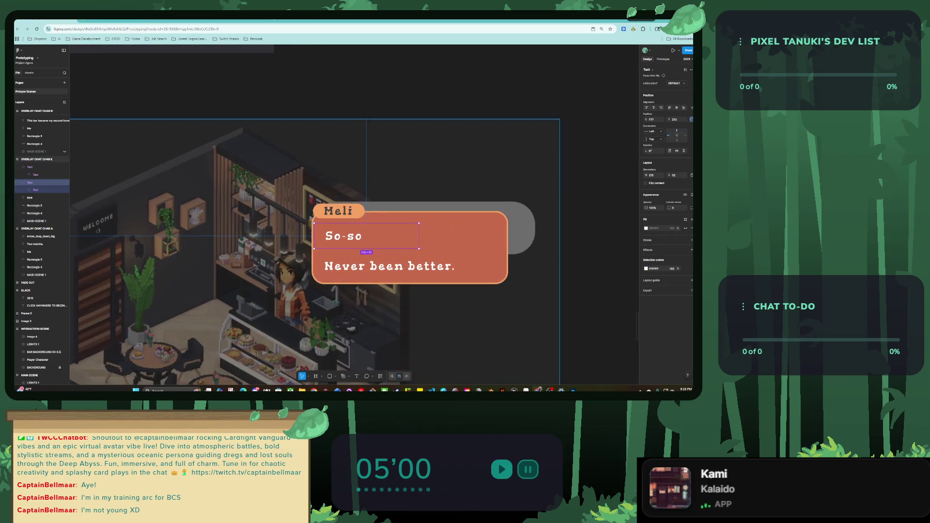
{"action": "key", "text": "shift+e"}
{"action": "left_click", "coordinate": [675, 101]}
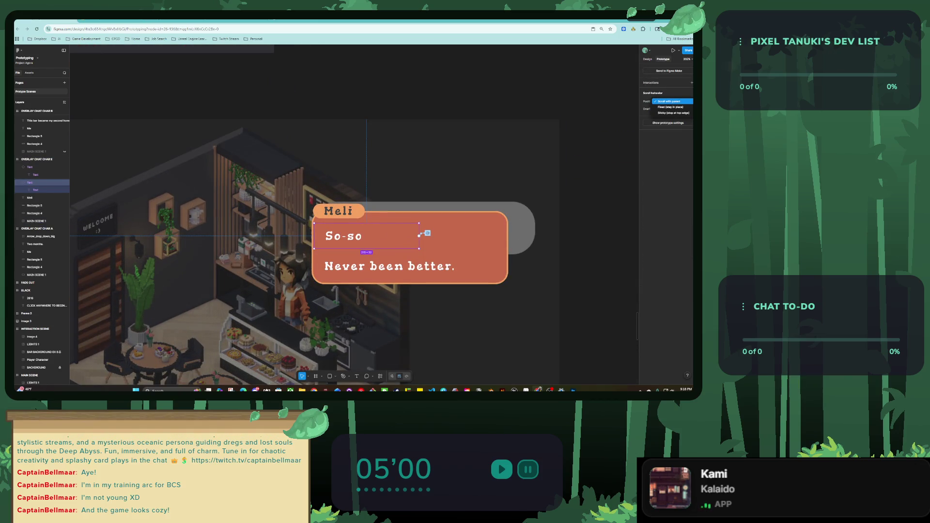
{"action": "key", "text": "Escape"}
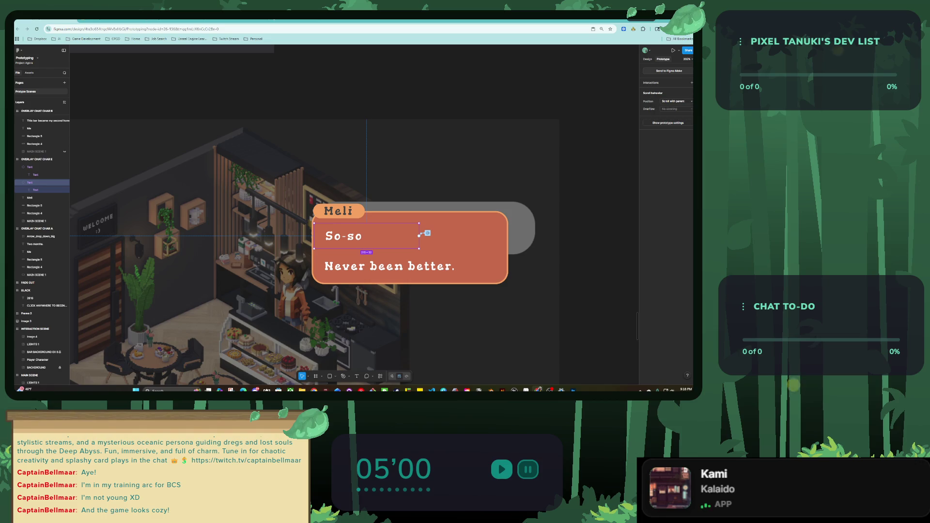
Step: Give So-so a While hovering interaction that changes to the HOVER variant
{"action": "left_click", "coordinate": [692, 83]}
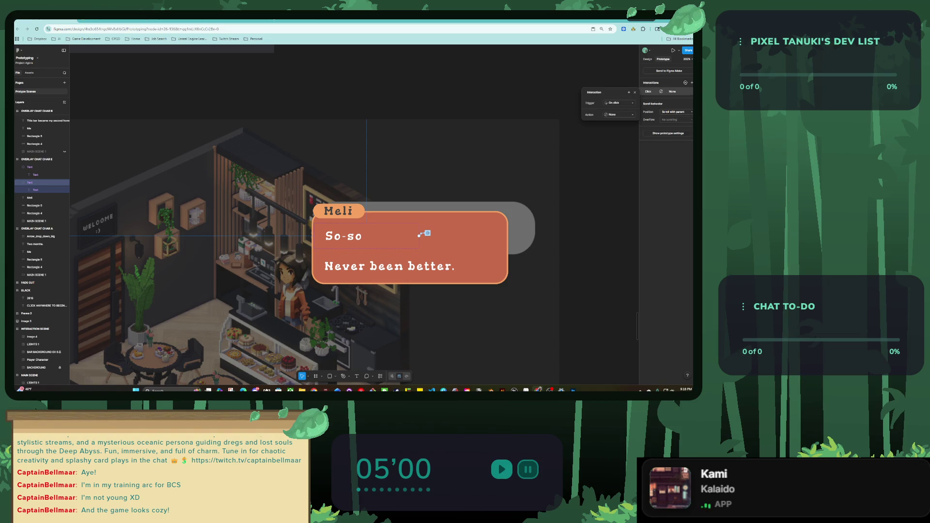
{"action": "left_click", "coordinate": [619, 103]}
{"action": "left_click", "coordinate": [618, 118]}
{"action": "left_click", "coordinate": [619, 115]}
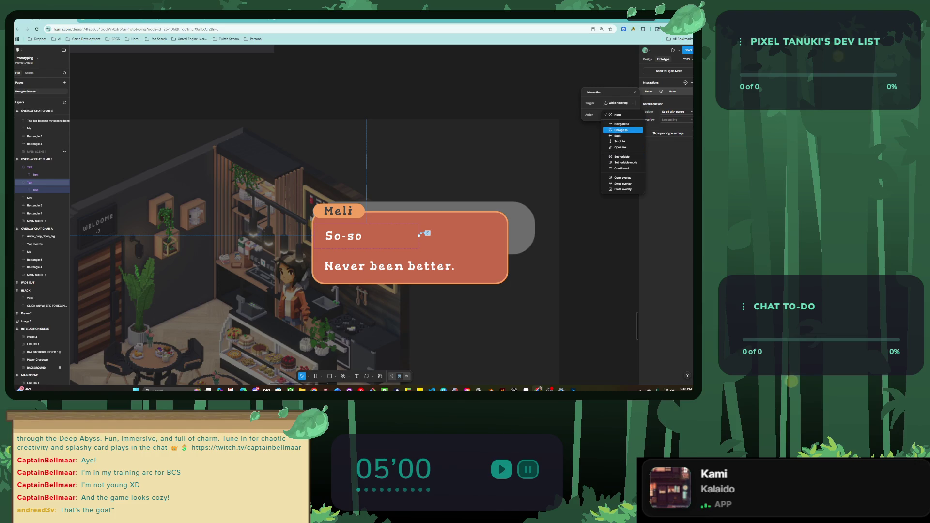
{"action": "left_click", "coordinate": [621, 129]}
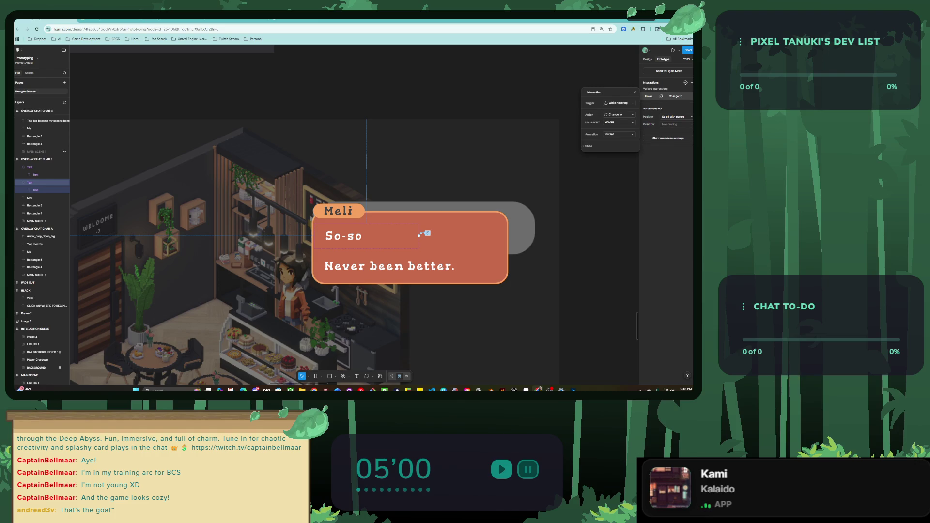
Step: Replace Never been better's set-variable interaction with While hovering → Change to HOVER
{"action": "left_click", "coordinate": [465, 266]}
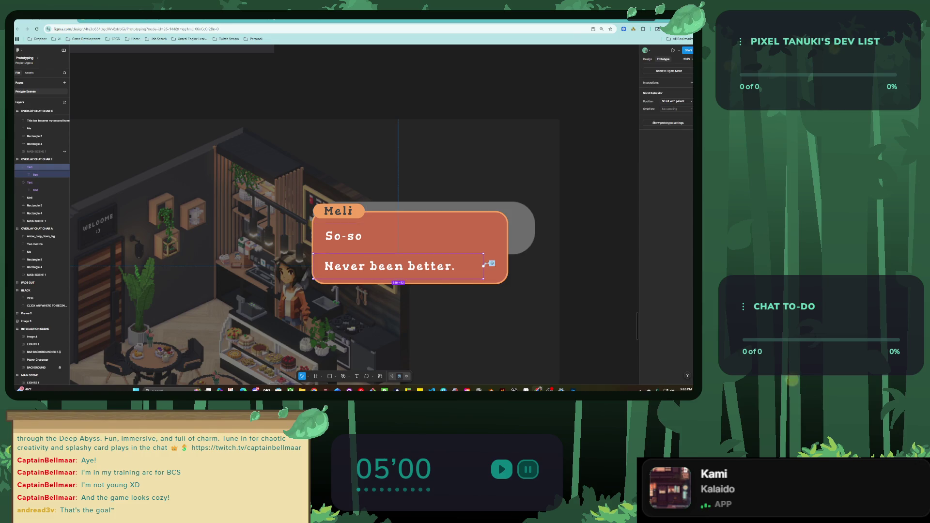
{"action": "left_click", "coordinate": [491, 263]}
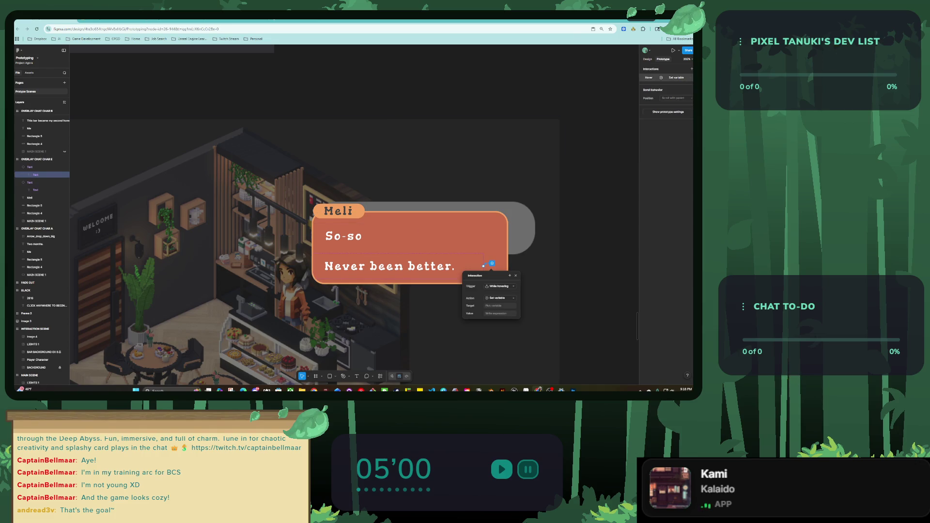
{"action": "key", "text": "Escape"}
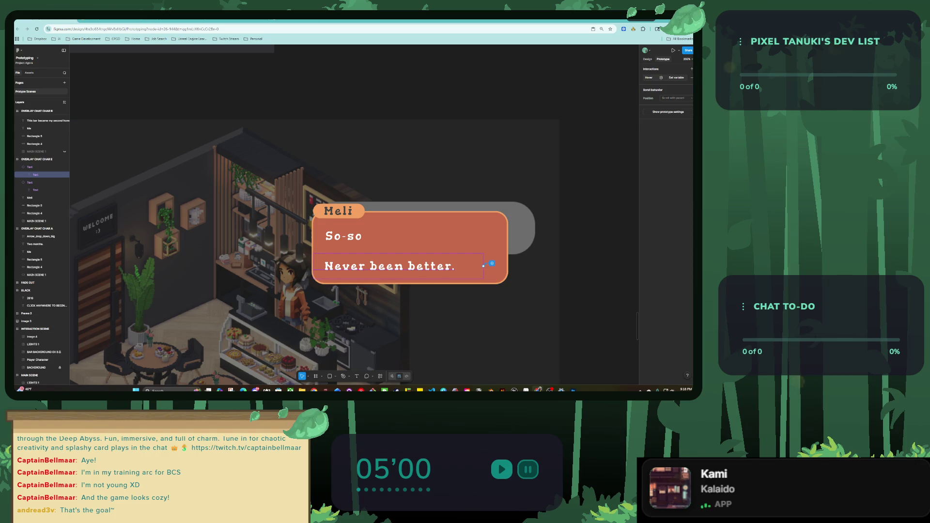
{"action": "key", "text": "Delete"}
{"action": "left_click", "coordinate": [691, 69]}
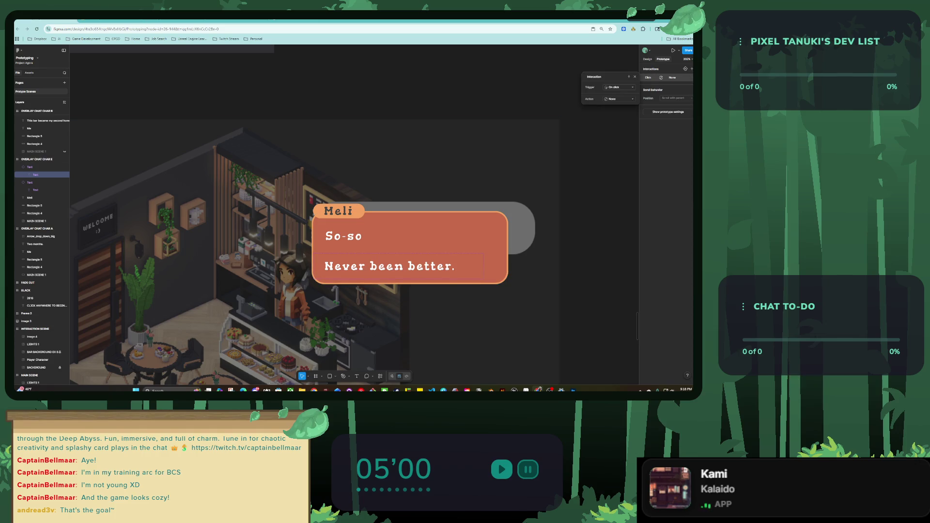
{"action": "left_click", "coordinate": [618, 87]}
{"action": "left_click", "coordinate": [619, 99]}
{"action": "left_click", "coordinate": [619, 99]}
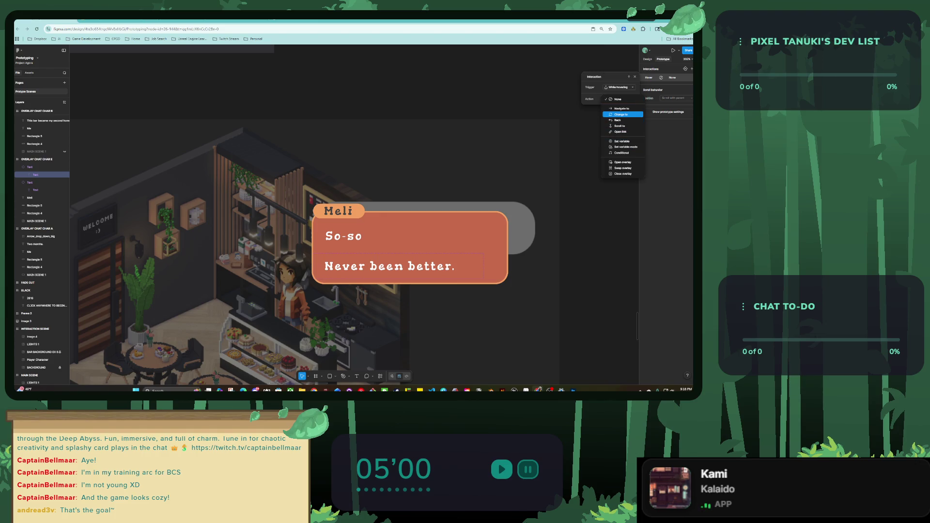
{"action": "left_click", "coordinate": [622, 114]}
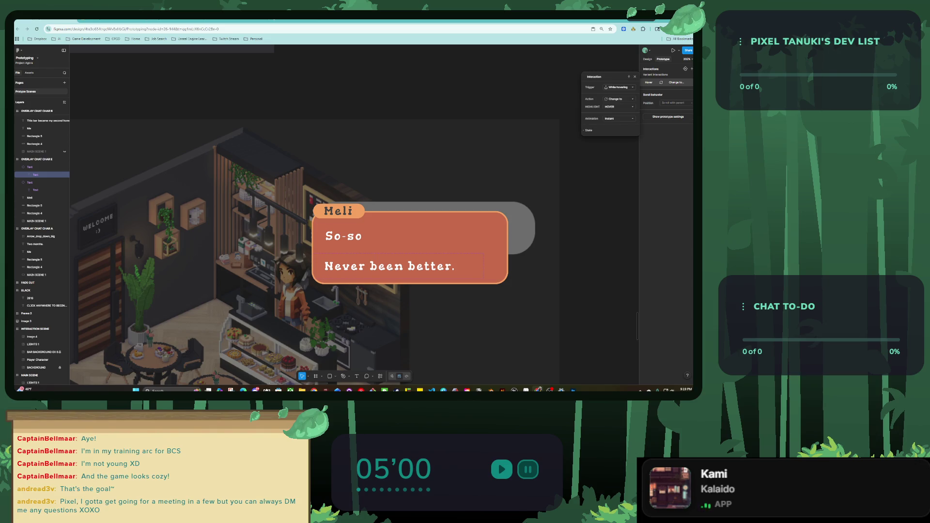
{"action": "key", "text": "Escape"}
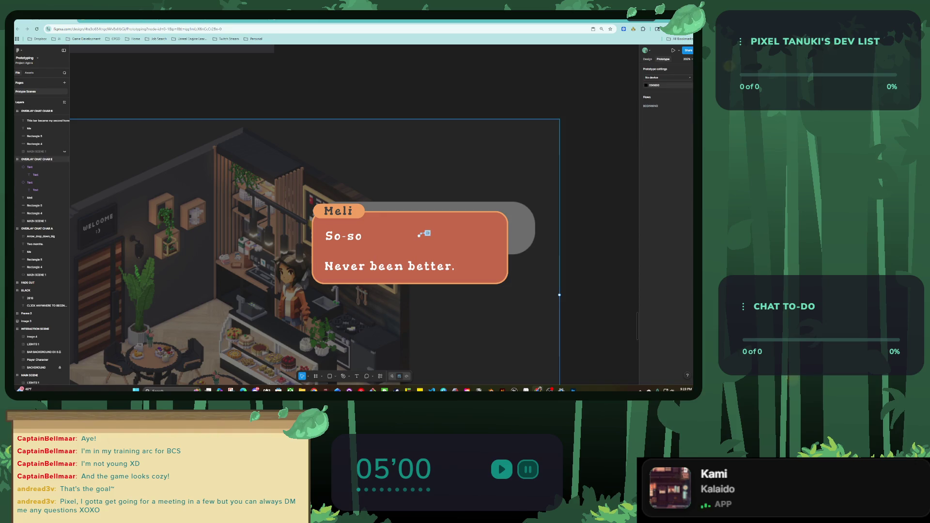
Step: Add an On click Swap overlay interaction to So-so and rename the reply frame MEI CHAR CHAT b1
{"action": "scroll", "coordinate": [436, 203], "scroll_direction": "down", "scroll_amount": 5}
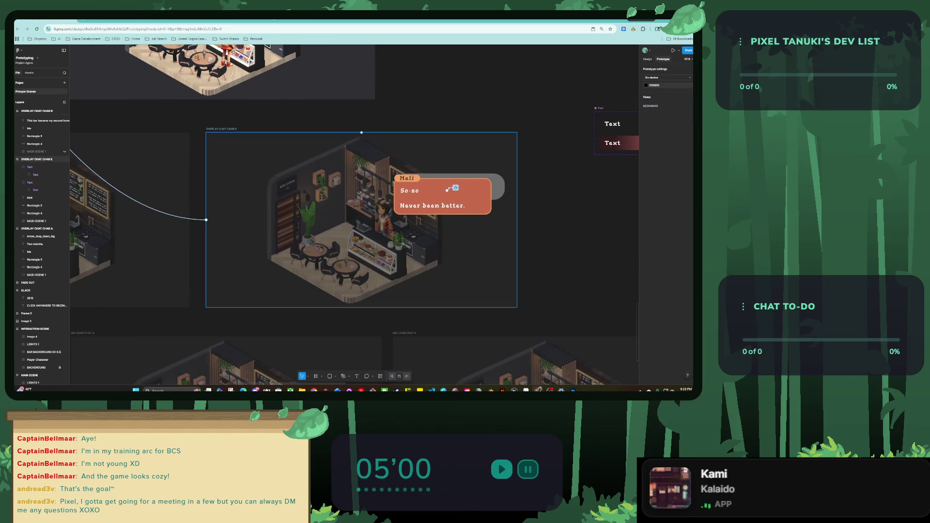
{"action": "left_click", "coordinate": [447, 190]}
{"action": "scroll", "coordinate": [470, 81], "scroll_direction": "down", "scroll_amount": 3}
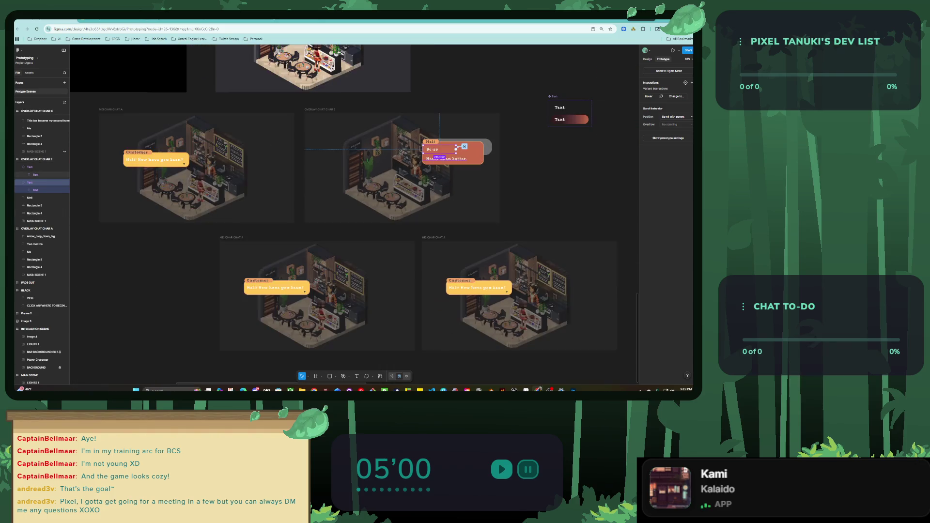
{"action": "left_click", "coordinate": [464, 147]}
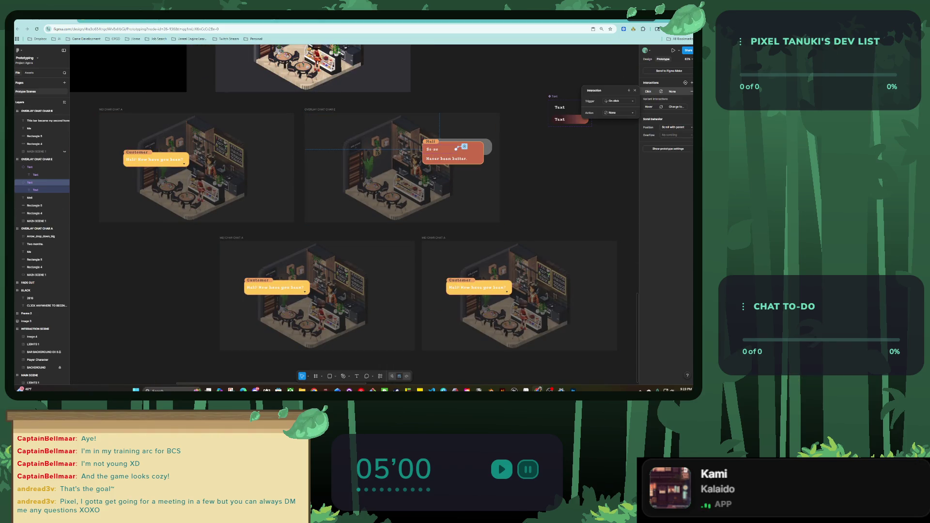
{"action": "left_click", "coordinate": [619, 112]}
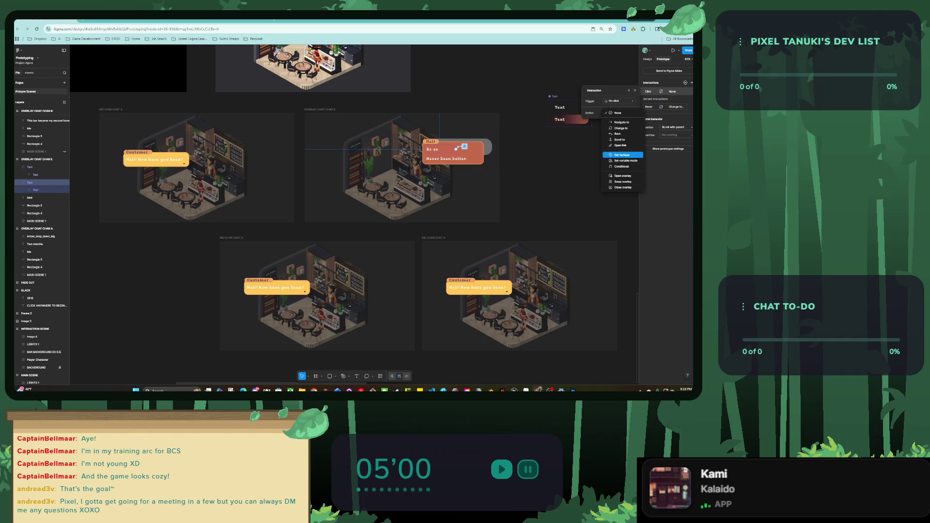
{"action": "left_click", "coordinate": [622, 181]}
{"action": "left_click", "coordinate": [619, 120]}
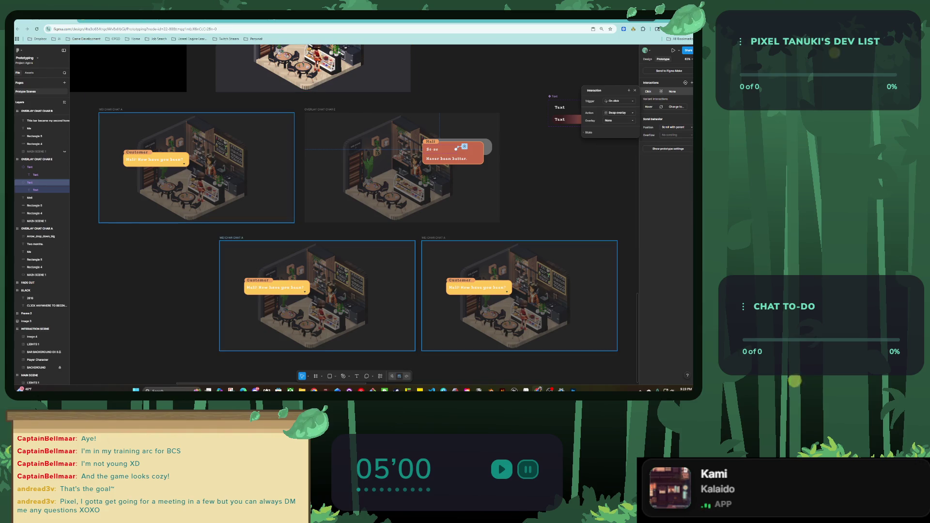
{"action": "left_click", "coordinate": [624, 155]}
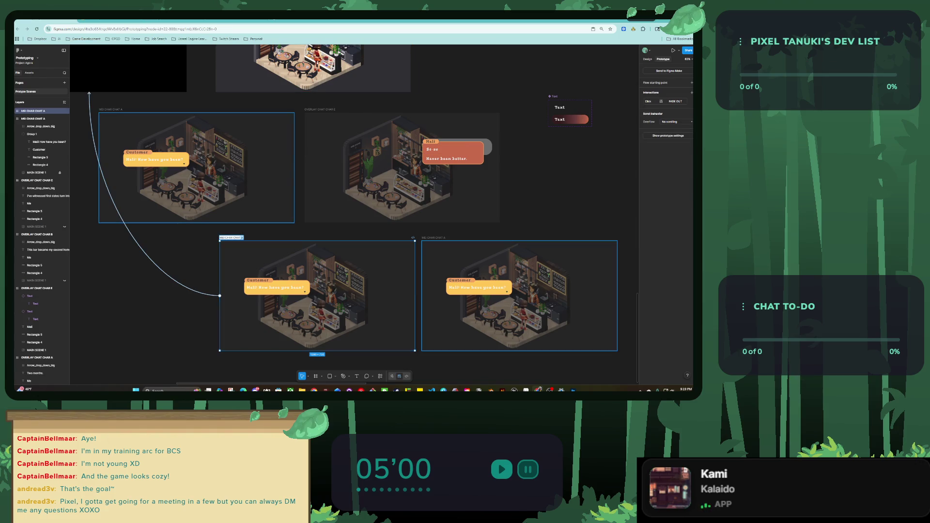
{"action": "key", "text": "Return"}
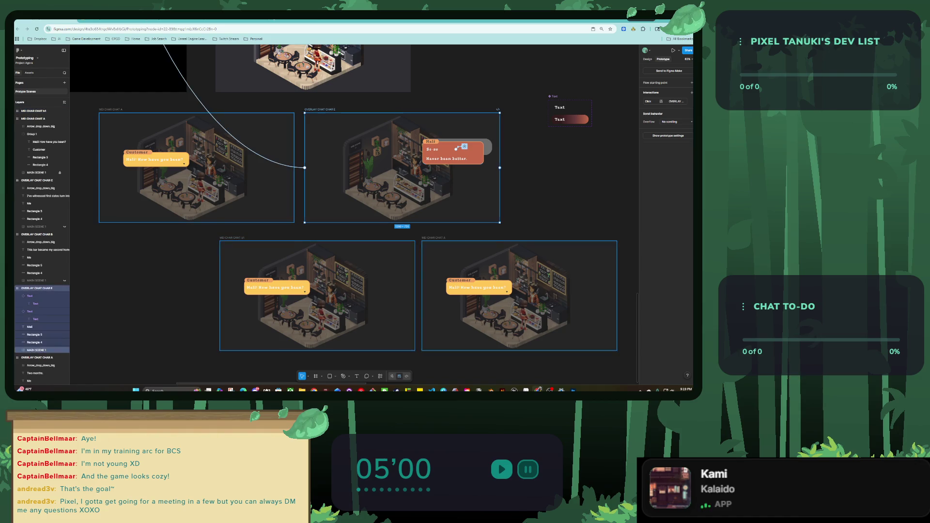
Step: Confirm So-so's hover interaction still changes to the HOVER variant
{"action": "left_click", "coordinate": [439, 150]}
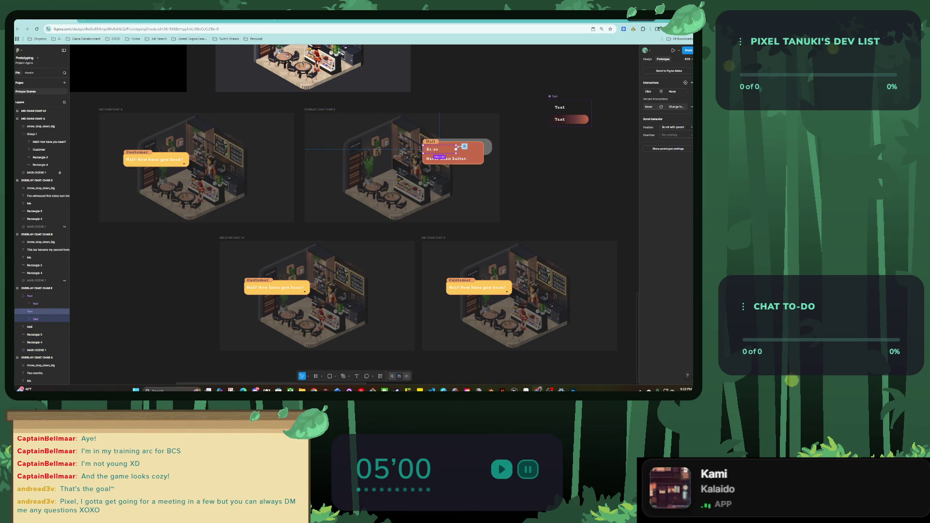
{"action": "left_click", "coordinate": [649, 107]}
{"action": "left_click", "coordinate": [619, 138]}
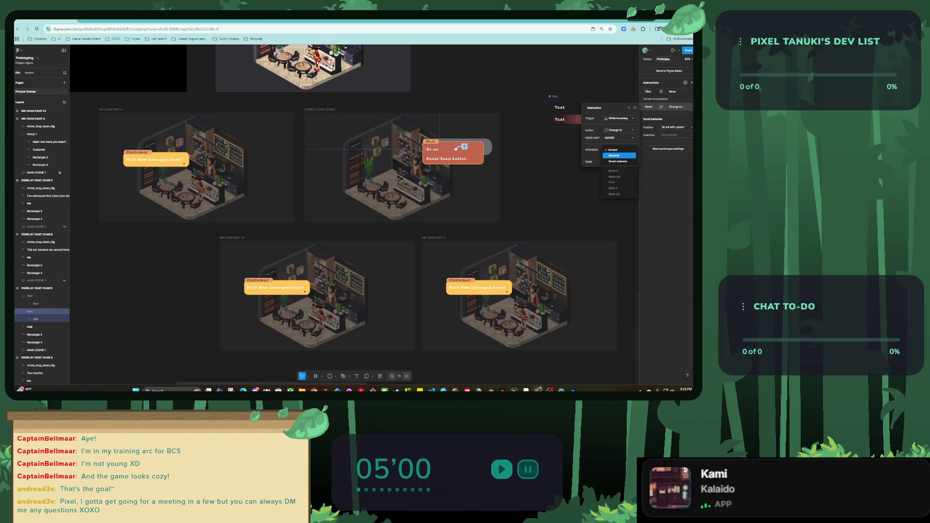
{"action": "left_click", "coordinate": [618, 162]}
{"action": "left_click", "coordinate": [619, 138]}
{"action": "left_click", "coordinate": [618, 140]}
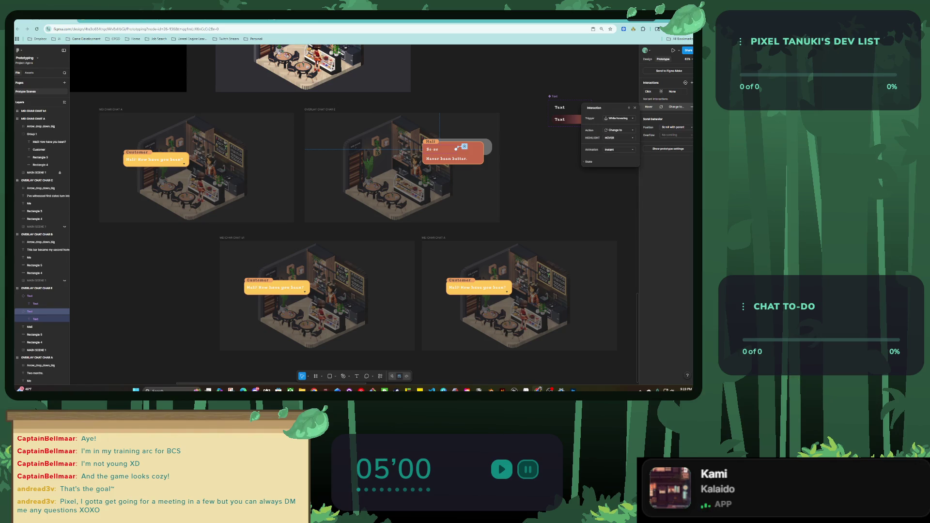
{"action": "key", "text": "Escape"}
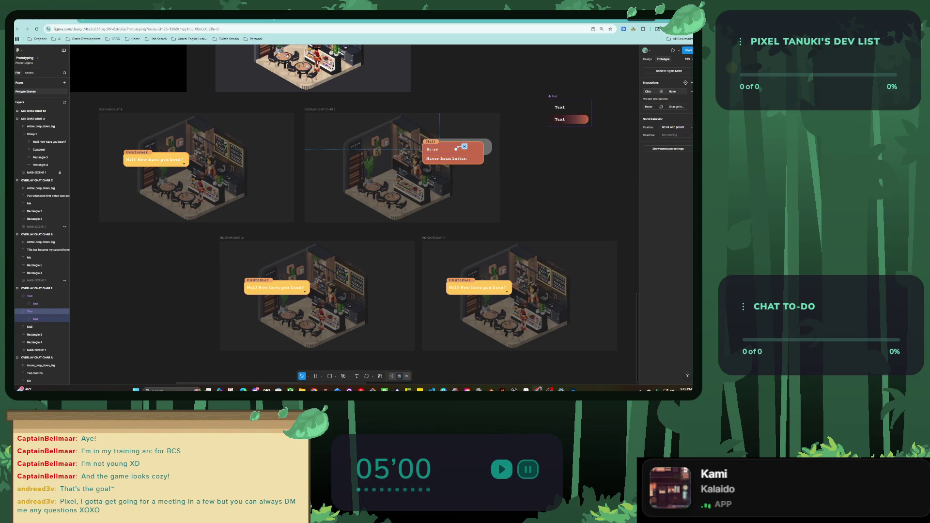
Step: Set So-so's click Swap overlay target to MEI CHAR CHAT b1
{"action": "left_click", "coordinate": [649, 91]}
{"action": "left_click", "coordinate": [619, 122]}
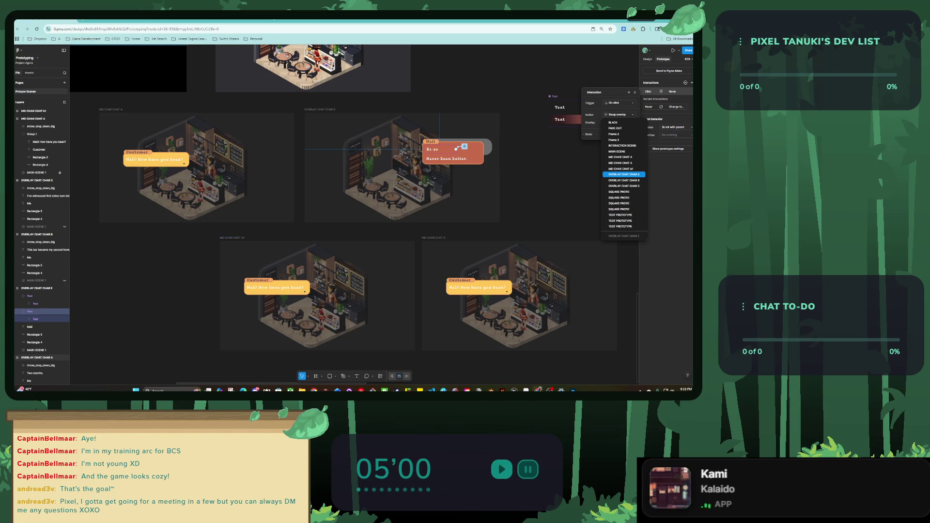
{"action": "left_click", "coordinate": [623, 169]}
{"action": "key", "text": "Escape"}
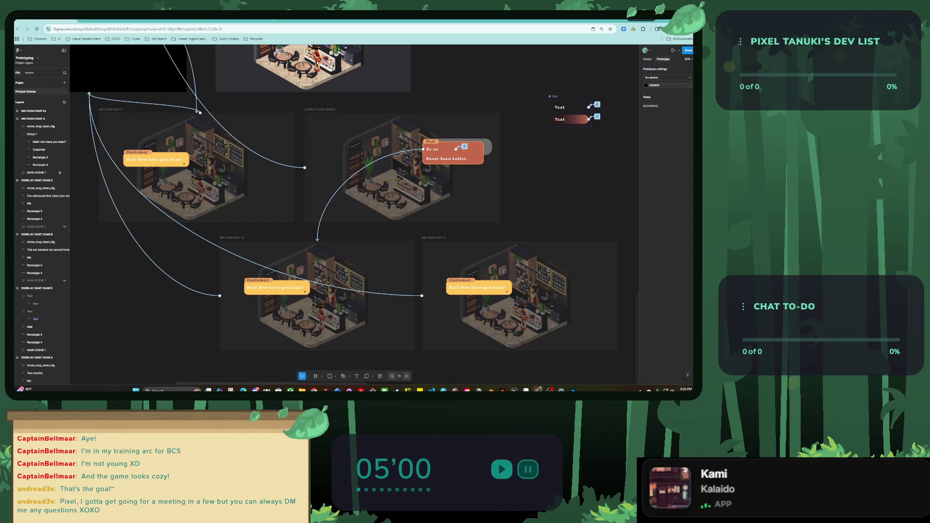
{"action": "scroll", "coordinate": [439, 219], "scroll_direction": "down", "scroll_amount": 5}
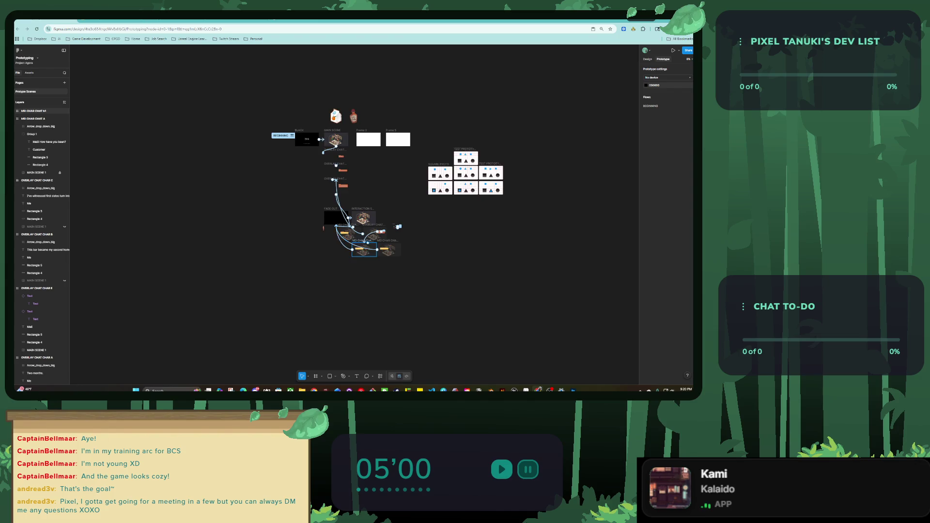
{"action": "scroll", "coordinate": [501, 198], "scroll_direction": "up", "scroll_amount": 3}
{"action": "left_click", "coordinate": [34, 111]}
{"action": "scroll", "coordinate": [374, 255], "scroll_direction": "up", "scroll_amount": 2}
{"action": "key", "text": "Escape"}
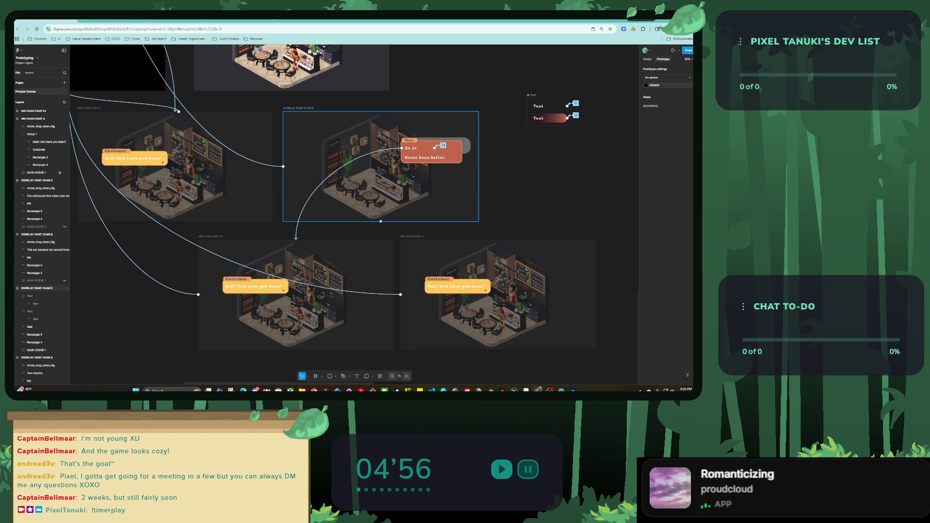
Step: Enlarge the Customer bubble and replace its line with 'I saw... I'm so sorry, is there any wya I can help?'
{"action": "left_click", "coordinate": [255, 286]}
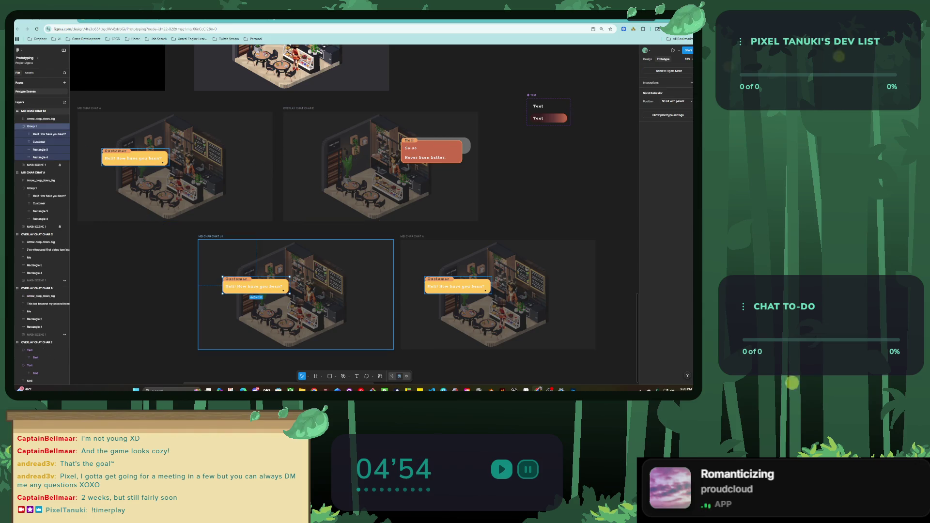
{"action": "scroll", "coordinate": [245, 307], "scroll_direction": "up", "scroll_amount": 3}
{"action": "scroll", "coordinate": [236, 312], "scroll_direction": "up", "scroll_amount": 3}
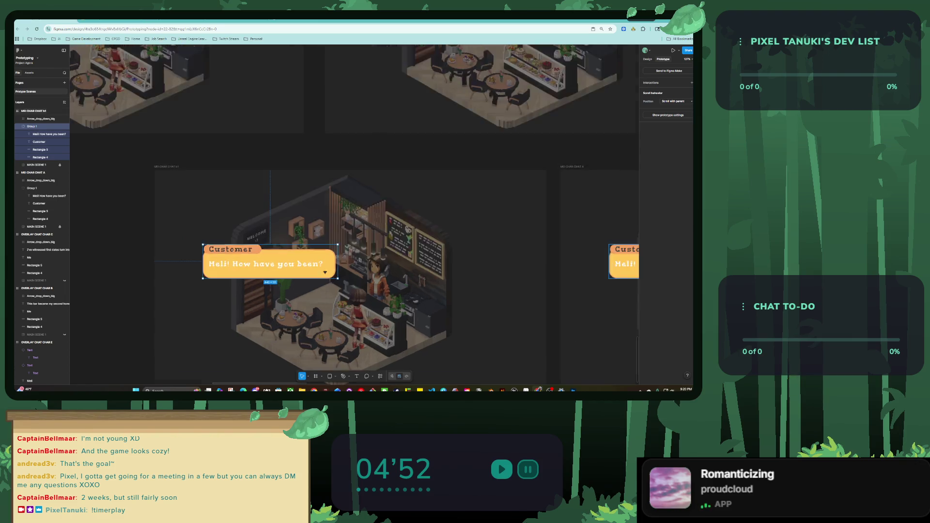
{"action": "left_click_drag", "start_coordinate": [278, 269], "coordinate": [278, 294]}
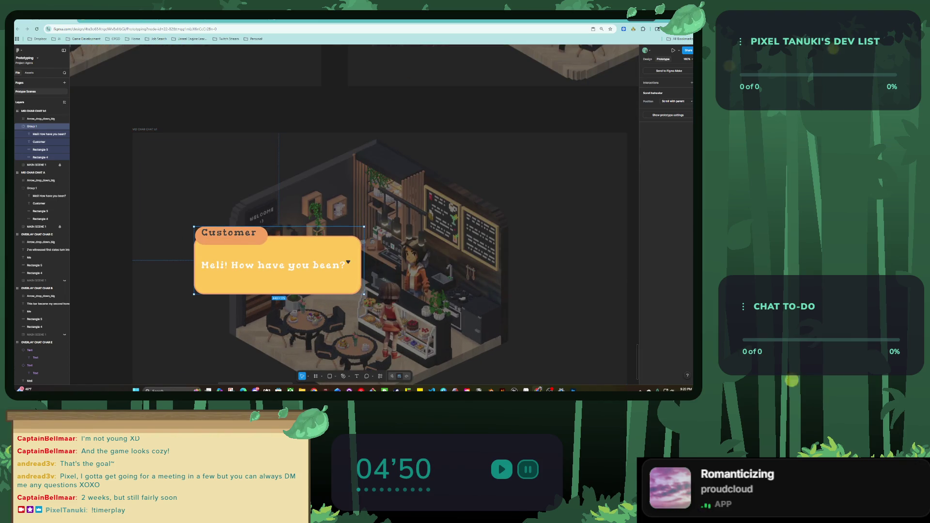
{"action": "double_click", "coordinate": [274, 265]}
{"action": "double_click", "coordinate": [274, 265]}
{"action": "type", "text": "I saw..."}
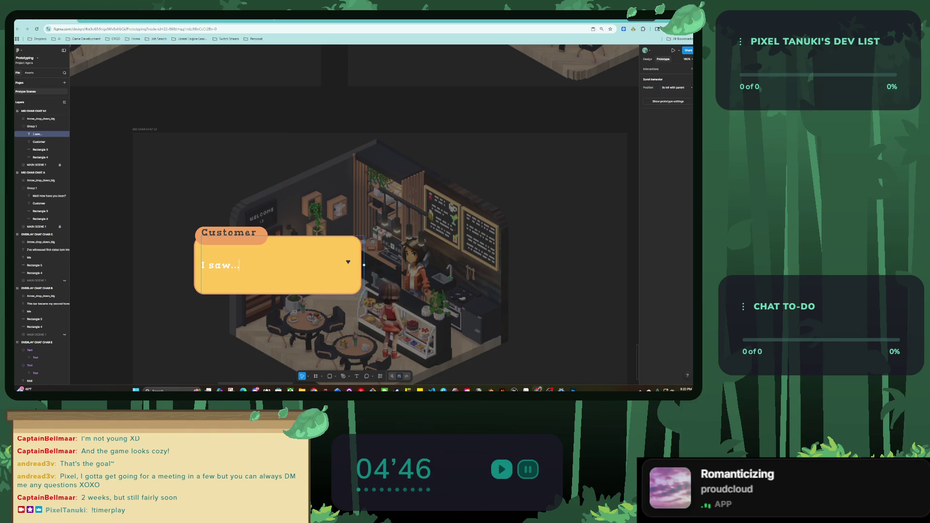
{"action": "type", "text": " I'm so sorry, is there"}
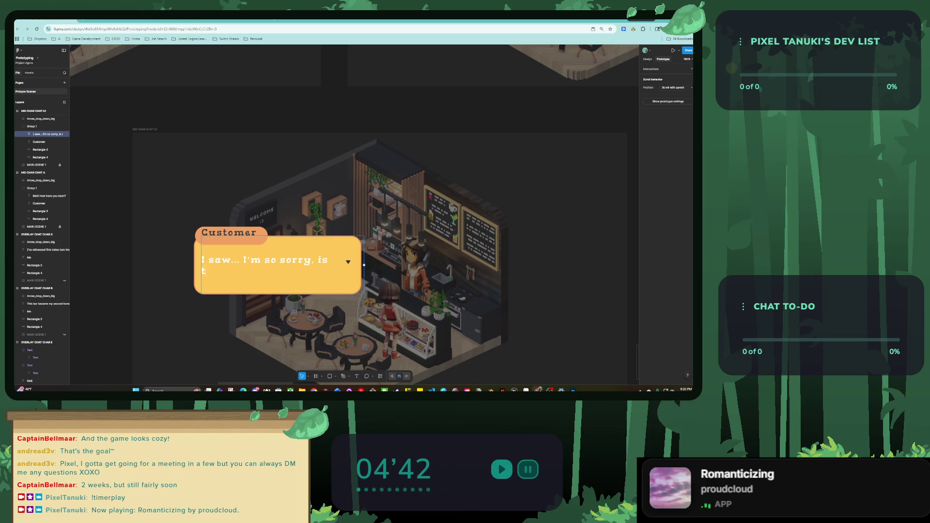
{"action": "type", "text": " any wya I can help?"}
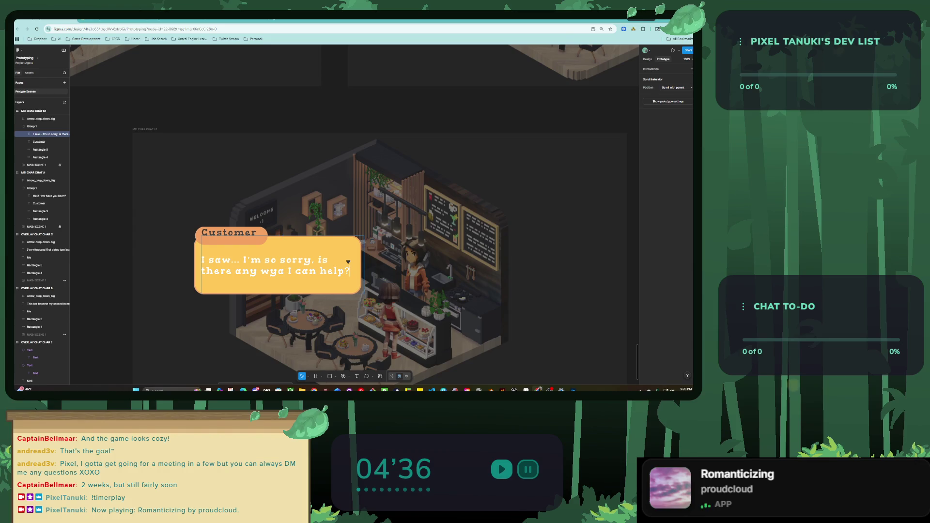
{"action": "key", "text": "Escape"}
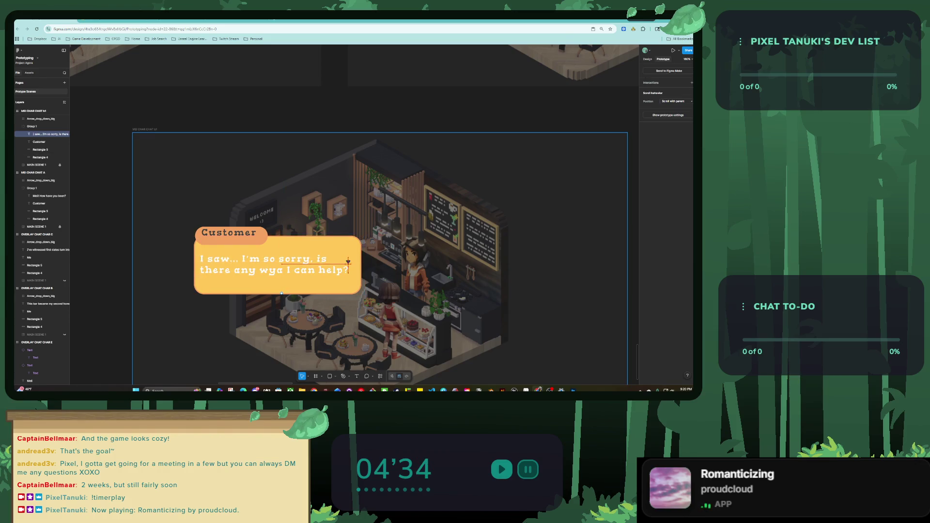
Step: Move the arrow to the bubble's bottom-right corner and shrink the bubble to fit
{"action": "left_click_drag", "start_coordinate": [348, 262], "coordinate": [352, 285]}
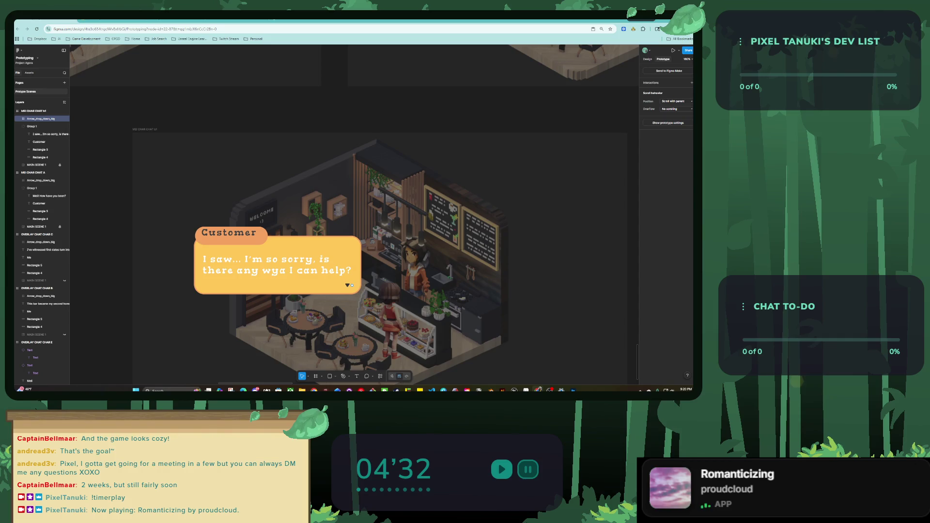
{"action": "key", "text": "Escape"}
{"action": "scroll", "coordinate": [219, 232], "scroll_direction": "down", "scroll_amount": 5}
{"action": "left_click", "coordinate": [229, 252]}
{"action": "scroll", "coordinate": [228, 253], "scroll_direction": "up", "scroll_amount": 8}
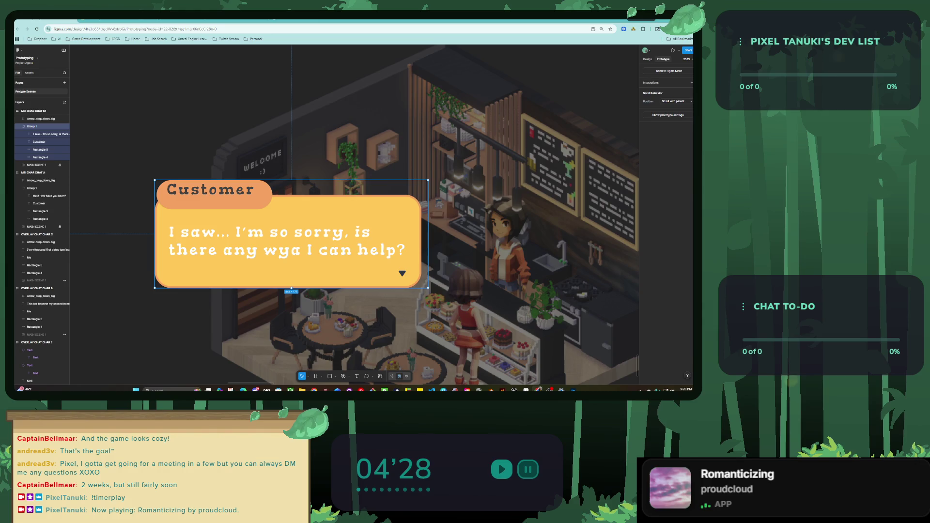
{"action": "mouse_move", "coordinate": [291, 287]}
{"action": "left_mouse_down"}
{"action": "mouse_move", "coordinate": [291, 266]}
{"action": "mouse_move", "coordinate": [293, 276]}
{"action": "left_mouse_up"}
Step: Use undo and redo to restore the taller bubble background with the shorter text box
{"action": "key", "text": "ctrl+z"}
{"action": "key", "text": "ctrl+z"}
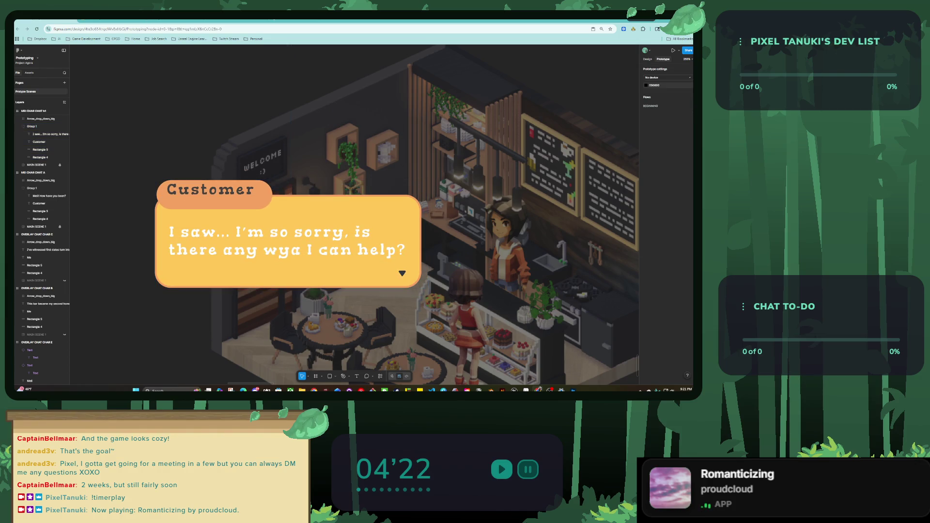
{"action": "key", "text": "ctrl+z"}
{"action": "key", "text": "ctrl+shift+z"}
{"action": "key", "text": "ctrl+z"}
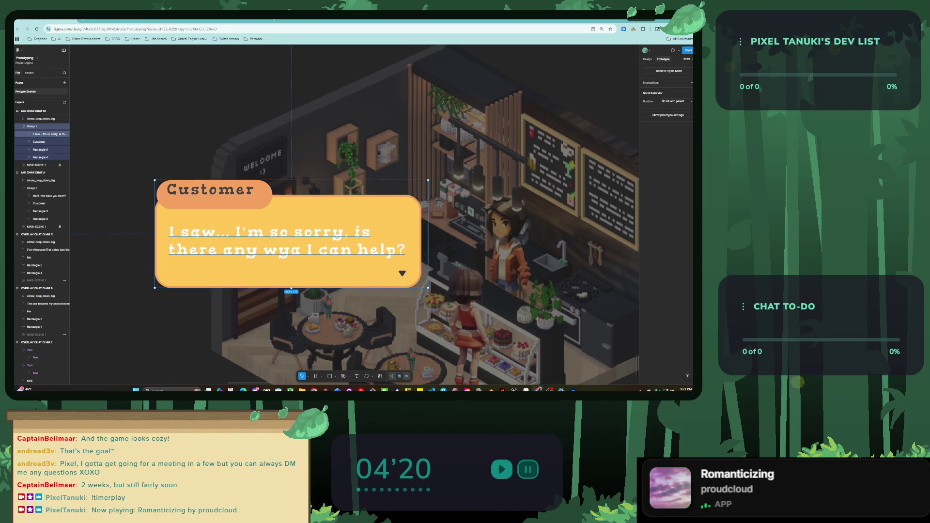
{"action": "key", "text": "ctrl+z"}
{"action": "key", "text": "ctrl+z"}
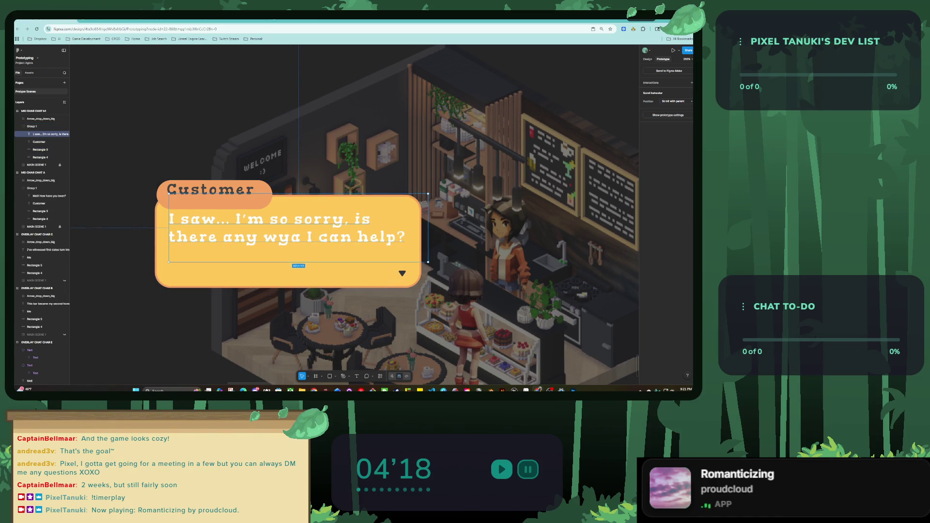
{"action": "key", "text": "ctrl+z"}
{"action": "key", "text": "ctrl+z"}
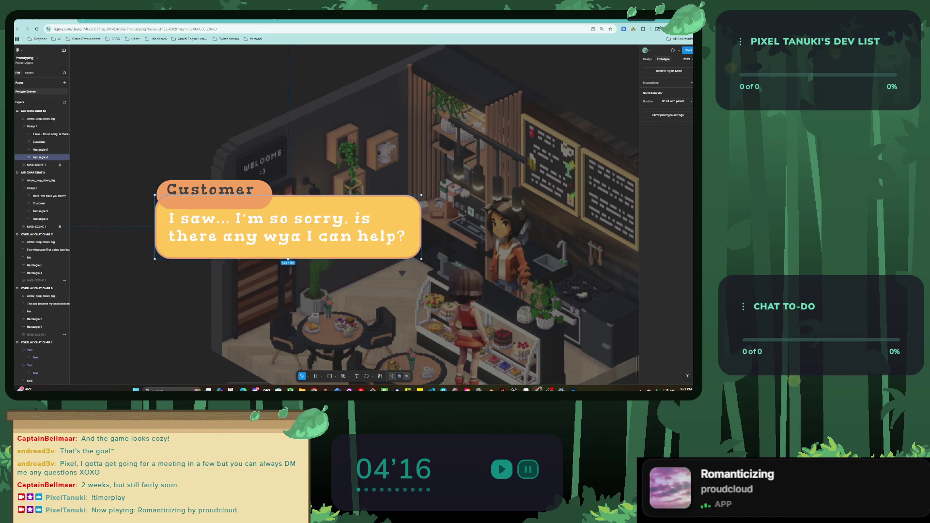
{"action": "key", "text": "ctrl+shift+z"}
Step: Correct the typo 'wya' to 'way' in the Customer's line
{"action": "double_click", "coordinate": [171, 220]}
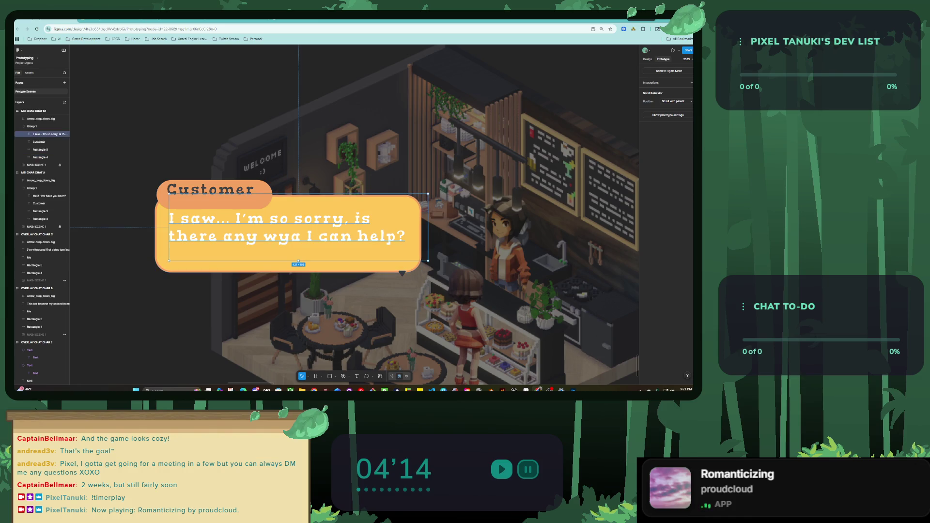
{"action": "left_click_drag", "start_coordinate": [291, 237], "coordinate": [302, 237]}
{"action": "key", "text": "BackSpace"}
{"action": "key", "text": "BackSpace"}
{"action": "type", "text": "ay"}
{"action": "key", "text": "Escape"}
{"action": "left_click", "coordinate": [402, 260]}
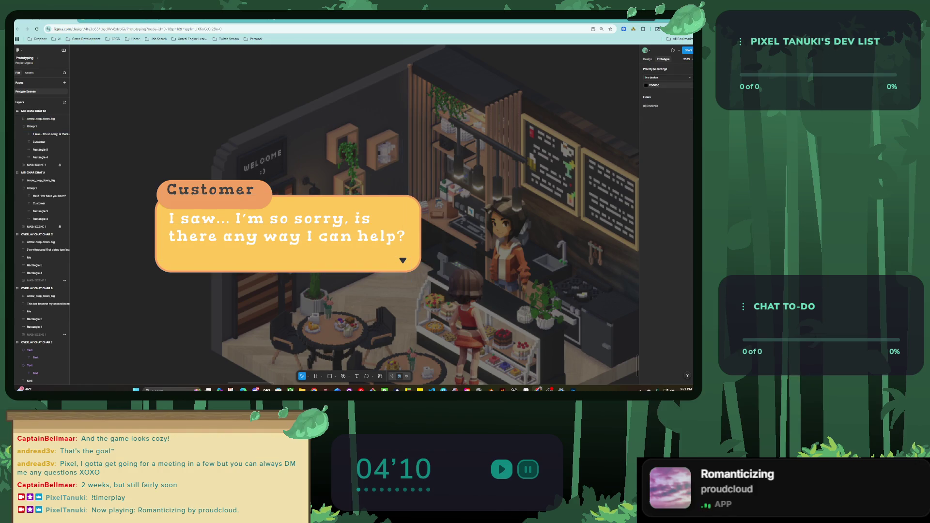
Step: Make the Customer's dialogue text box slightly taller at the top and bottom
{"action": "left_click", "coordinate": [32, 126]}
{"action": "left_click_drag", "start_coordinate": [154, 226], "coordinate": [170, 233]}
{"action": "key", "text": "ctrl+z"}
{"action": "double_click", "coordinate": [170, 231]}
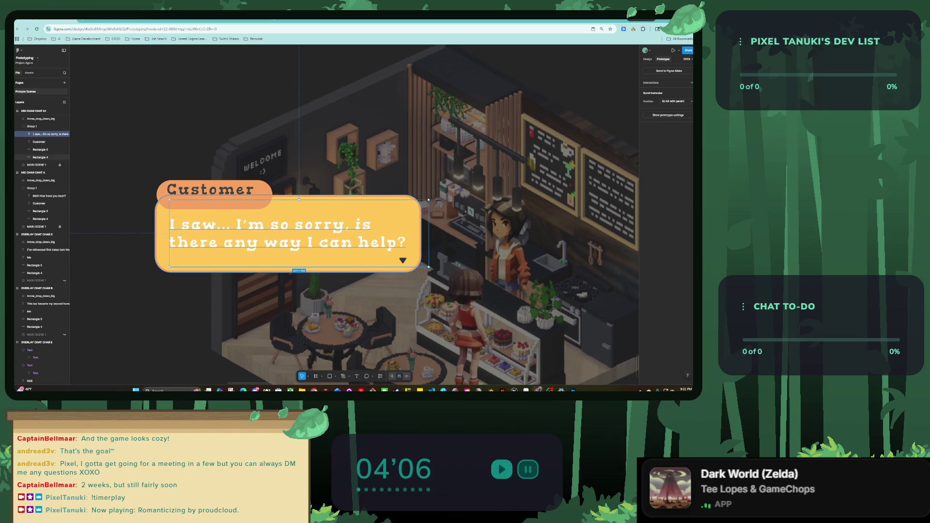
{"action": "left_click_drag", "start_coordinate": [299, 199], "coordinate": [298, 198]}
{"action": "left_click_drag", "start_coordinate": [299, 267], "coordinate": [299, 273]}
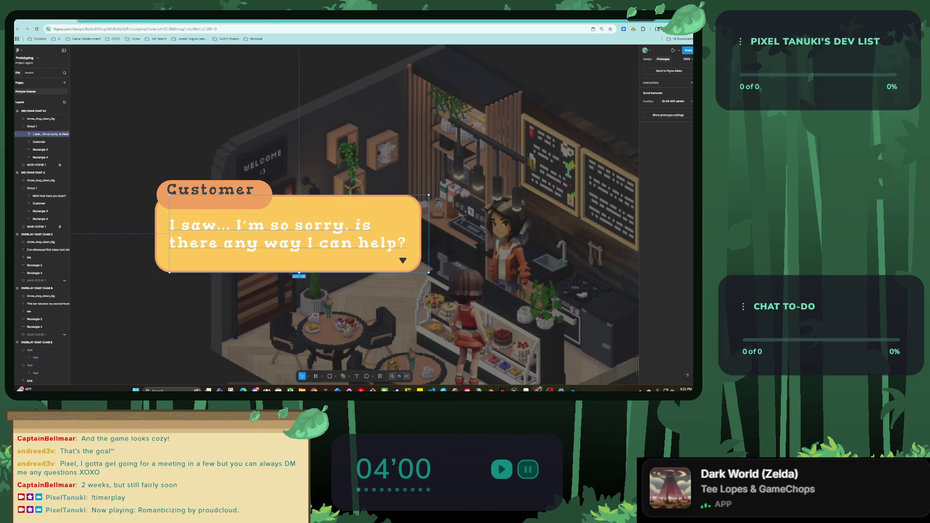
{"action": "key", "text": "Escape"}
{"action": "scroll", "coordinate": [354, 213], "scroll_direction": "down", "scroll_amount": 5}
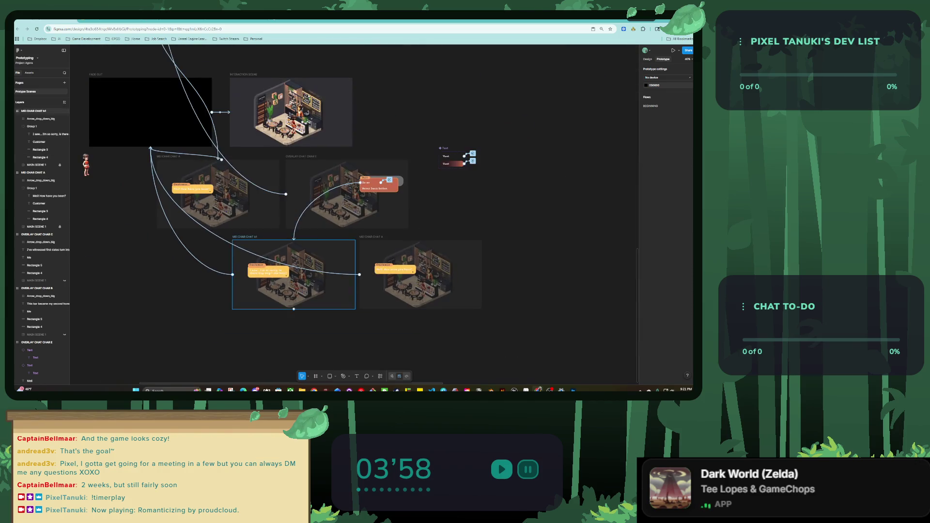
Step: Undo the earlier edits to the Customer bubble's text, leaving the bubble size unchanged
{"action": "scroll", "coordinate": [199, 251], "scroll_direction": "up", "scroll_amount": 5}
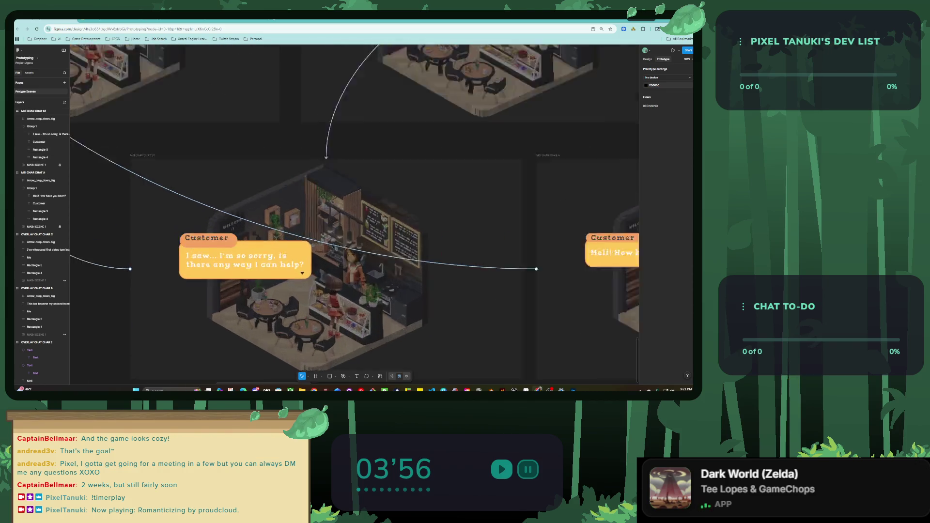
{"action": "left_click", "coordinate": [199, 252]}
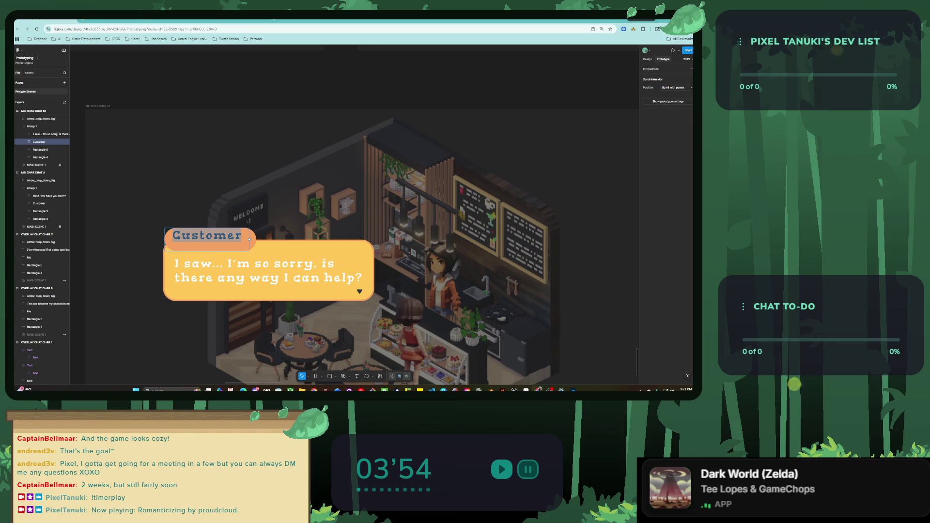
{"action": "double_click", "coordinate": [262, 261]}
{"action": "scroll", "coordinate": [294, 267], "scroll_direction": "down", "scroll_amount": 5}
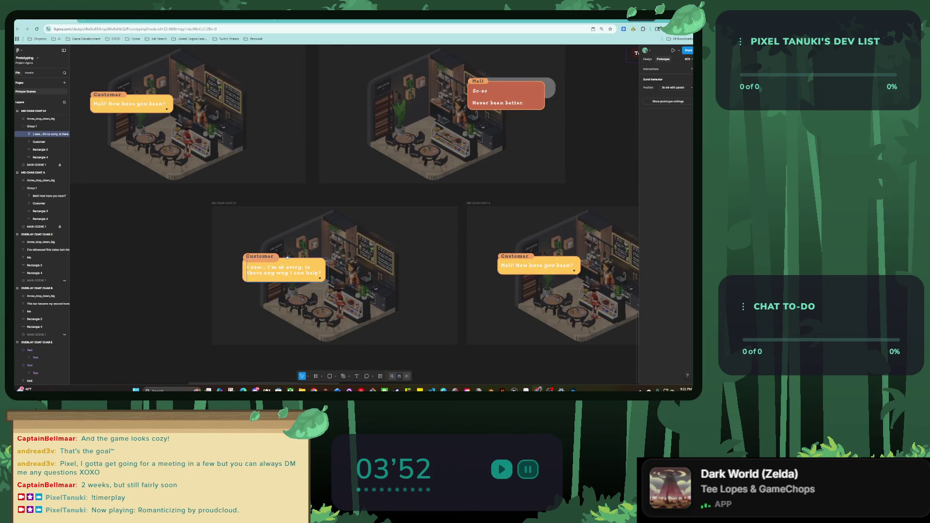
{"action": "key", "text": "Escape"}
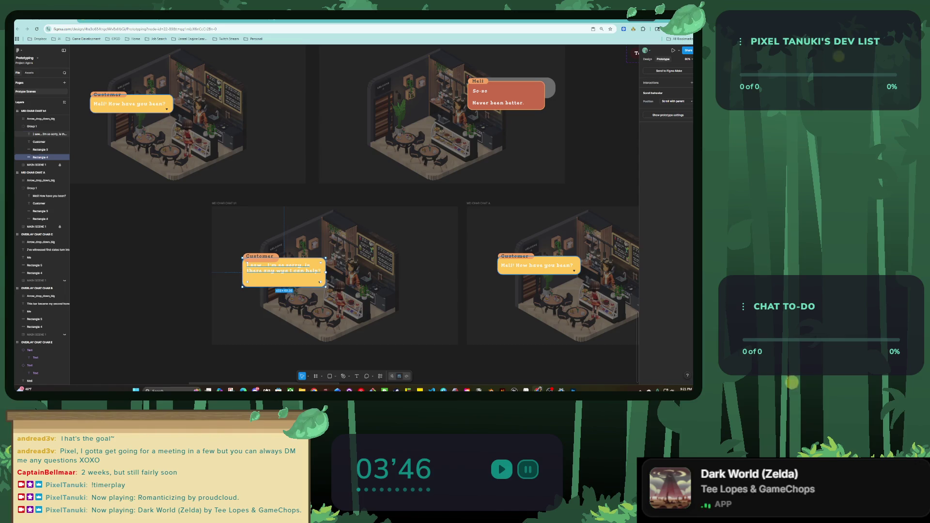
{"action": "key", "text": "Escape"}
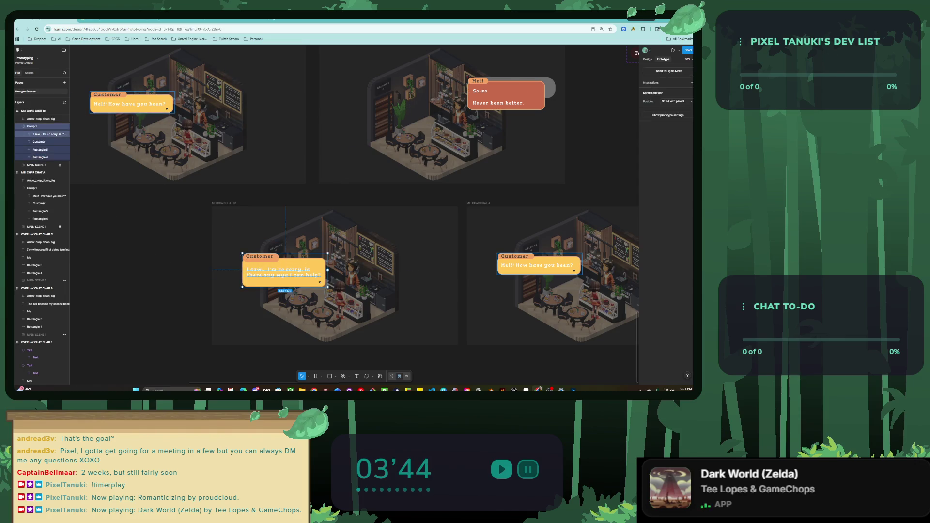
{"action": "left_click", "coordinate": [319, 270]}
{"action": "key", "text": "ctrl+z"}
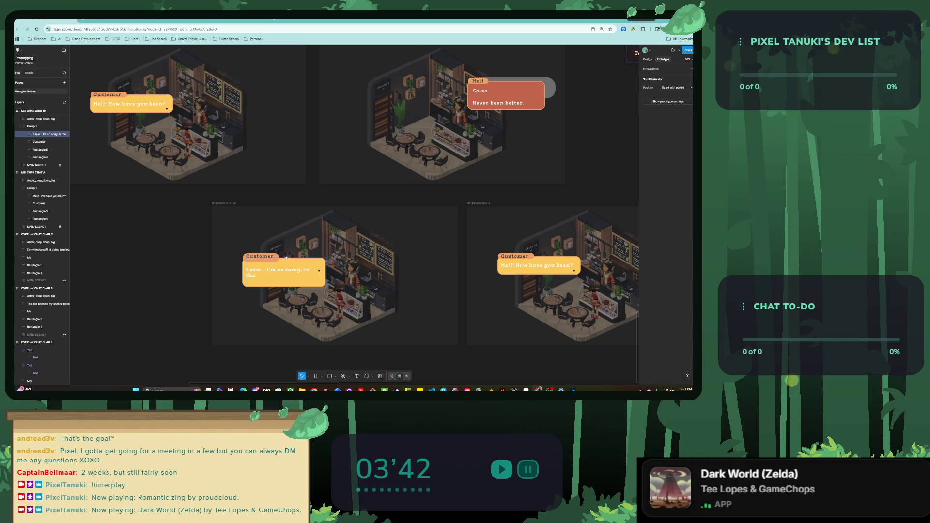
{"action": "key", "text": "ctrl+z"}
{"action": "key", "text": "ctrl+z"}
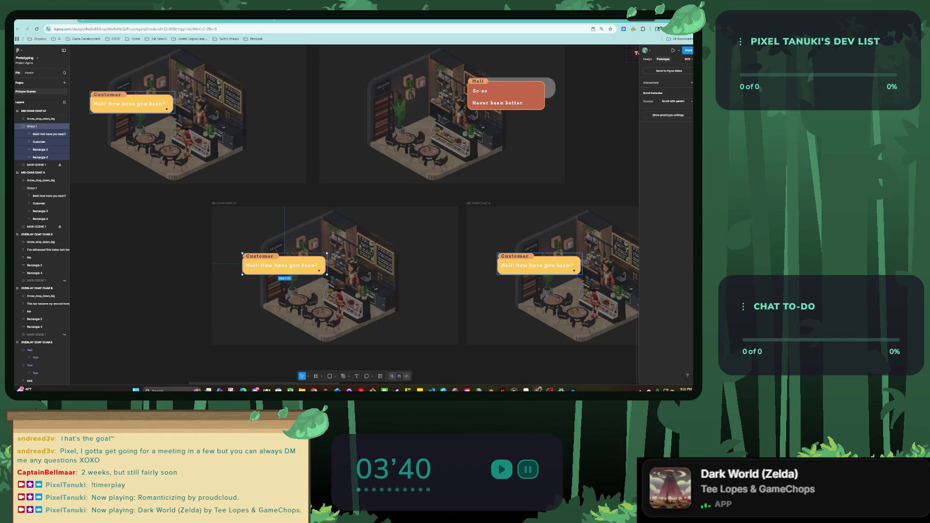
{"action": "key", "text": "shift+2"}
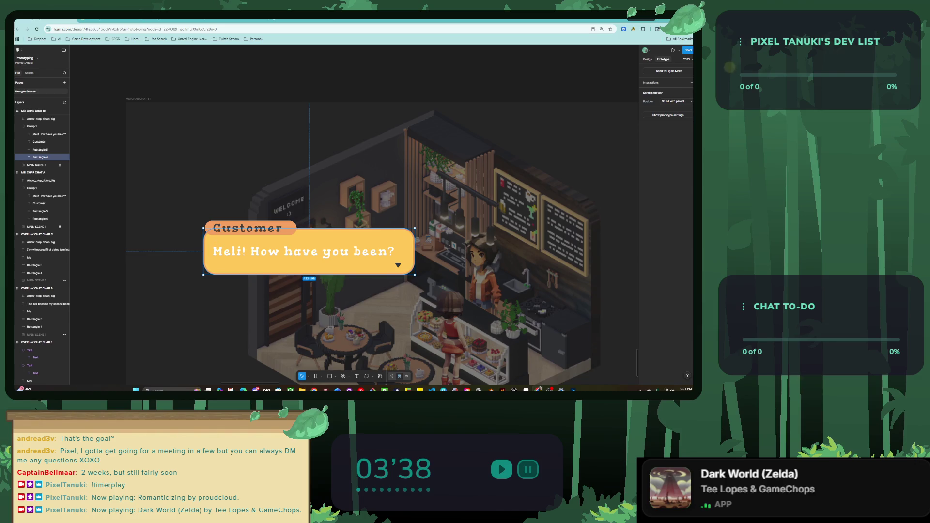
{"action": "left_click_drag", "start_coordinate": [309, 275], "coordinate": [309, 289]}
{"action": "key", "text": "ctrl+z"}
{"action": "key", "text": "ctrl+z"}
Step: Retype the Customer's line as 'I saw... I'm so sorry, is there any way I can help?'
{"action": "key", "text": "Return"}
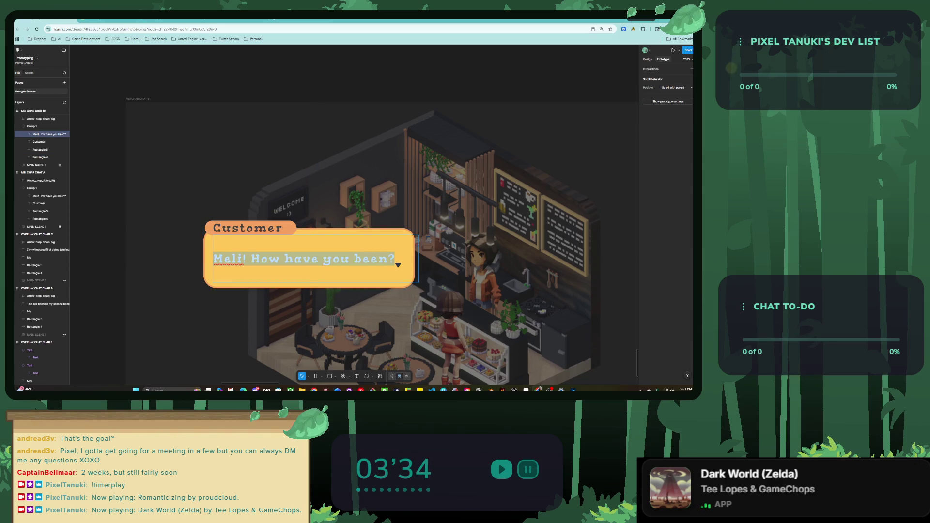
{"action": "type", "text": "I saw"}
{"action": "key", "text": "BackSpace"}
{"action": "key", "text": "BackSpace"}
{"action": "key", "text": "BackSpace"}
{"action": "type", "text": "....I'm so sorry, is the"}
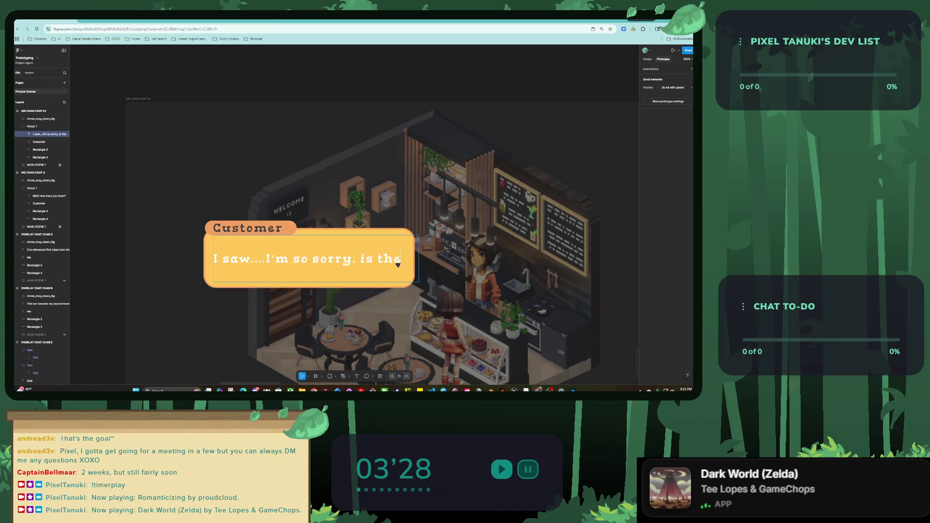
{"action": "type", "text": "re any way I can help"}
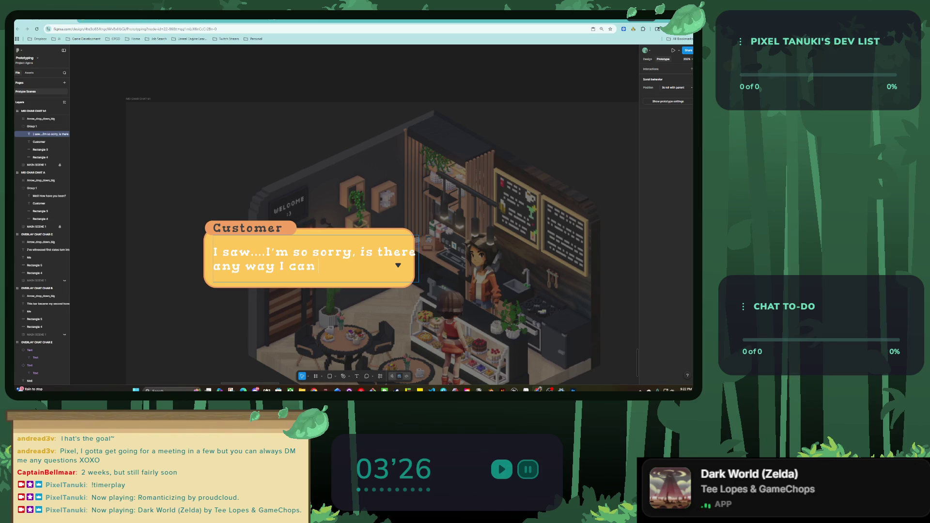
{"action": "type", "text": "?"}
{"action": "key", "text": "alt+8"}
{"action": "key", "text": "Escape"}
Step: Narrow the text box to 391 px so it wraps after 'is', then move the arrow below
{"action": "left_click_drag", "start_coordinate": [418, 260], "coordinate": [404, 260]}
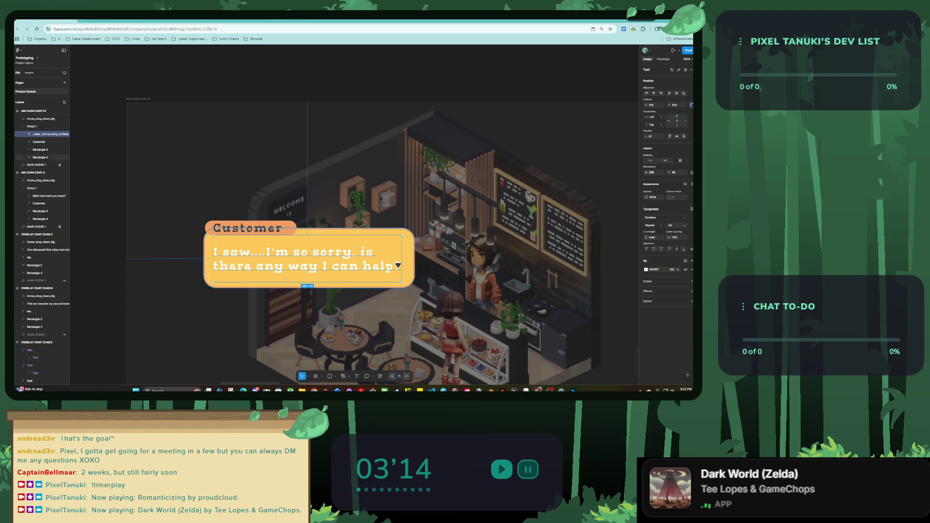
{"action": "key", "text": "Up"}
{"action": "key", "text": "Up"}
{"action": "key", "text": "Up"}
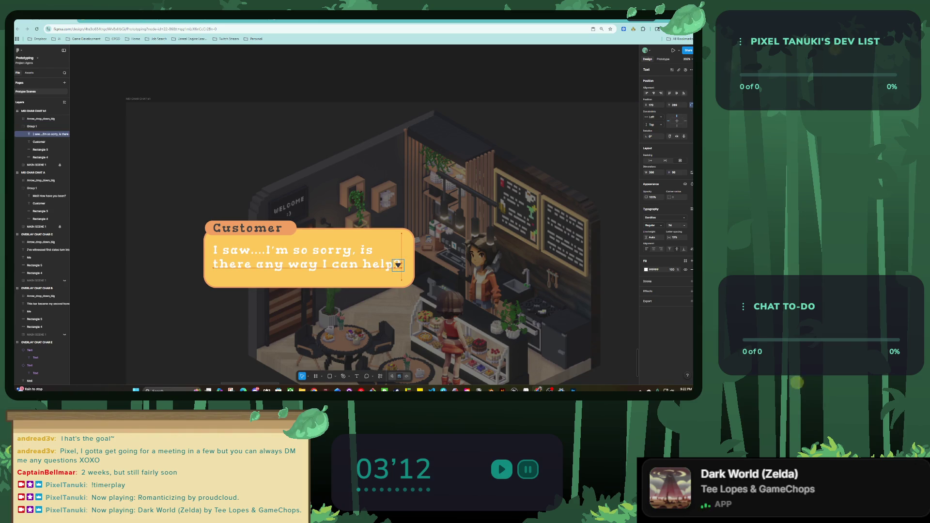
{"action": "left_click_drag", "start_coordinate": [397, 265], "coordinate": [398, 277]}
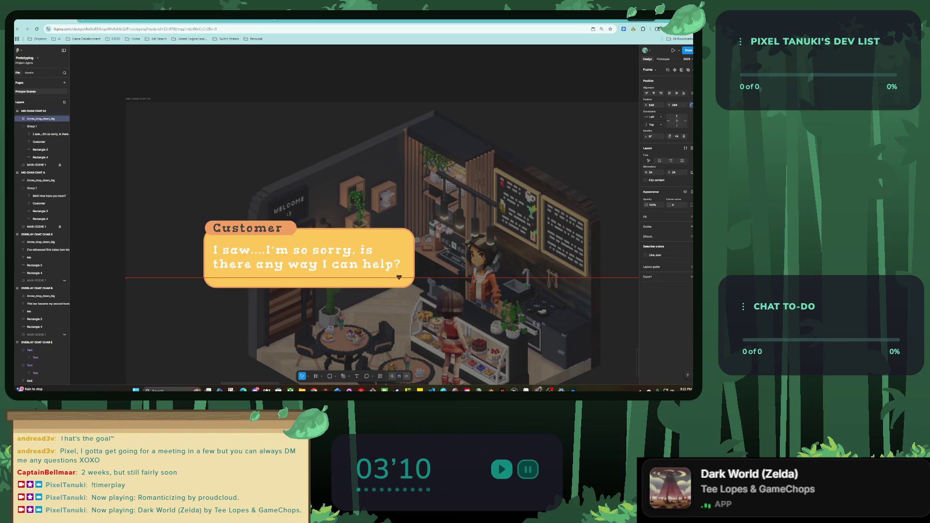
{"action": "key", "text": "Escape"}
{"action": "scroll", "coordinate": [360, 273], "scroll_direction": "down", "scroll_amount": 5}
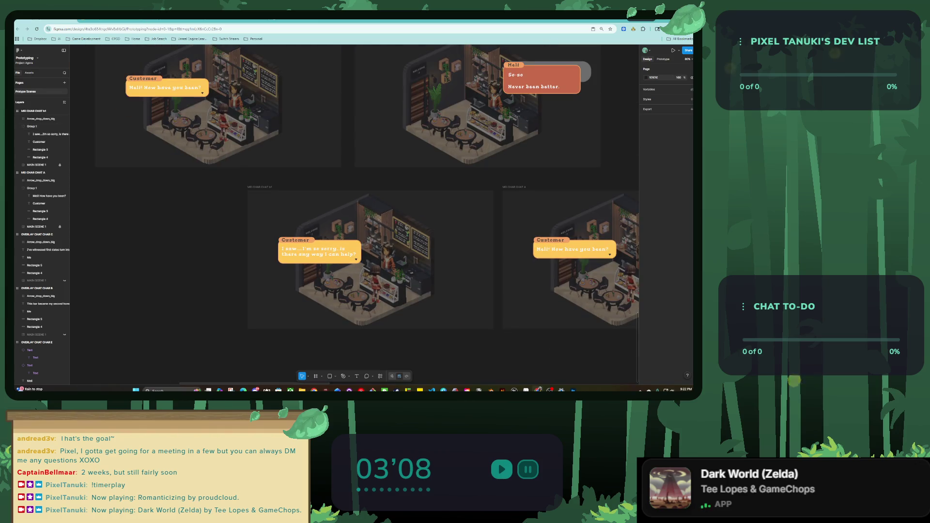
Step: Stretch the Customer speech bubble taller
{"action": "scroll", "coordinate": [405, 229], "scroll_direction": "right", "scroll_amount": 5}
{"action": "scroll", "coordinate": [405, 229], "scroll_direction": "up", "scroll_amount": 4}
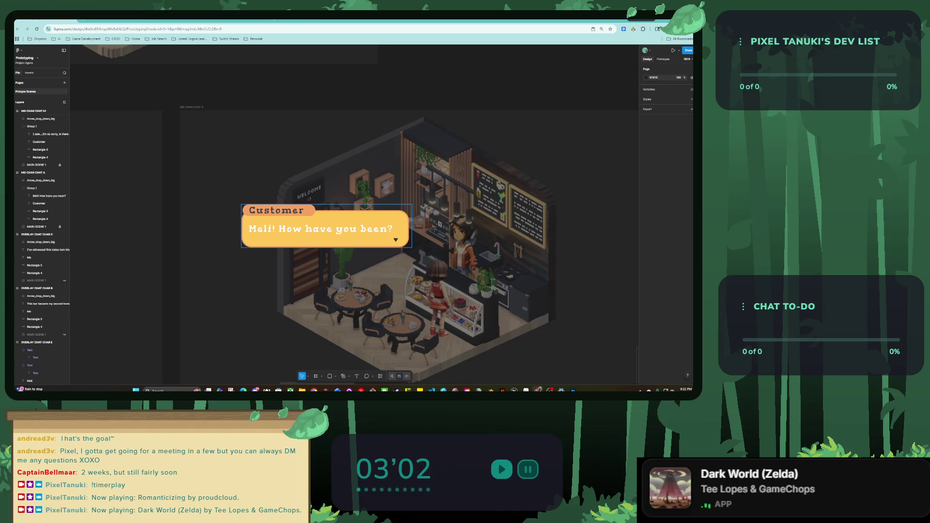
{"action": "left_click", "coordinate": [327, 244]}
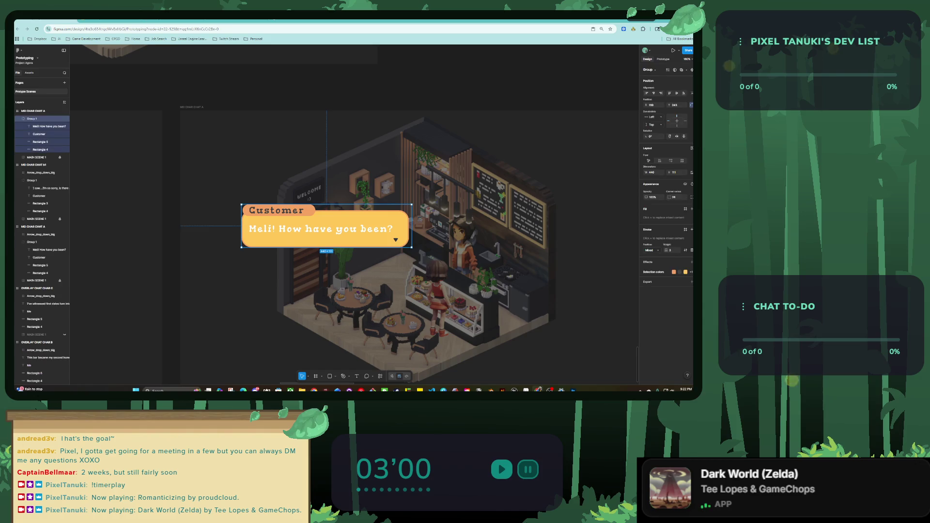
{"action": "mouse_move", "coordinate": [326, 248]}
{"action": "left_mouse_down"}
{"action": "mouse_move", "coordinate": [326, 272]}
{"action": "mouse_move", "coordinate": [327, 248]}
{"action": "mouse_move", "coordinate": [325, 263]}
{"action": "left_mouse_up"}
Step: Retype the bubble line as the thank-you reply ending 'this place means a lot to us.'
{"action": "double_click", "coordinate": [326, 245]}
{"action": "double_click", "coordinate": [320, 228]}
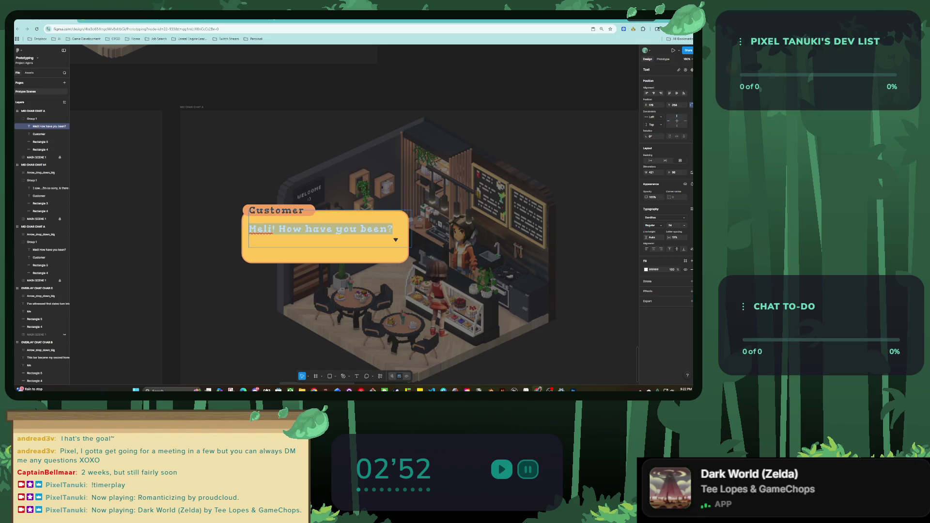
{"action": "type", "text": "That's lovely to hear. THan"}
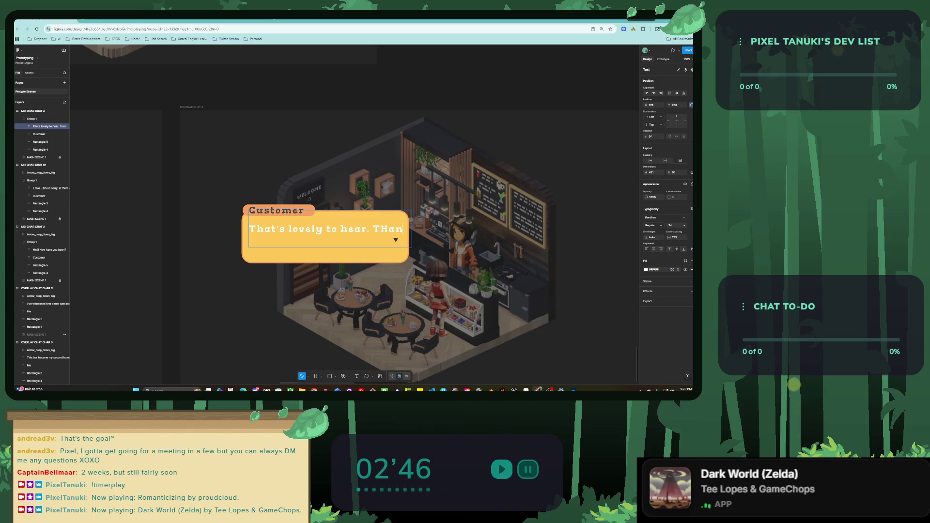
{"action": "type", "text": "k you"}
{"action": "key", "text": "BackSpace"}
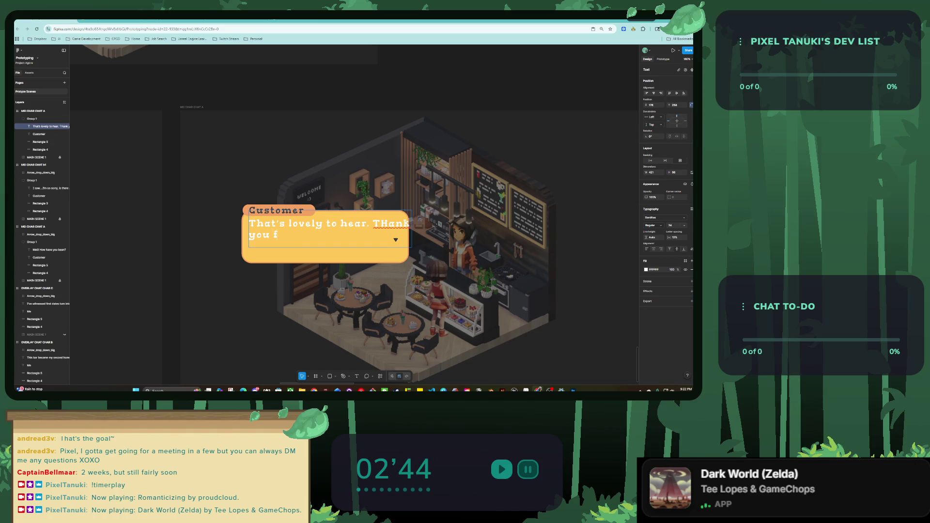
{"action": "key", "text": "BackSpace"}
{"action": "key", "text": "BackSpace"}
{"action": "key", "text": "BackSpace"}
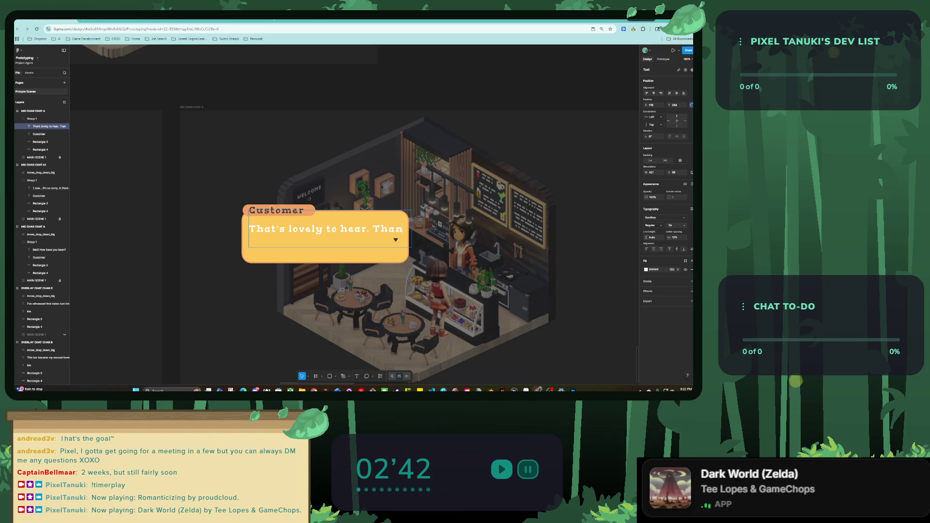
{"action": "type", "text": "k you for"}
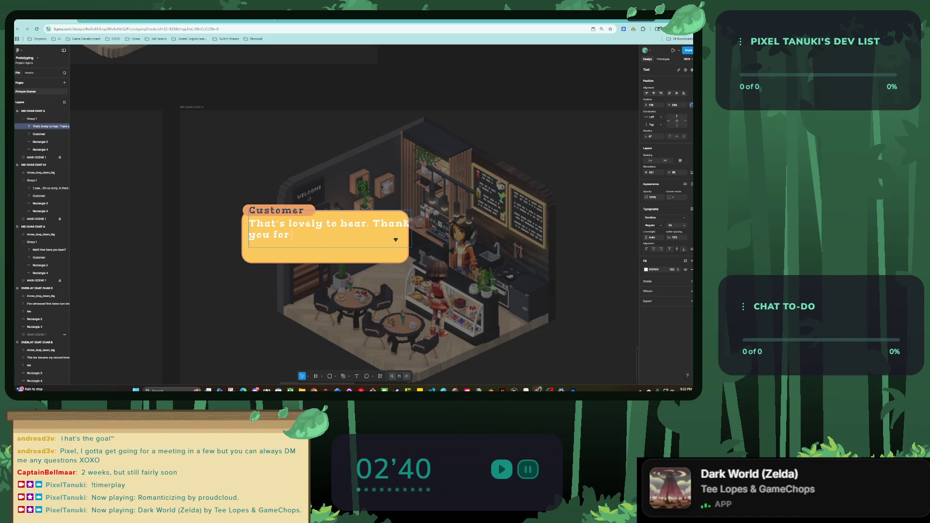
{"action": "key", "text": "BackSpace"}
{"action": "key", "text": "BackSpace"}
{"action": "key", "text": "BackSpace"}
{"action": "type", "text": "ing you"}
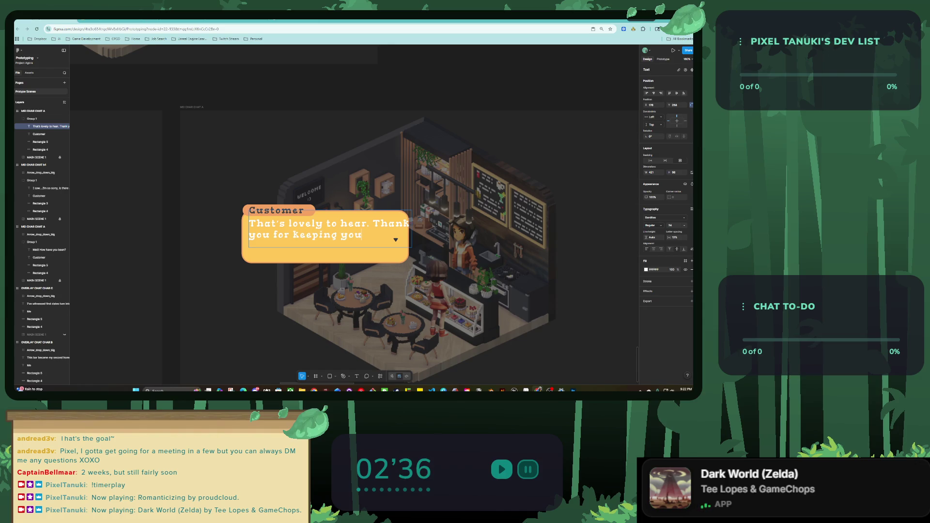
{"action": "key", "text": "BackSpace"}
{"action": "key", "text": "BackSpace"}
{"action": "type", "text": "e light so"}
{"action": "type", "text": "n, this place means a lot to us"}
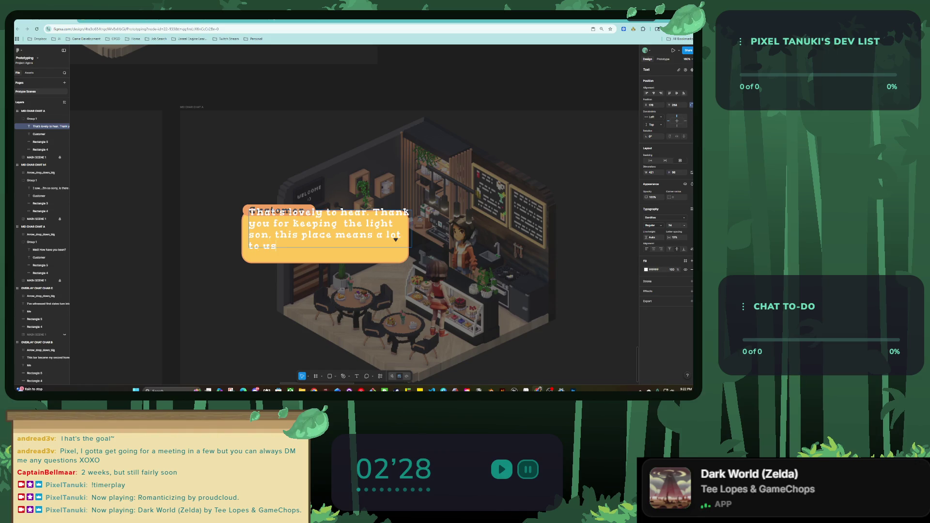
{"action": "type", "text": "."}
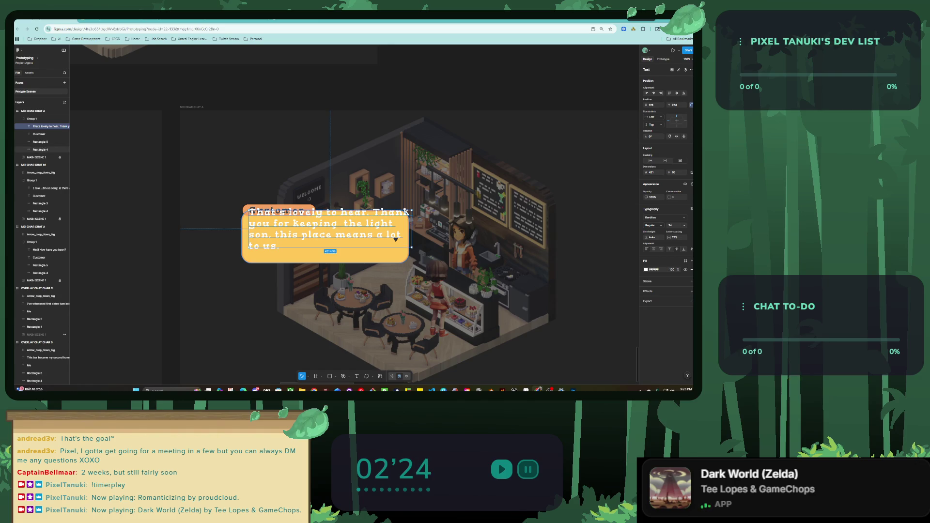
{"action": "key", "text": "Escape"}
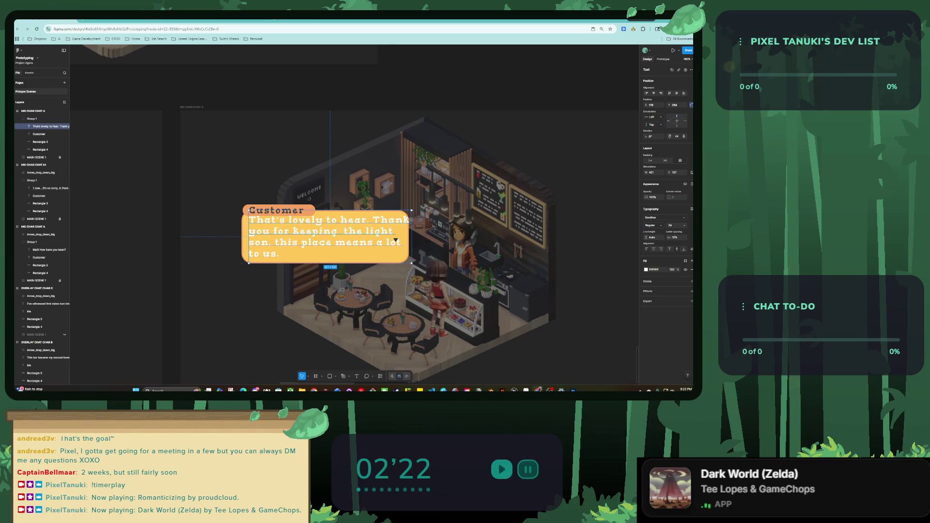
Step: Move the dialogue text below the Customer label and narrow its box so it rewraps
{"action": "key", "text": "shift+Up"}
{"action": "left_click", "coordinate": [407, 214]}
{"action": "key", "text": "Return"}
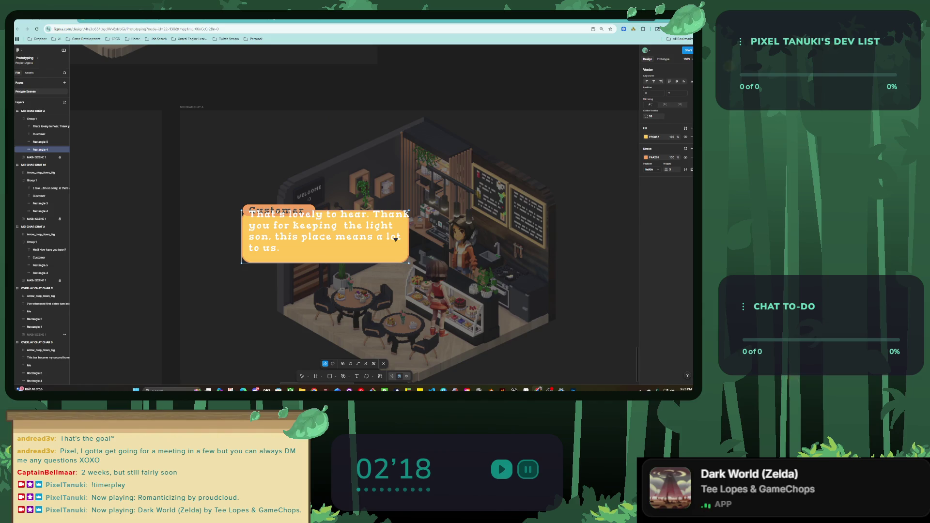
{"action": "key", "text": "Escape"}
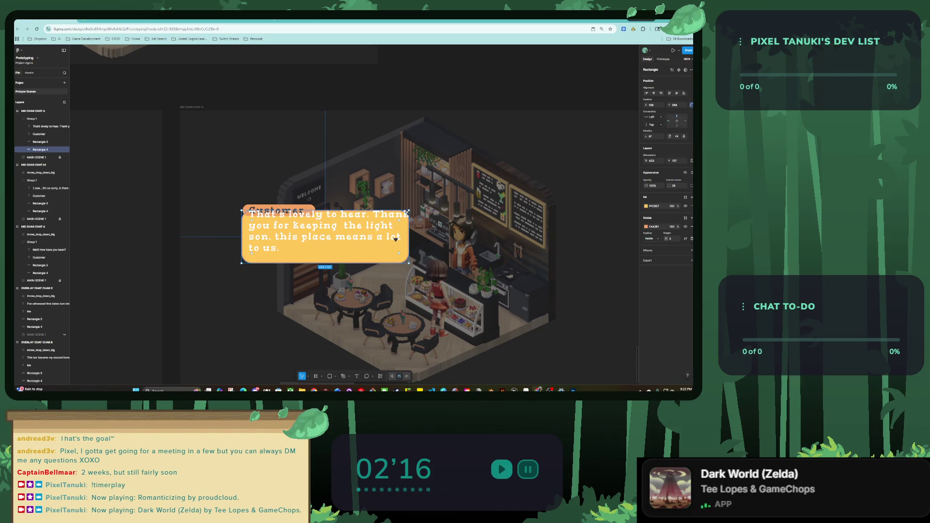
{"action": "key", "text": "ctrl+z"}
{"action": "key", "text": "ctrl+z"}
{"action": "key", "text": "ctrl+z"}
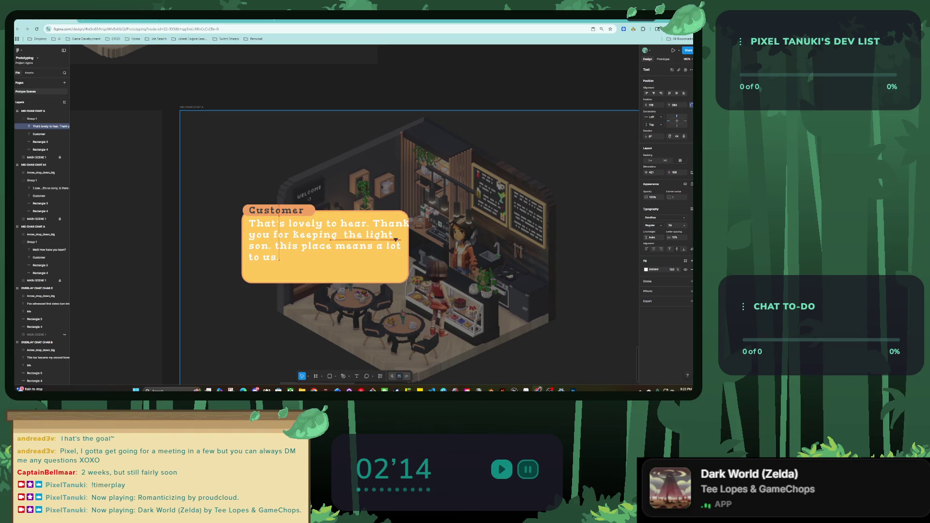
{"action": "mouse_move", "coordinate": [325, 241]}
{"action": "left_mouse_down"}
{"action": "mouse_move", "coordinate": [329, 264]}
{"action": "mouse_move", "coordinate": [324, 245]}
{"action": "left_mouse_up"}
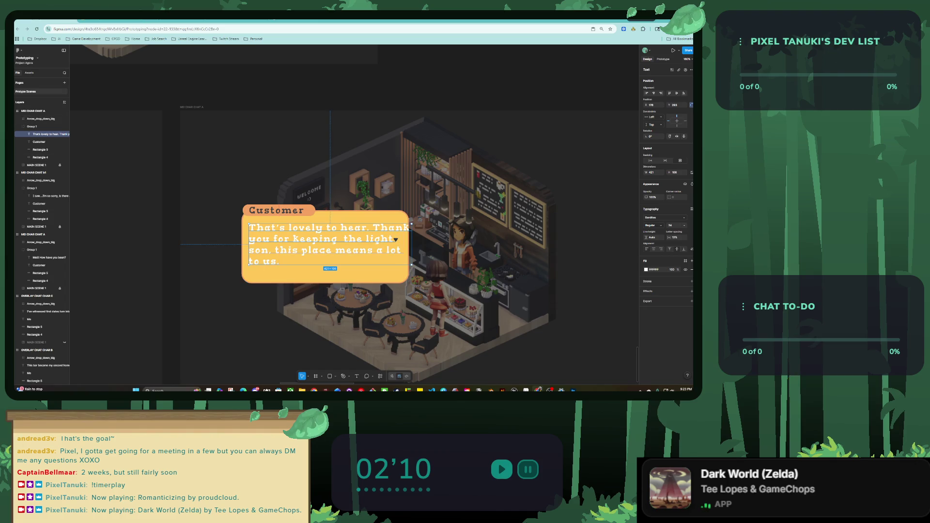
{"action": "key", "text": "Return"}
{"action": "left_click", "coordinate": [249, 228]}
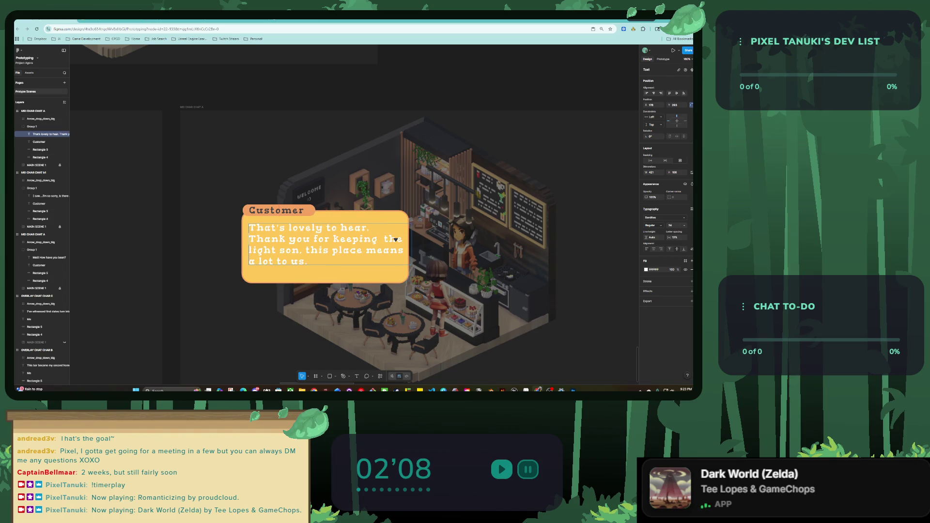
{"action": "key", "text": "Escape"}
{"action": "left_click_drag", "start_coordinate": [407, 245], "coordinate": [404, 271]}
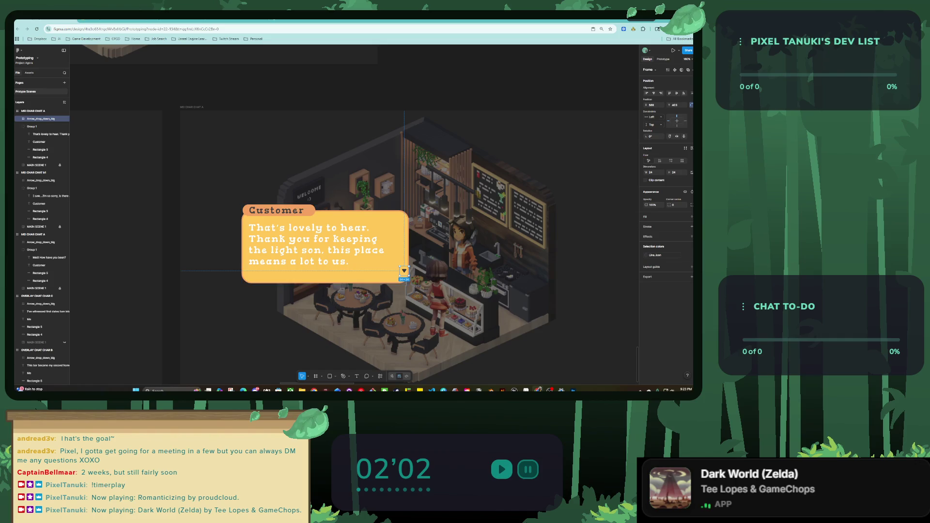
Step: Correct 'light son' to 'lights on' in the dialogue text
{"action": "left_click", "coordinate": [315, 244]}
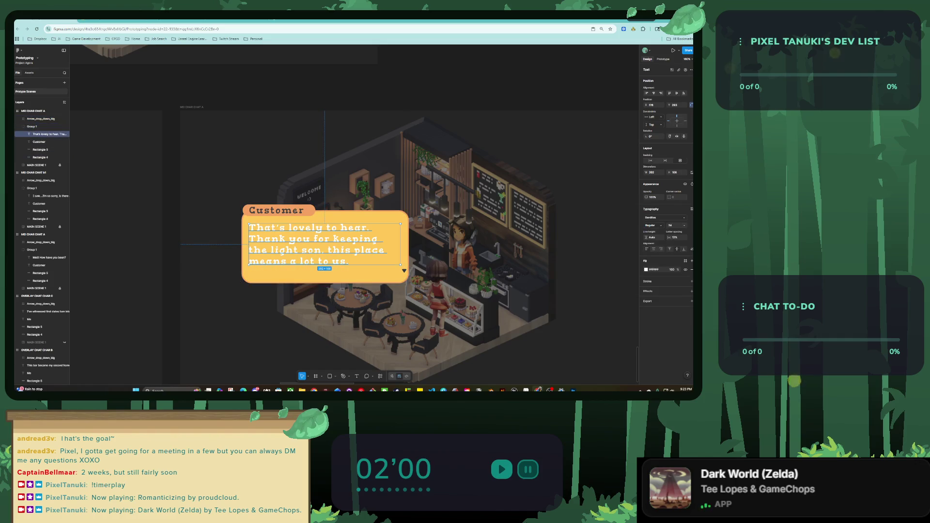
{"action": "key", "text": "Return"}
{"action": "left_click", "coordinate": [301, 250]}
{"action": "key", "text": "BackSpace"}
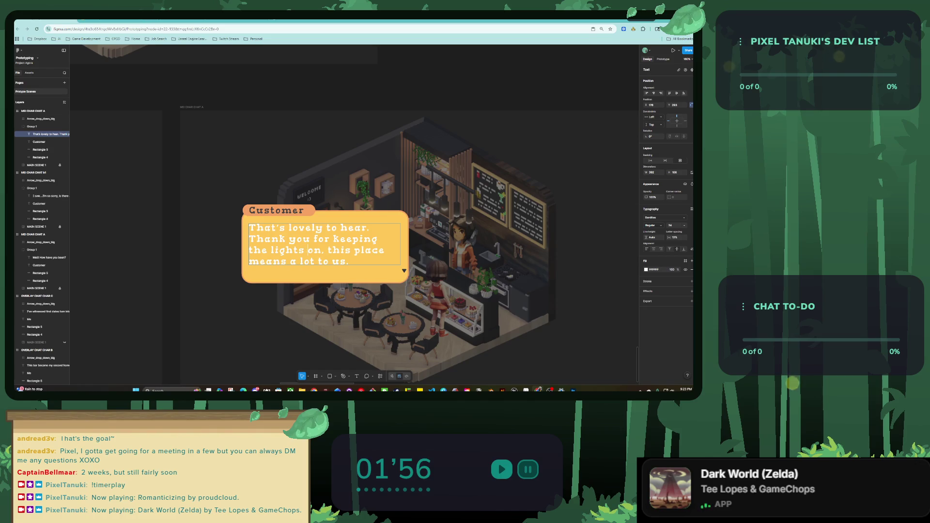
{"action": "key", "text": "Escape"}
Step: Widen the text box to 409 px, shorten the orange bubble, and tuck the arrow into its corner
{"action": "left_click_drag", "start_coordinate": [400, 245], "coordinate": [407, 245]}
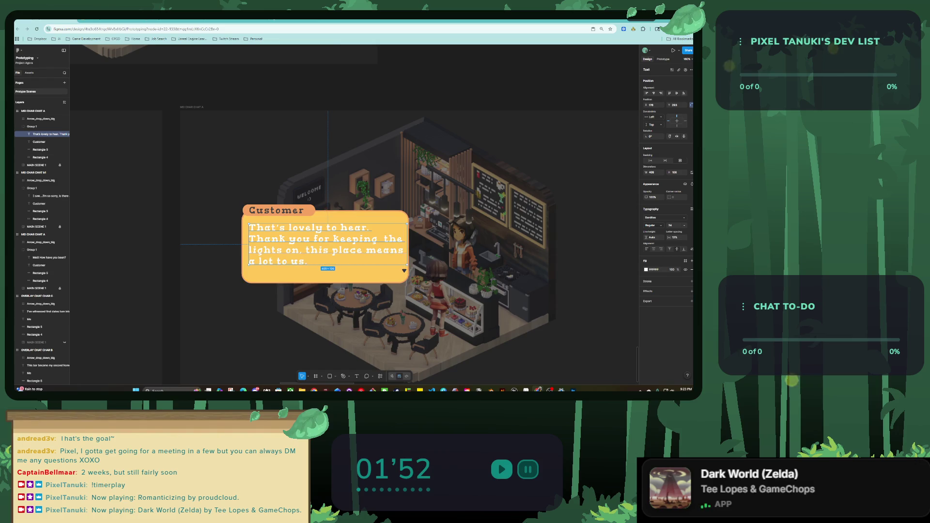
{"action": "key", "text": "Escape"}
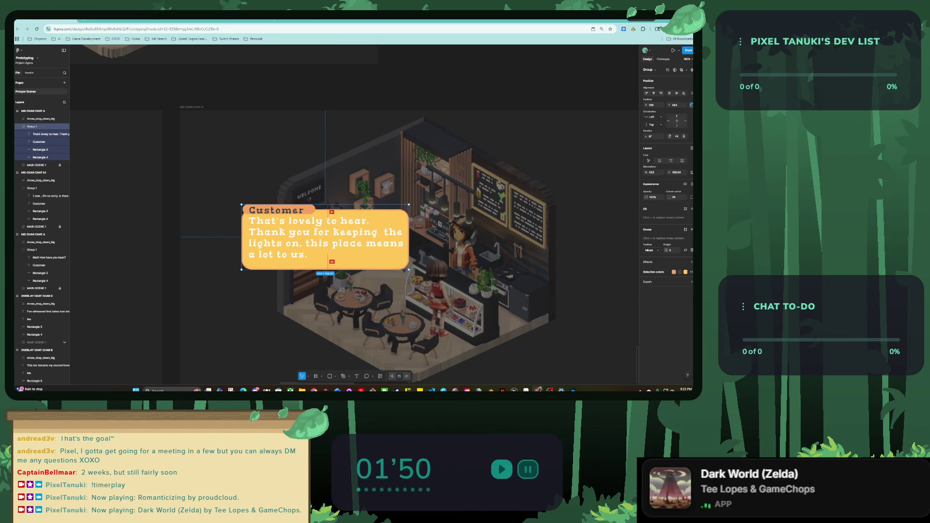
{"action": "key", "text": "ctrl+z"}
{"action": "left_click_drag", "start_coordinate": [325, 283], "coordinate": [324, 275]}
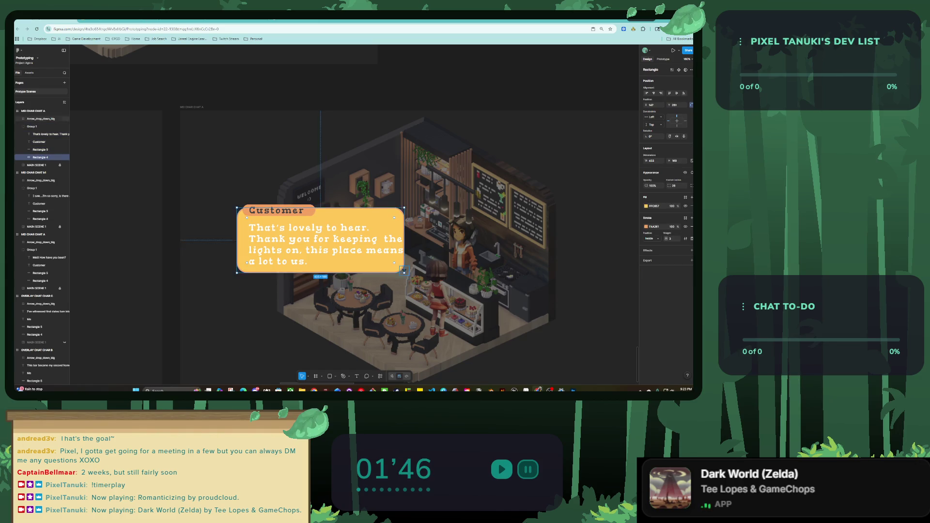
{"action": "left_click", "coordinate": [404, 270]}
{"action": "left_click_drag", "start_coordinate": [404, 271], "coordinate": [398, 266]}
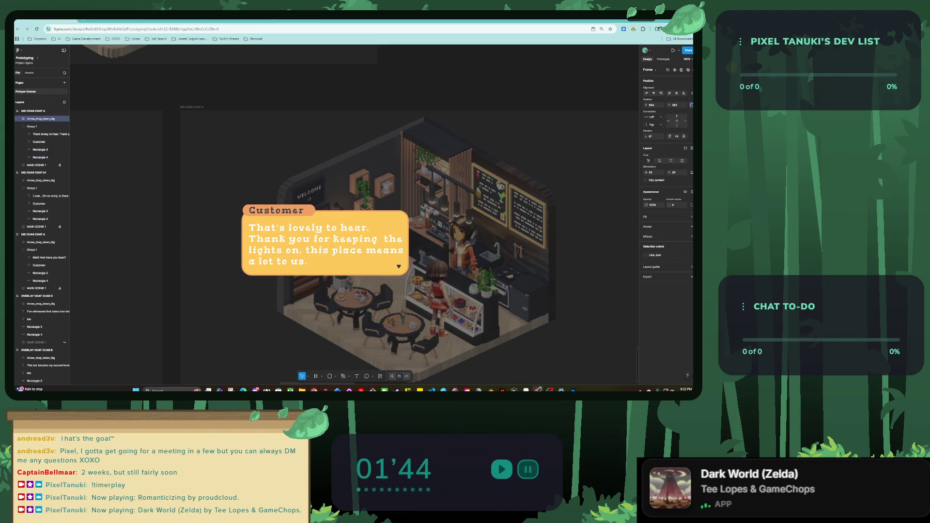
{"action": "key", "text": "Escape"}
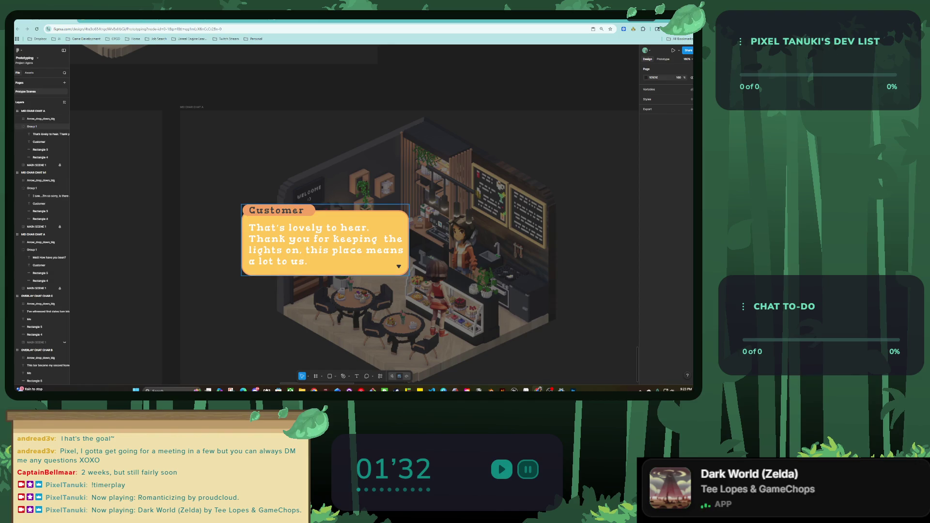
Step: Add a click interaction with a Swap overlay action to the 'Never been better.' choice
{"action": "scroll", "coordinate": [258, 231], "scroll_direction": "down", "scroll_amount": 5}
{"action": "scroll", "coordinate": [300, 238], "scroll_direction": "down", "scroll_amount": 5}
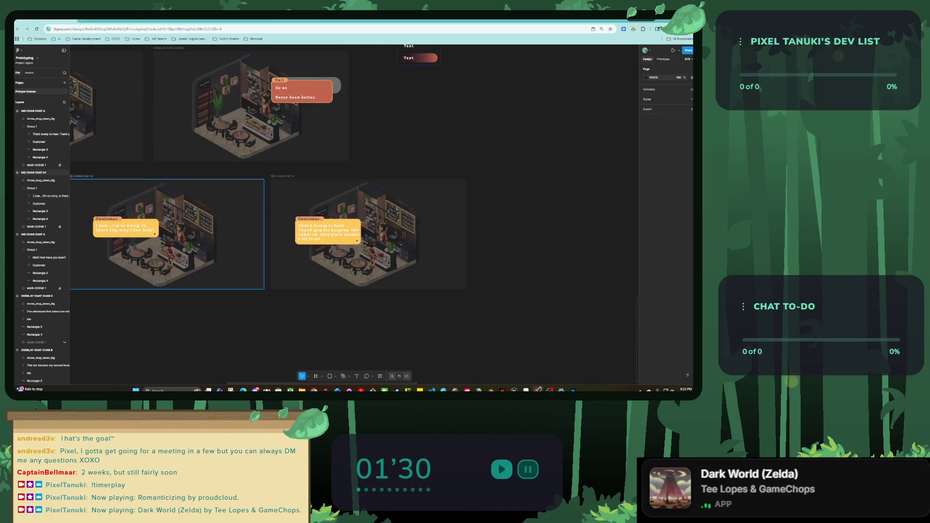
{"action": "scroll", "coordinate": [329, 213], "scroll_direction": "up", "scroll_amount": 1}
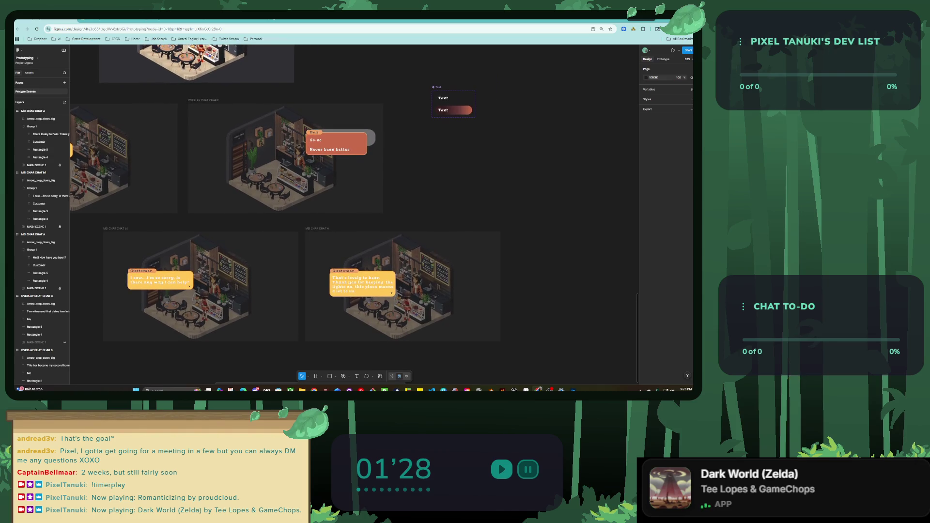
{"action": "left_click", "coordinate": [335, 150]}
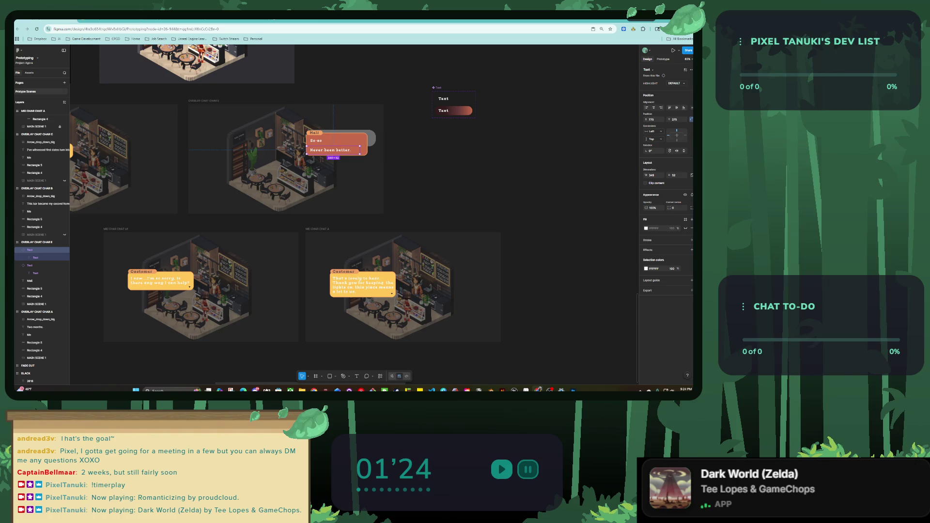
{"action": "key", "text": "shift+p"}
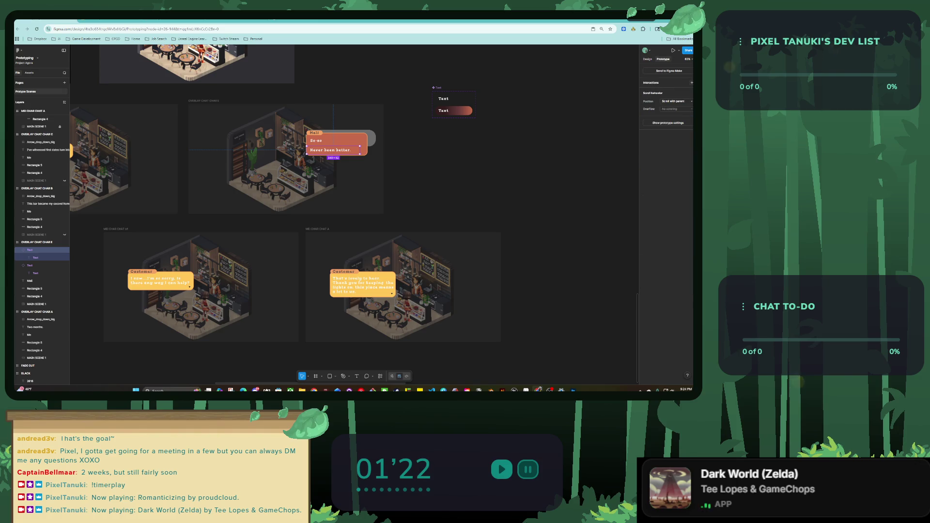
{"action": "left_click", "coordinate": [692, 83]}
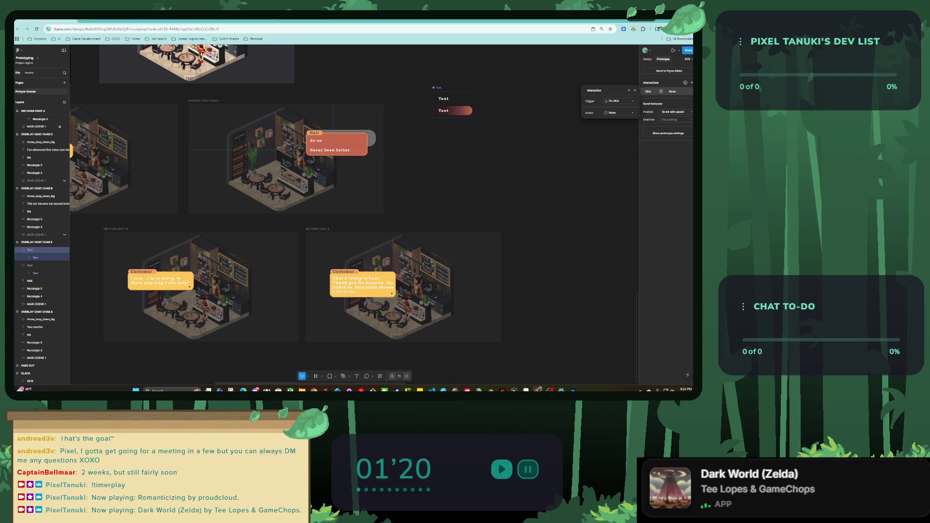
{"action": "left_click", "coordinate": [619, 112]}
{"action": "left_click", "coordinate": [623, 182]}
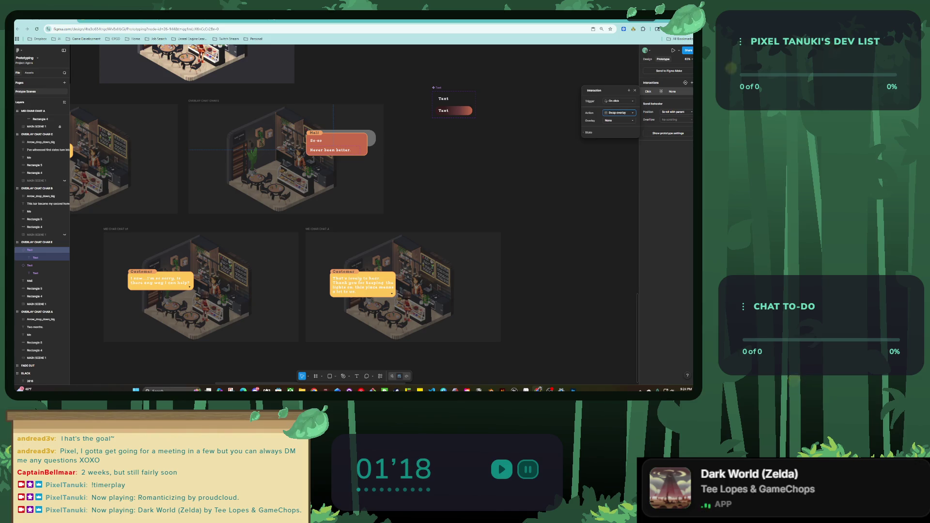
{"action": "left_click", "coordinate": [619, 120]}
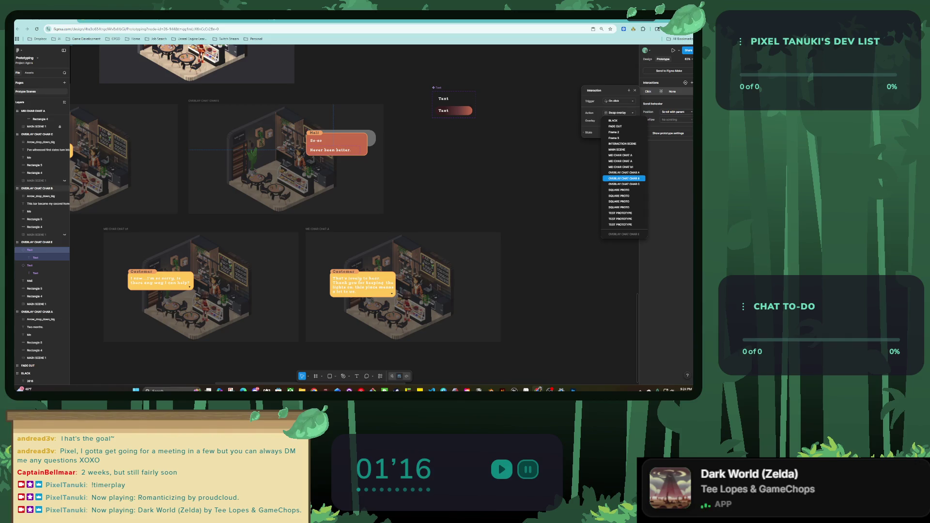
Step: Rename the lower reply frames MEI CHAR CHAT B2 (right) and MEI CHAR CHAT B1 (left)
{"action": "left_click", "coordinate": [317, 229]}
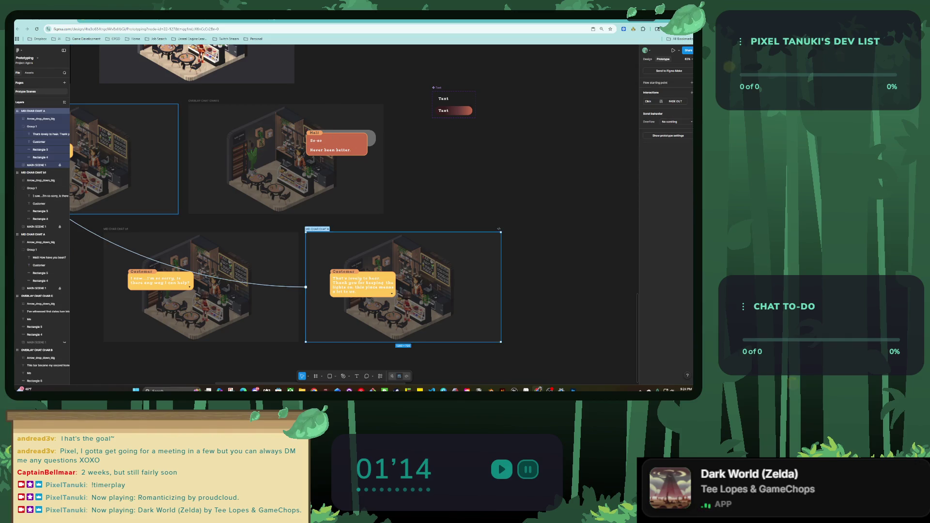
{"action": "double_click", "coordinate": [317, 228]}
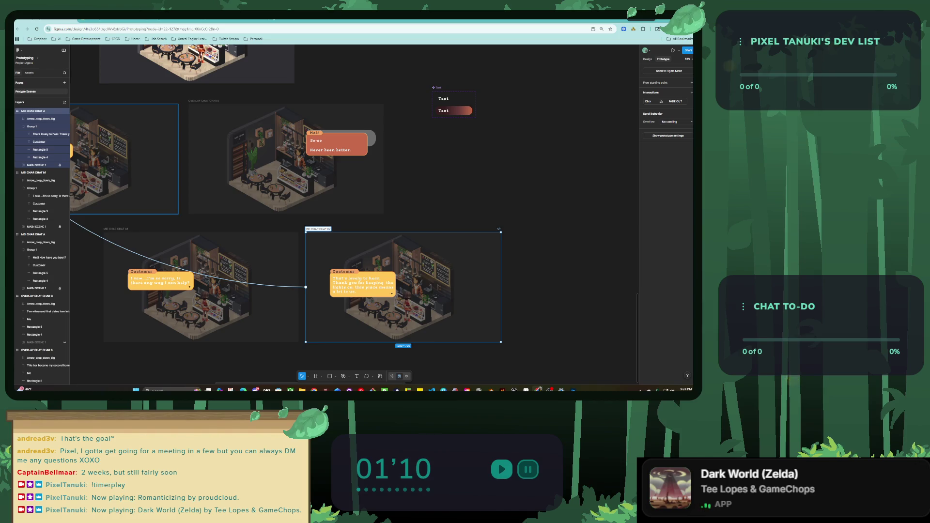
{"action": "left_click", "coordinate": [116, 229]}
{"action": "double_click", "coordinate": [116, 228]}
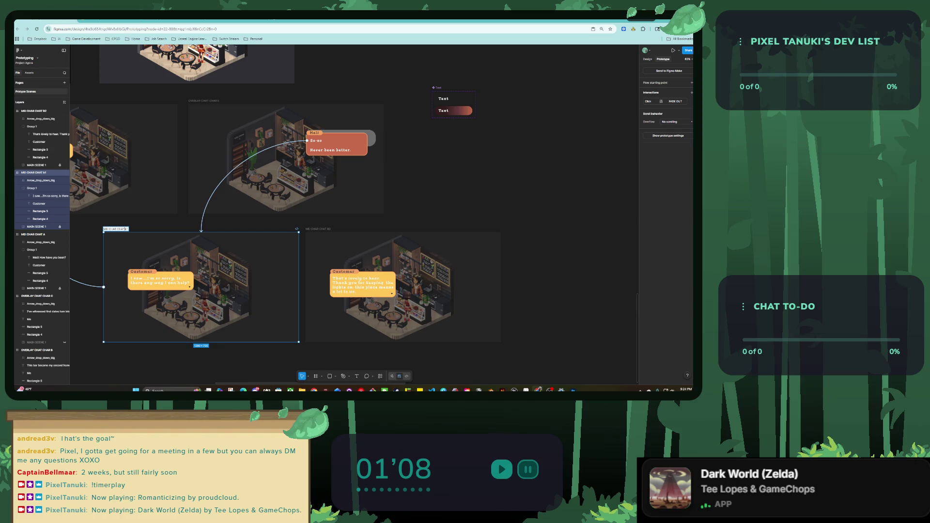
{"action": "type", "text": "MEI CHAR CHAT B"}
{"action": "type", "text": "1"}
{"action": "key", "text": "Escape"}
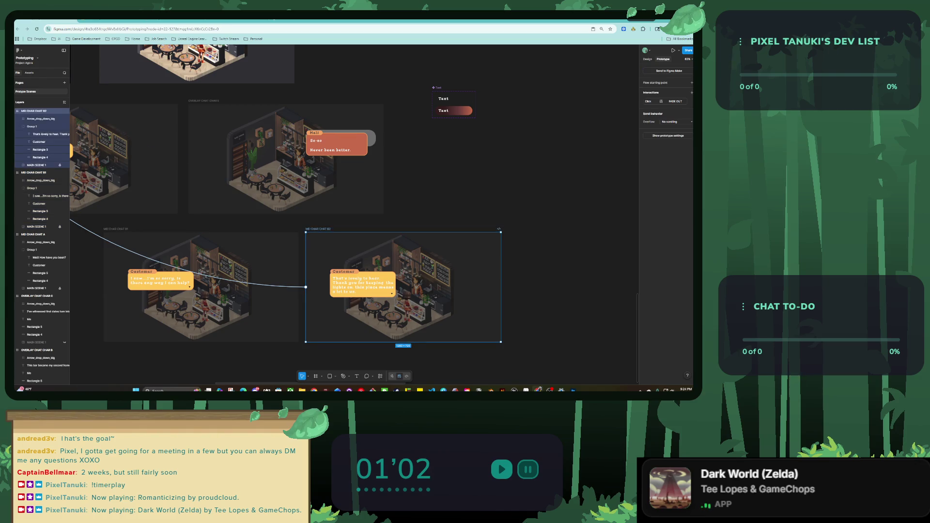
Step: Set the 'Never been better.' Swap overlay destination to its thank-you reply frame
{"action": "left_click", "coordinate": [335, 150]}
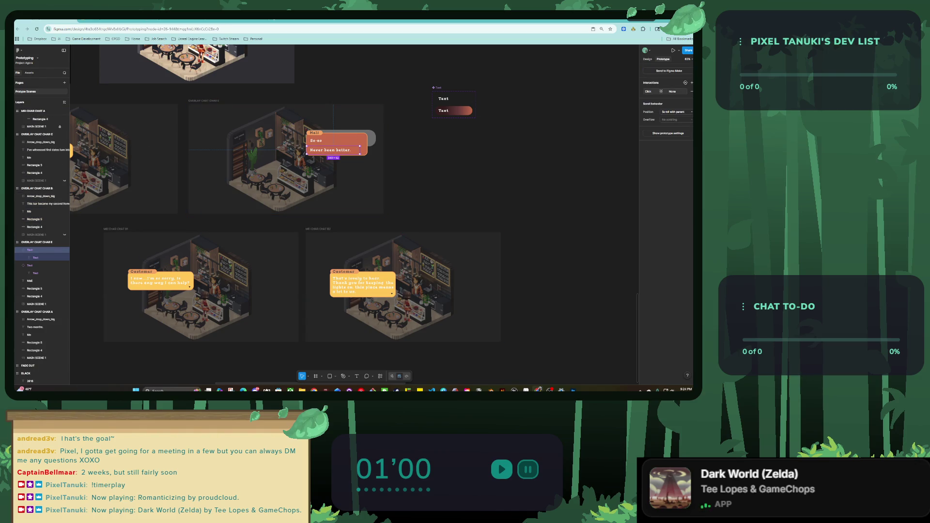
{"action": "left_click", "coordinate": [669, 91]}
{"action": "left_click", "coordinate": [620, 123]}
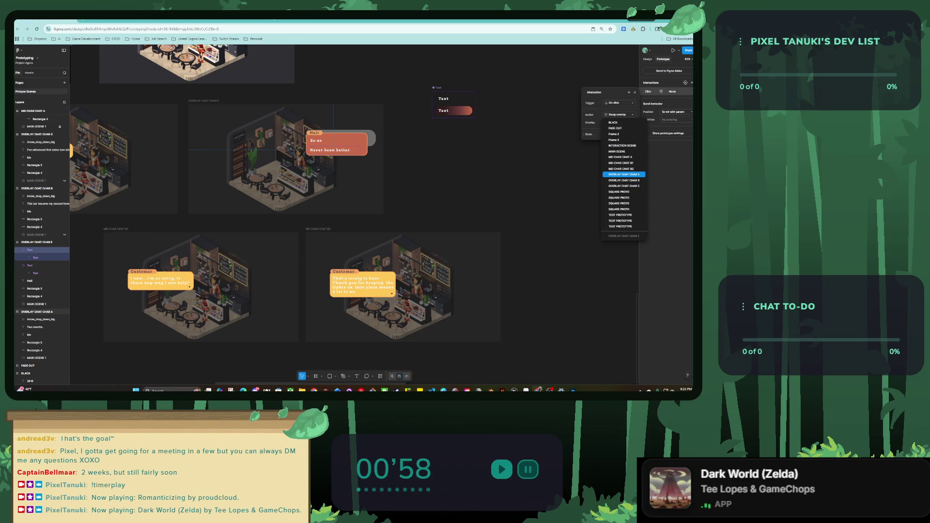
{"action": "left_click", "coordinate": [624, 174]}
{"action": "key", "text": "Escape"}
{"action": "scroll", "coordinate": [291, 218], "scroll_direction": "up", "scroll_amount": 3}
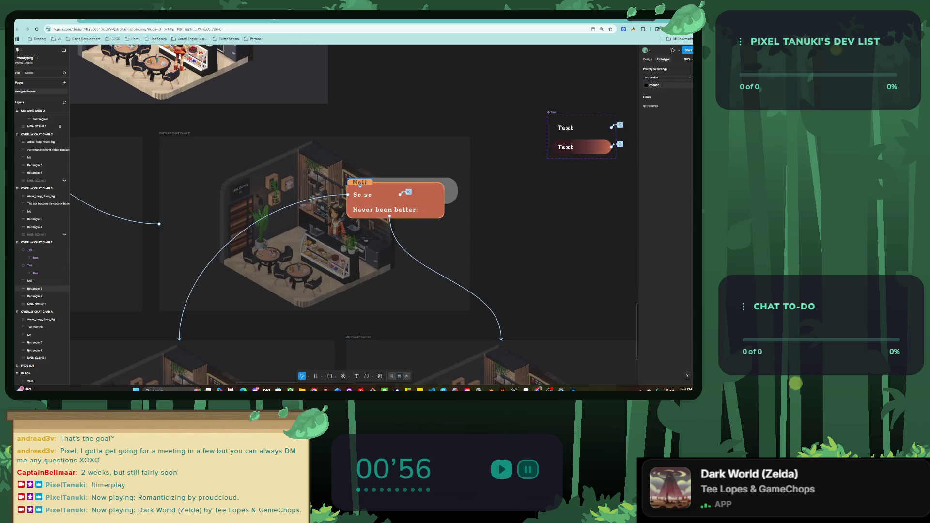
Step: Delete So-so's hover Set variable interaction
{"action": "left_click", "coordinate": [400, 194]}
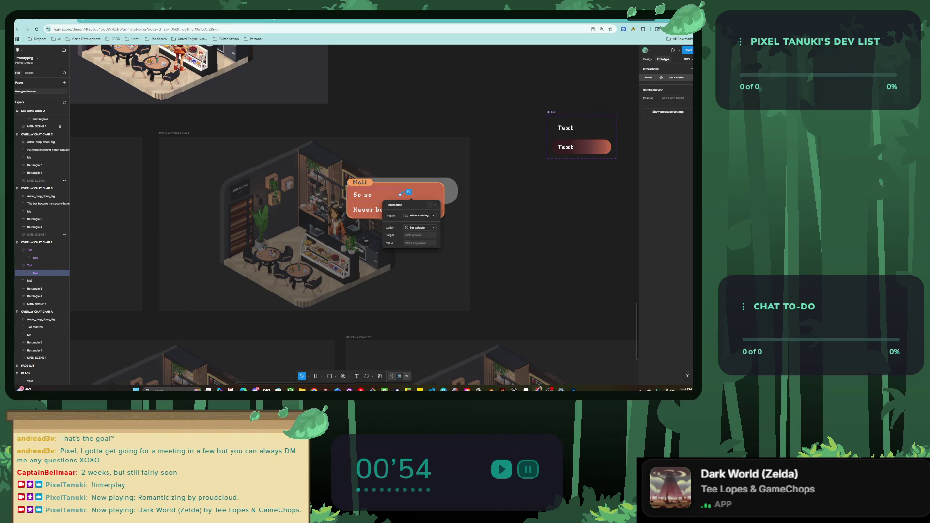
{"action": "key", "text": "Escape"}
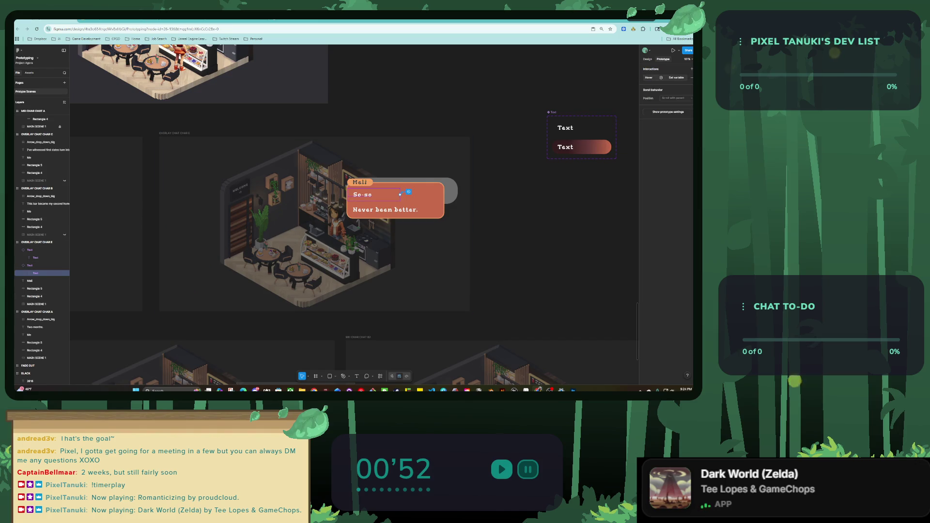
{"action": "left_click", "coordinate": [676, 78]}
{"action": "left_click", "coordinate": [615, 101]}
{"action": "key", "text": "Escape"}
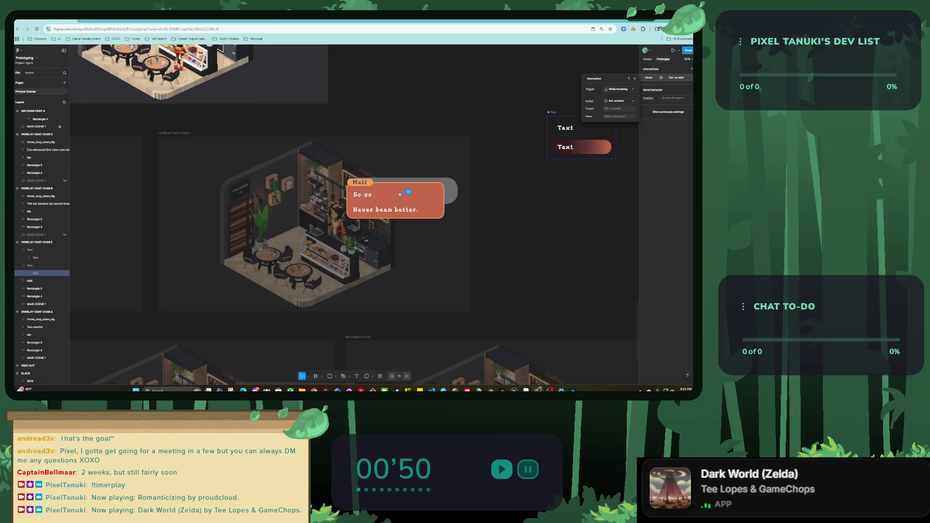
{"action": "key", "text": "Escape"}
{"action": "key", "text": "Delete"}
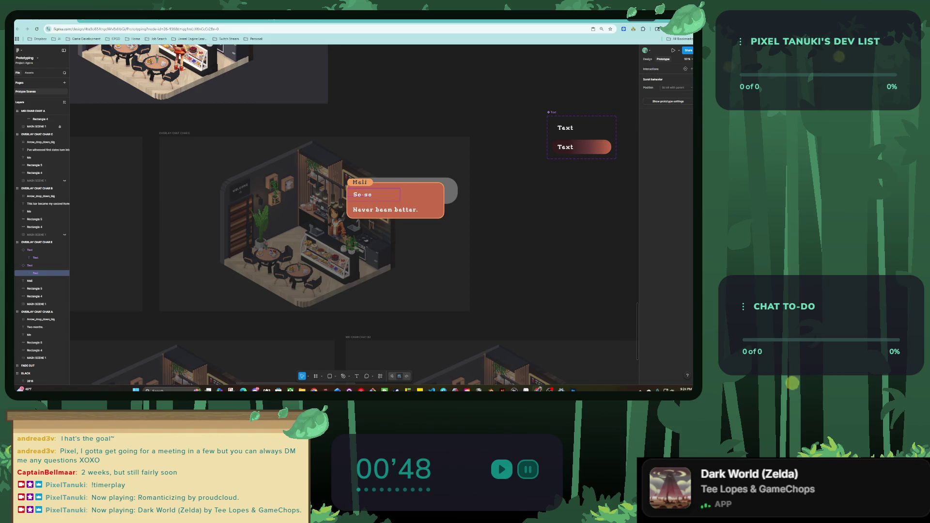
Step: Give So-so an On click Swap overlay to MEI CHAR CHAT B1 with instant animation
{"action": "left_click", "coordinate": [691, 69]}
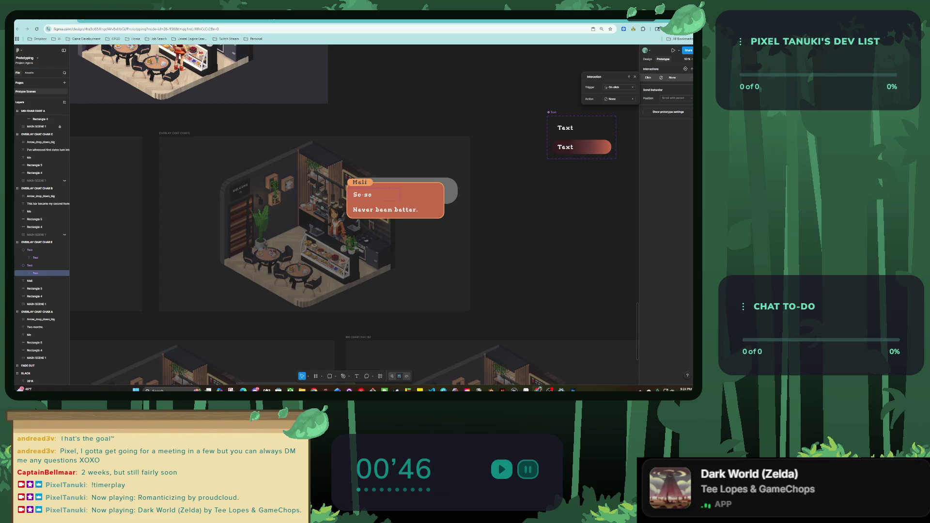
{"action": "left_click", "coordinate": [620, 99]}
{"action": "left_click", "coordinate": [623, 167]}
{"action": "left_click", "coordinate": [618, 107]}
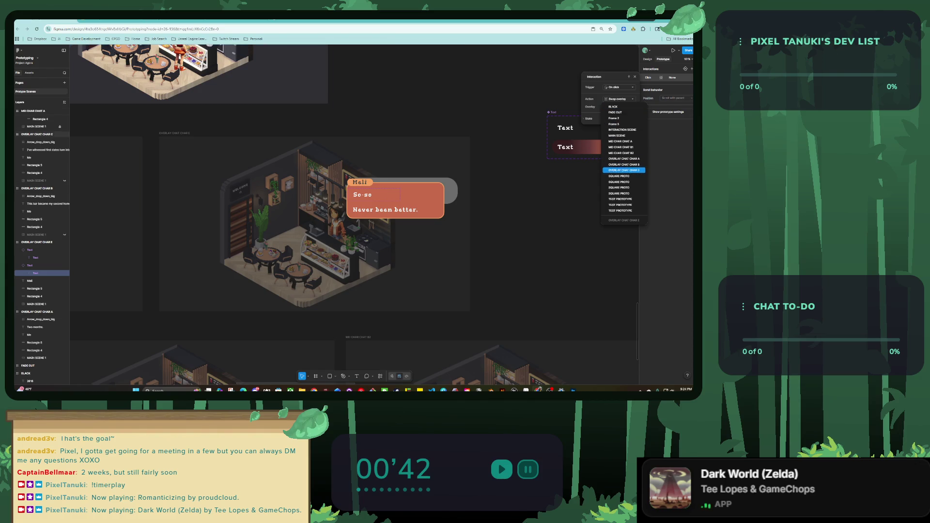
{"action": "left_click", "coordinate": [621, 147]}
{"action": "left_click", "coordinate": [617, 119]}
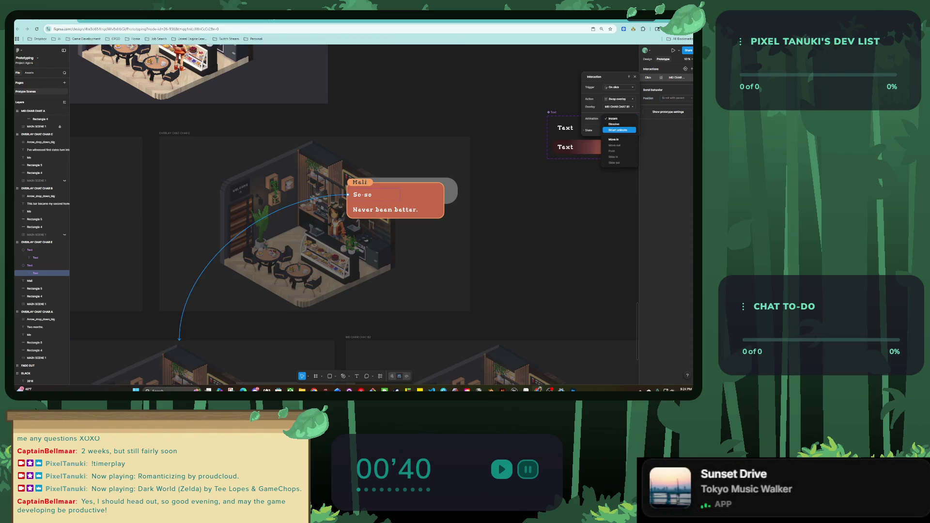
{"action": "left_click", "coordinate": [613, 118]}
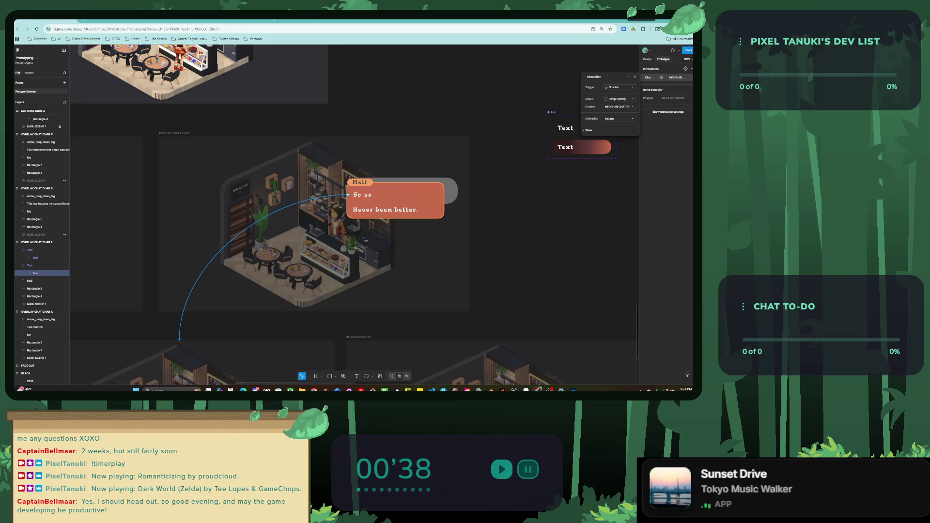
Step: Add a While hovering interaction on So-so that changes it to the HOVER variant
{"action": "left_click", "coordinate": [691, 69]}
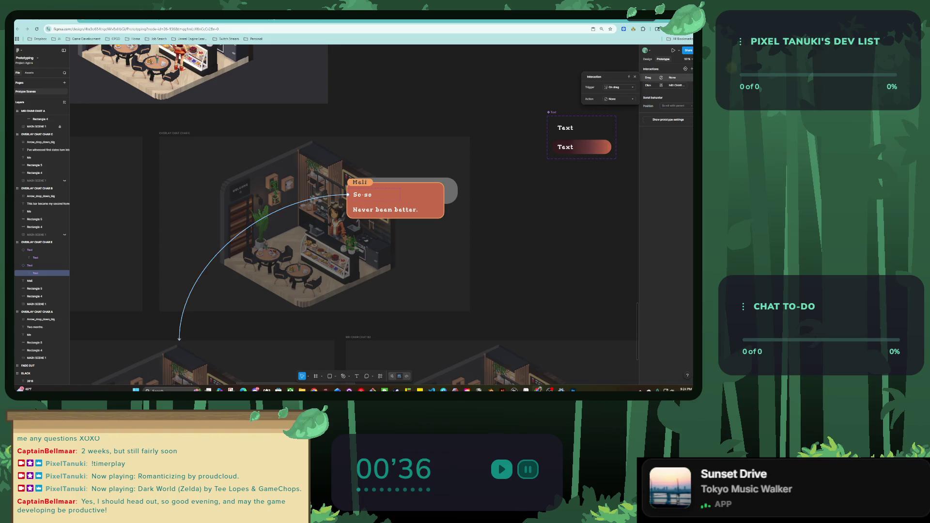
{"action": "left_click", "coordinate": [619, 87]}
{"action": "left_click", "coordinate": [619, 93]}
{"action": "left_click", "coordinate": [619, 98]}
{"action": "left_click", "coordinate": [621, 115]}
{"action": "left_click", "coordinate": [619, 107]}
{"action": "left_click", "coordinate": [615, 110]}
{"action": "key", "text": "Escape"}
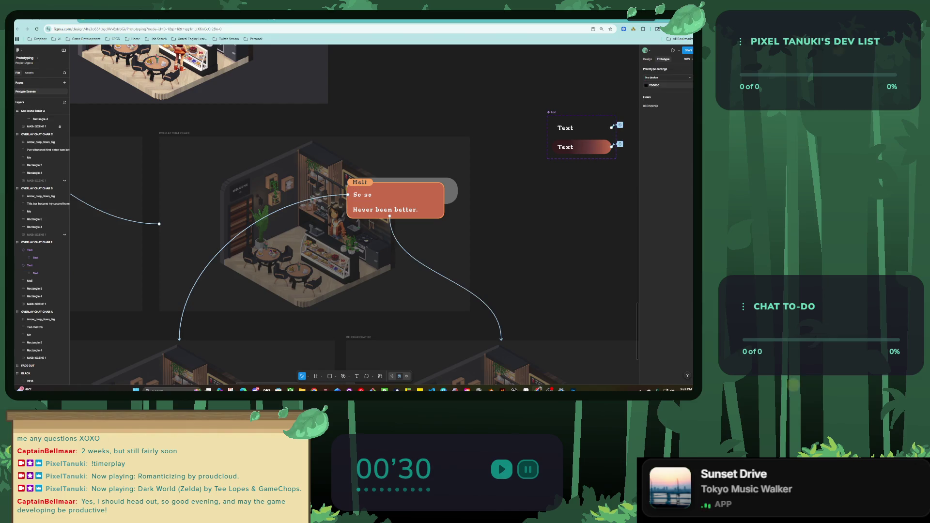
{"action": "scroll", "coordinate": [339, 213], "scroll_direction": "down", "scroll_amount": 5}
{"action": "scroll", "coordinate": [468, 339], "scroll_direction": "down", "scroll_amount": 3}
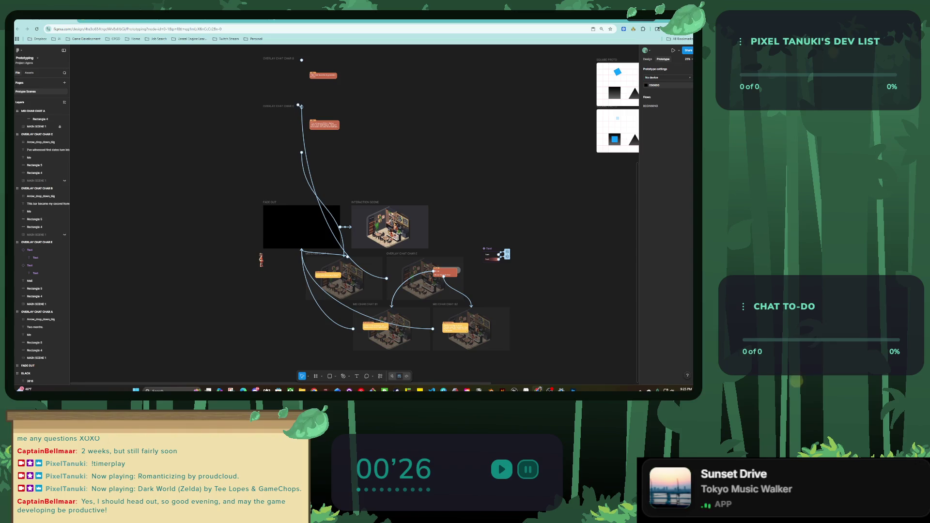
Step: Add a flow starting point on INTERACTION SCENE named Customer A
{"action": "left_click", "coordinate": [365, 202]}
{"action": "left_click", "coordinate": [692, 83]}
{"action": "type", "text": "INTERA..."}
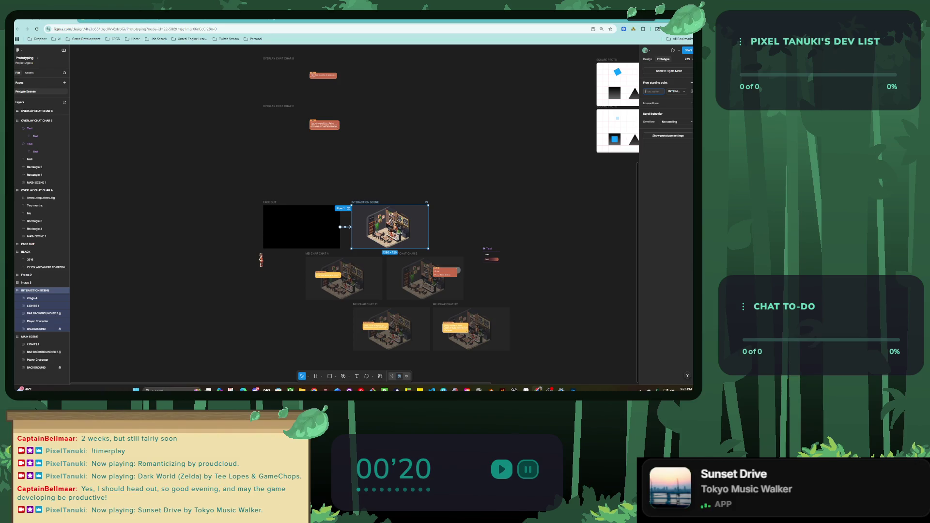
{"action": "key", "text": "BackSpace"}
{"action": "key", "text": "BackSpace"}
{"action": "key", "text": "BackSpace"}
{"action": "type", "text": "tomer"}
Step: Preview the Customer A prototype flow, then close the preview
{"action": "key", "text": "shift+equal"}
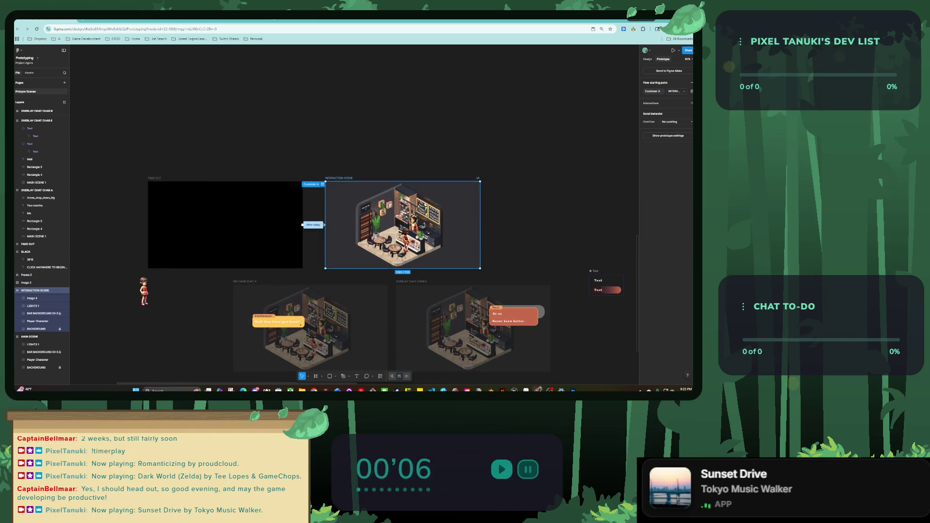
{"action": "key", "text": "shift+space"}
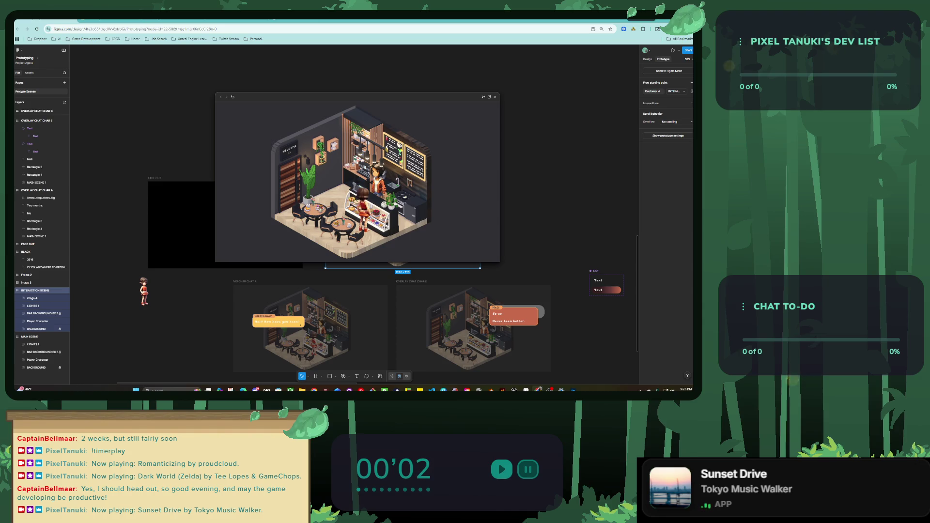
{"action": "key", "text": "Escape"}
{"action": "scroll", "coordinate": [359, 214], "scroll_direction": "down", "scroll_amount": 2}
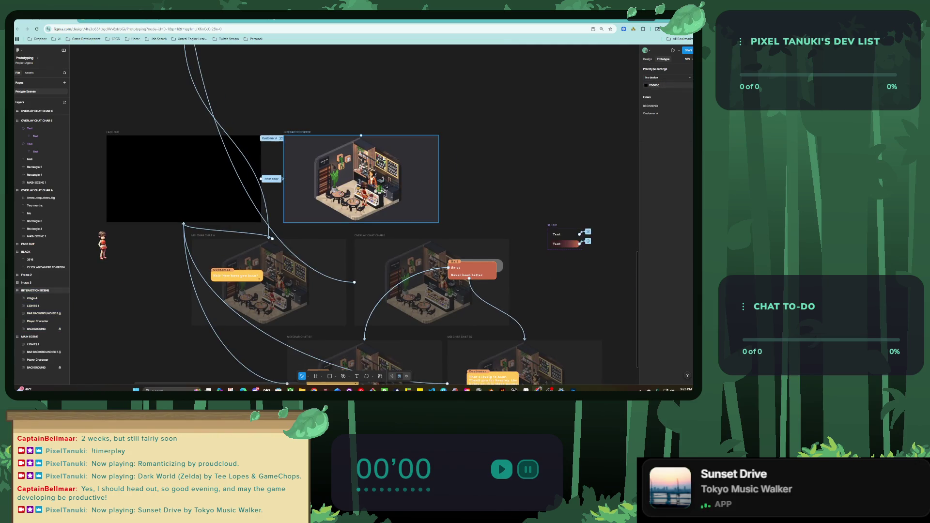
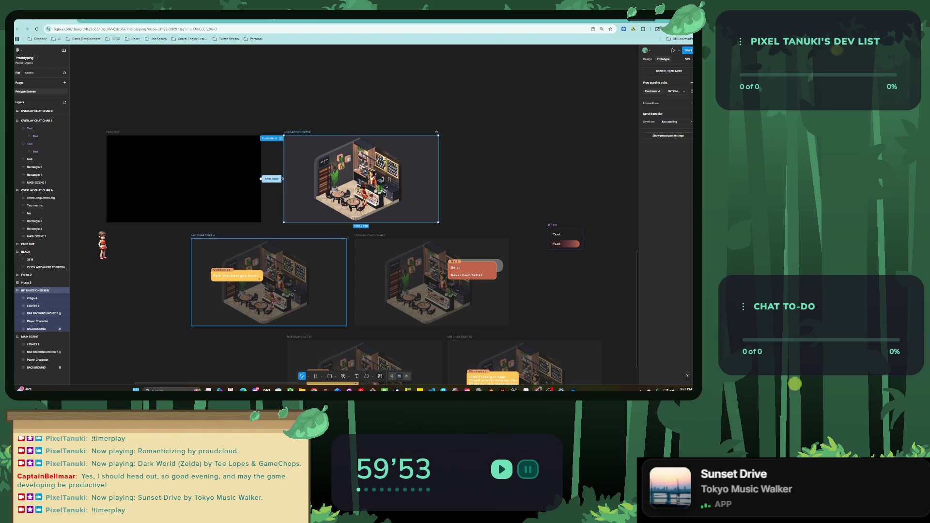
Step: Hide the café background image inside the OVERLAY CHAT CHAR E frame
{"action": "left_click", "coordinate": [202, 235]}
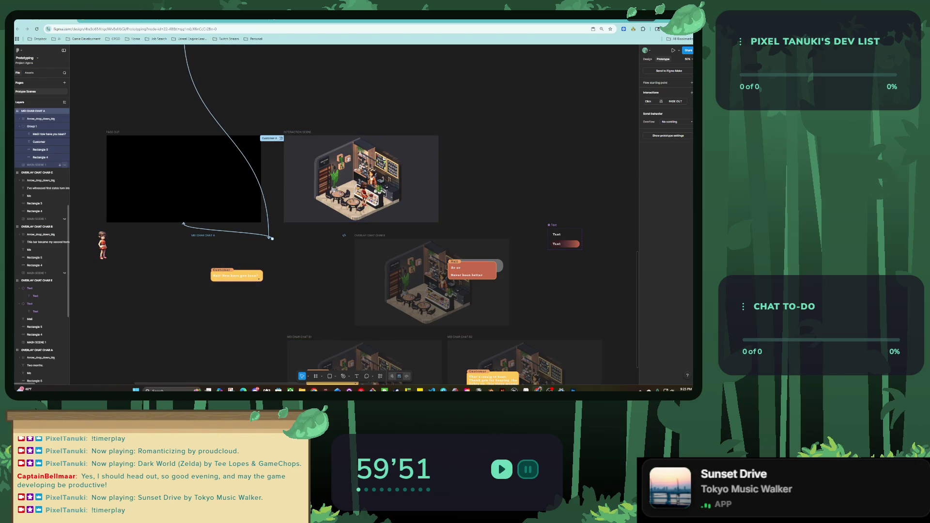
{"action": "left_click", "coordinate": [369, 235]}
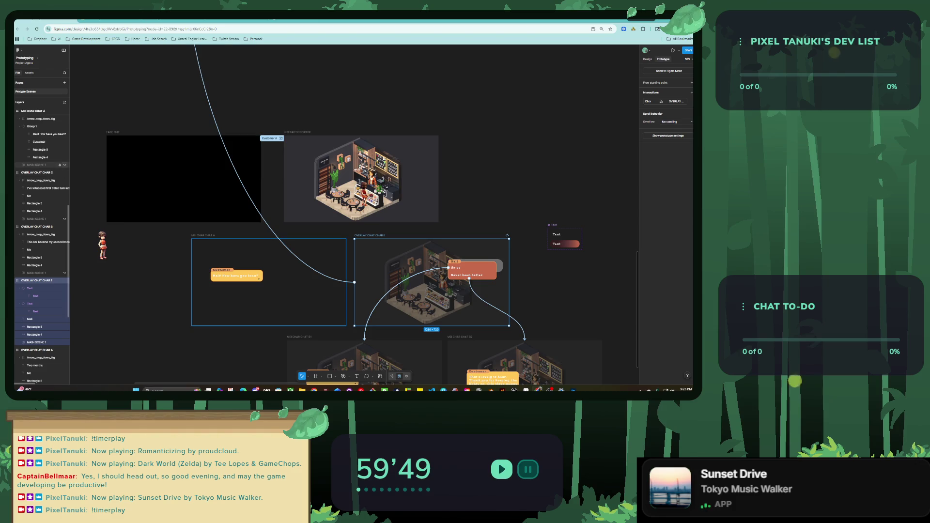
{"action": "left_click", "coordinate": [64, 342]}
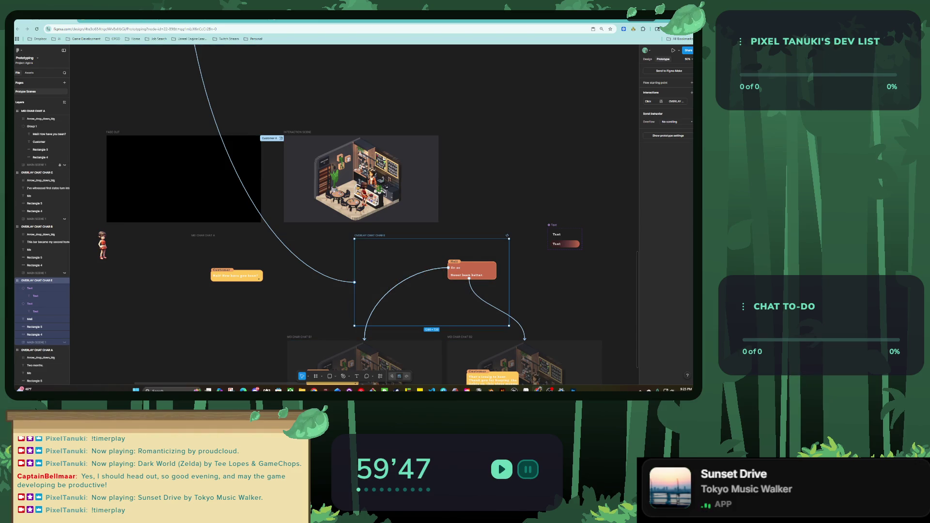
{"action": "scroll", "coordinate": [339, 218], "scroll_direction": "down", "scroll_amount": 3}
Step: Hide the café image in MEI CHAR CHAT B1, then select the INTERACTION SCENE frame
{"action": "left_click", "coordinate": [269, 249]}
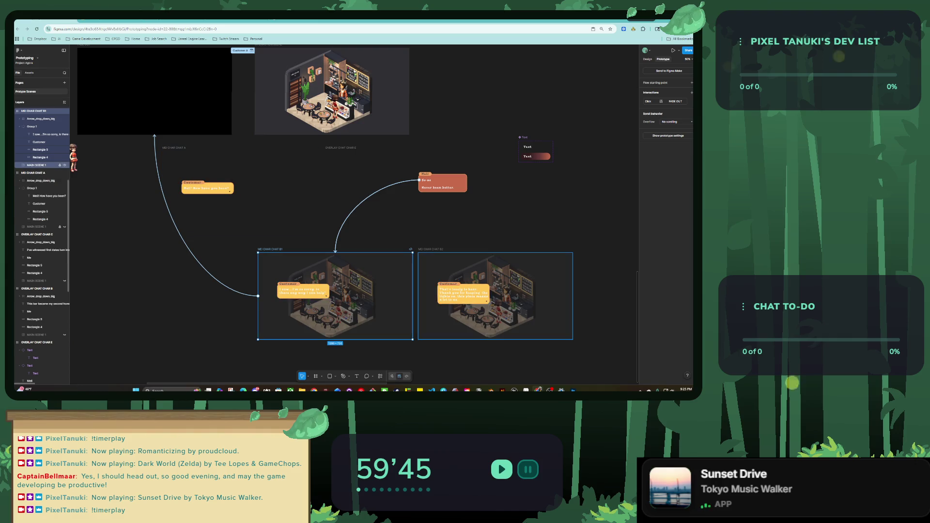
{"action": "key", "text": "ctrl+z"}
{"action": "key", "text": "ctrl+z"}
{"action": "key", "text": "ctrl+z"}
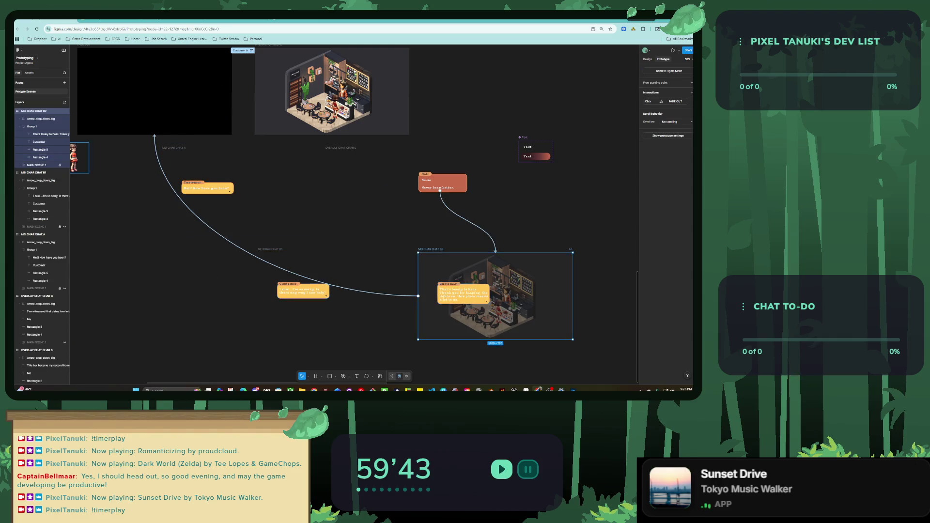
{"action": "key", "text": "ctrl+z"}
{"action": "key", "text": "ctrl+z"}
{"action": "scroll", "coordinate": [329, 213], "scroll_direction": "up", "scroll_amount": 2}
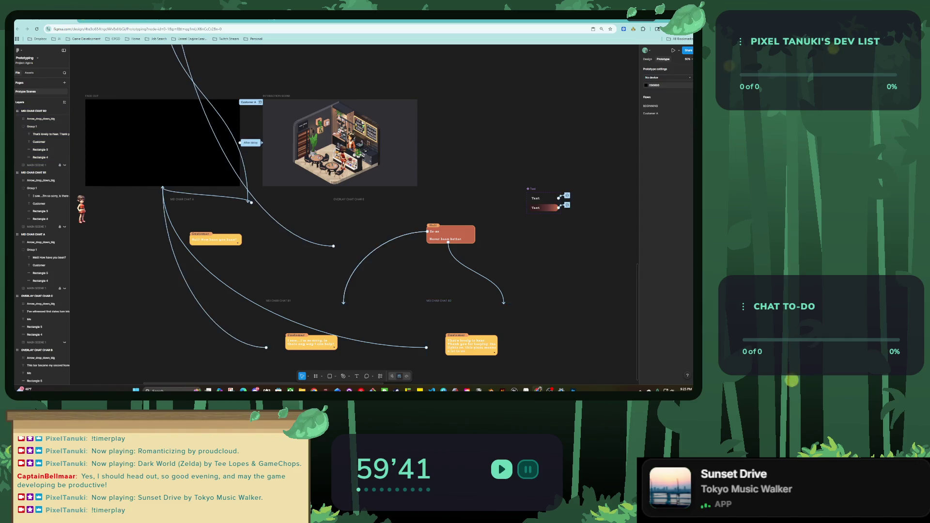
{"action": "scroll", "coordinate": [339, 218], "scroll_direction": "up", "scroll_amount": 2}
{"action": "left_click", "coordinate": [388, 194]}
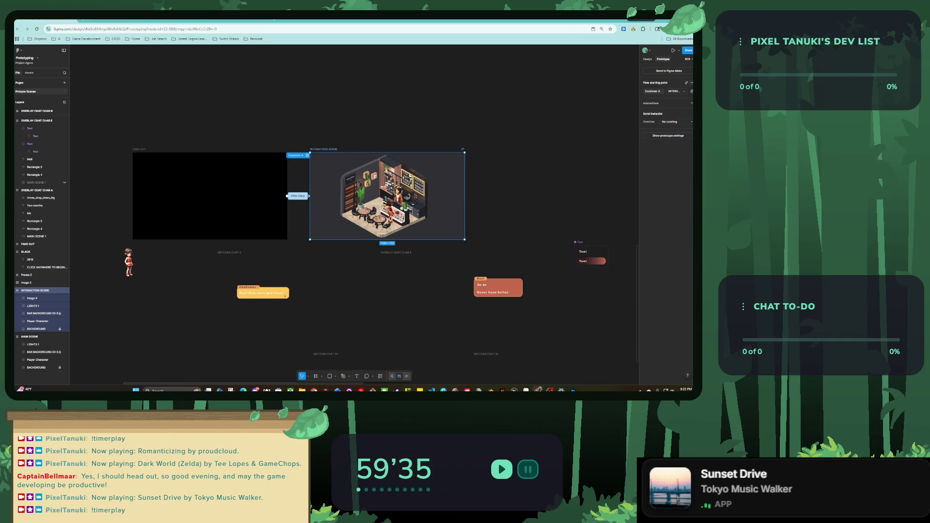
Step: Give INTERACTION SCENE an 800ms After delay interaction that opens MEI CHAR CHAT A as an overlay
{"action": "left_click", "coordinate": [692, 103]}
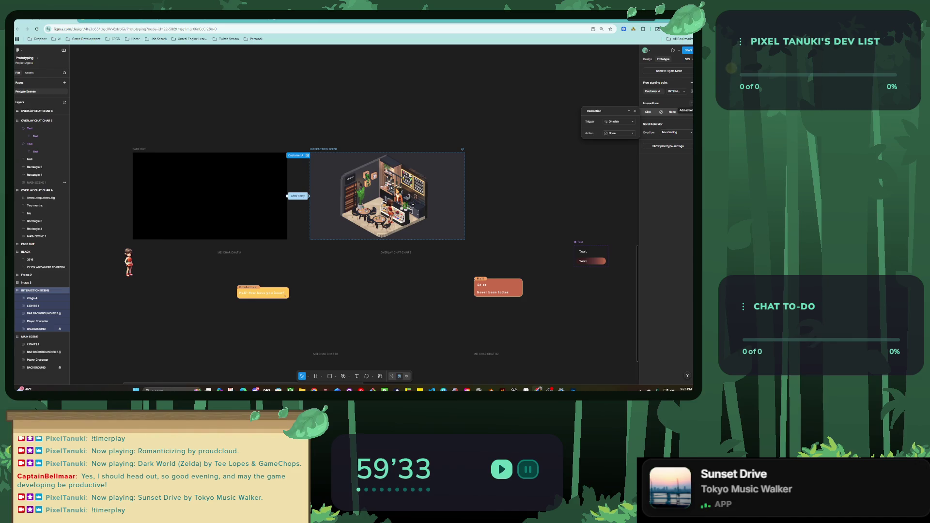
{"action": "left_click", "coordinate": [619, 122]}
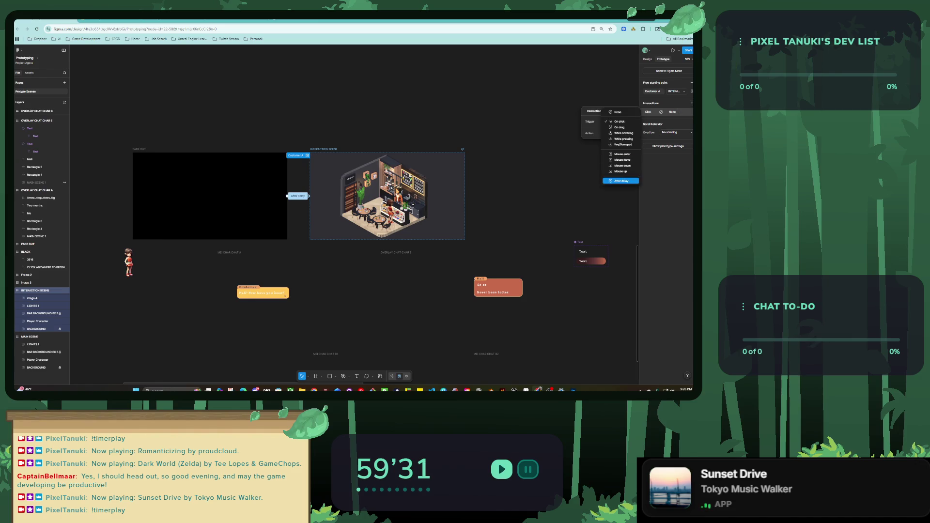
{"action": "left_click", "coordinate": [621, 181]}
{"action": "left_click", "coordinate": [618, 141]}
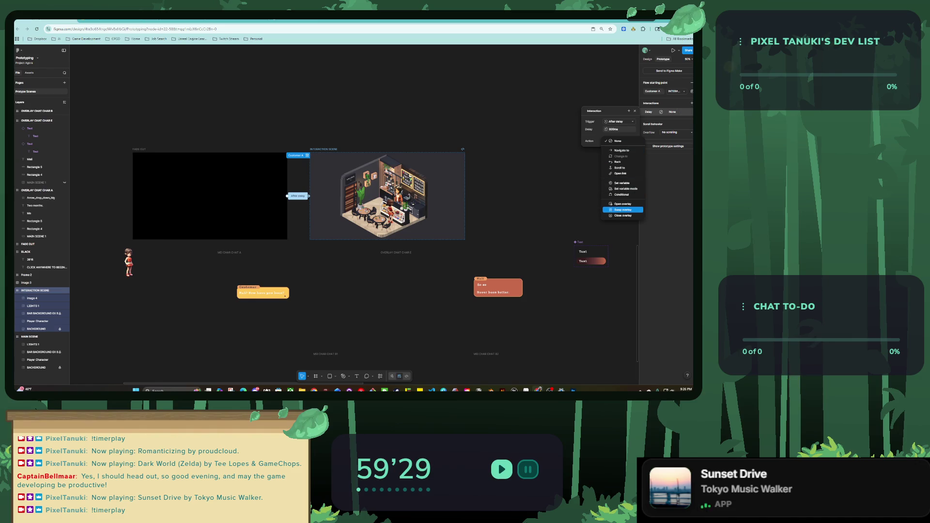
{"action": "left_click", "coordinate": [623, 203]}
{"action": "left_click", "coordinate": [618, 149]}
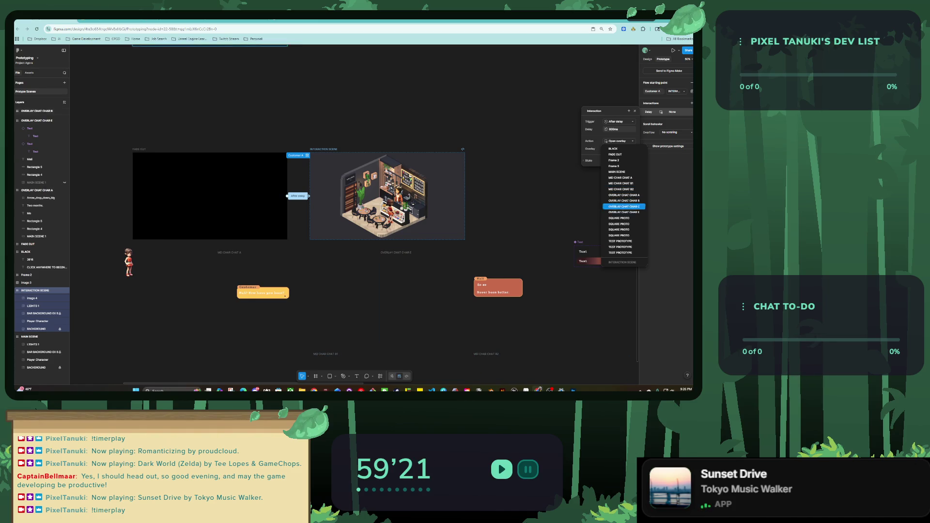
{"action": "left_click", "coordinate": [621, 178]}
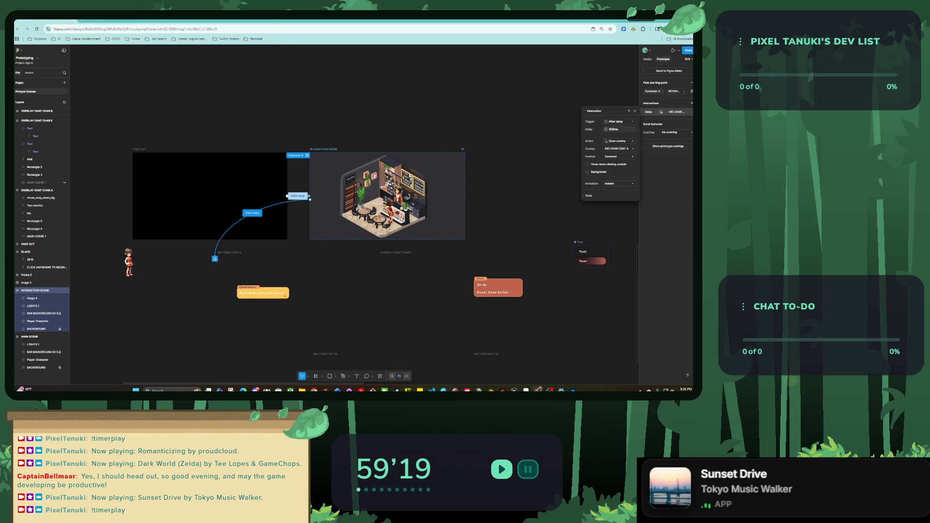
{"action": "key", "text": "Escape"}
{"action": "left_click", "coordinate": [229, 252]}
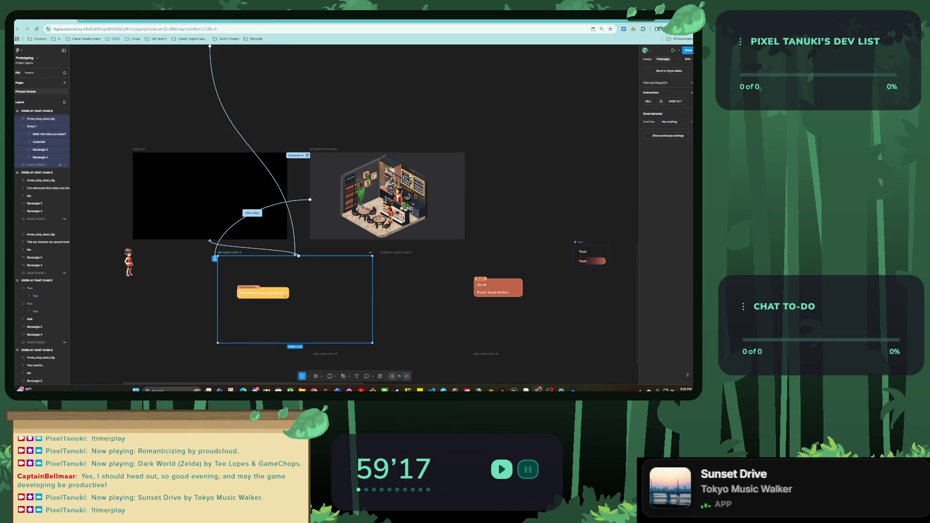
Step: Retarget MEI CHAR CHAT A's click interaction from FADE OUT to the OVERLAY CHAT CHAR E overlay
{"action": "left_click", "coordinate": [263, 292]}
{"action": "key", "text": "Escape"}
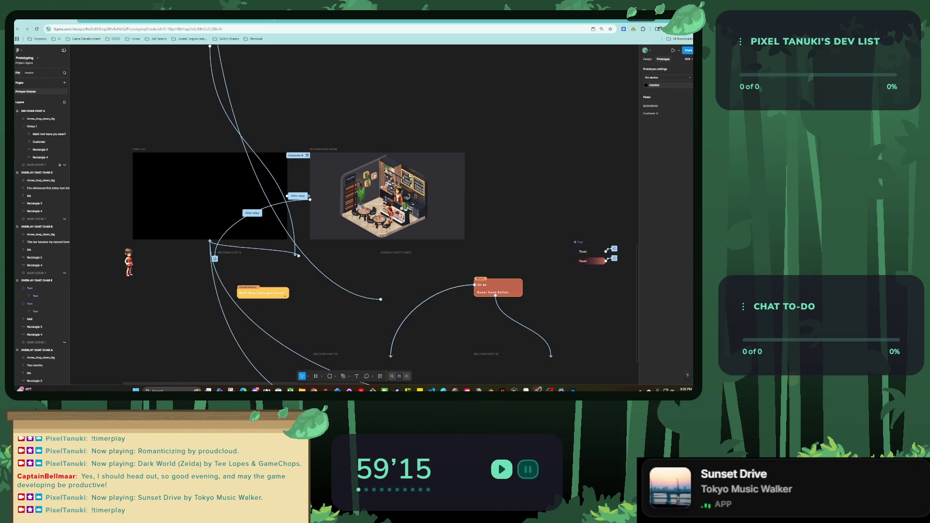
{"action": "left_click", "coordinate": [229, 253]}
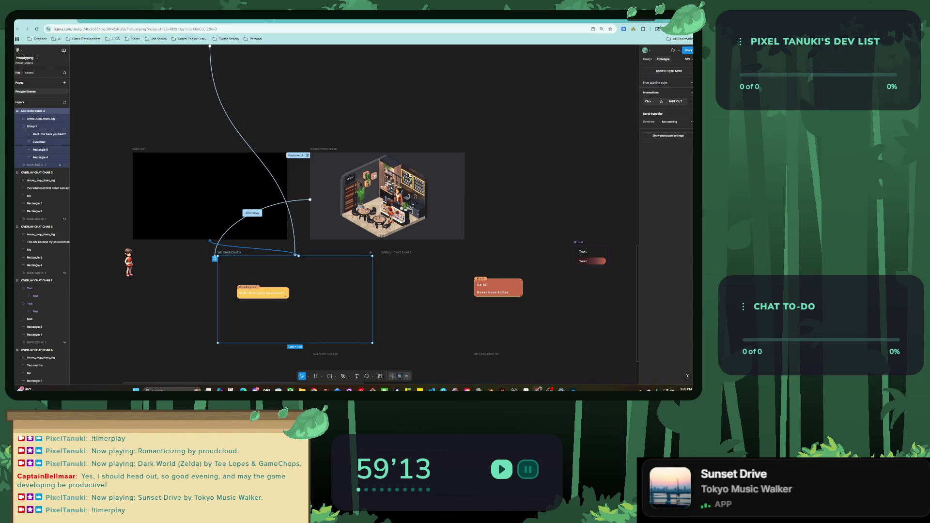
{"action": "left_click", "coordinate": [668, 101]}
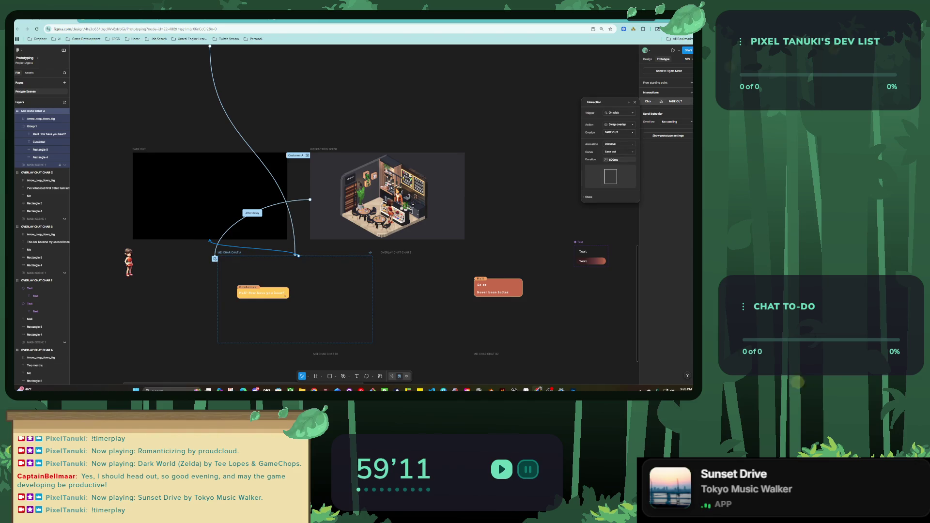
{"action": "left_click", "coordinate": [619, 132]}
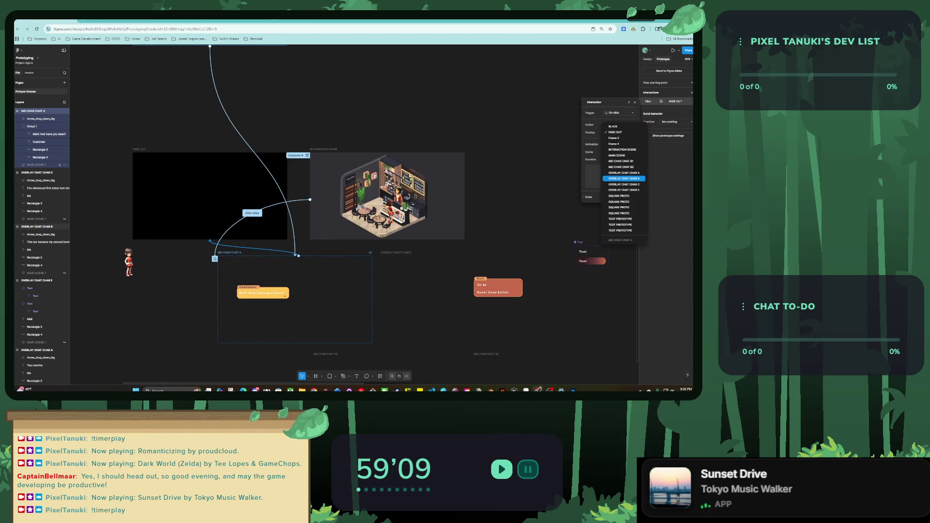
{"action": "left_click", "coordinate": [623, 190]}
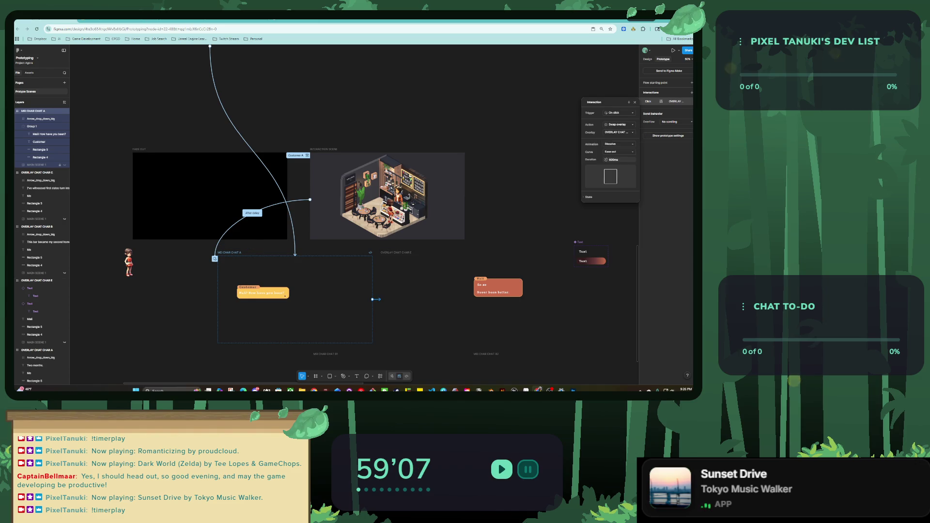
{"action": "key", "text": "Escape"}
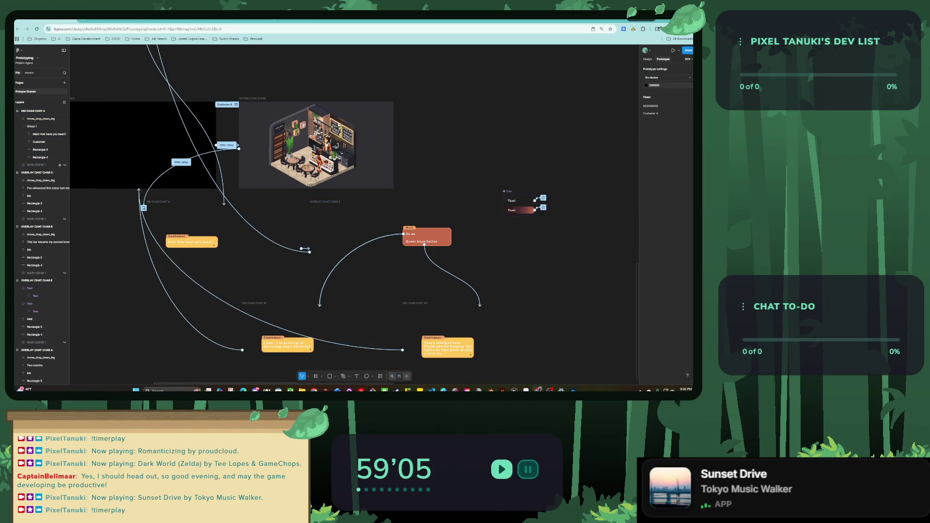
{"action": "scroll", "coordinate": [339, 218], "scroll_direction": "up", "scroll_amount": 3}
{"action": "left_click", "coordinate": [358, 217]}
{"action": "key", "text": "shift+space"}
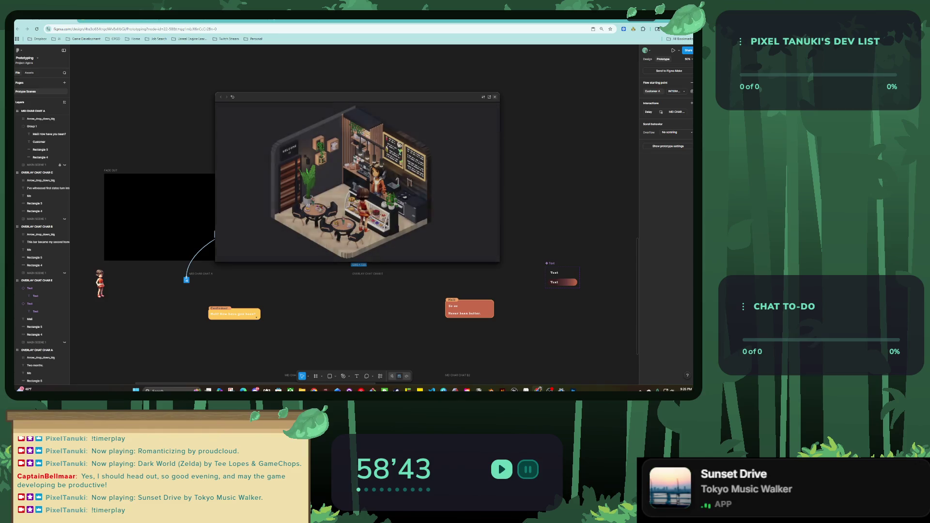
{"action": "key", "text": "Escape"}
Step: Navigate to OVERLAY CHAT CHAR E and zoom in on its Meli choice bubble
{"action": "scroll", "coordinate": [329, 213], "scroll_direction": "down", "scroll_amount": 5}
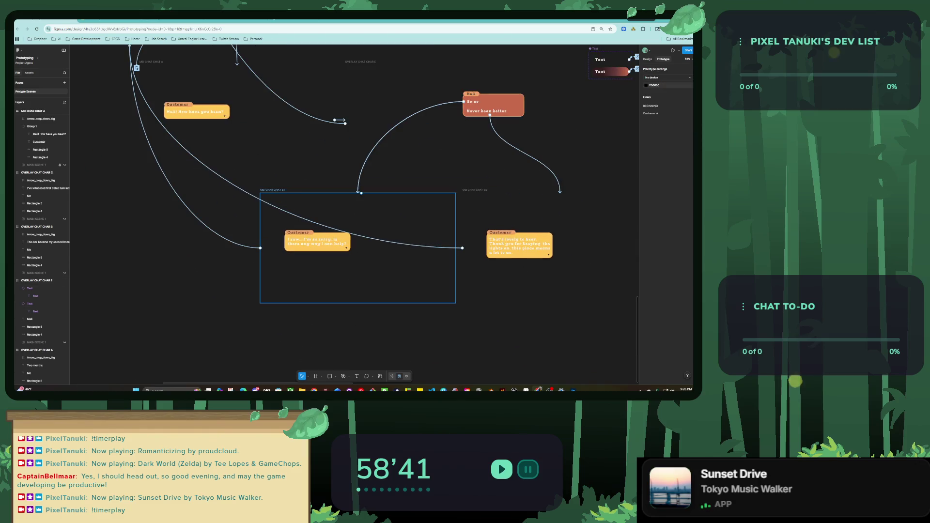
{"action": "scroll", "coordinate": [329, 213], "scroll_direction": "right", "scroll_amount": 1}
{"action": "scroll", "coordinate": [373, 170], "scroll_direction": "down", "scroll_amount": 3, "text": "ctrl"}
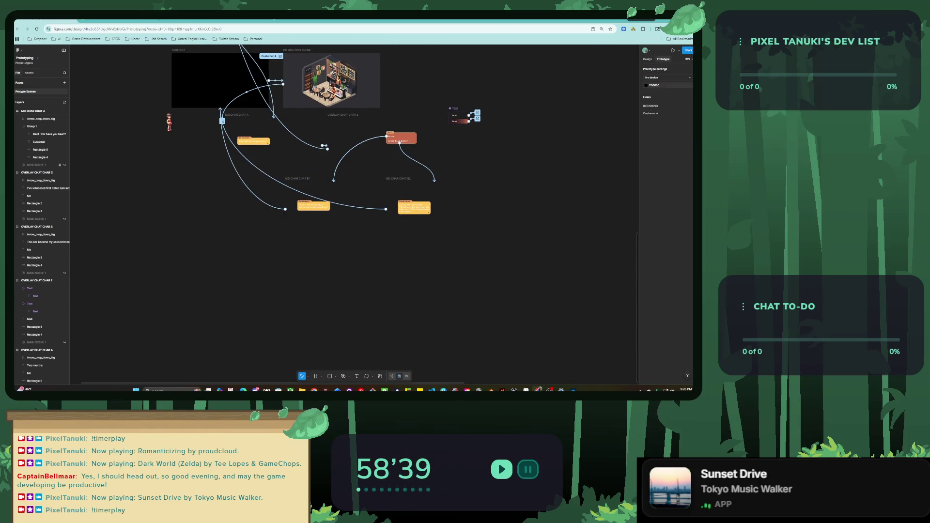
{"action": "scroll", "coordinate": [330, 194], "scroll_direction": "up", "scroll_amount": 2}
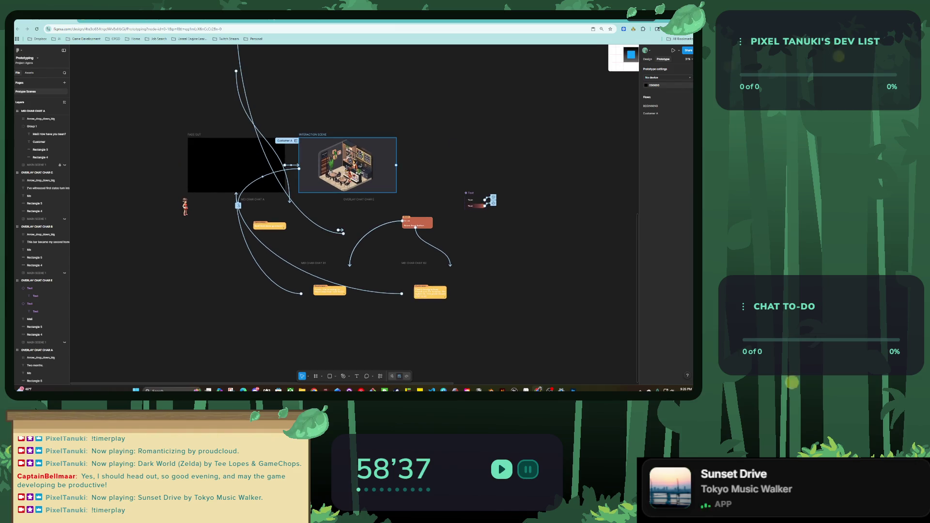
{"action": "scroll", "coordinate": [334, 155], "scroll_direction": "up", "scroll_amount": 2, "text": "ctrl"}
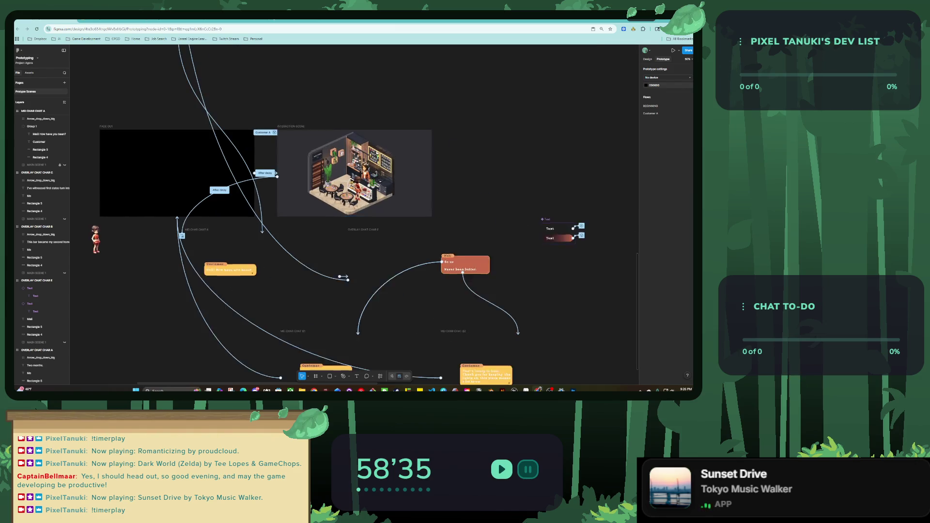
{"action": "scroll", "coordinate": [416, 232], "scroll_direction": "up", "scroll_amount": 3, "text": "ctrl"}
{"action": "scroll", "coordinate": [382, 247], "scroll_direction": "down", "scroll_amount": 1}
{"action": "left_click", "coordinate": [383, 271]}
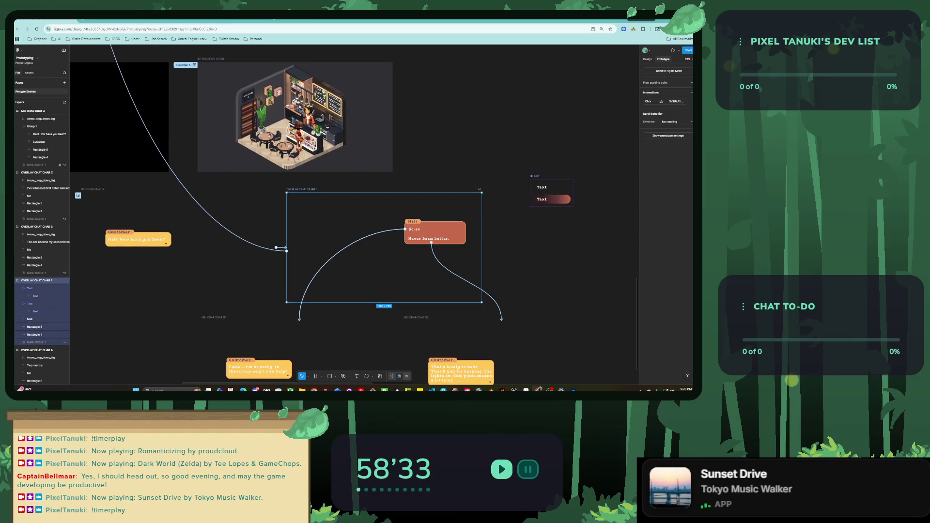
{"action": "scroll", "coordinate": [439, 241], "scroll_direction": "up", "scroll_amount": 5, "text": "ctrl"}
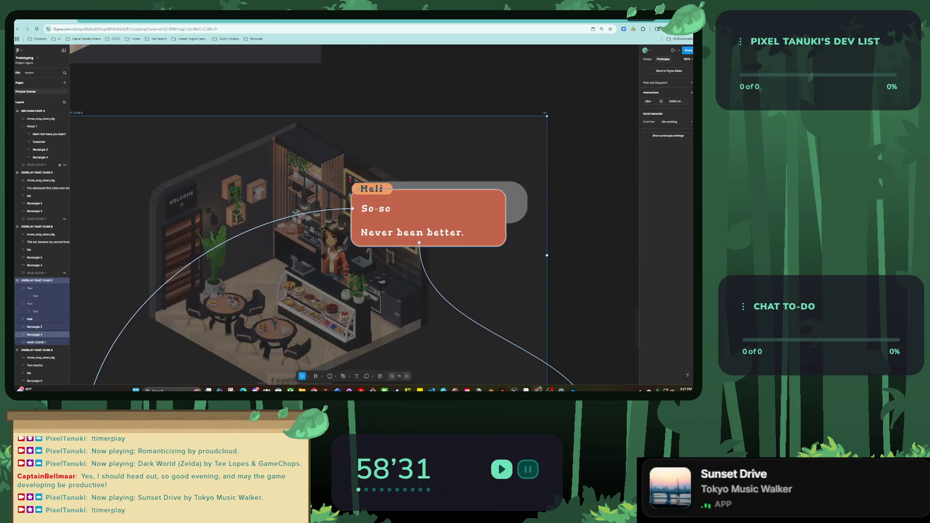
Step: Resize Rectangle 4's highlight so it covers only the 'Never been better.' choice
{"action": "left_click", "coordinate": [436, 237]}
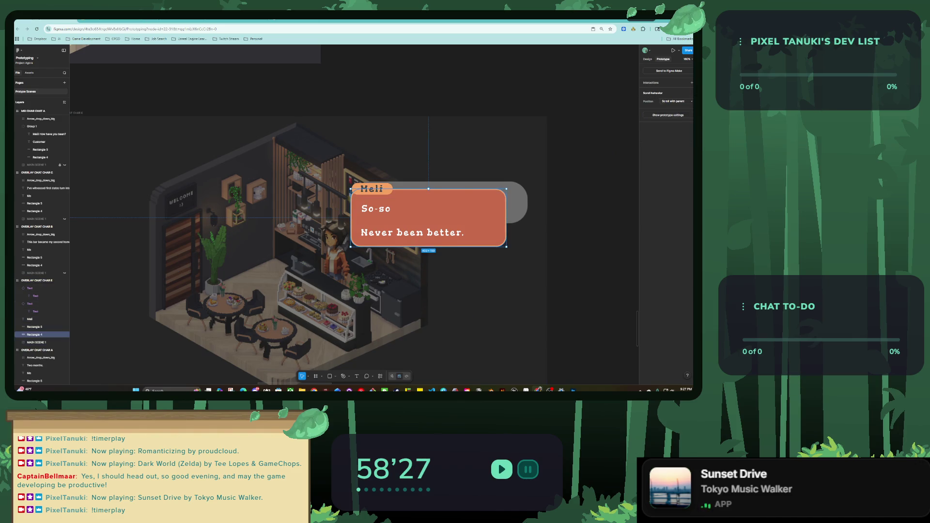
{"action": "left_click_drag", "start_coordinate": [428, 189], "coordinate": [429, 223]}
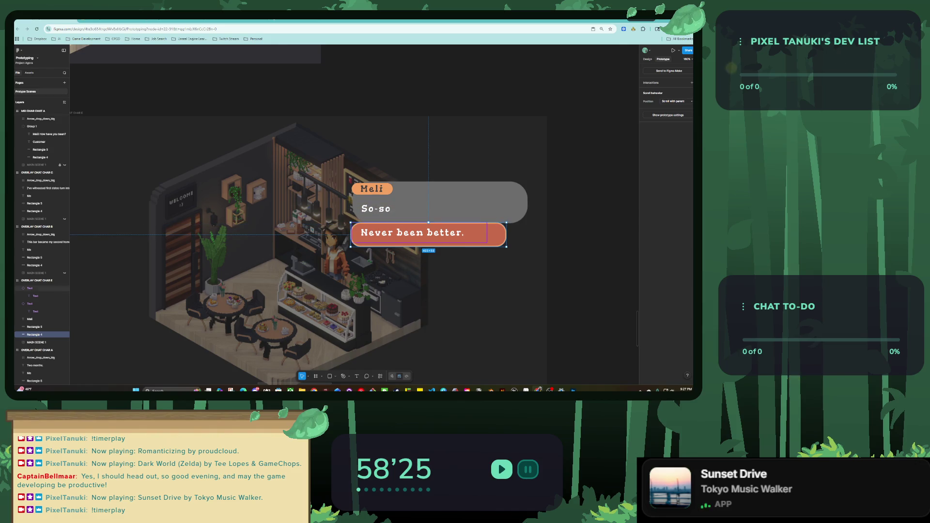
{"action": "mouse_move", "coordinate": [428, 222]}
{"action": "left_mouse_down"}
{"action": "mouse_move", "coordinate": [430, 191]}
{"action": "mouse_move", "coordinate": [430, 201]}
{"action": "left_mouse_up"}
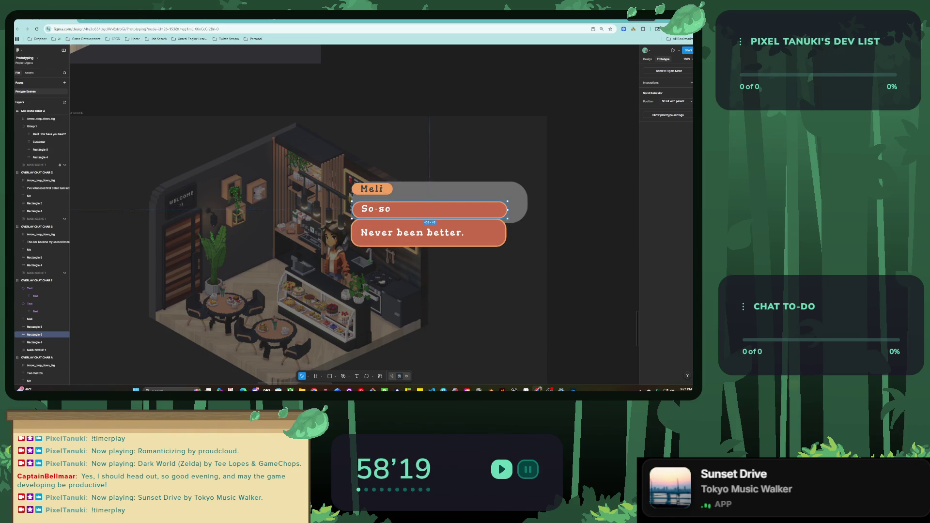
Step: Drag the So-so box left until its edge lines up with the 'Never been better.' box
{"action": "left_click", "coordinate": [422, 233]}
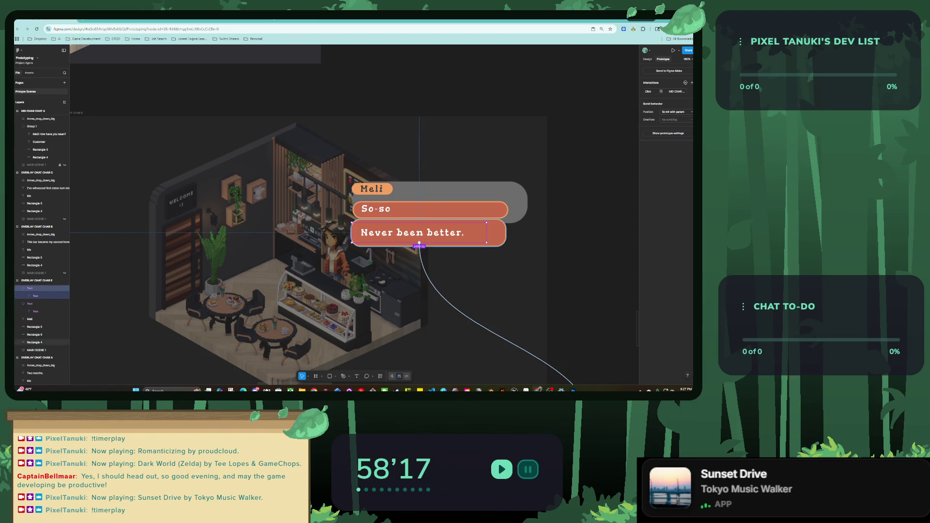
{"action": "left_click", "coordinate": [496, 235]}
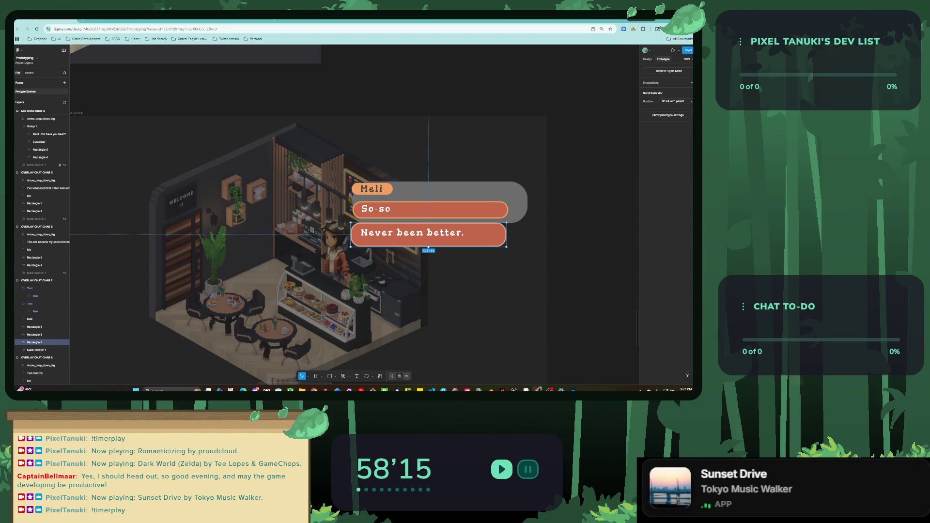
{"action": "left_click", "coordinate": [495, 209]}
{"action": "mouse_move", "coordinate": [509, 209]}
{"action": "left_mouse_down"}
{"action": "mouse_move", "coordinate": [484, 199]}
{"action": "mouse_move", "coordinate": [415, 209]}
{"action": "left_mouse_up"}
{"action": "key", "text": "Escape"}
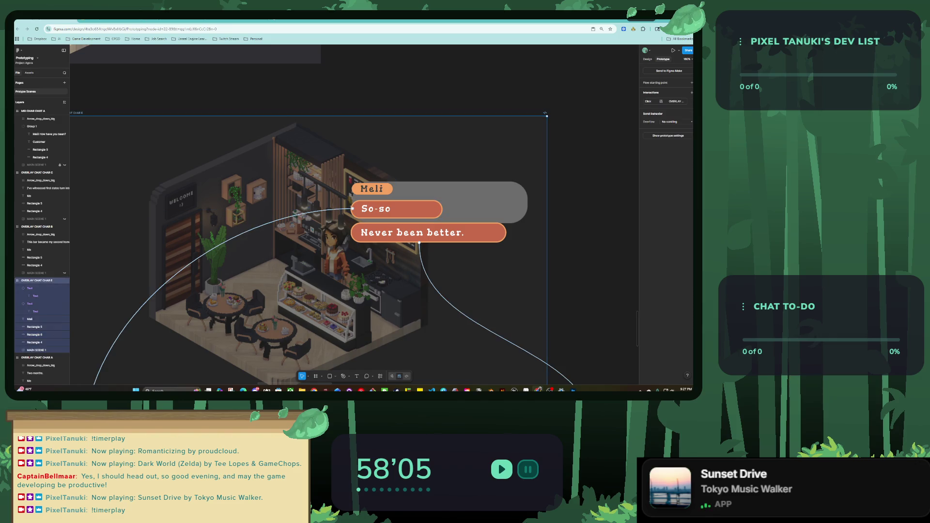
{"action": "scroll", "coordinate": [448, 186], "scroll_direction": "down", "scroll_amount": 5}
Step: Hide the MAIN SCENE 1 café background inside the OVERLAY CHAT CHAR E frame
{"action": "scroll", "coordinate": [416, 190], "scroll_direction": "down", "scroll_amount": 2}
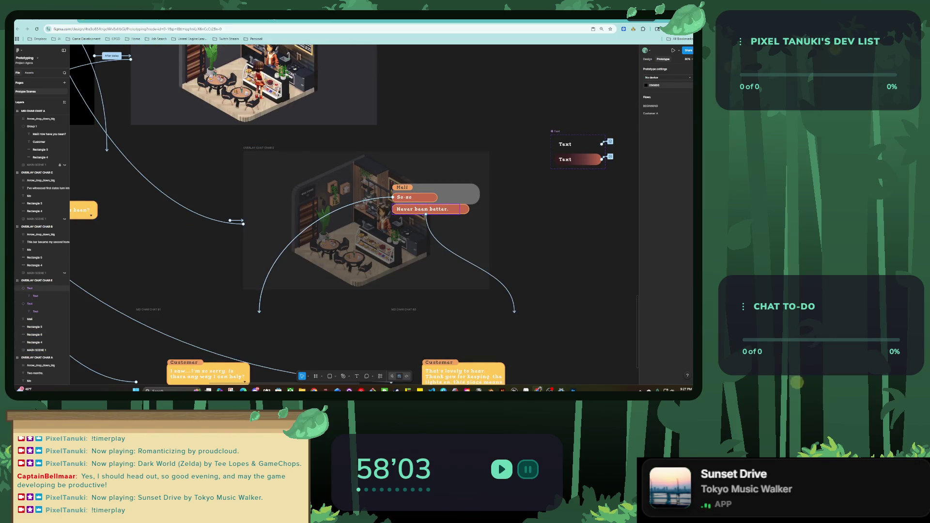
{"action": "left_click", "coordinate": [414, 198]}
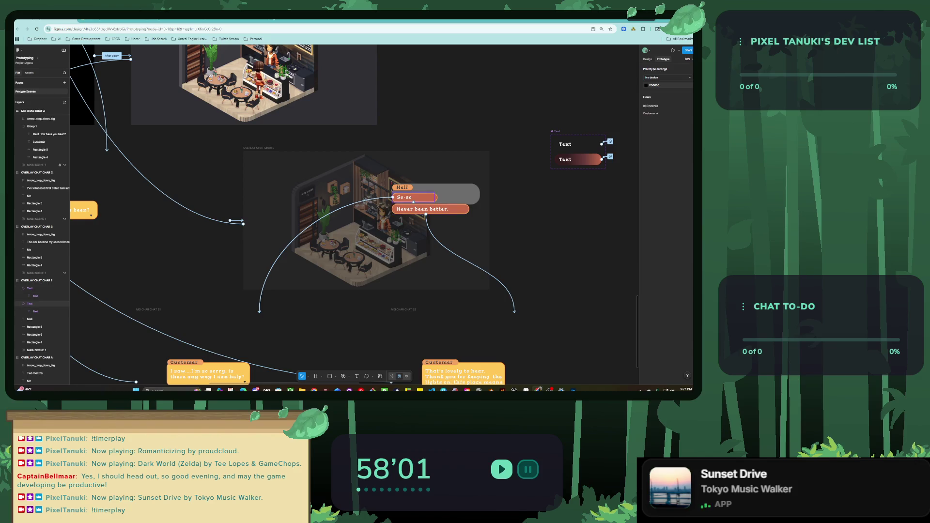
{"action": "scroll", "coordinate": [426, 198], "scroll_direction": "up", "scroll_amount": 3}
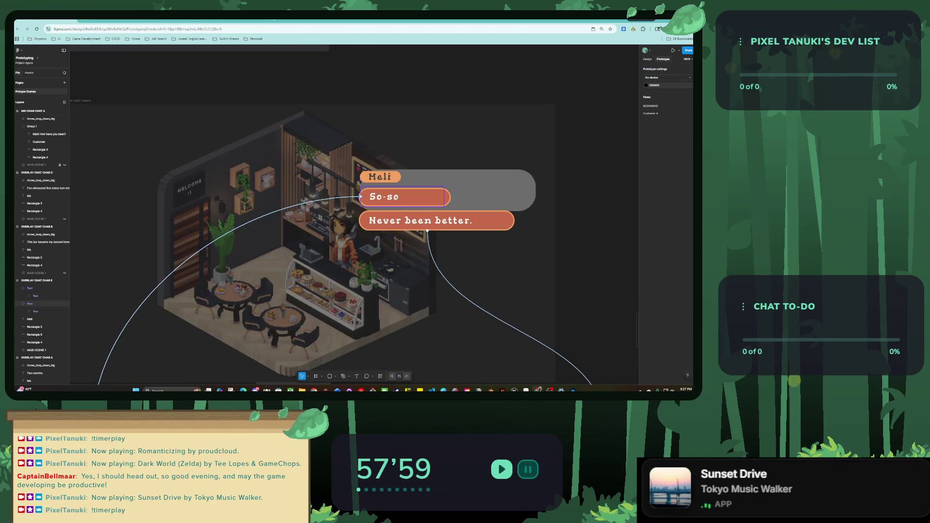
{"action": "left_click", "coordinate": [426, 220]}
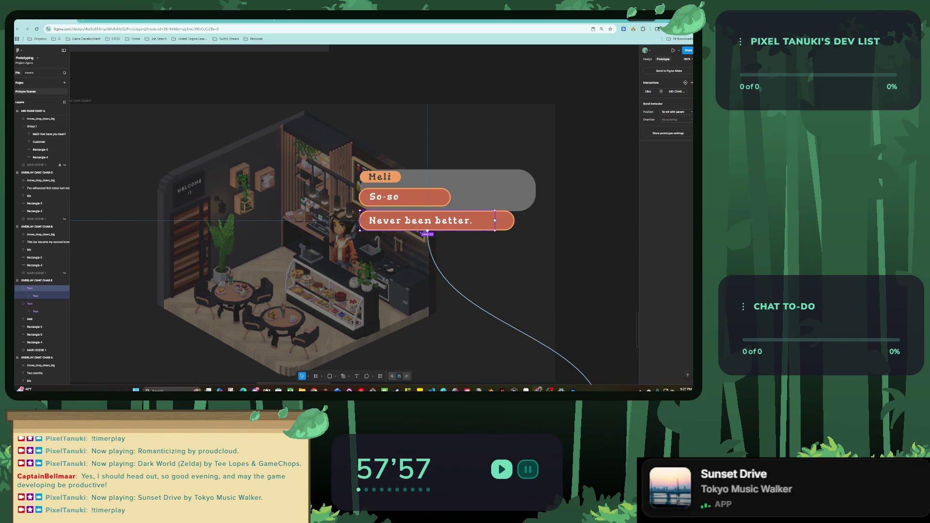
{"action": "key", "text": "Escape"}
{"action": "scroll", "coordinate": [426, 220], "scroll_direction": "down", "scroll_amount": 3}
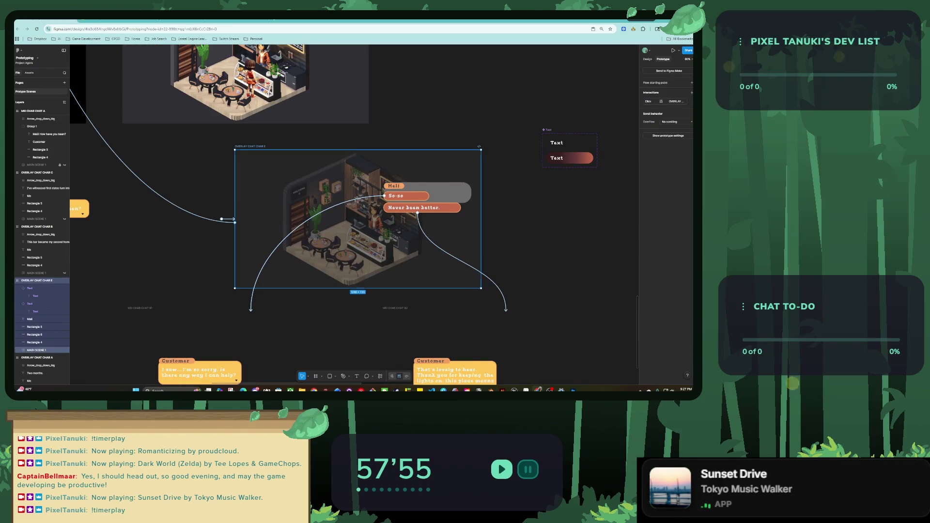
{"action": "scroll", "coordinate": [354, 198], "scroll_direction": "up", "scroll_amount": 2}
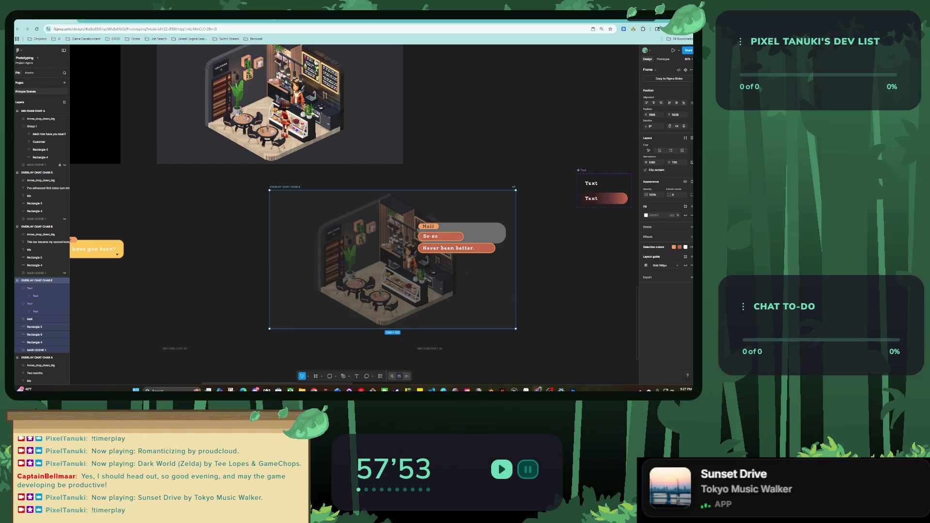
{"action": "scroll", "coordinate": [314, 188], "scroll_direction": "down", "scroll_amount": 5}
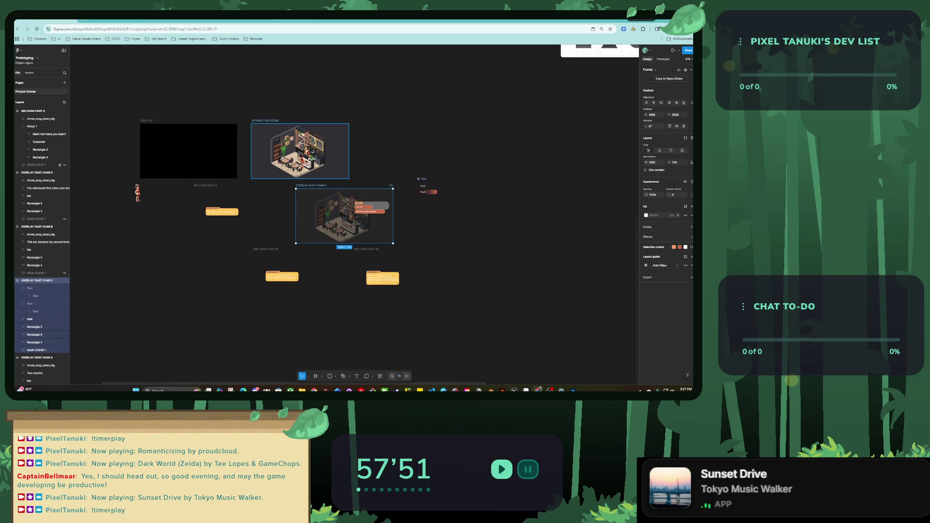
{"action": "left_click", "coordinate": [65, 350]}
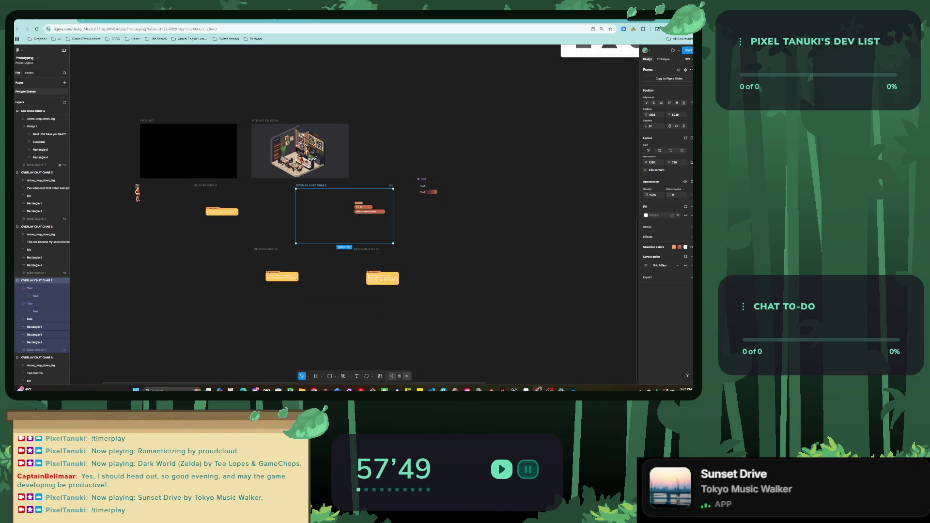
Step: Fit INTERACTION SCENE in view and play the prototype preview from it
{"action": "left_click", "coordinate": [265, 120]}
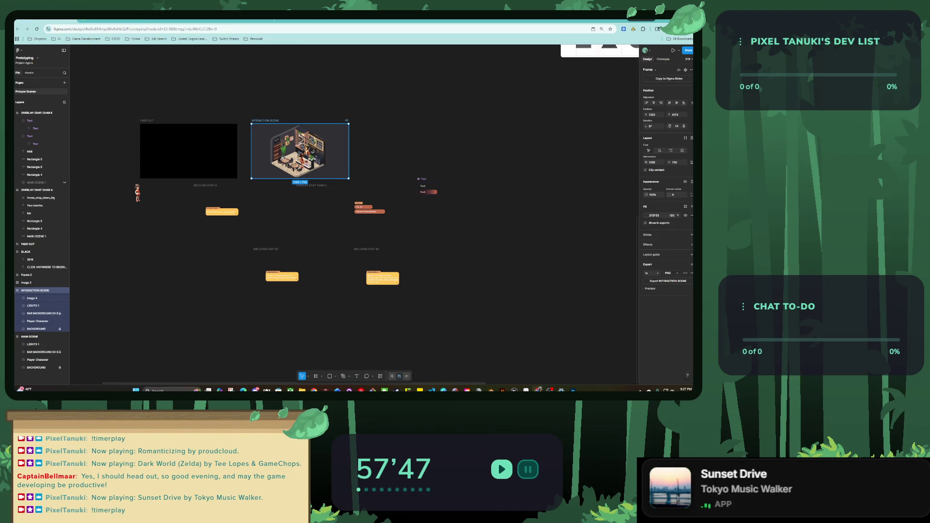
{"action": "key", "text": "shift+2"}
{"action": "key", "text": "shift+e"}
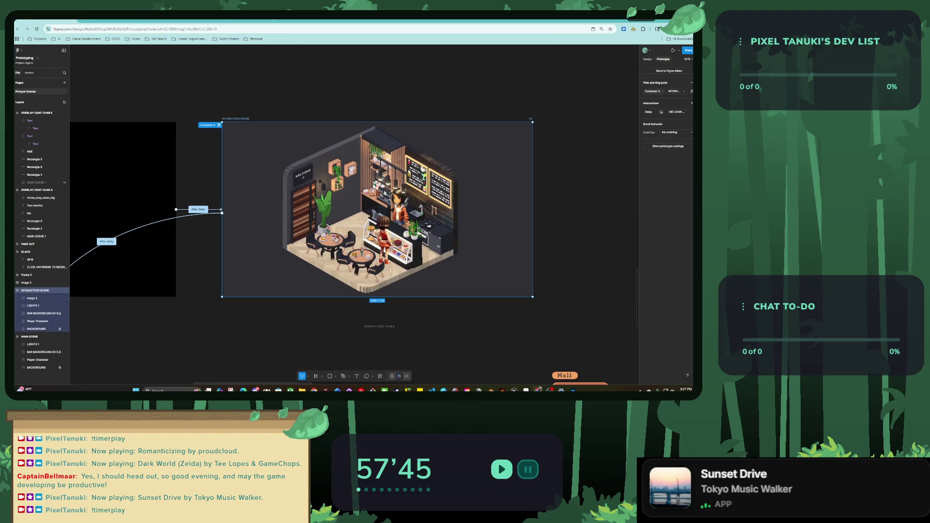
{"action": "key", "text": "shift+space"}
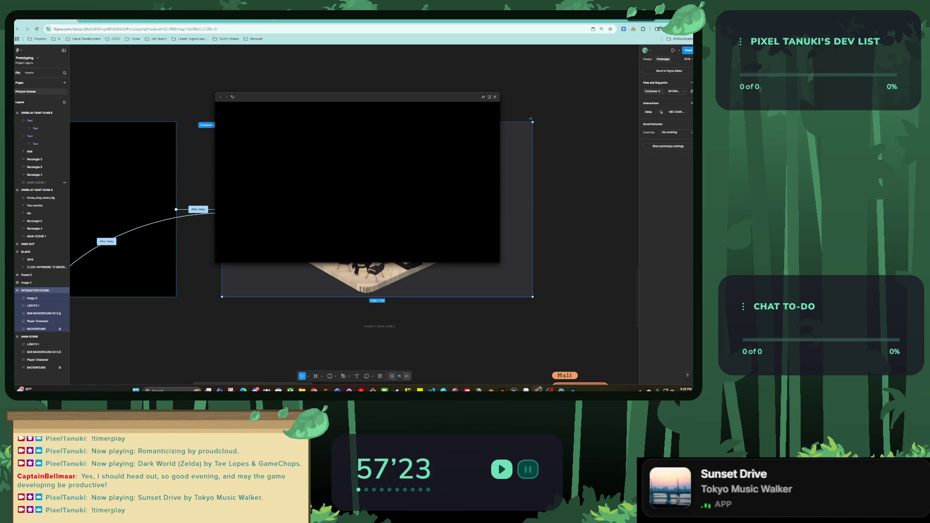
{"action": "key", "text": "Escape"}
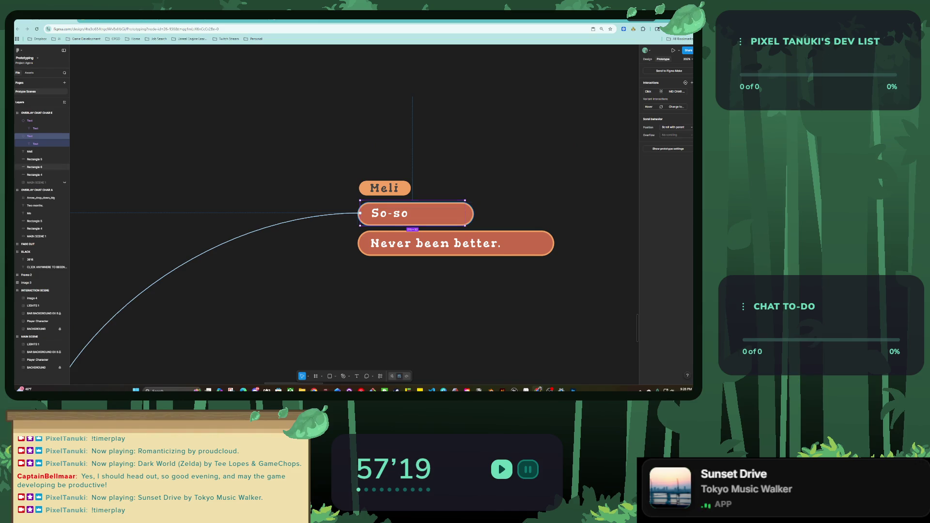
Step: Pull the So-so box's left edge about 3 px inward
{"action": "left_click", "coordinate": [34, 167]}
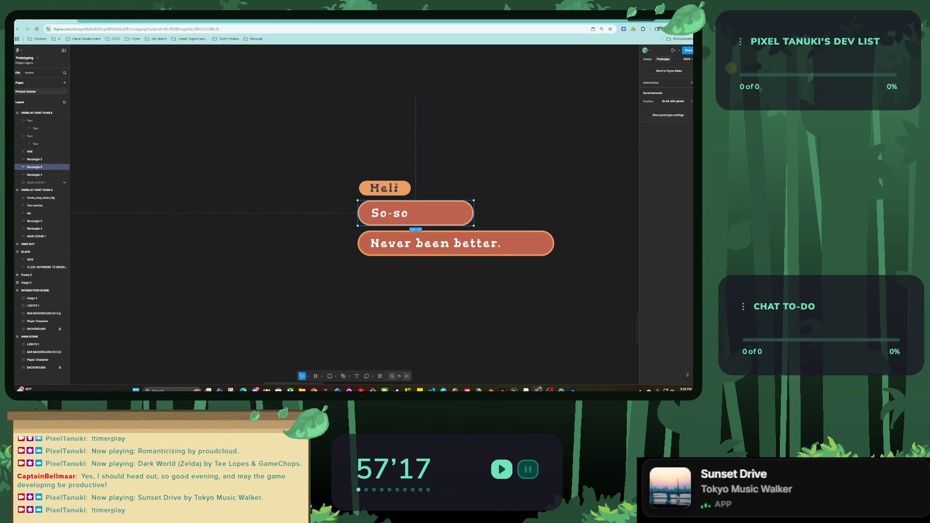
{"action": "left_click_drag", "start_coordinate": [358, 214], "coordinate": [19, 378]}
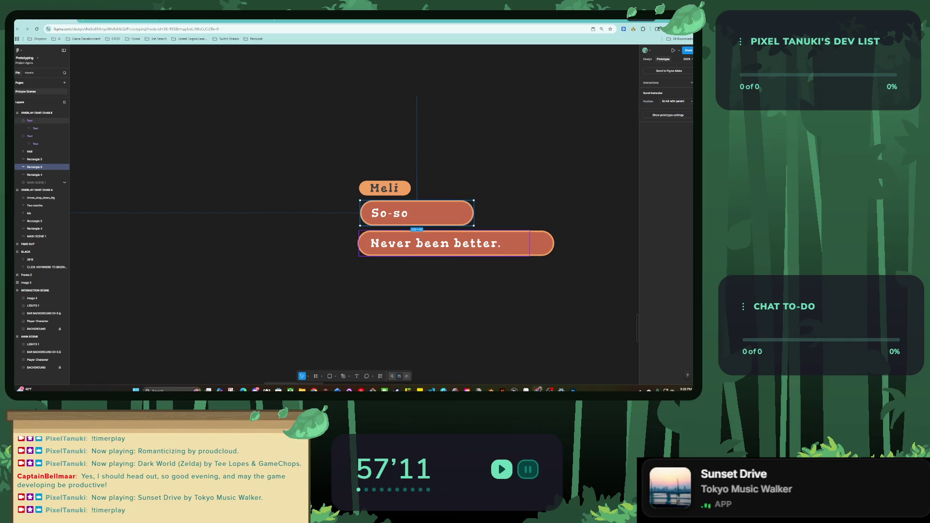
{"action": "left_click", "coordinate": [456, 243]}
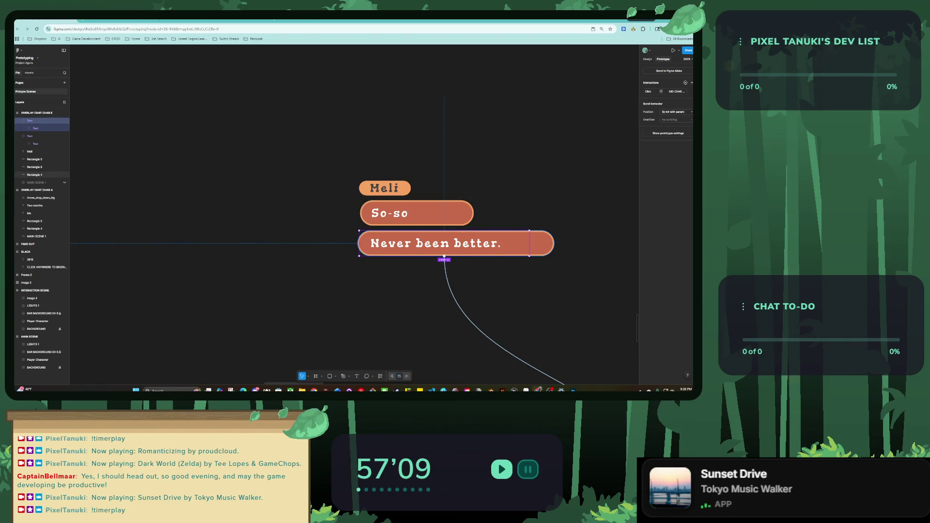
{"action": "left_click", "coordinate": [33, 175]}
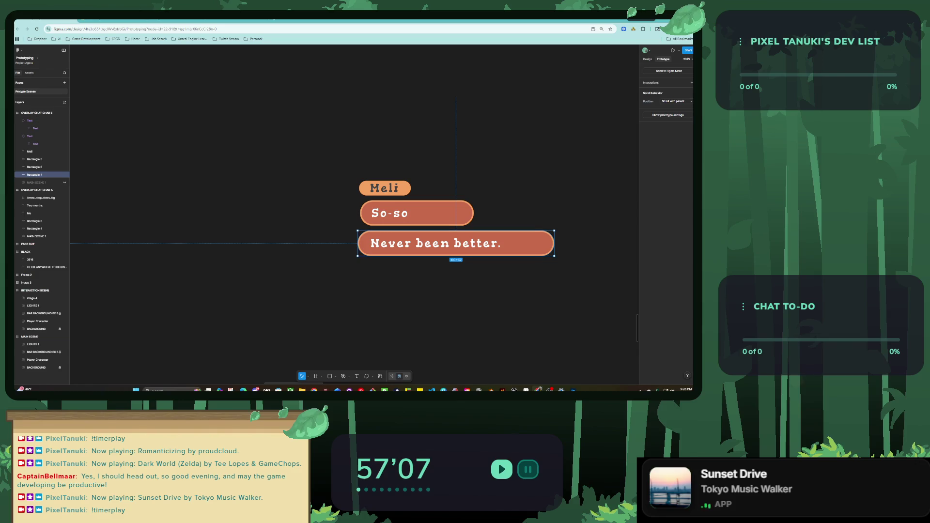
{"action": "key", "text": "Escape"}
Step: Zoom out to all frames and replay the prototype preview to check the choice bubbles
{"action": "key", "text": "shift+1"}
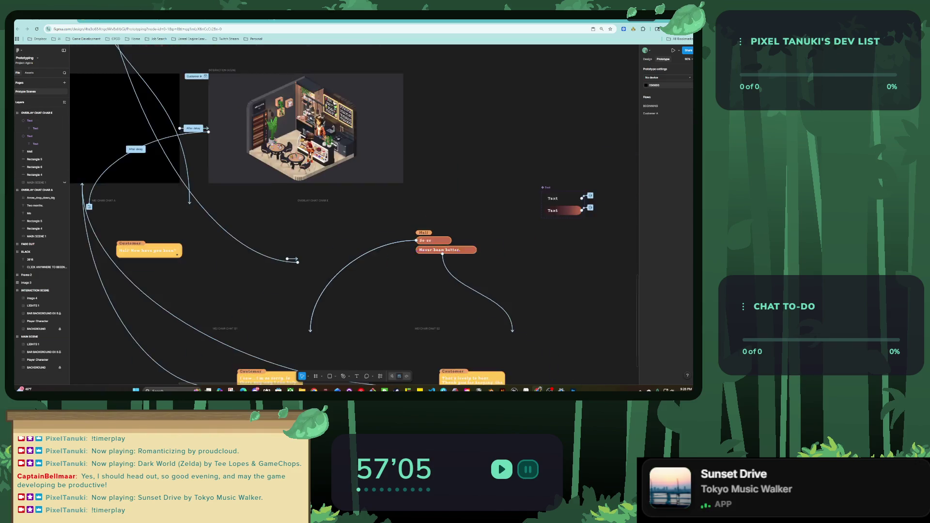
{"action": "key", "text": "shift+space"}
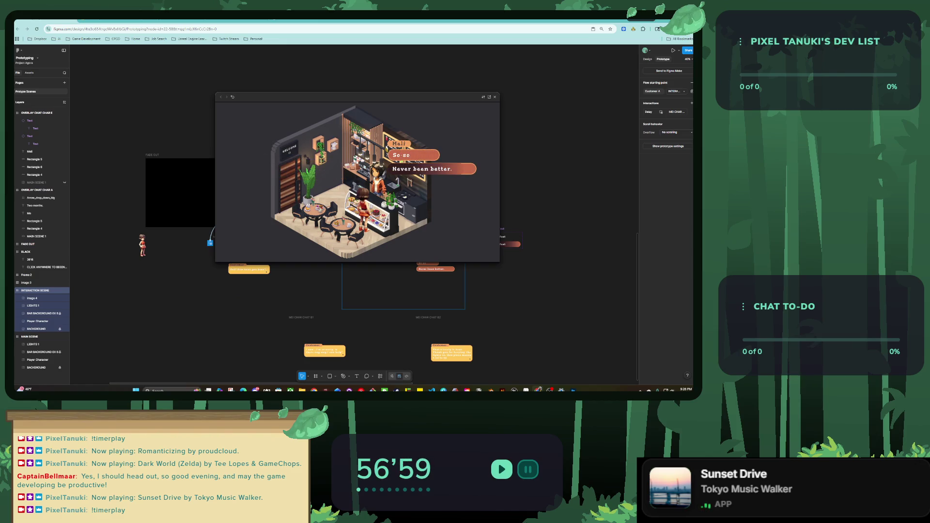
{"action": "key", "text": "Escape"}
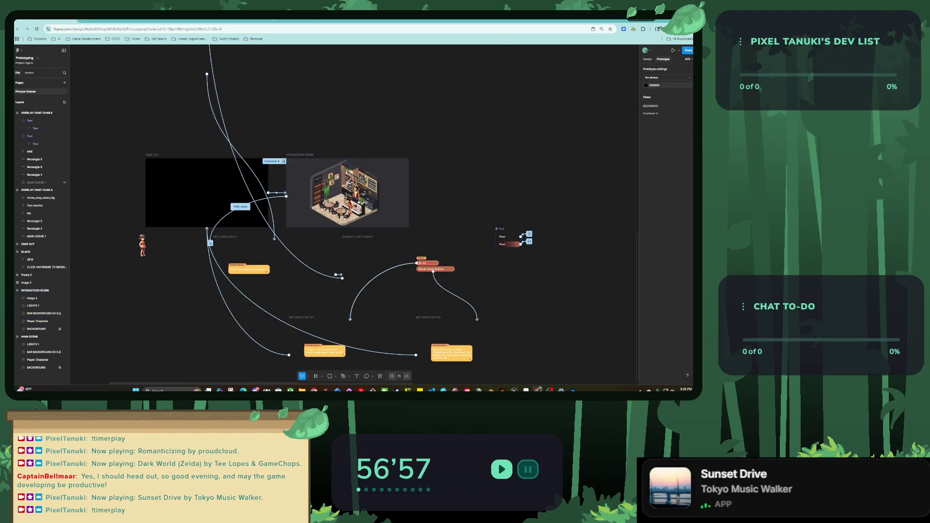
{"action": "scroll", "coordinate": [509, 238], "scroll_direction": "up", "scroll_amount": 5}
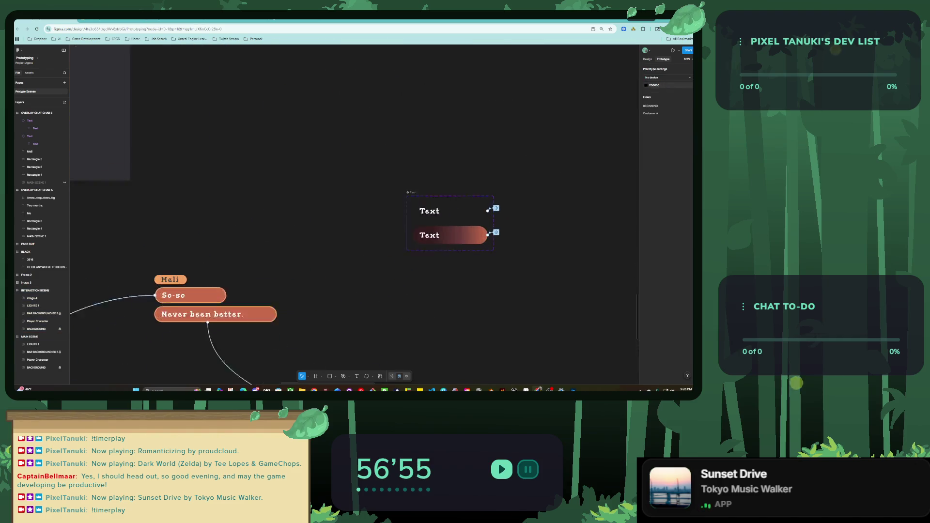
Step: Fade the HOVER Text variant's gradient fill so its last stop sits at 24% opacity
{"action": "scroll", "coordinate": [487, 257], "scroll_direction": "up", "scroll_amount": 1}
{"action": "left_click", "coordinate": [480, 235]}
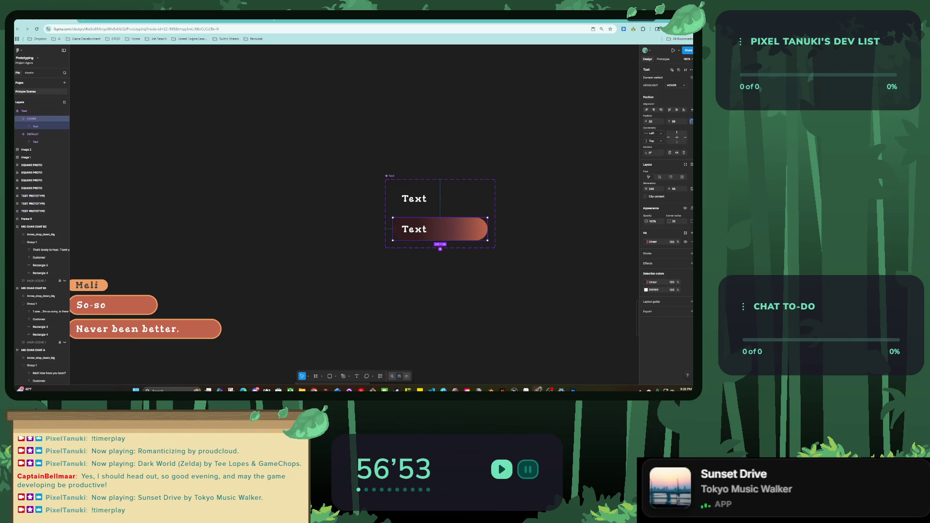
{"action": "left_click", "coordinate": [648, 241]}
{"action": "mouse_move", "coordinate": [621, 311]}
{"action": "left_mouse_down"}
{"action": "mouse_move", "coordinate": [563, 313]}
{"action": "mouse_move", "coordinate": [572, 313]}
{"action": "left_mouse_up"}
{"action": "mouse_move", "coordinate": [487, 225]}
{"action": "left_mouse_down"}
{"action": "mouse_move", "coordinate": [476, 226]}
{"action": "mouse_move", "coordinate": [491, 226]}
{"action": "left_mouse_up"}
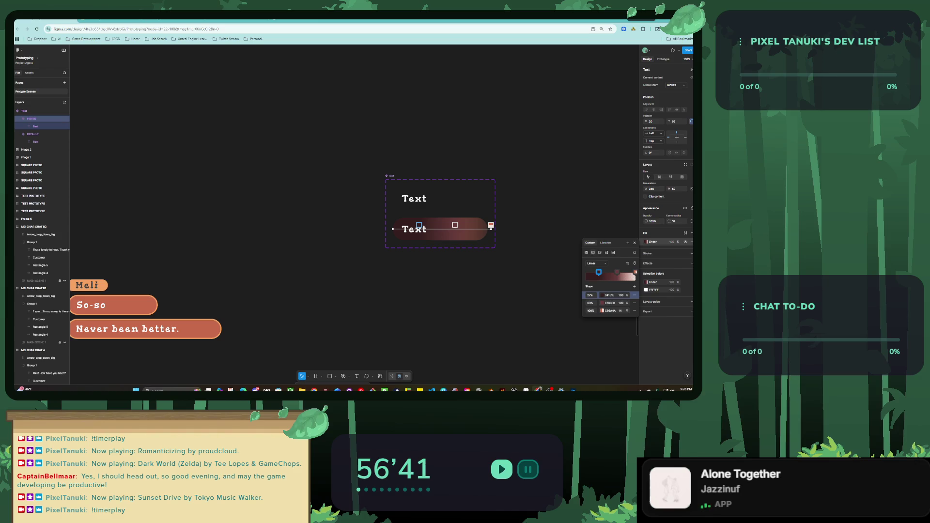
{"action": "left_click_drag", "start_coordinate": [593, 312], "coordinate": [572, 312]}
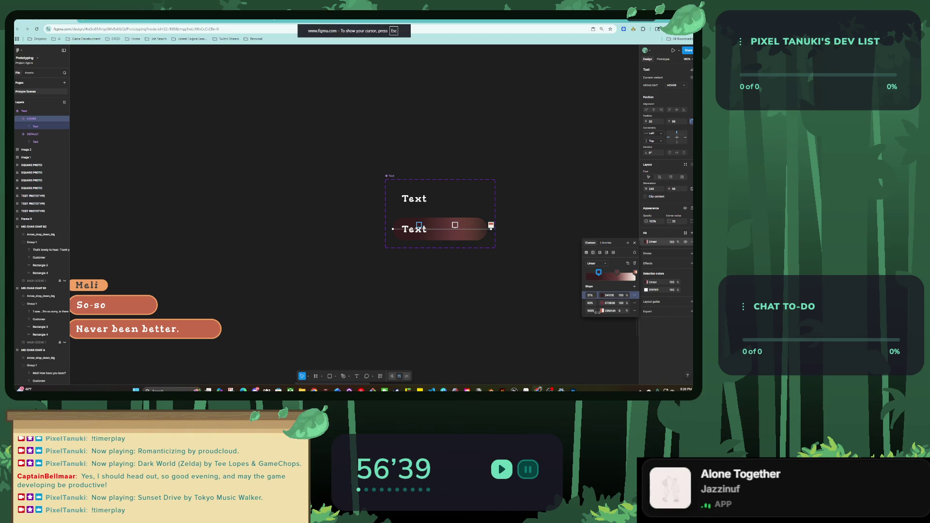
{"action": "left_click_drag", "start_coordinate": [629, 311], "coordinate": [635, 311]}
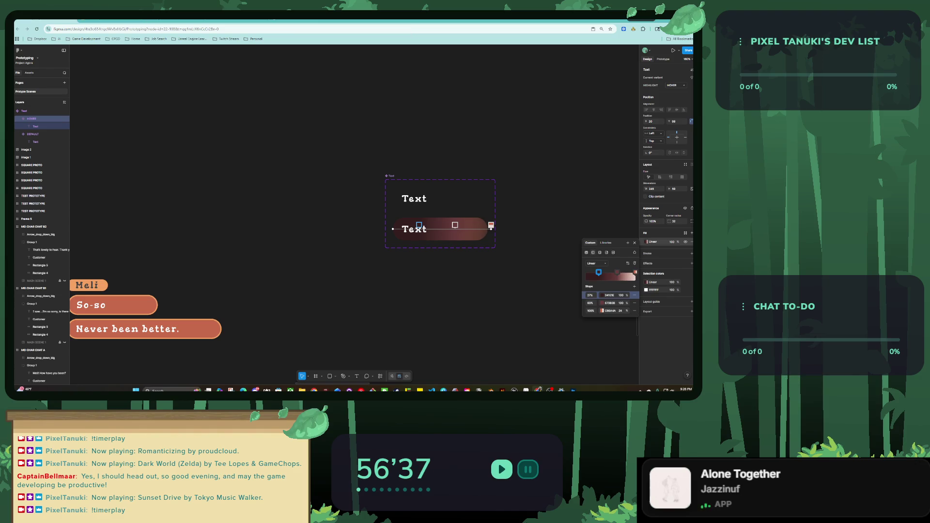